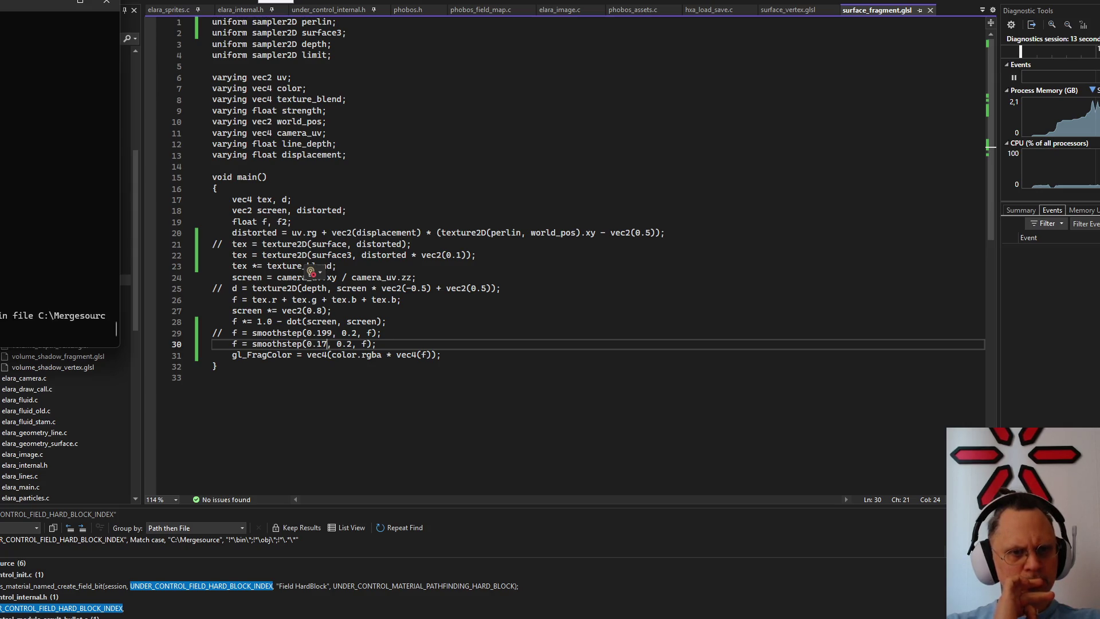
Run the game to view the shader change, then leave it for the asset browser
{"action": "key", "text": "alt+Tab"}
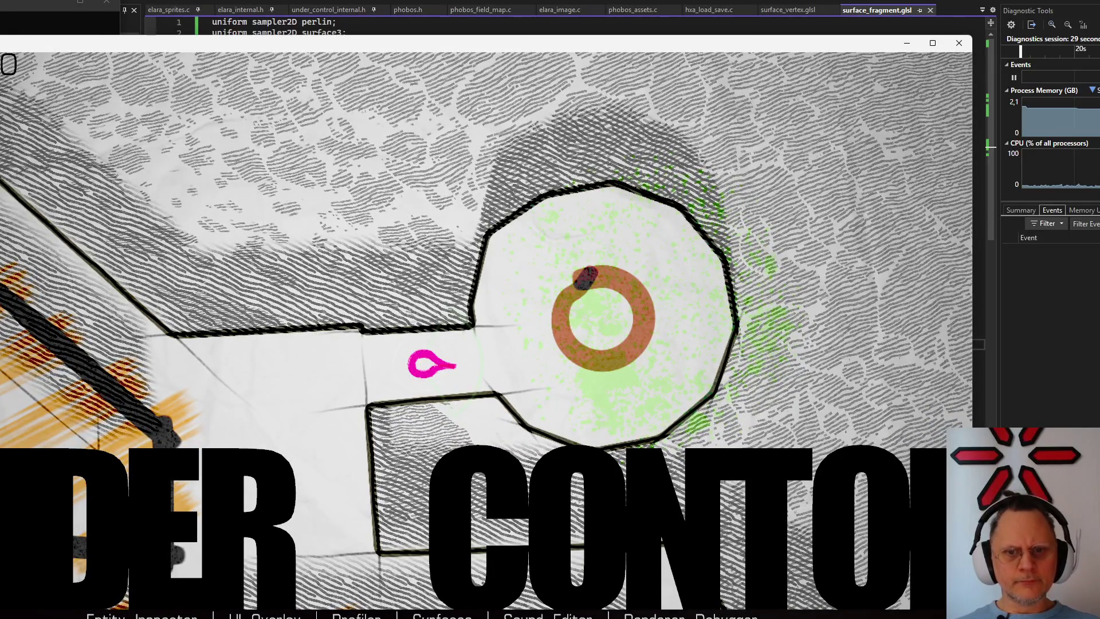
{"action": "key", "text": "Escape"}
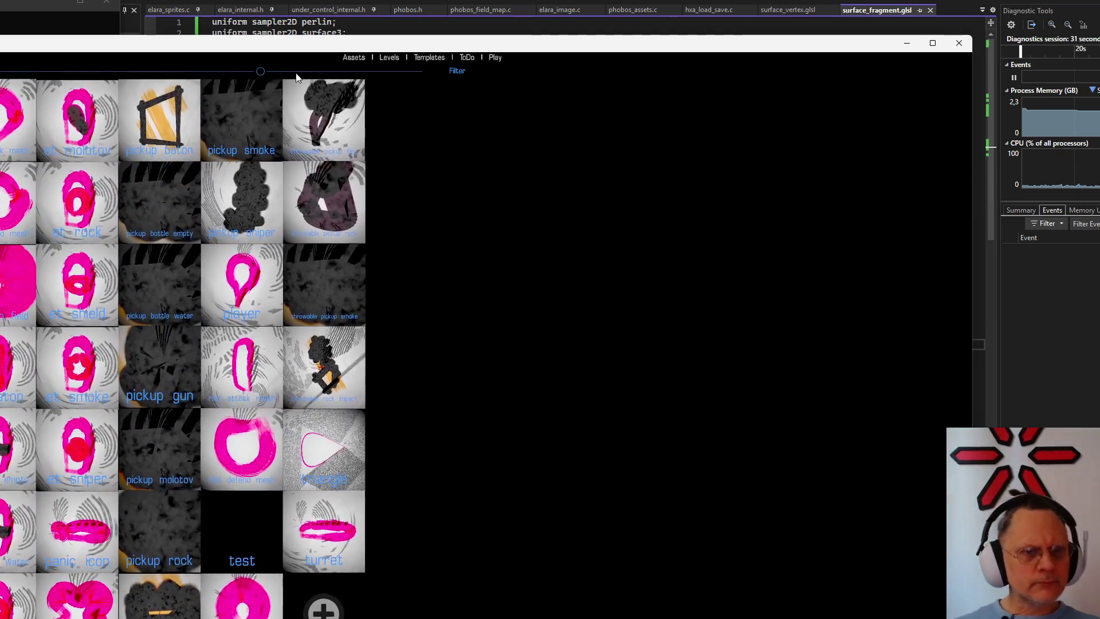
Hide the asset thumbnails so the level map becomes visible
{"action": "left_click", "coordinate": [388, 59]}
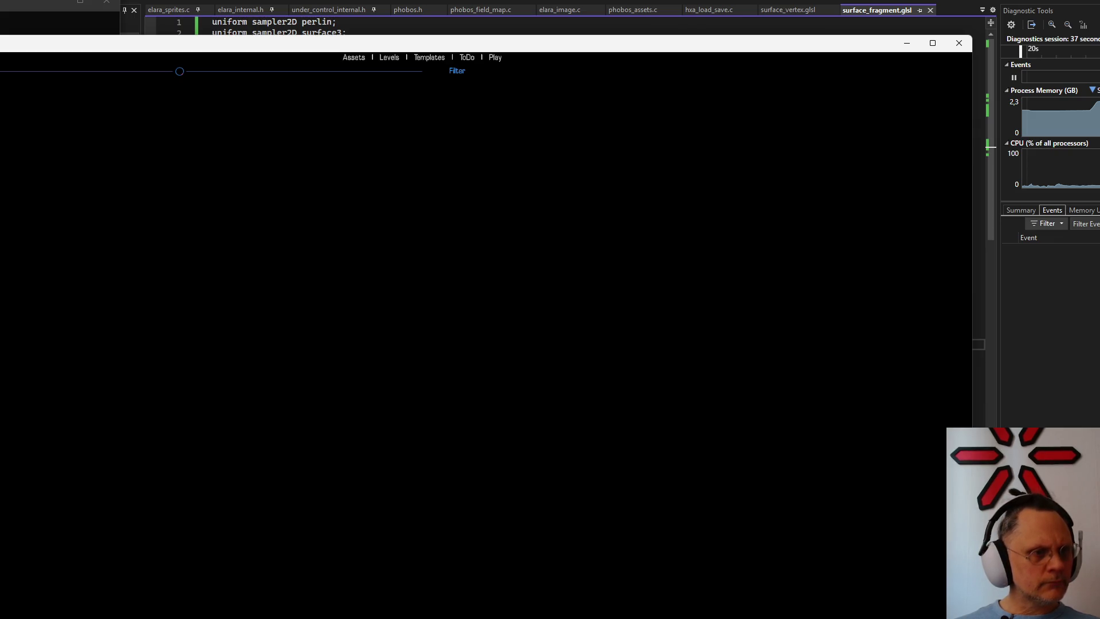
{"action": "scroll", "coordinate": [366, 393], "scroll_direction": "up", "scroll_amount": 2}
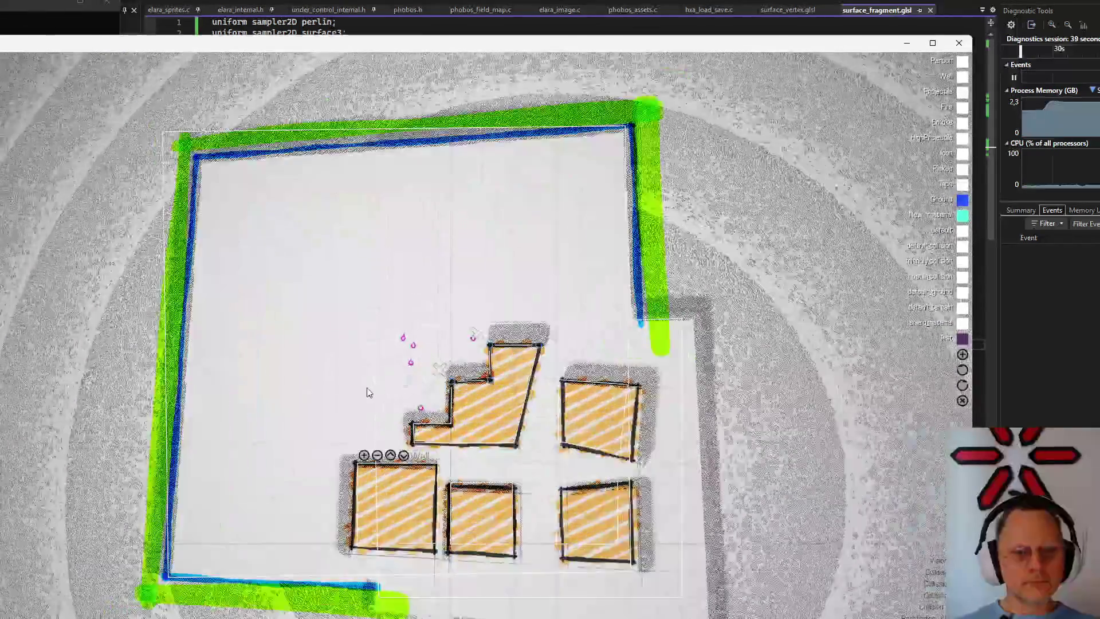
{"action": "scroll", "coordinate": [367, 393], "scroll_direction": "up", "scroll_amount": 2}
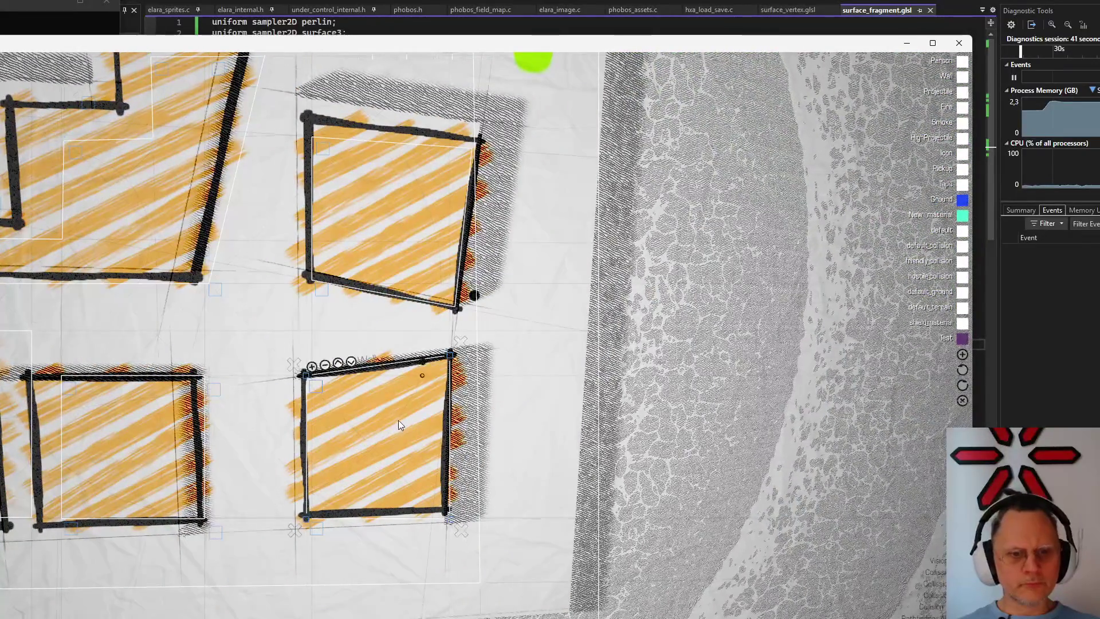
Give the chosen building block the blue speckled Test material and bring up its material settings
{"action": "left_click", "coordinate": [398, 424]}
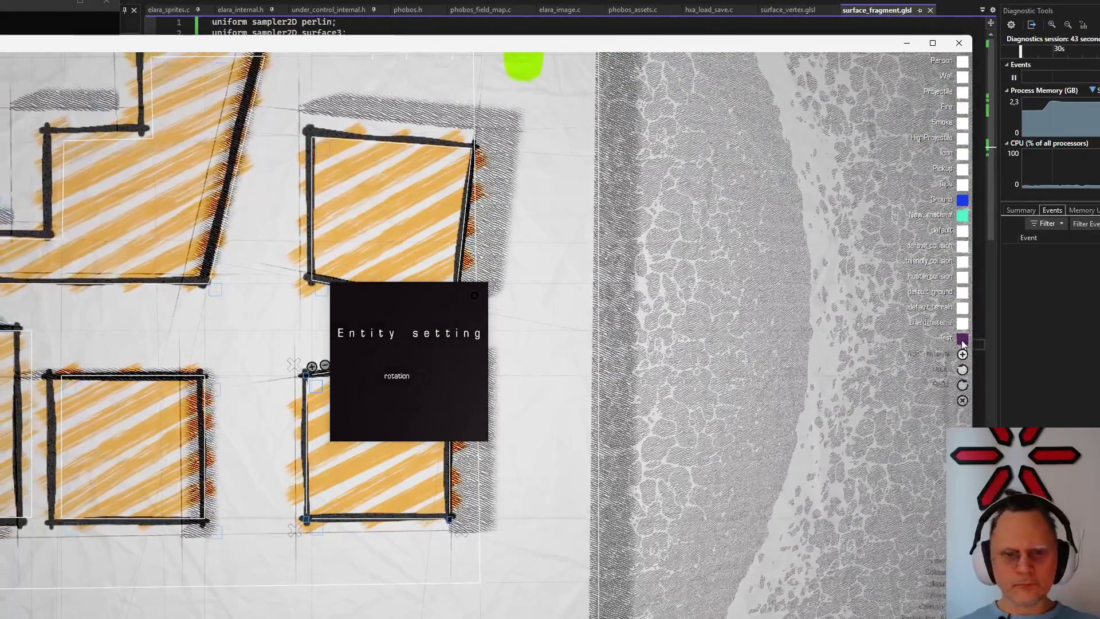
{"action": "left_click", "coordinate": [963, 338]}
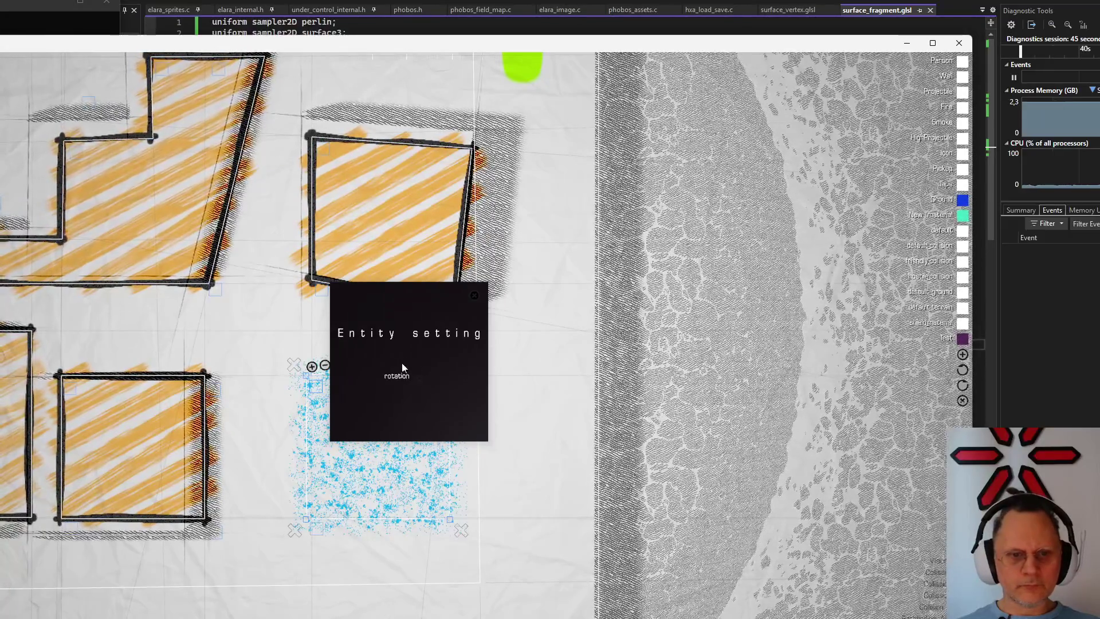
{"action": "left_click_drag", "start_coordinate": [402, 368], "coordinate": [754, 270]}
{"action": "scroll", "coordinate": [466, 401], "scroll_direction": "up", "scroll_amount": 3}
{"action": "scroll", "coordinate": [459, 291], "scroll_direction": "up", "scroll_amount": 2}
{"action": "scroll", "coordinate": [457, 293], "scroll_direction": "down", "scroll_amount": 3}
{"action": "scroll", "coordinate": [458, 297], "scroll_direction": "down", "scroll_amount": 1}
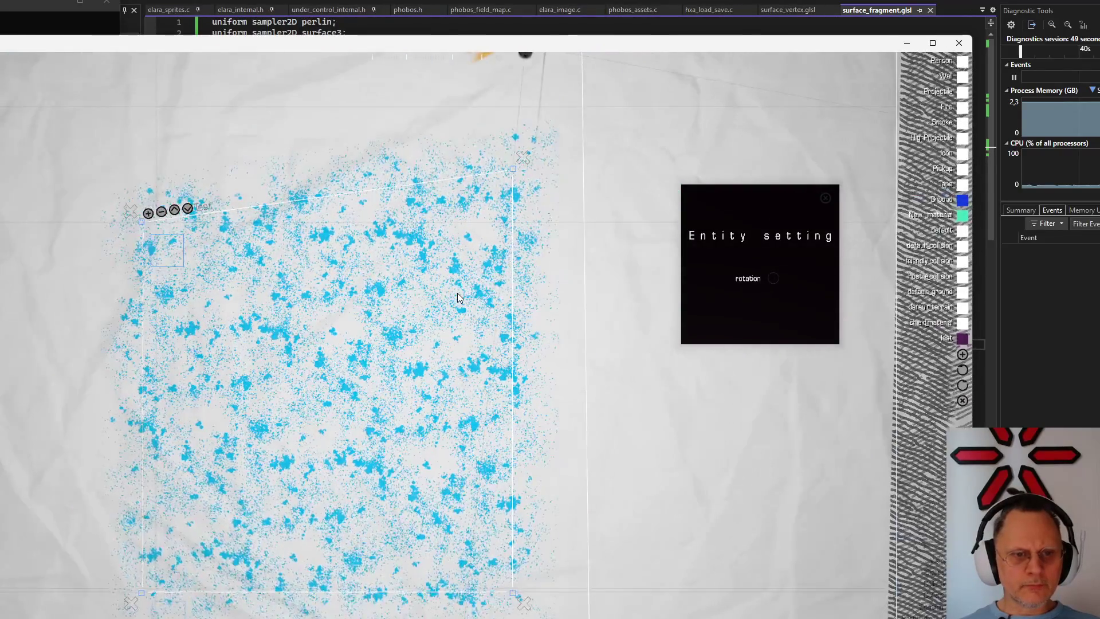
{"action": "scroll", "coordinate": [456, 295], "scroll_direction": "down", "scroll_amount": 3}
{"action": "scroll", "coordinate": [456, 295], "scroll_direction": "up", "scroll_amount": 4}
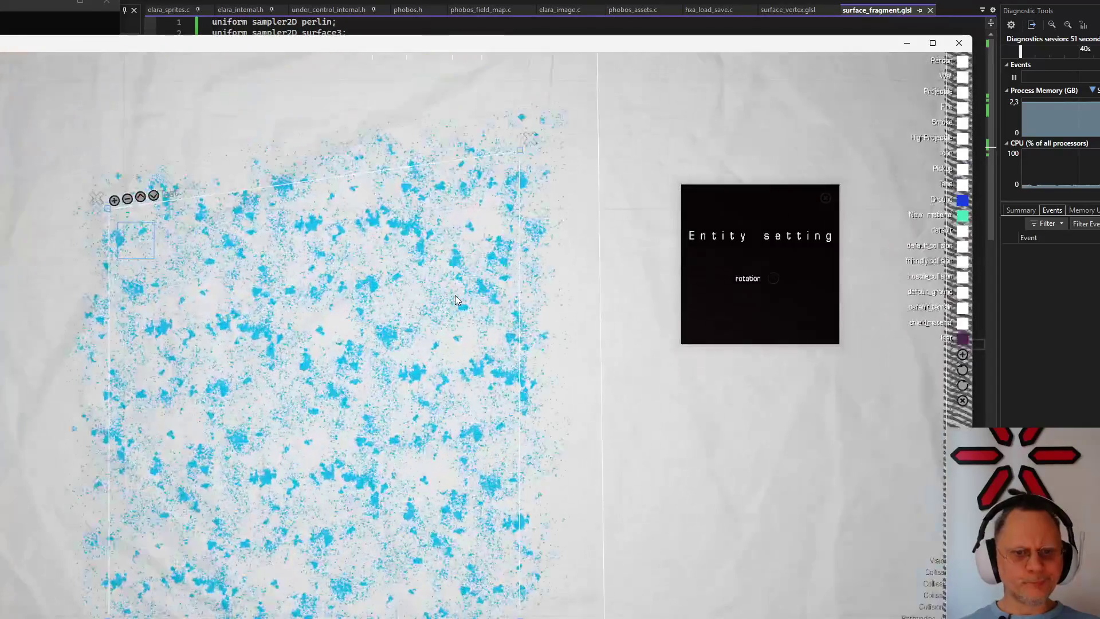
{"action": "scroll", "coordinate": [455, 295], "scroll_direction": "up", "scroll_amount": 1}
{"action": "scroll", "coordinate": [455, 293], "scroll_direction": "up", "scroll_amount": 1}
{"action": "scroll", "coordinate": [454, 294], "scroll_direction": "up", "scroll_amount": 1}
{"action": "scroll", "coordinate": [453, 293], "scroll_direction": "up", "scroll_amount": 1}
{"action": "scroll", "coordinate": [452, 293], "scroll_direction": "down", "scroll_amount": 1}
{"action": "scroll", "coordinate": [452, 289], "scroll_direction": "down", "scroll_amount": 1}
{"action": "scroll", "coordinate": [448, 281], "scroll_direction": "down", "scroll_amount": 1}
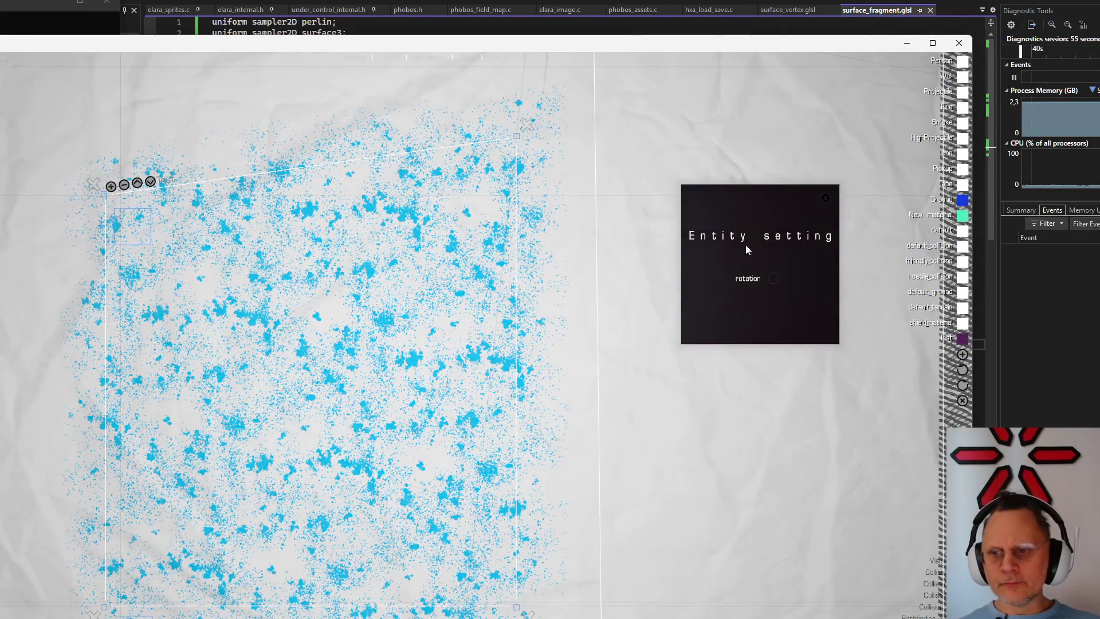
{"action": "left_click", "coordinate": [963, 341]}
Thin the block's speckles with a lower Stipple amount and set the material Scale to 10.0
{"action": "left_click_drag", "start_coordinate": [381, 373], "coordinate": [613, 341]}
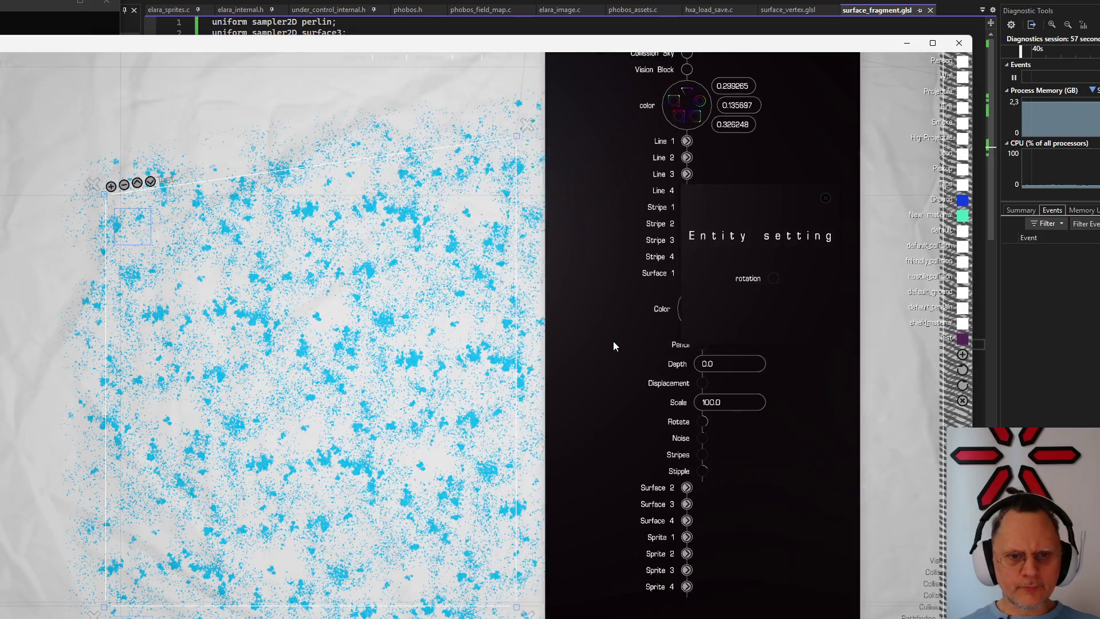
{"action": "left_click_drag", "start_coordinate": [708, 482], "coordinate": [795, 380]}
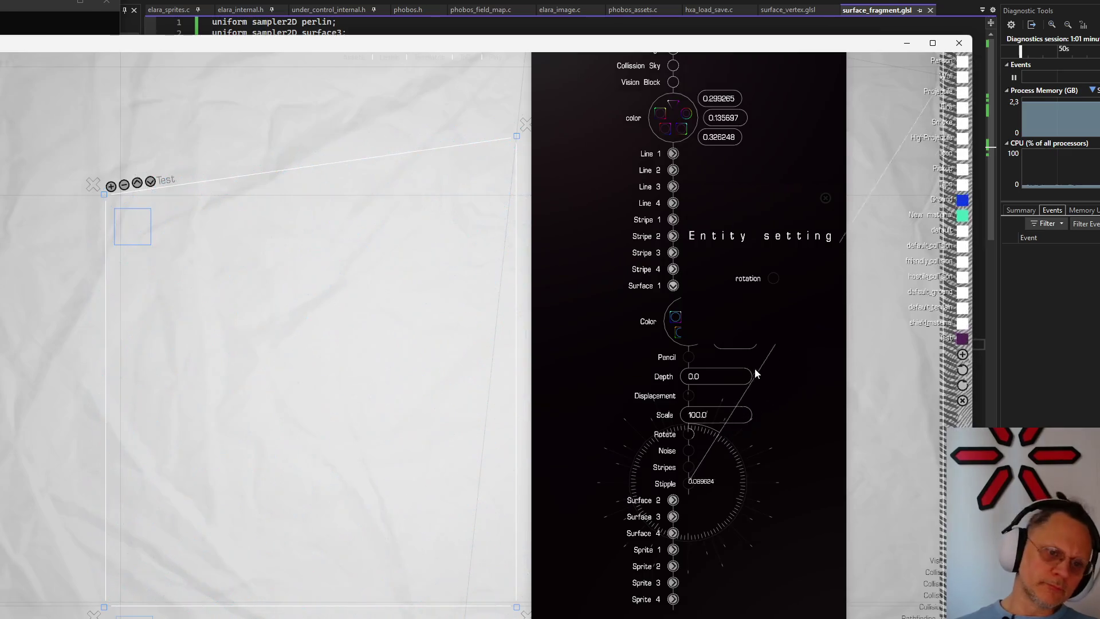
{"action": "mouse_move", "coordinate": [798, 392]}
{"action": "left_mouse_down"}
{"action": "mouse_move", "coordinate": [765, 390]}
{"action": "mouse_move", "coordinate": [766, 399]}
{"action": "left_mouse_up"}
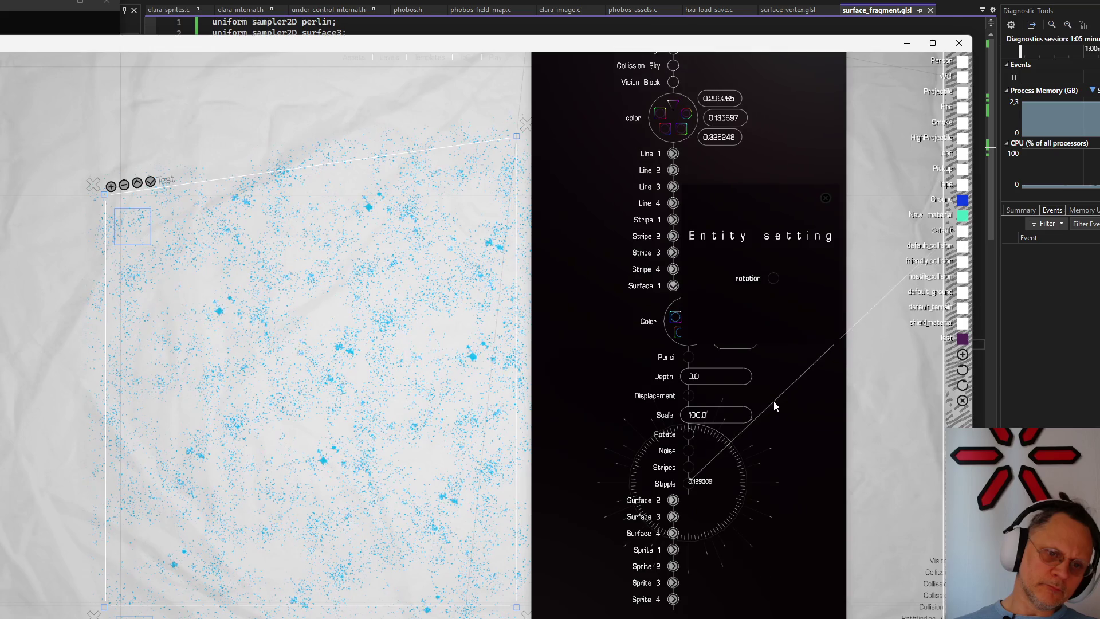
{"action": "left_click", "coordinate": [698, 415]}
{"action": "key", "text": "BackSpace"}
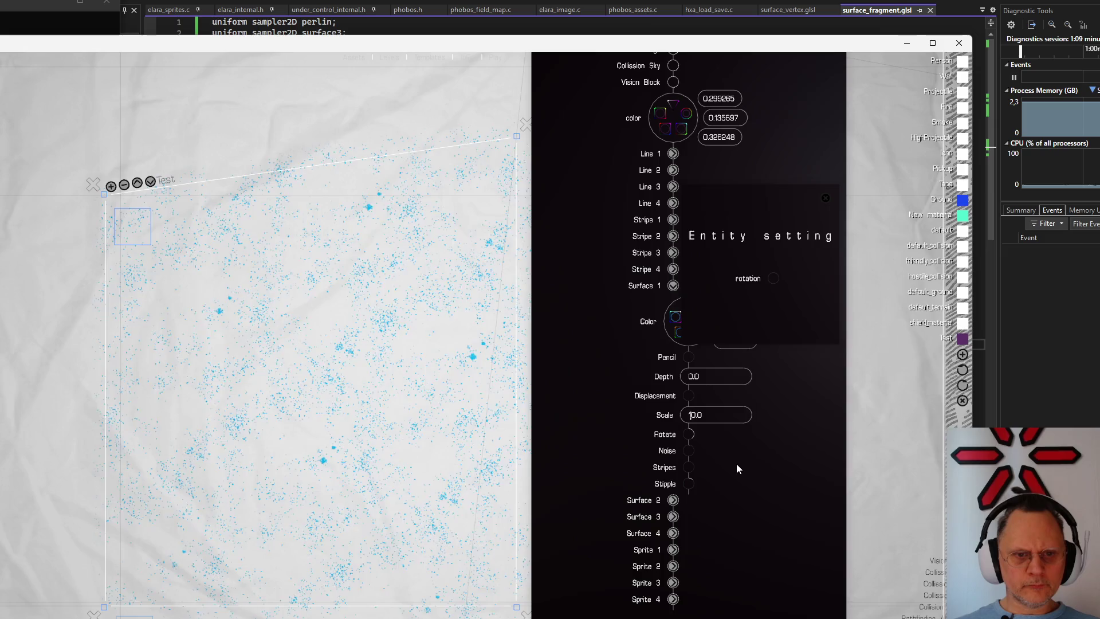
{"action": "key", "text": "Return"}
{"action": "scroll", "coordinate": [274, 351], "scroll_direction": "down", "scroll_amount": 3}
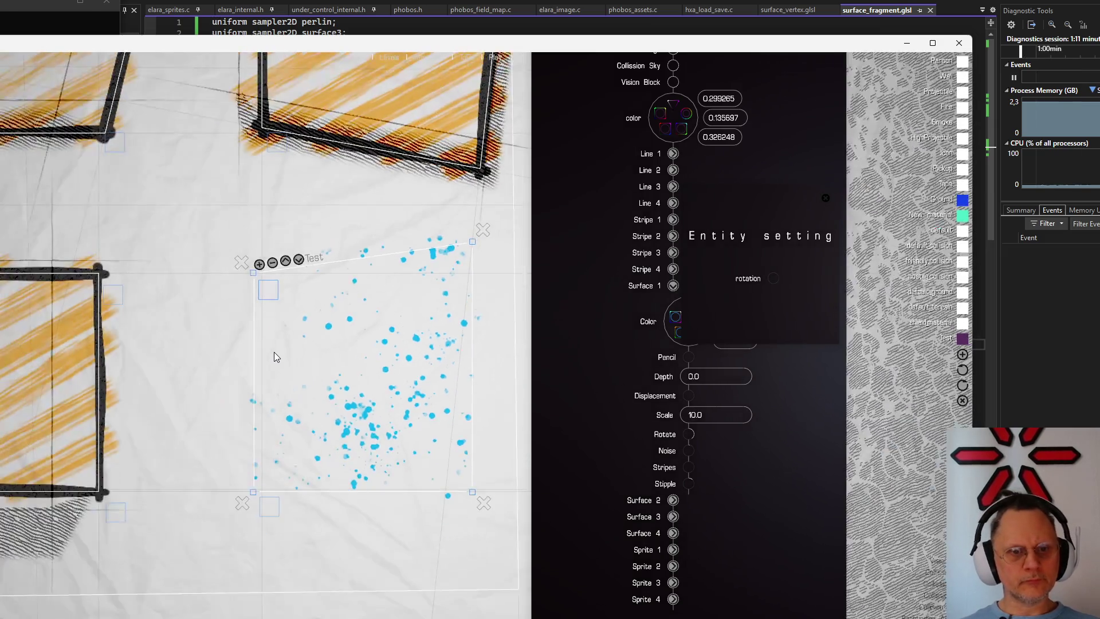
{"action": "scroll", "coordinate": [276, 351], "scroll_direction": "up", "scroll_amount": 2}
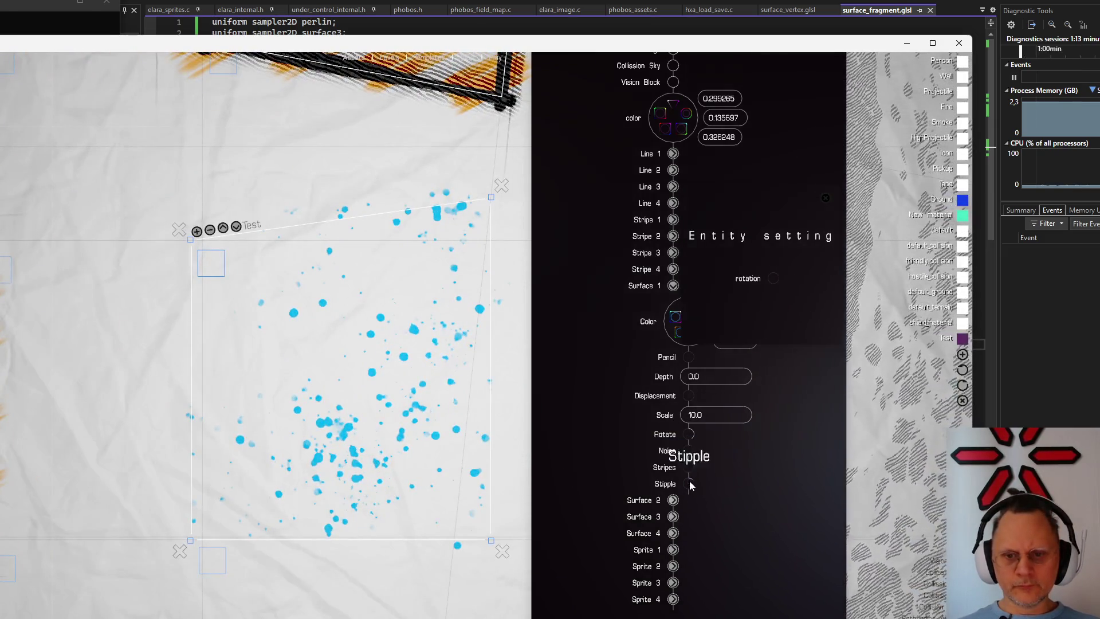
Raise Stipple and adjust Stripes and Noise so the speckles become large splatter blotches
{"action": "mouse_move", "coordinate": [690, 482]}
{"action": "left_mouse_down"}
{"action": "mouse_move", "coordinate": [781, 490]}
{"action": "mouse_move", "coordinate": [771, 456]}
{"action": "left_mouse_up"}
{"action": "scroll", "coordinate": [259, 323], "scroll_direction": "up", "scroll_amount": 1}
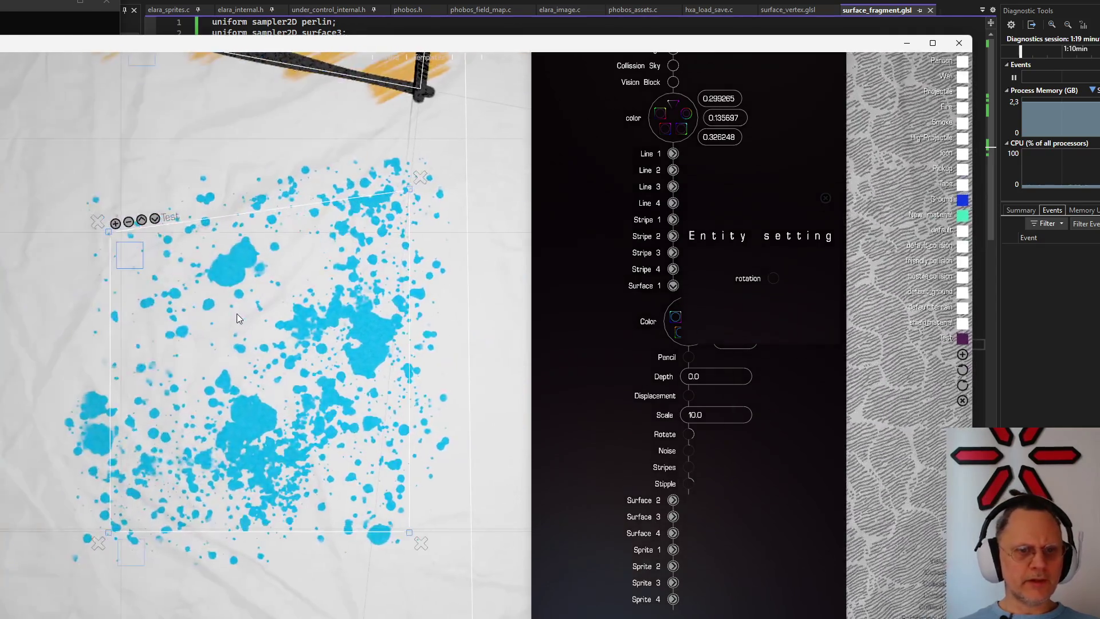
{"action": "scroll", "coordinate": [294, 332], "scroll_direction": "up", "scroll_amount": 1}
{"action": "scroll", "coordinate": [278, 319], "scroll_direction": "up", "scroll_amount": 1}
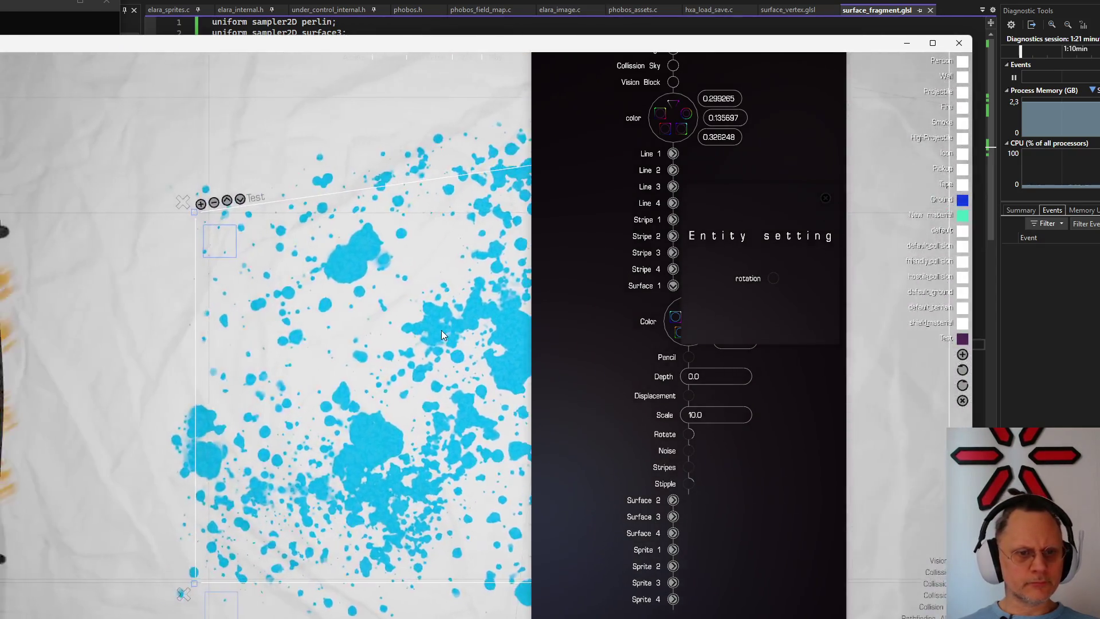
{"action": "scroll", "coordinate": [375, 375], "scroll_direction": "down", "scroll_amount": 2}
{"action": "scroll", "coordinate": [398, 392], "scroll_direction": "up", "scroll_amount": 1}
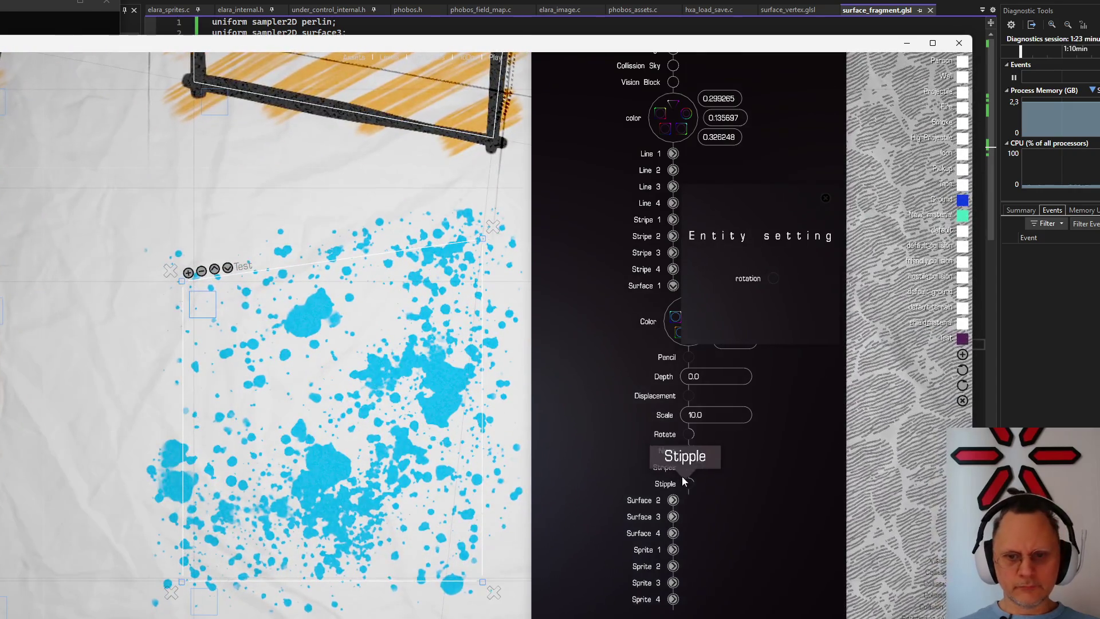
{"action": "mouse_move", "coordinate": [691, 468]}
{"action": "left_mouse_down"}
{"action": "mouse_move", "coordinate": [605, 496]}
{"action": "mouse_move", "coordinate": [760, 376]}
{"action": "left_mouse_up"}
{"action": "mouse_move", "coordinate": [686, 450]}
{"action": "left_mouse_down"}
{"action": "mouse_move", "coordinate": [713, 514]}
{"action": "mouse_move", "coordinate": [693, 465]}
{"action": "mouse_move", "coordinate": [696, 485]}
{"action": "left_mouse_up"}
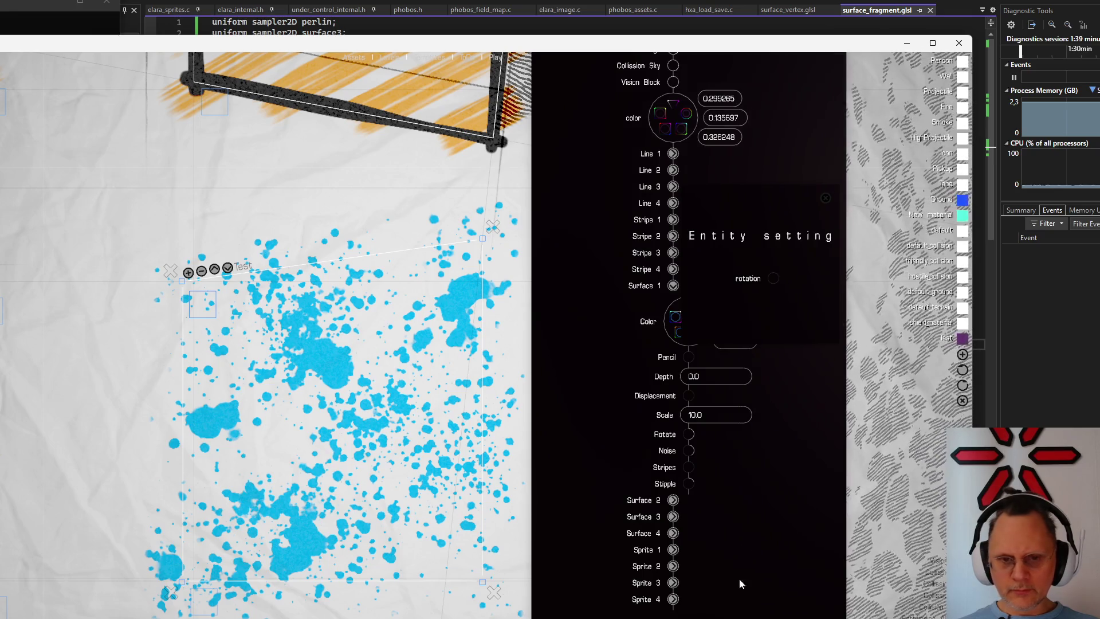
{"action": "mouse_move", "coordinate": [689, 484]}
{"action": "left_mouse_down"}
{"action": "mouse_move", "coordinate": [703, 556]}
{"action": "mouse_move", "coordinate": [733, 444]}
{"action": "left_mouse_up"}
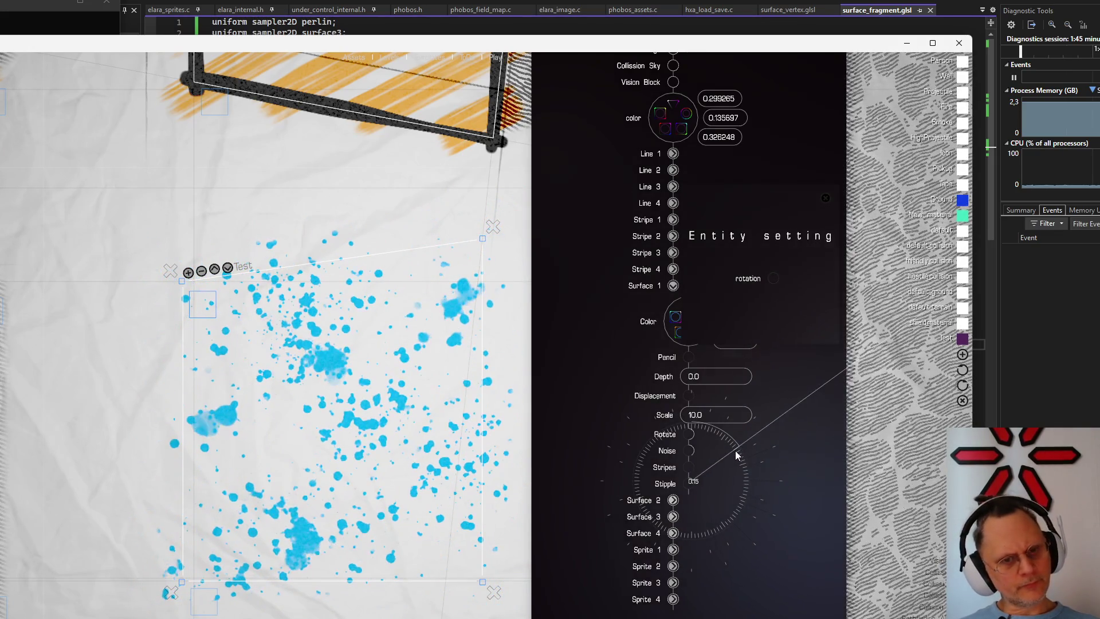
Finish the Stipple increase and set the material Scale to 150.0 for finer splatter
{"action": "left_click_drag", "start_coordinate": [734, 445], "coordinate": [735, 447]}
{"action": "scroll", "coordinate": [294, 424], "scroll_direction": "down", "scroll_amount": 2}
{"action": "scroll", "coordinate": [294, 424], "scroll_direction": "up", "scroll_amount": 1}
{"action": "scroll", "coordinate": [363, 387], "scroll_direction": "up", "scroll_amount": 2}
{"action": "scroll", "coordinate": [245, 346], "scroll_direction": "up", "scroll_amount": 2}
{"action": "scroll", "coordinate": [184, 258], "scroll_direction": "up", "scroll_amount": 1}
{"action": "scroll", "coordinate": [185, 258], "scroll_direction": "up", "scroll_amount": 1}
{"action": "scroll", "coordinate": [197, 262], "scroll_direction": "up", "scroll_amount": 1}
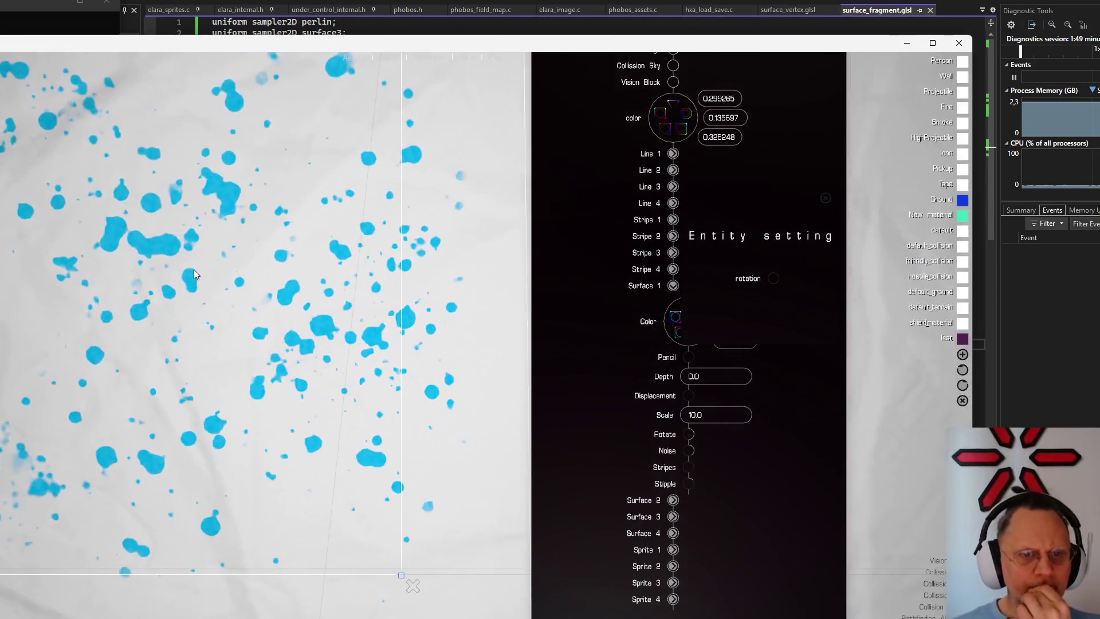
{"action": "scroll", "coordinate": [193, 269], "scroll_direction": "up", "scroll_amount": 1}
{"action": "scroll", "coordinate": [244, 268], "scroll_direction": "up", "scroll_amount": 1}
{"action": "scroll", "coordinate": [244, 268], "scroll_direction": "down", "scroll_amount": 2}
{"action": "scroll", "coordinate": [297, 265], "scroll_direction": "down", "scroll_amount": 2}
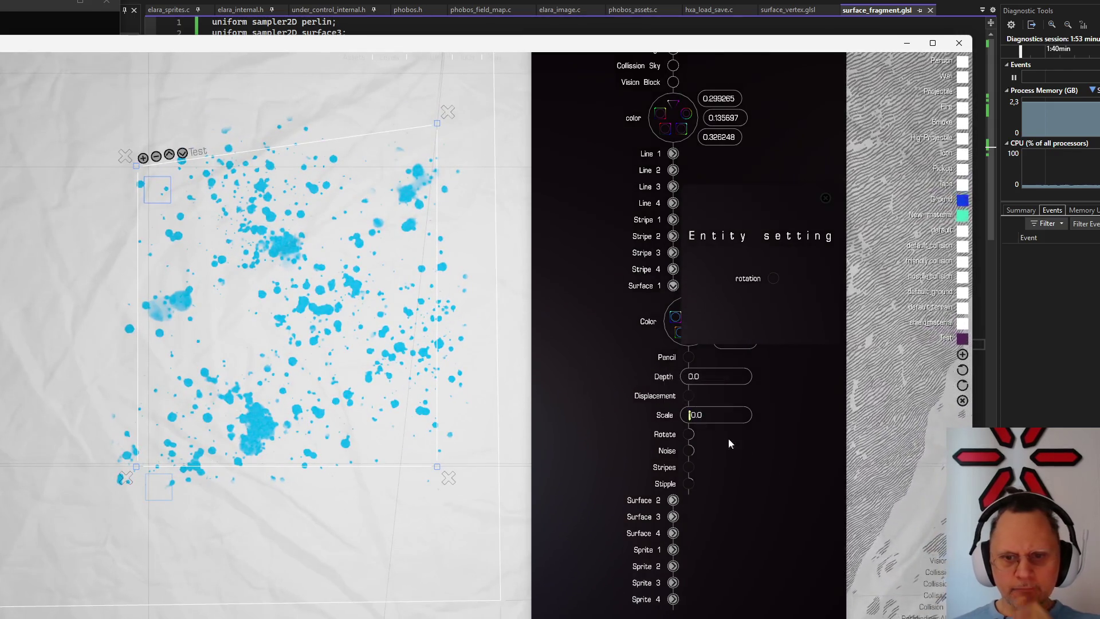
{"action": "type", "text": "5"}
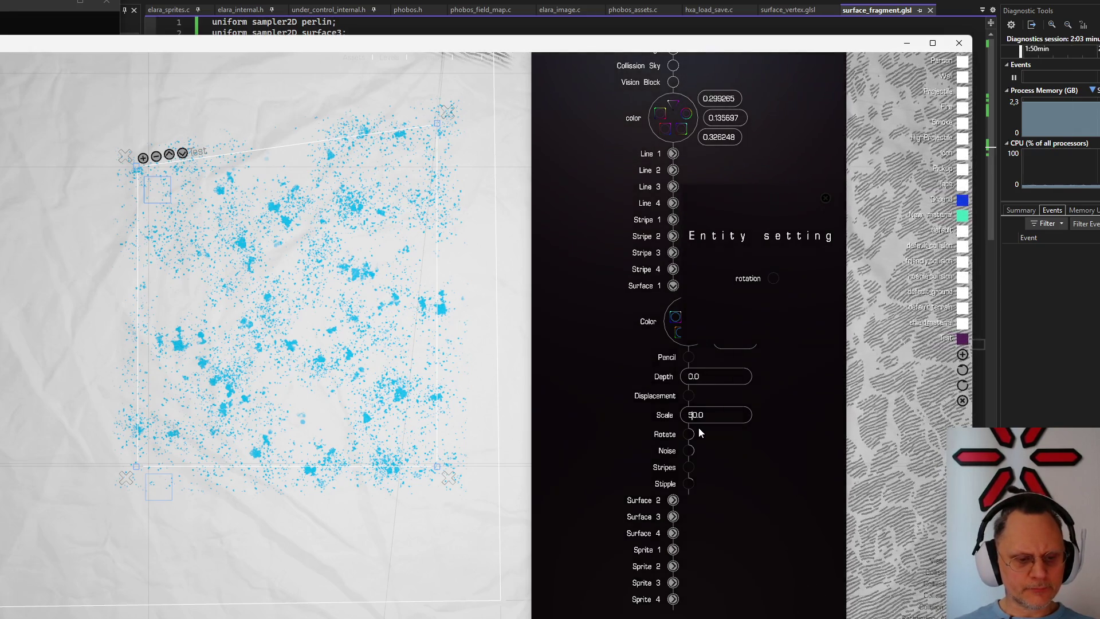
{"action": "type", "text": "1"}
{"action": "key", "text": "Return"}
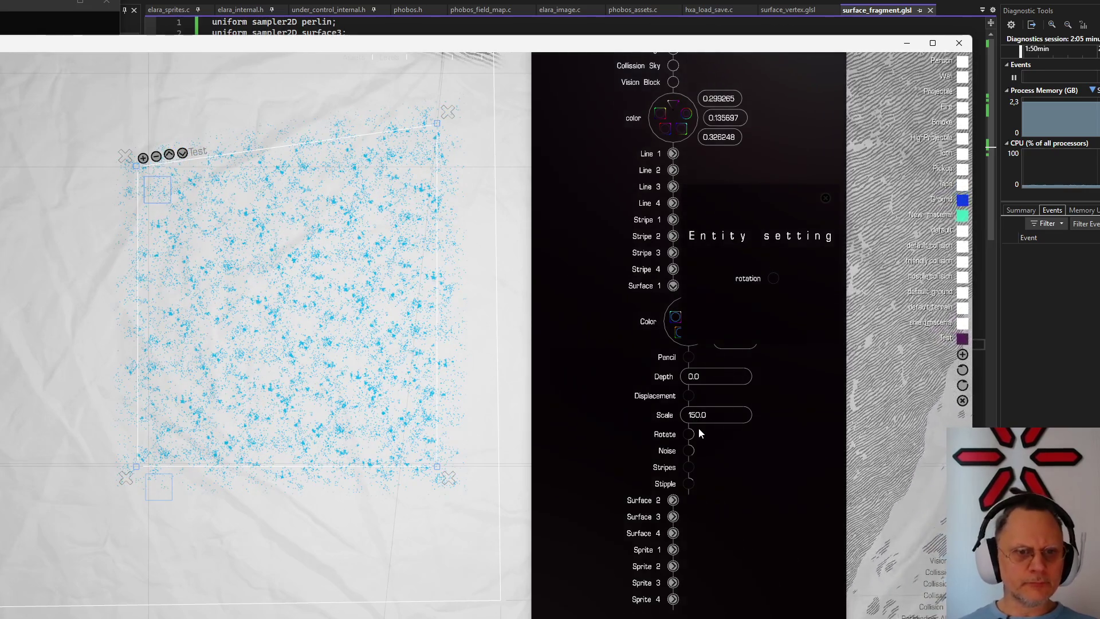
{"action": "scroll", "coordinate": [223, 304], "scroll_direction": "up", "scroll_amount": 5}
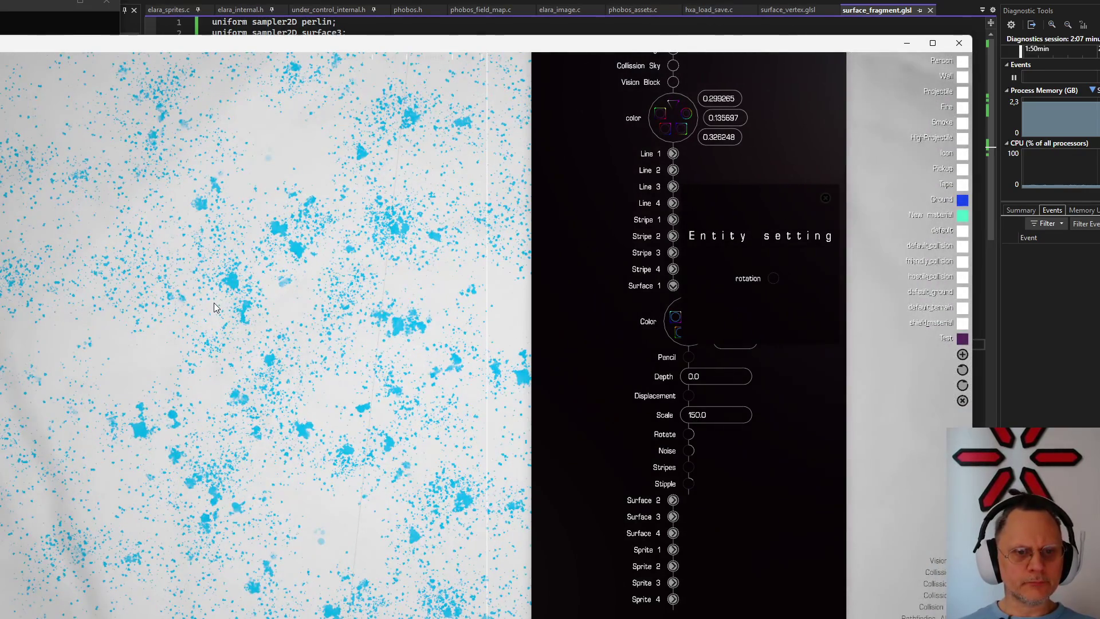
{"action": "scroll", "coordinate": [215, 307], "scroll_direction": "down", "scroll_amount": 2}
{"action": "scroll", "coordinate": [215, 307], "scroll_direction": "down", "scroll_amount": 2}
{"action": "scroll", "coordinate": [214, 306], "scroll_direction": "down", "scroll_amount": 2}
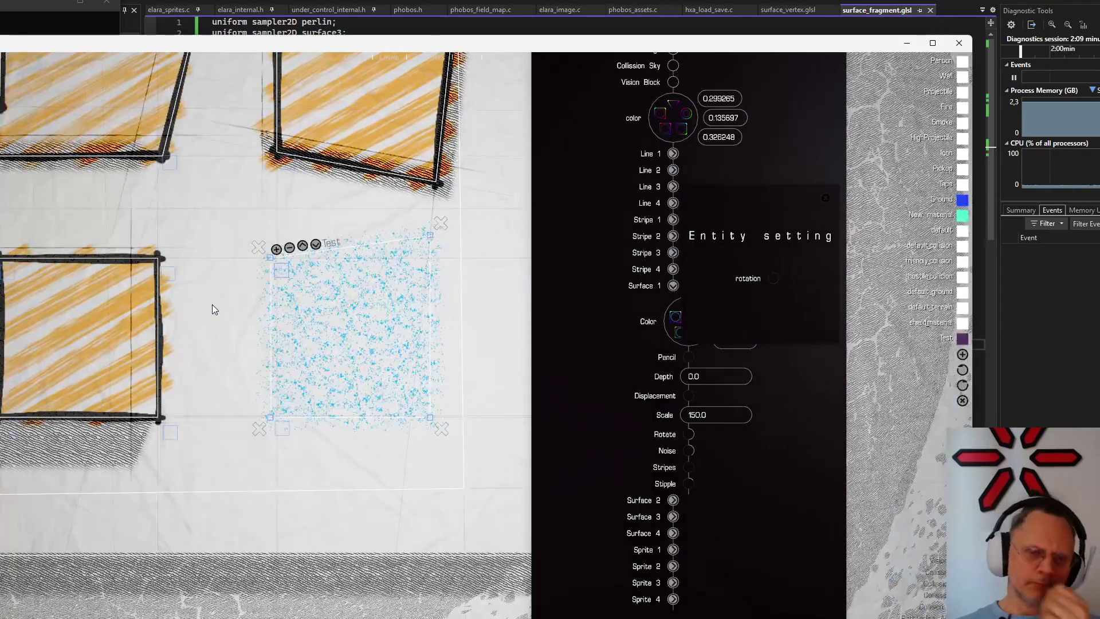
{"action": "scroll", "coordinate": [255, 308], "scroll_direction": "up", "scroll_amount": 3}
{"action": "scroll", "coordinate": [224, 305], "scroll_direction": "up", "scroll_amount": 2}
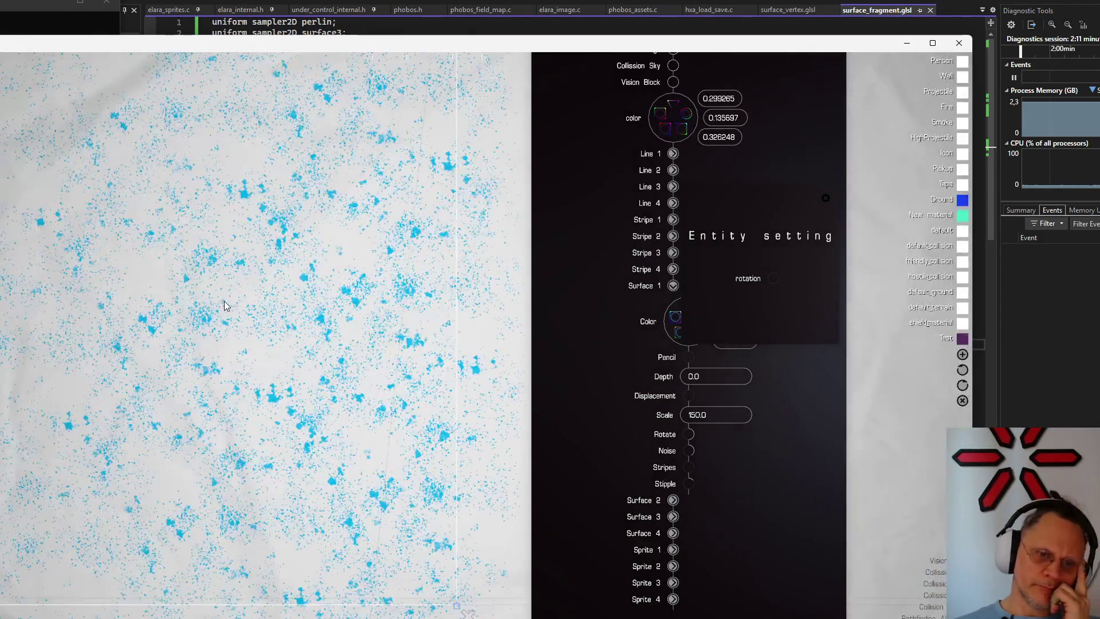
{"action": "scroll", "coordinate": [215, 299], "scroll_direction": "up", "scroll_amount": 2}
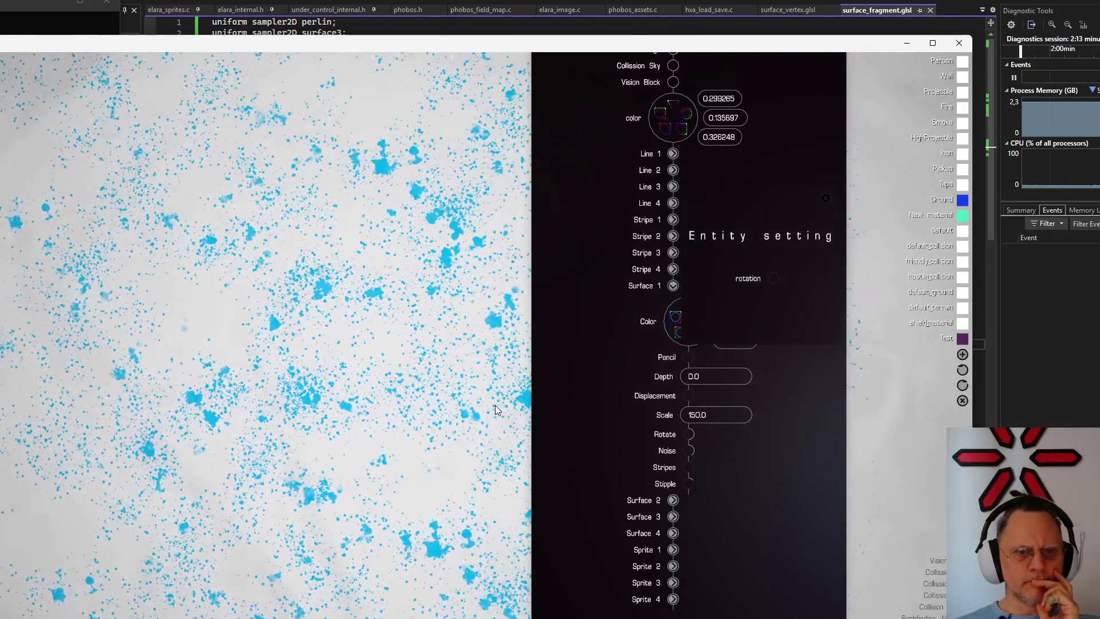
{"action": "scroll", "coordinate": [422, 397], "scroll_direction": "up", "scroll_amount": 2}
{"action": "scroll", "coordinate": [236, 376], "scroll_direction": "down", "scroll_amount": 3}
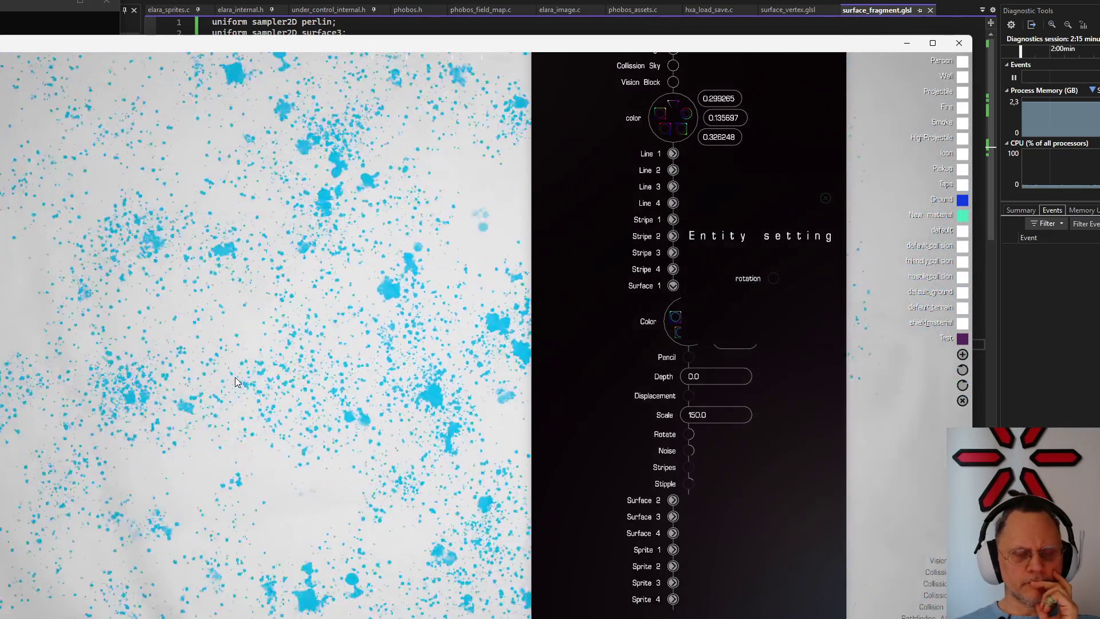
{"action": "scroll", "coordinate": [236, 376], "scroll_direction": "down", "scroll_amount": 2}
{"action": "scroll", "coordinate": [234, 377], "scroll_direction": "down", "scroll_amount": 2}
{"action": "scroll", "coordinate": [234, 376], "scroll_direction": "up", "scroll_amount": 2}
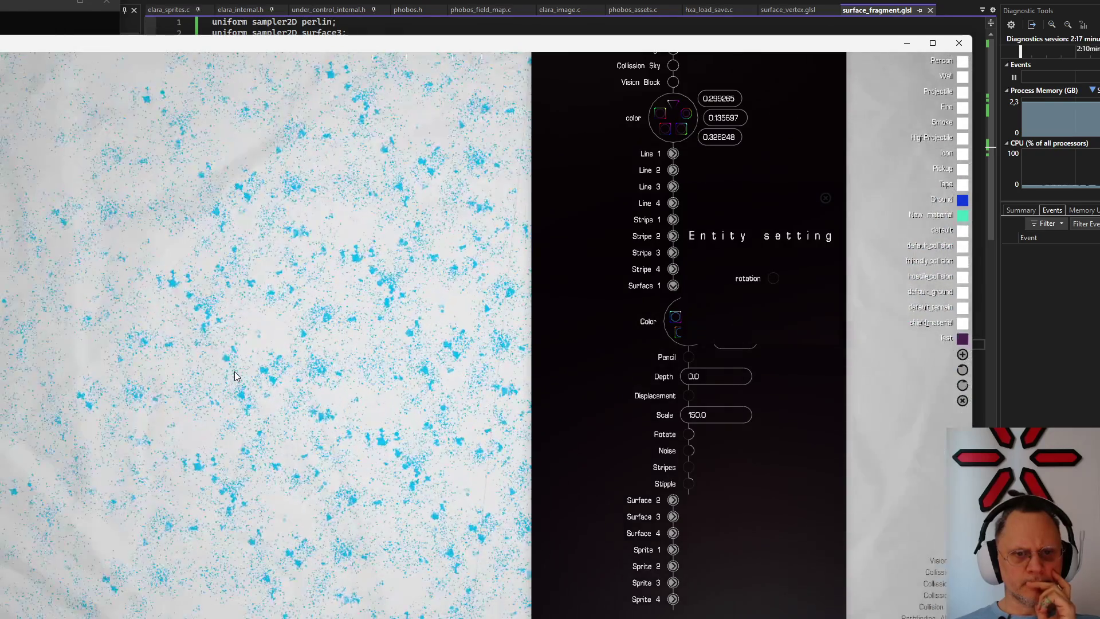
{"action": "scroll", "coordinate": [232, 377], "scroll_direction": "down", "scroll_amount": 1}
{"action": "scroll", "coordinate": [234, 377], "scroll_direction": "down", "scroll_amount": 2}
{"action": "scroll", "coordinate": [256, 380], "scroll_direction": "up", "scroll_amount": 1}
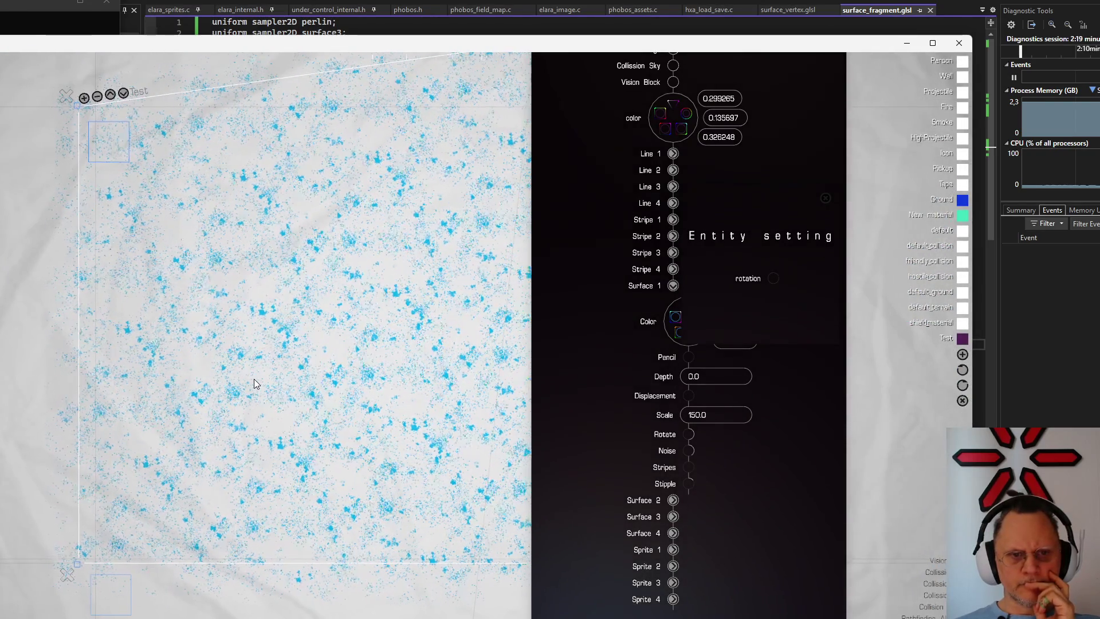
{"action": "scroll", "coordinate": [255, 380], "scroll_direction": "down", "scroll_amount": 2}
{"action": "scroll", "coordinate": [253, 385], "scroll_direction": "up", "scroll_amount": 2}
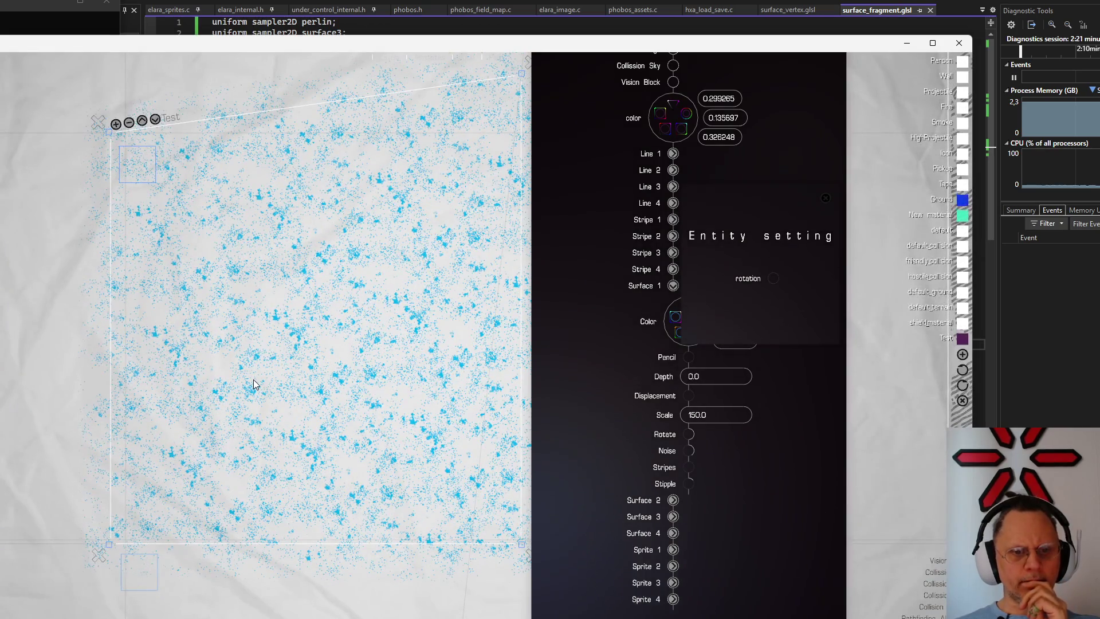
{"action": "left_click_drag", "start_coordinate": [254, 384], "coordinate": [195, 373]}
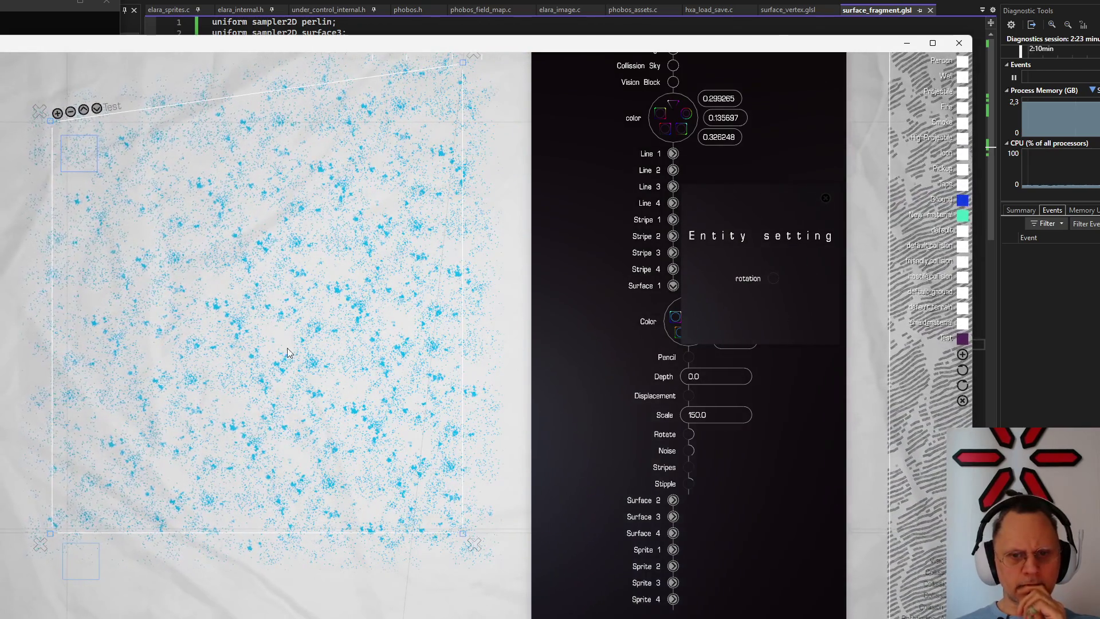
Set the surface Scale to 100.0, trying the Displacement and Stipple knobs, then bring up entity properties
{"action": "left_click", "coordinate": [693, 419]}
{"action": "key", "text": "Delete"}
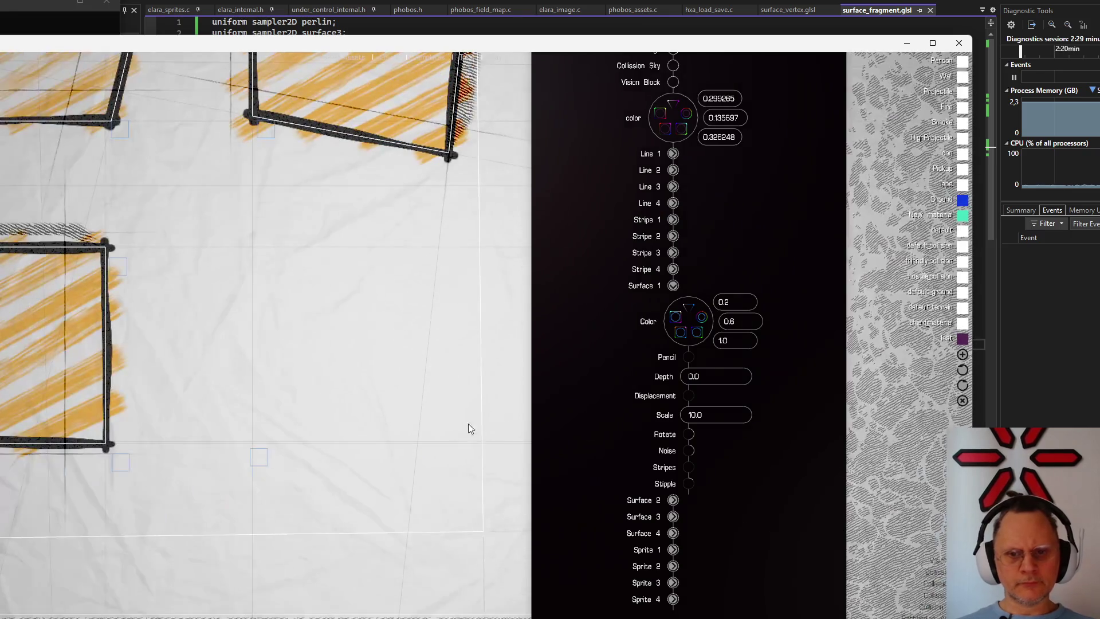
{"action": "mouse_move", "coordinate": [690, 396]}
{"action": "left_mouse_down"}
{"action": "mouse_move", "coordinate": [742, 391]}
{"action": "mouse_move", "coordinate": [717, 383]}
{"action": "left_mouse_up"}
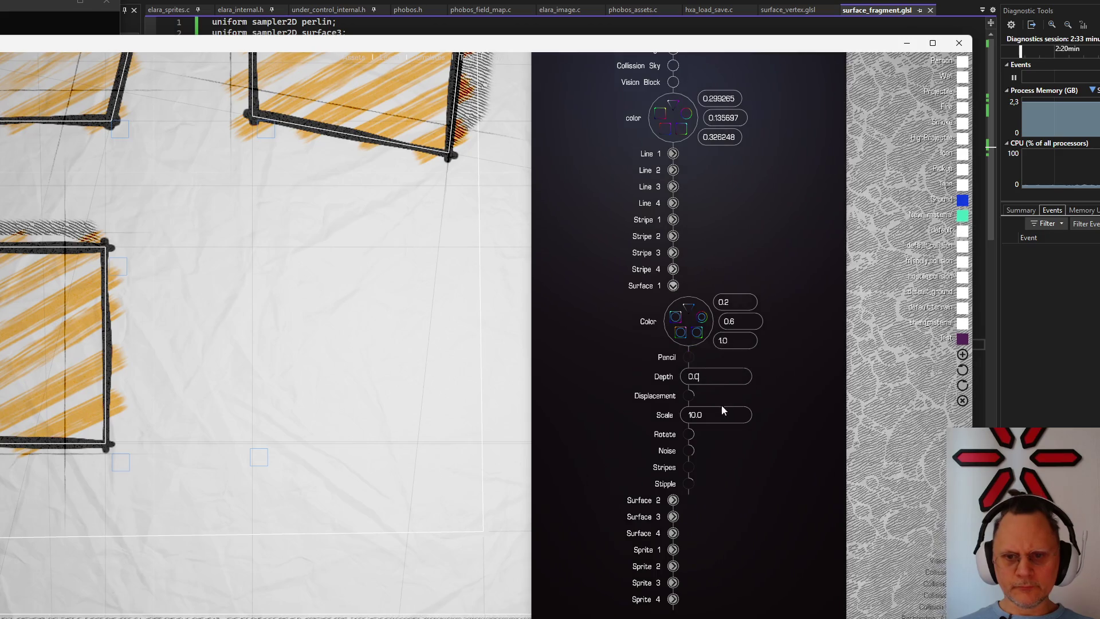
{"action": "left_click_drag", "start_coordinate": [693, 455], "coordinate": [696, 489]}
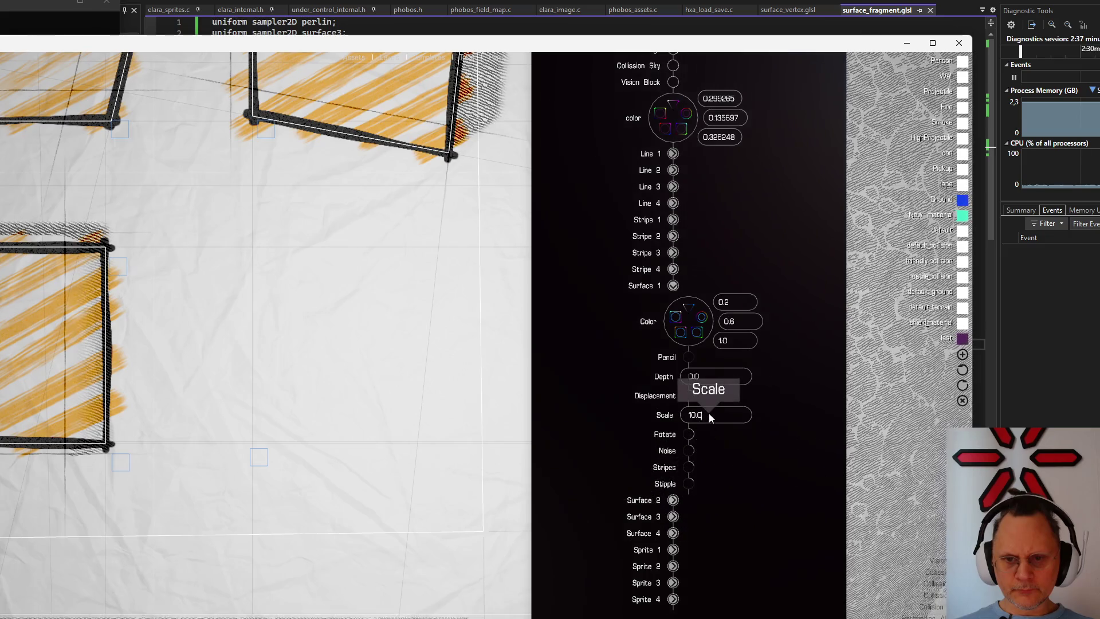
{"action": "key", "text": "BackSpace"}
{"action": "key", "text": "BackSpace"}
{"action": "type", "text": "0"}
{"action": "key", "text": "Return"}
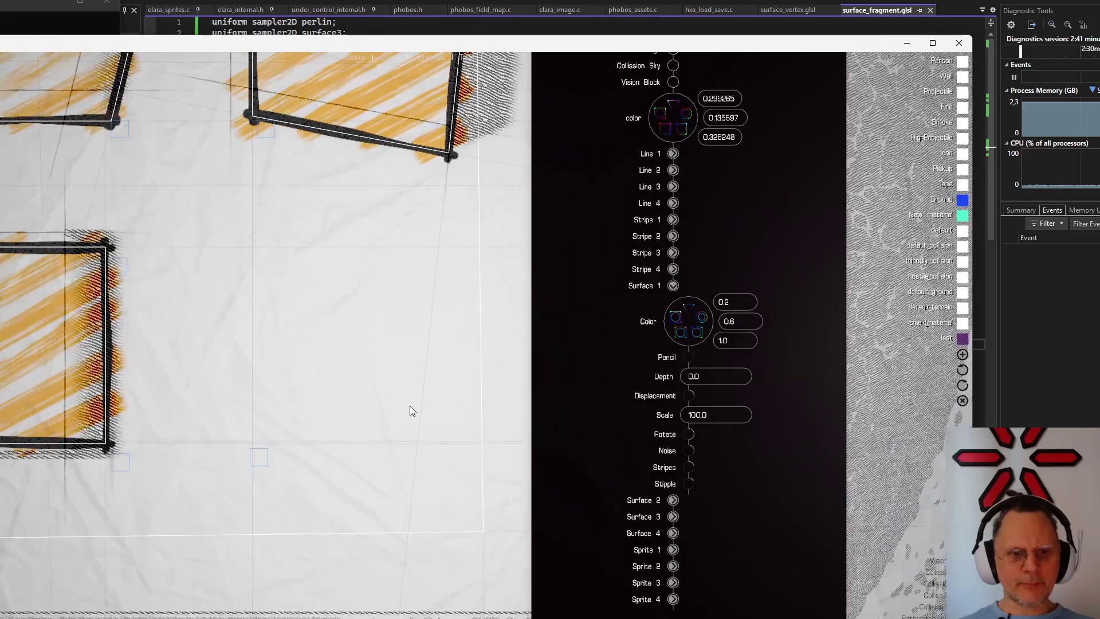
{"action": "scroll", "coordinate": [410, 411], "scroll_direction": "down", "scroll_amount": 2}
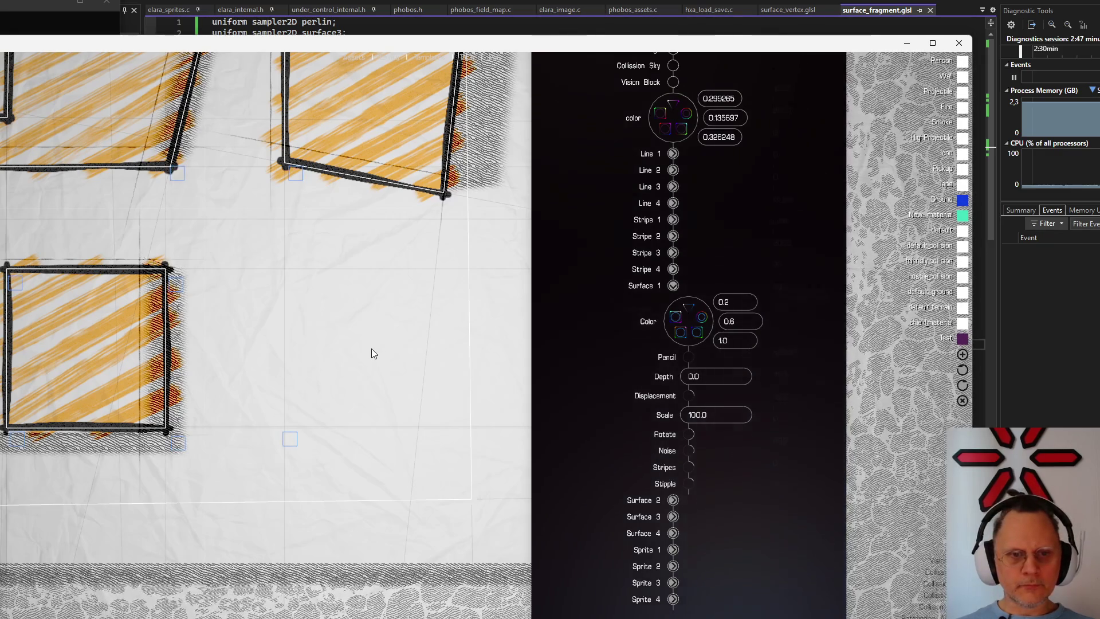
{"action": "key", "text": "Tab"}
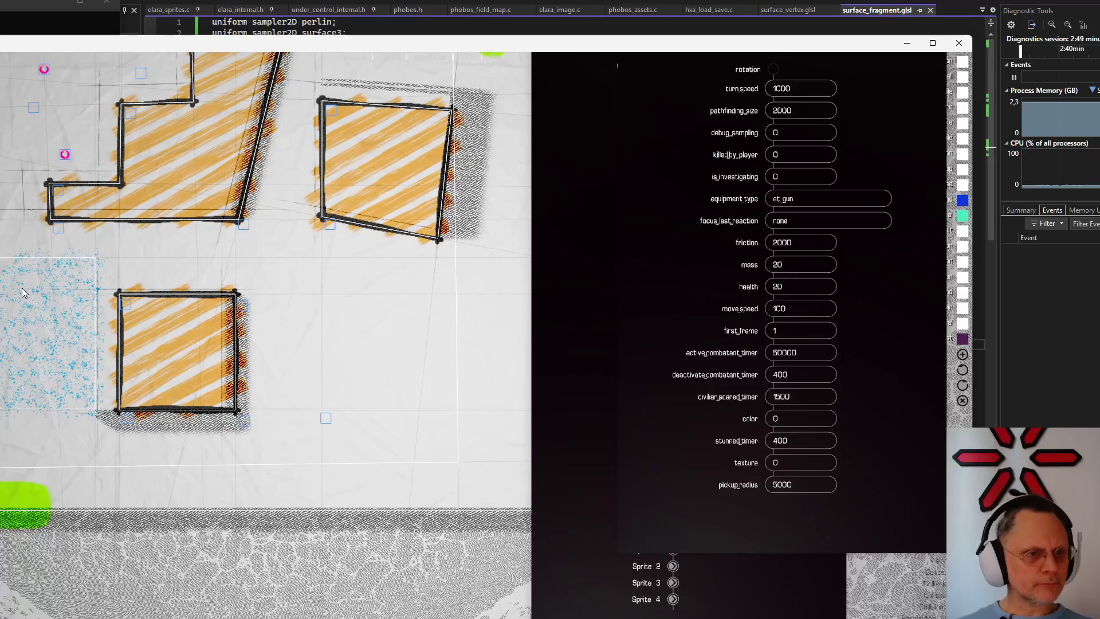
Move the blue noise surface beside the hatched squares and set its Scale back to 10
{"action": "key", "text": "Tab"}
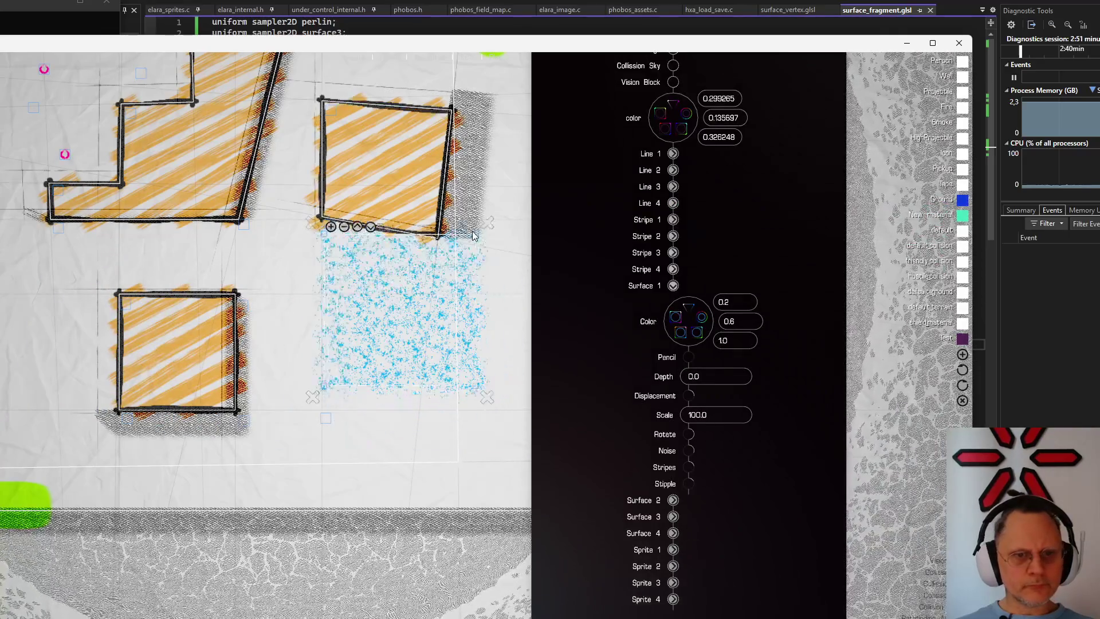
{"action": "mouse_move", "coordinate": [95, 260]}
{"action": "left_mouse_down"}
{"action": "mouse_move", "coordinate": [468, 225]}
{"action": "mouse_move", "coordinate": [494, 108]}
{"action": "mouse_move", "coordinate": [335, 159]}
{"action": "mouse_move", "coordinate": [443, 241]}
{"action": "mouse_move", "coordinate": [359, 191]}
{"action": "mouse_move", "coordinate": [445, 300]}
{"action": "left_mouse_up"}
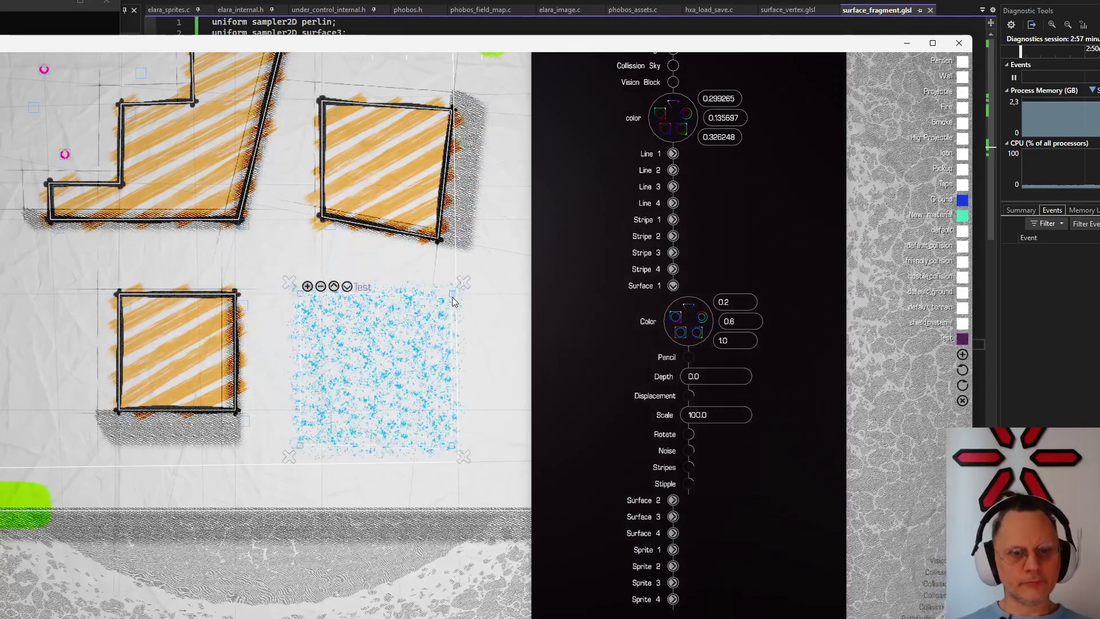
{"action": "scroll", "coordinate": [384, 362], "scroll_direction": "up", "scroll_amount": 3}
{"action": "scroll", "coordinate": [384, 363], "scroll_direction": "up", "scroll_amount": 1}
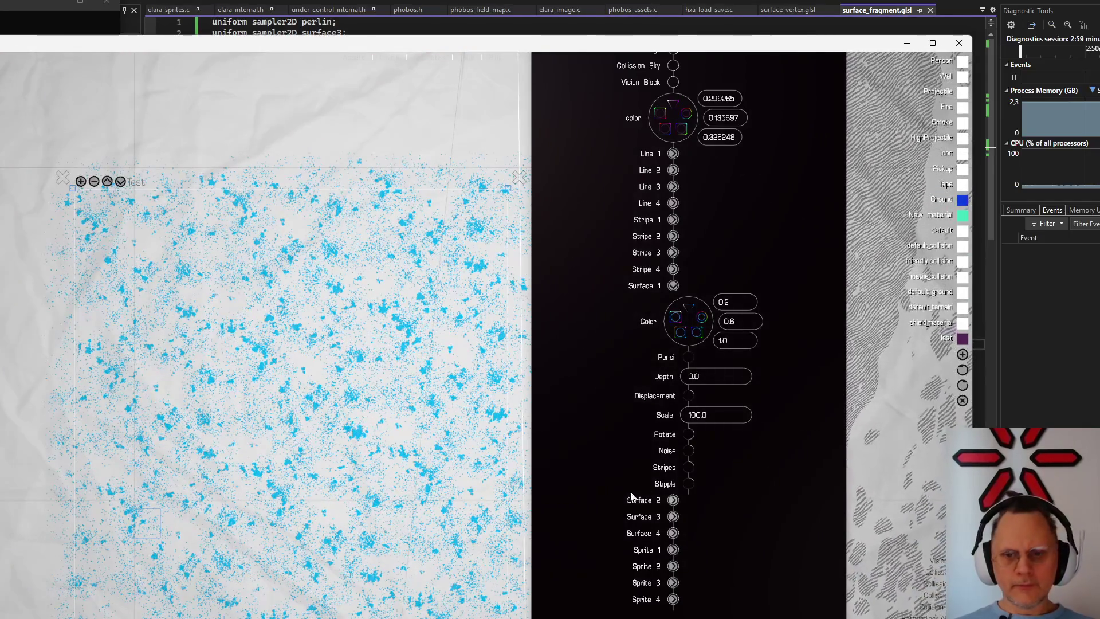
{"action": "key", "text": "BackSpace"}
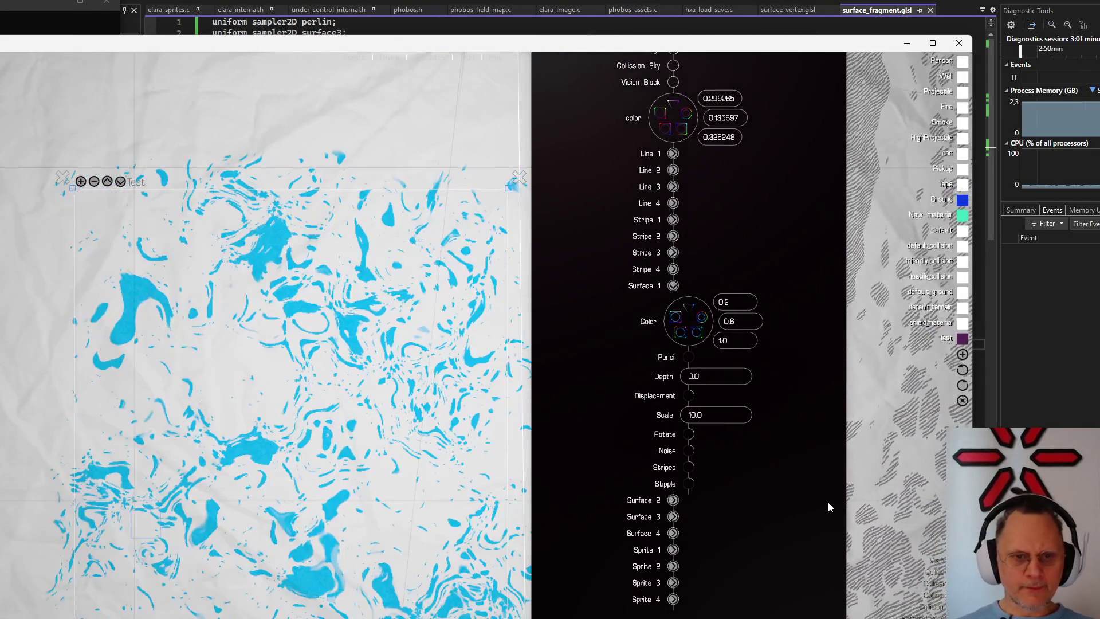
Turn on and raise Displacement, densify the Stipple and stretch the surface's top-right corner outward
{"action": "left_click", "coordinate": [690, 395]}
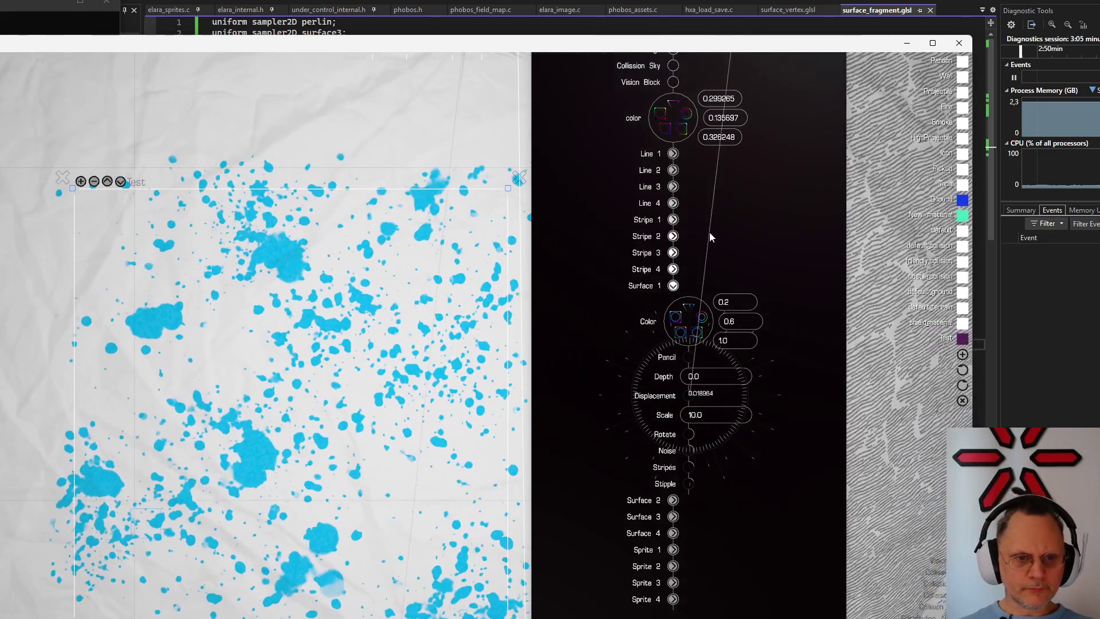
{"action": "mouse_move", "coordinate": [669, 237]}
{"action": "left_mouse_down"}
{"action": "mouse_move", "coordinate": [802, 341]}
{"action": "mouse_move", "coordinate": [550, 427]}
{"action": "mouse_move", "coordinate": [710, 278]}
{"action": "mouse_move", "coordinate": [722, 283]}
{"action": "mouse_move", "coordinate": [690, 255]}
{"action": "mouse_move", "coordinate": [724, 268]}
{"action": "mouse_move", "coordinate": [694, 252]}
{"action": "mouse_move", "coordinate": [685, 414]}
{"action": "left_mouse_up"}
{"action": "scroll", "coordinate": [373, 414], "scroll_direction": "down", "scroll_amount": 2}
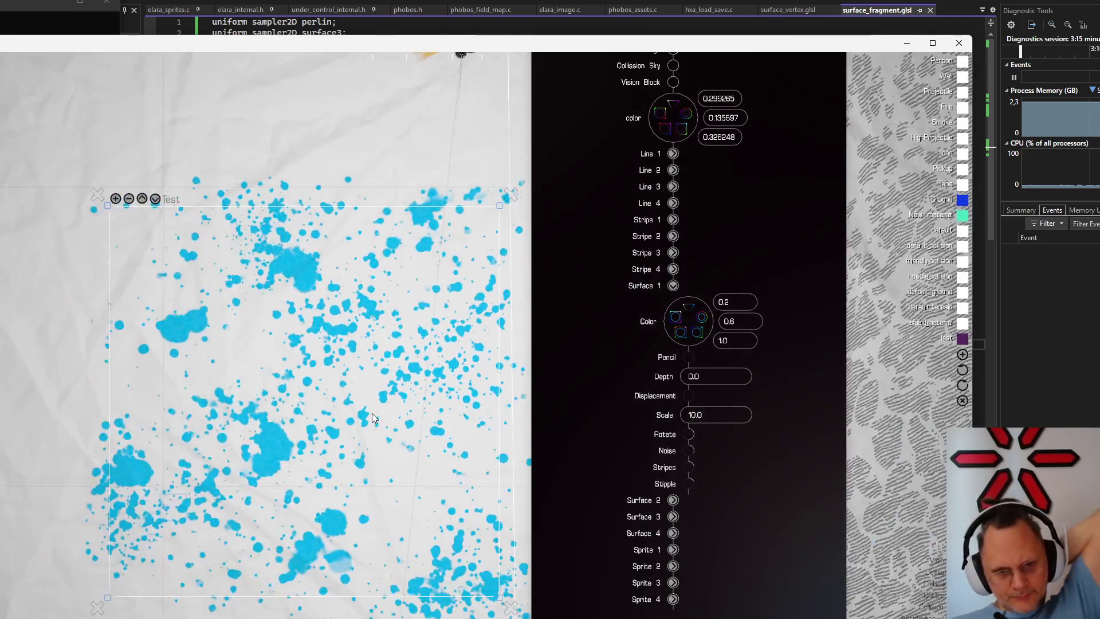
{"action": "scroll", "coordinate": [372, 412], "scroll_direction": "down", "scroll_amount": 3}
{"action": "scroll", "coordinate": [373, 410], "scroll_direction": "up", "scroll_amount": 3}
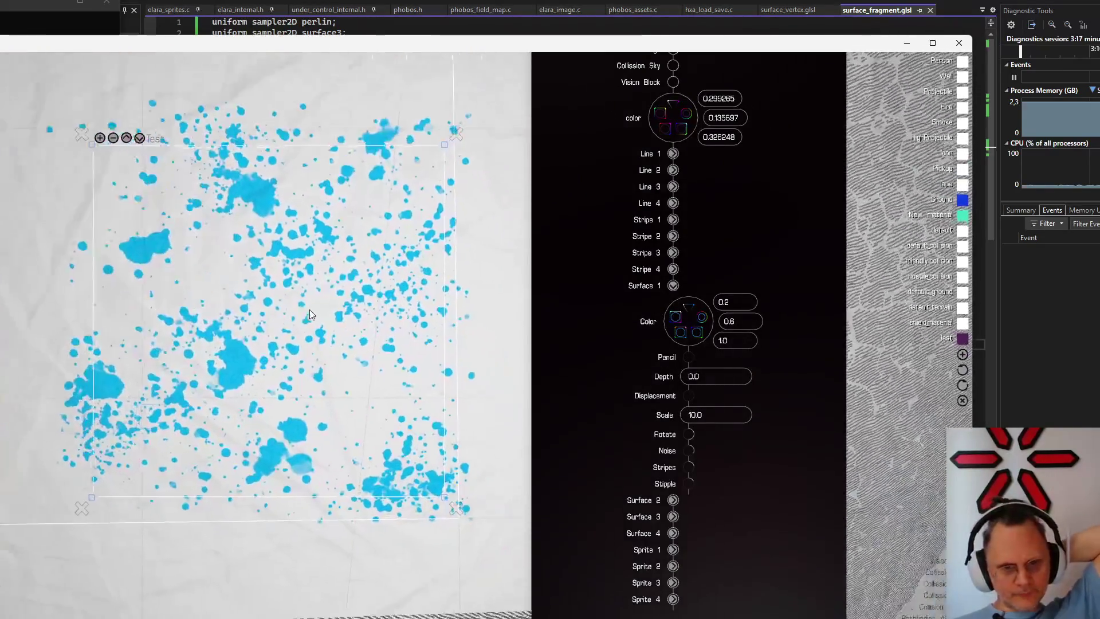
{"action": "scroll", "coordinate": [229, 313], "scroll_direction": "down", "scroll_amount": 2}
{"action": "scroll", "coordinate": [228, 314], "scroll_direction": "down", "scroll_amount": 2}
{"action": "scroll", "coordinate": [225, 318], "scroll_direction": "up", "scroll_amount": 2}
{"action": "scroll", "coordinate": [223, 325], "scroll_direction": "up", "scroll_amount": 2}
{"action": "scroll", "coordinate": [223, 328], "scroll_direction": "up", "scroll_amount": 2}
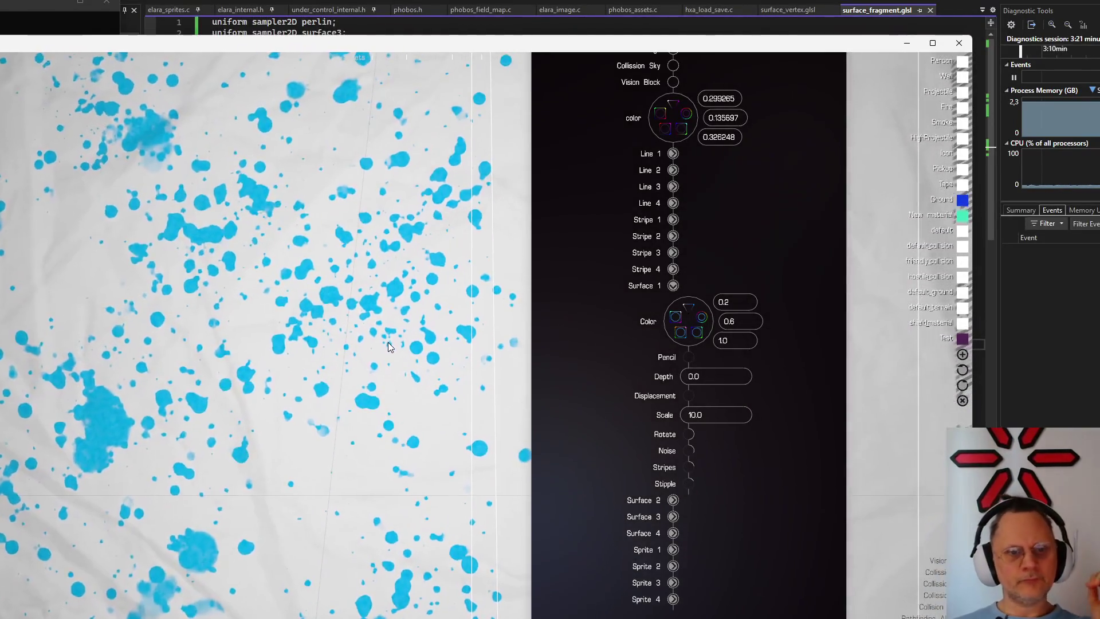
{"action": "scroll", "coordinate": [415, 349], "scroll_direction": "down", "scroll_amount": 1}
{"action": "scroll", "coordinate": [414, 352], "scroll_direction": "up", "scroll_amount": 1}
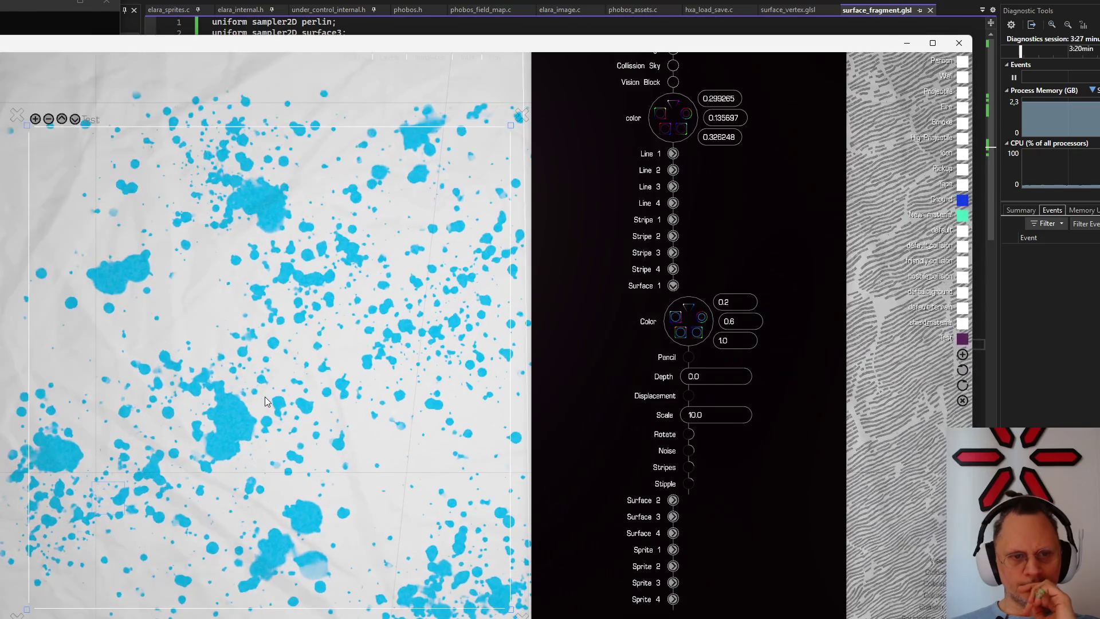
{"action": "scroll", "coordinate": [194, 398], "scroll_direction": "down", "scroll_amount": 3}
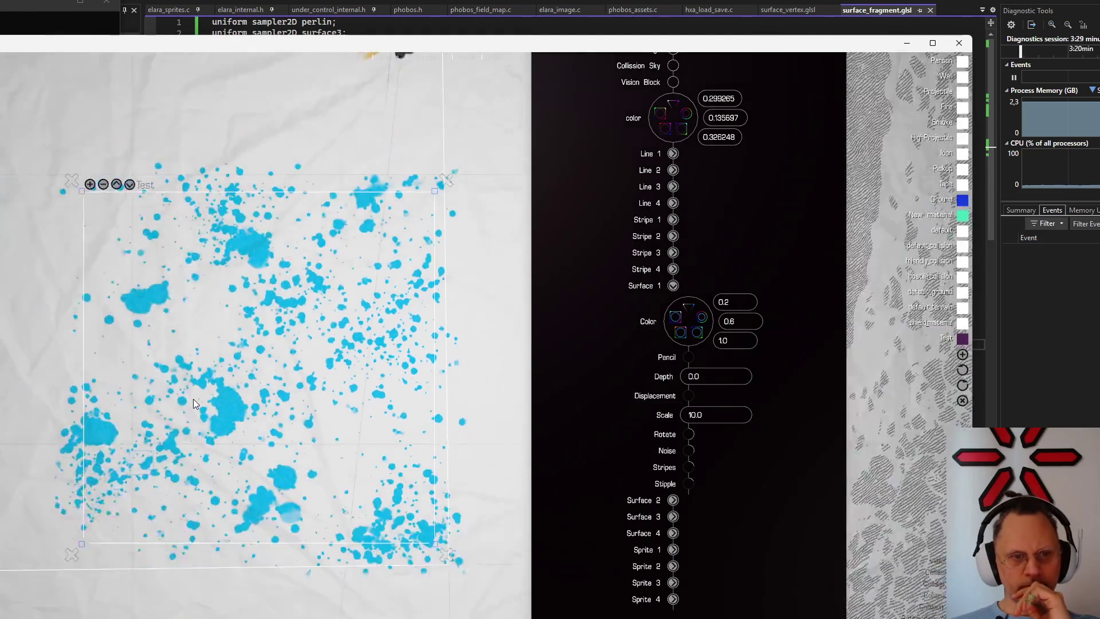
{"action": "left_click_drag", "start_coordinate": [191, 398], "coordinate": [341, 521]}
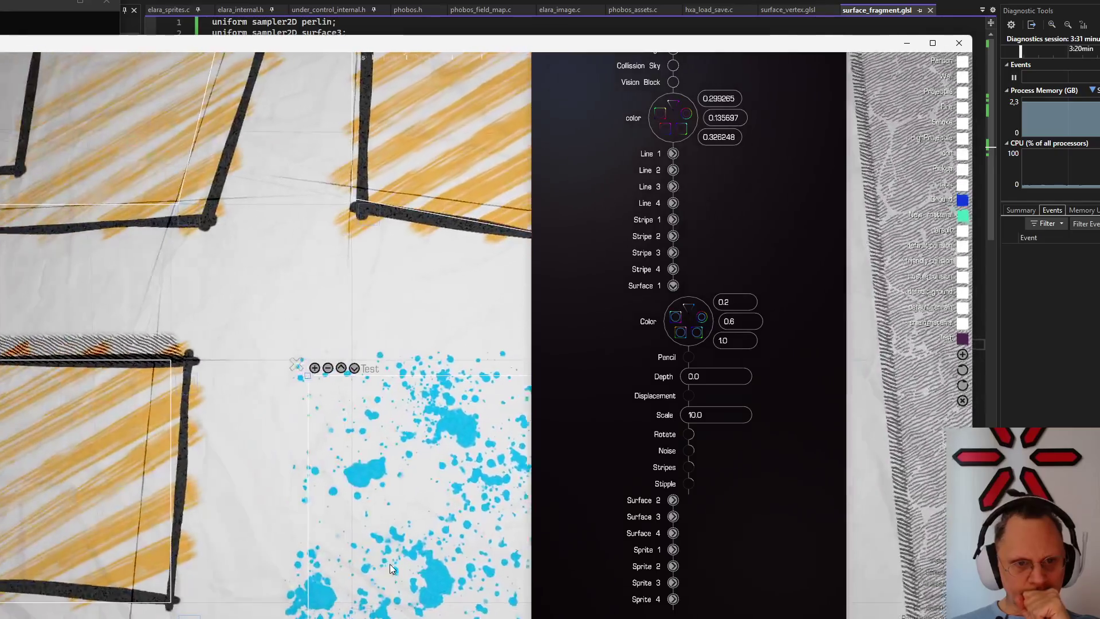
{"action": "scroll", "coordinate": [340, 522], "scroll_direction": "up", "scroll_amount": 3}
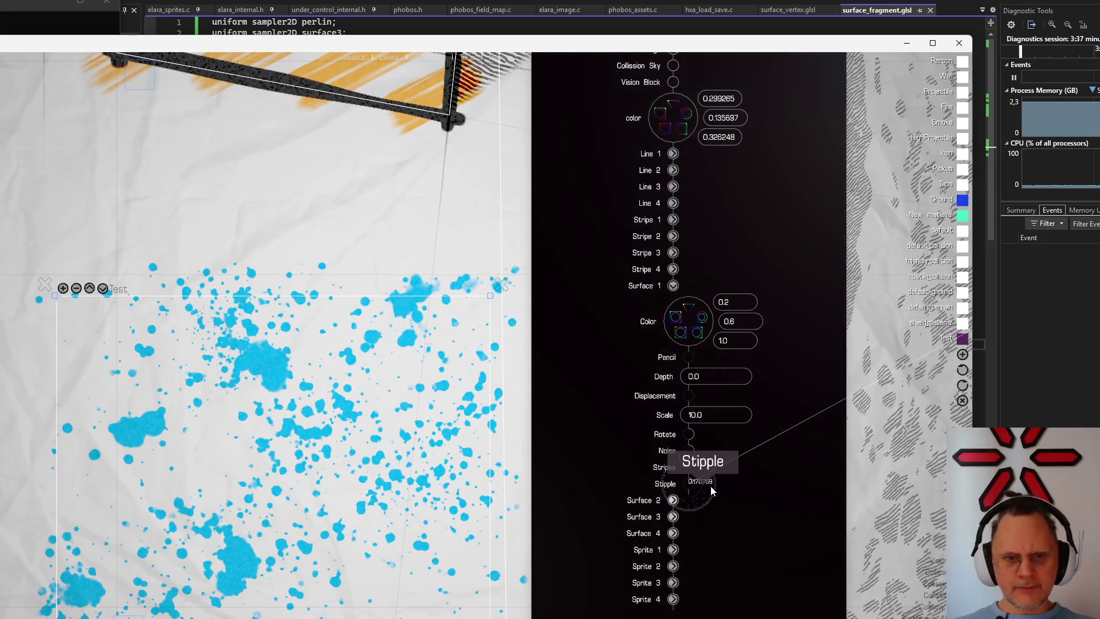
{"action": "left_click_drag", "start_coordinate": [710, 485], "coordinate": [772, 524]}
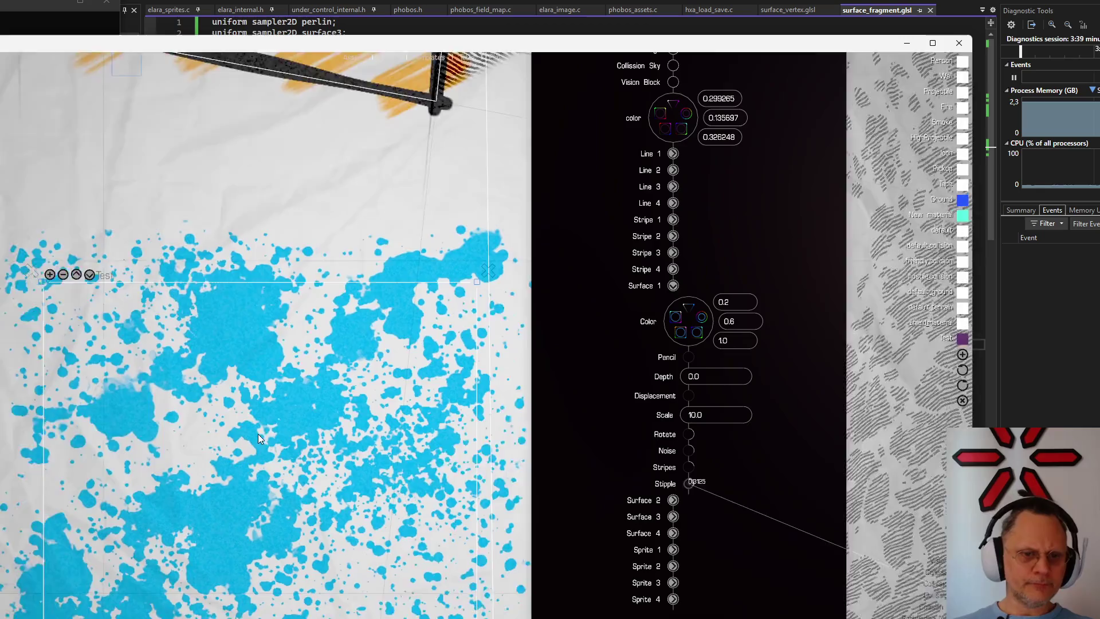
{"action": "scroll", "coordinate": [188, 359], "scroll_direction": "down", "scroll_amount": 3}
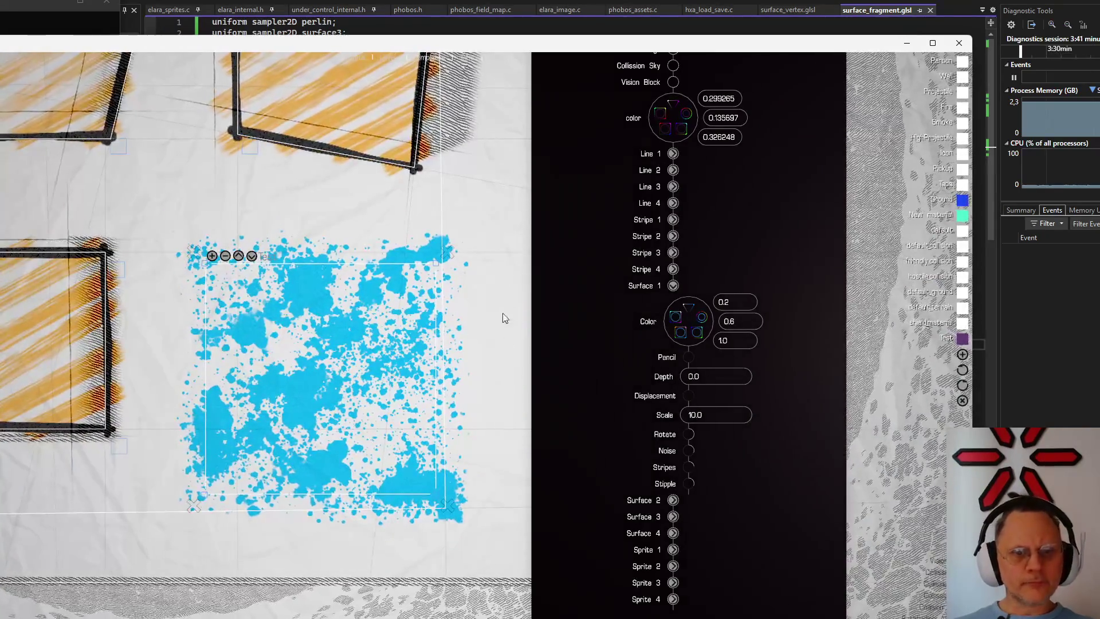
{"action": "scroll", "coordinate": [277, 262], "scroll_direction": "up", "scroll_amount": 2}
{"action": "scroll", "coordinate": [324, 211], "scroll_direction": "down", "scroll_amount": 2}
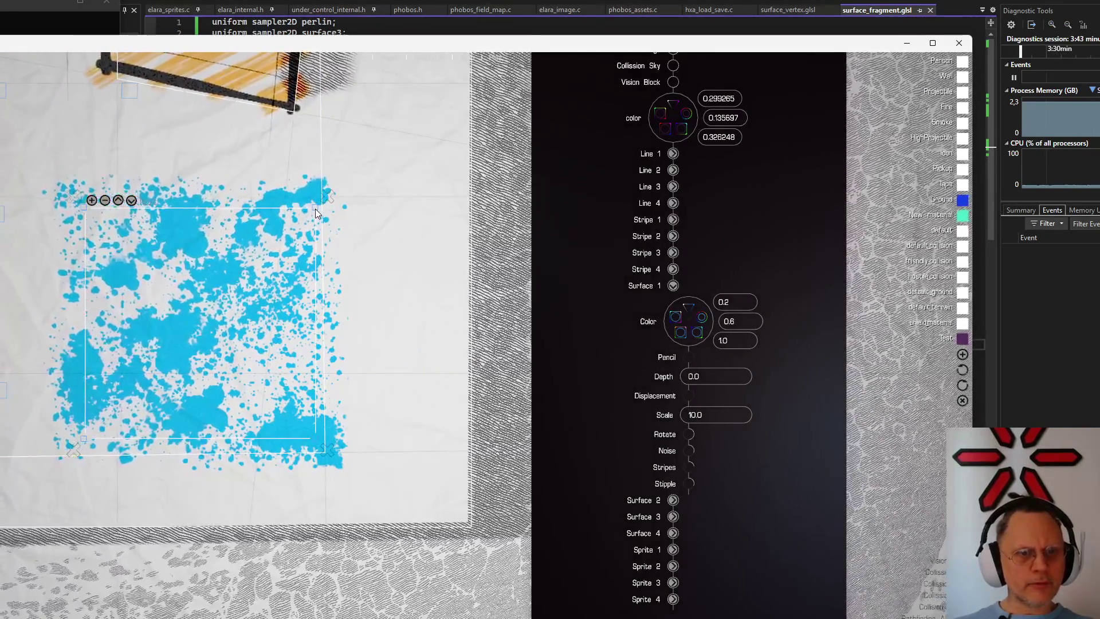
{"action": "mouse_move", "coordinate": [315, 209]}
{"action": "left_mouse_down"}
{"action": "mouse_move", "coordinate": [431, 235]}
{"action": "mouse_move", "coordinate": [288, 368]}
{"action": "mouse_move", "coordinate": [325, 217]}
{"action": "left_mouse_up"}
{"action": "scroll", "coordinate": [325, 215], "scroll_direction": "down", "scroll_amount": 3}
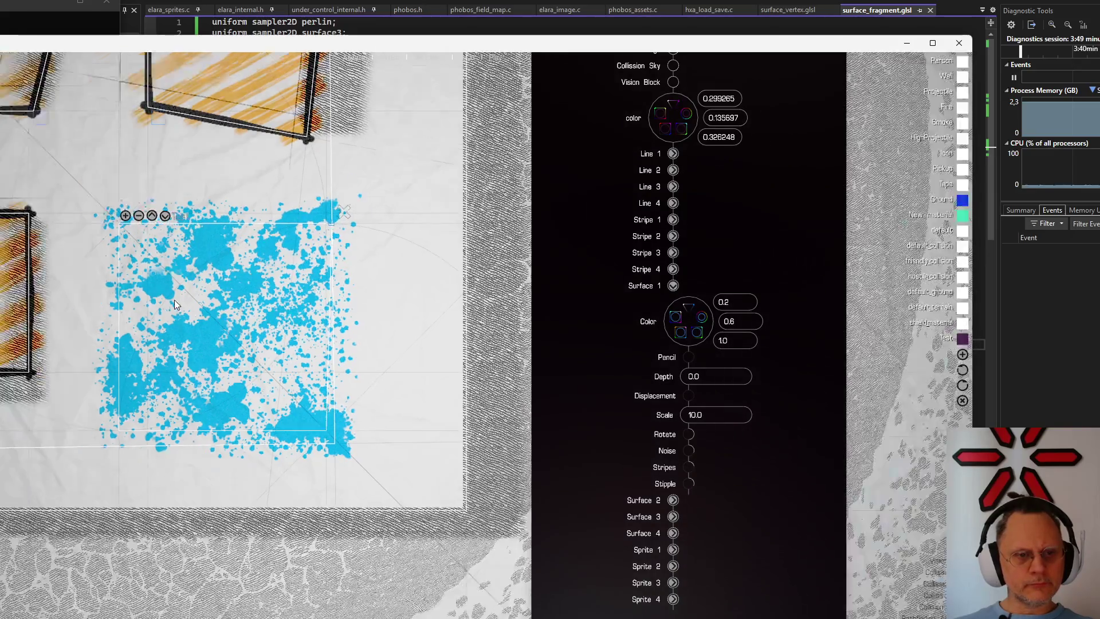
{"action": "scroll", "coordinate": [325, 214], "scroll_direction": "up", "scroll_amount": 4}
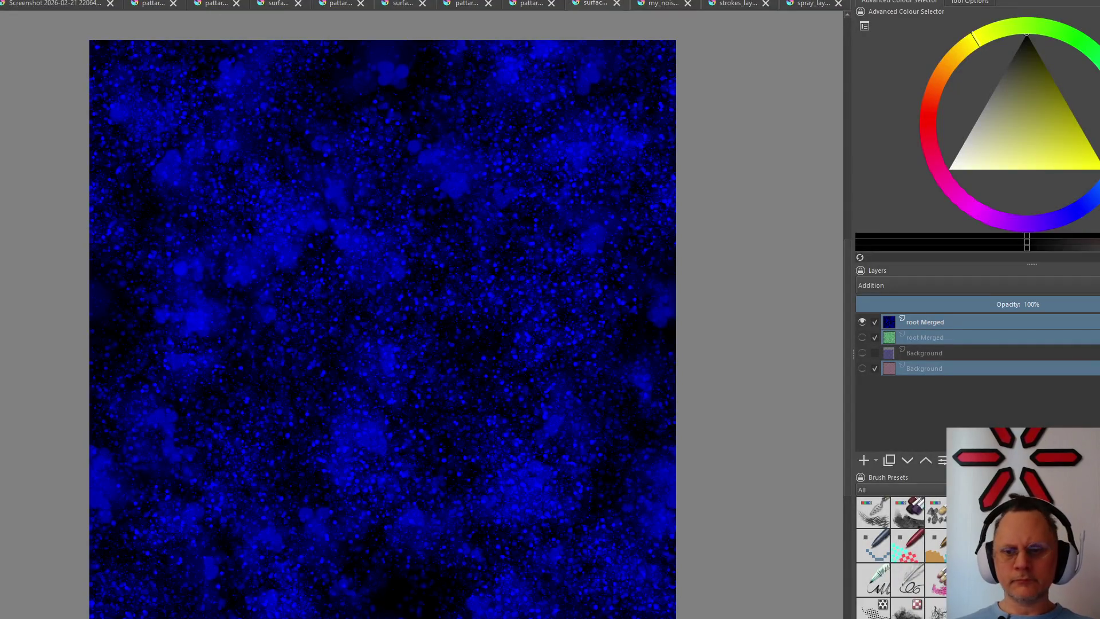
Show the green root Merged and red Background layers and export the combined texture as a PNG
{"action": "left_click", "coordinate": [862, 337]}
{"action": "left_click", "coordinate": [862, 368]}
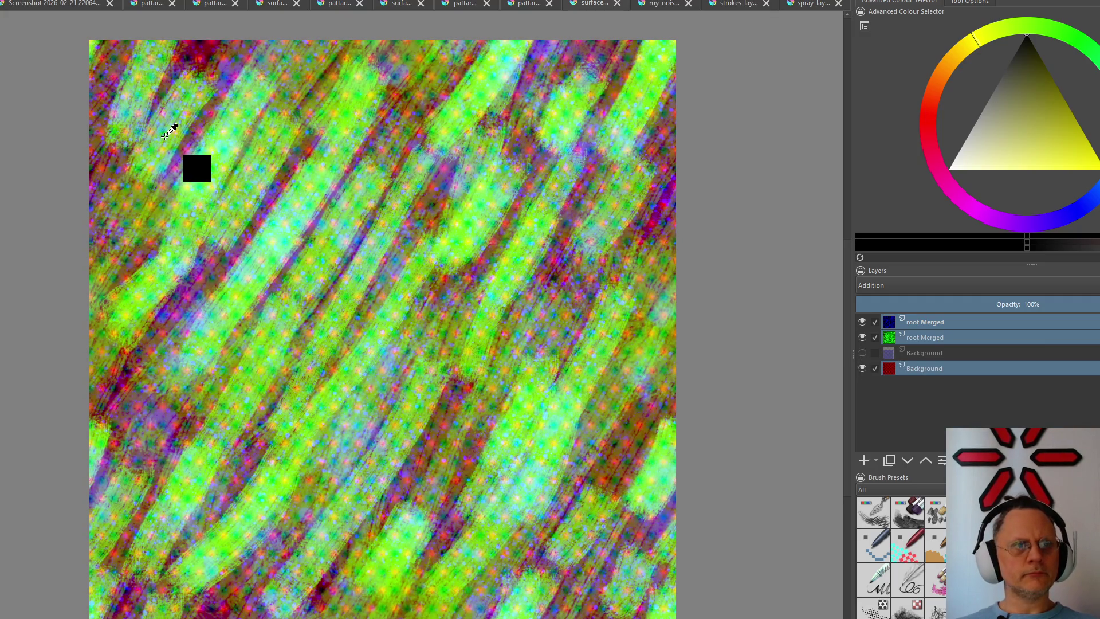
{"action": "key", "text": "ctrl+s"}
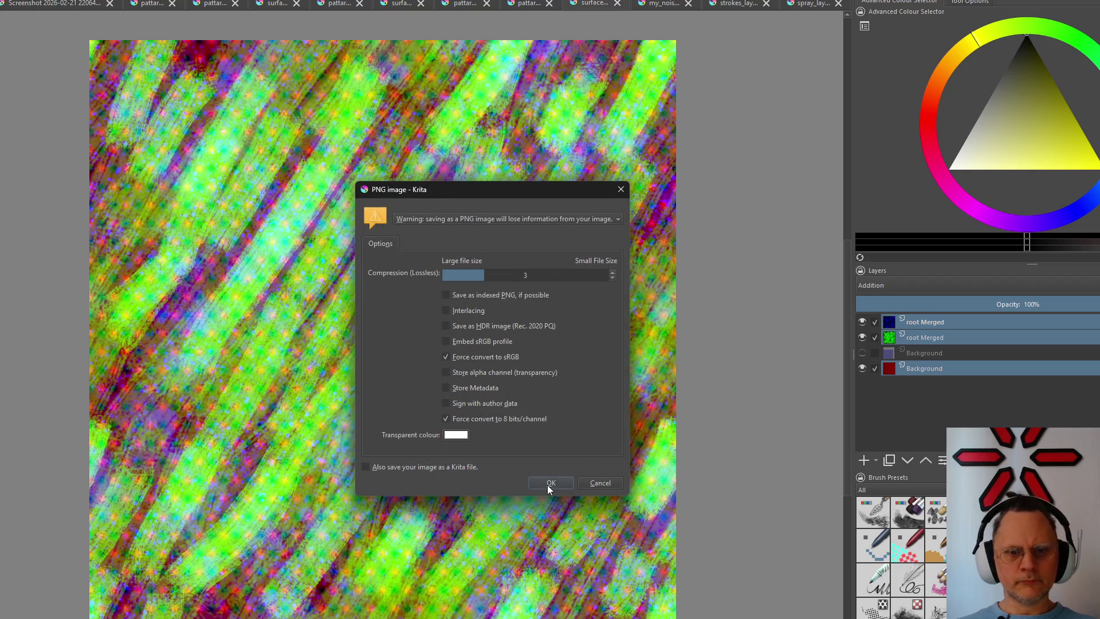
{"action": "left_click", "coordinate": [549, 483]}
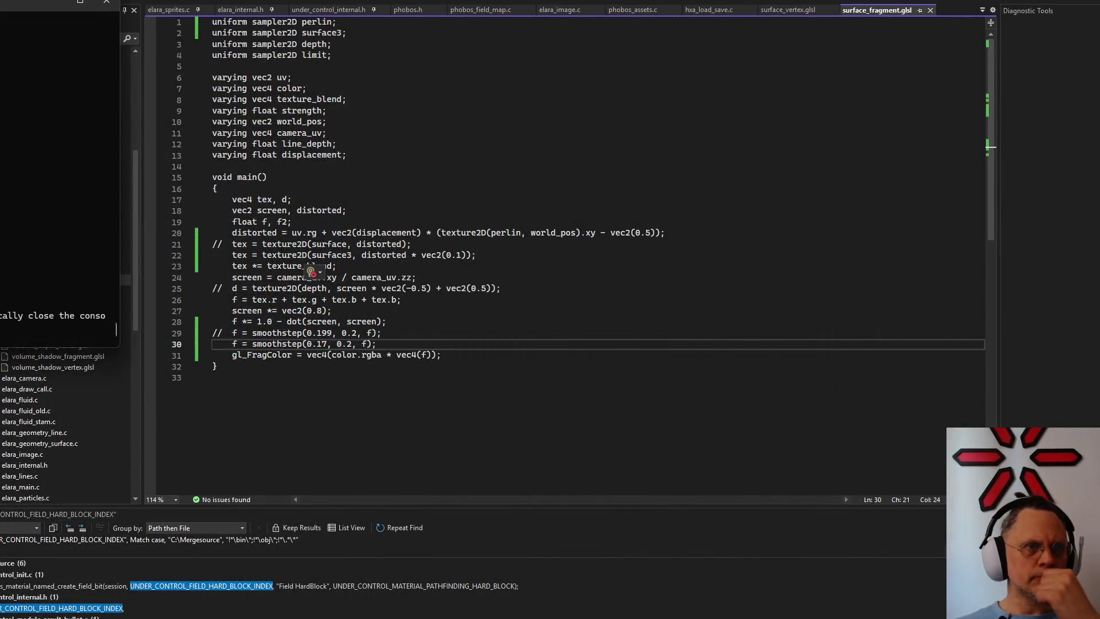
Start the game from Visual Studio with the edited surface shader
{"action": "key", "text": "F5"}
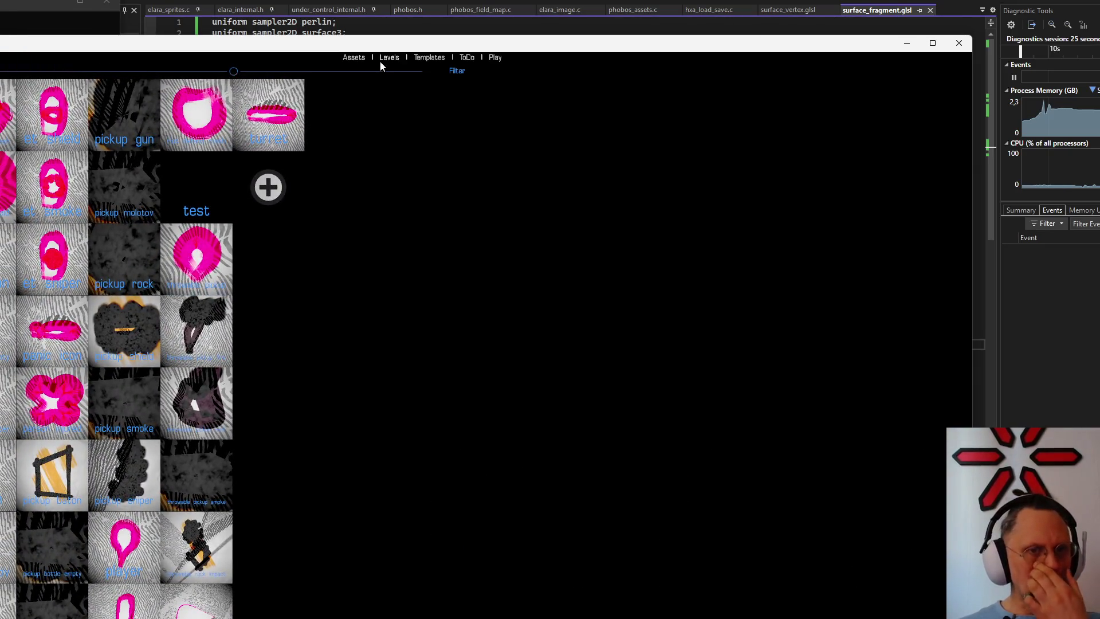
Give the bottom-right building block the cyan Test material, centre it in view and bring up its surface settings
{"action": "left_click", "coordinate": [381, 59]}
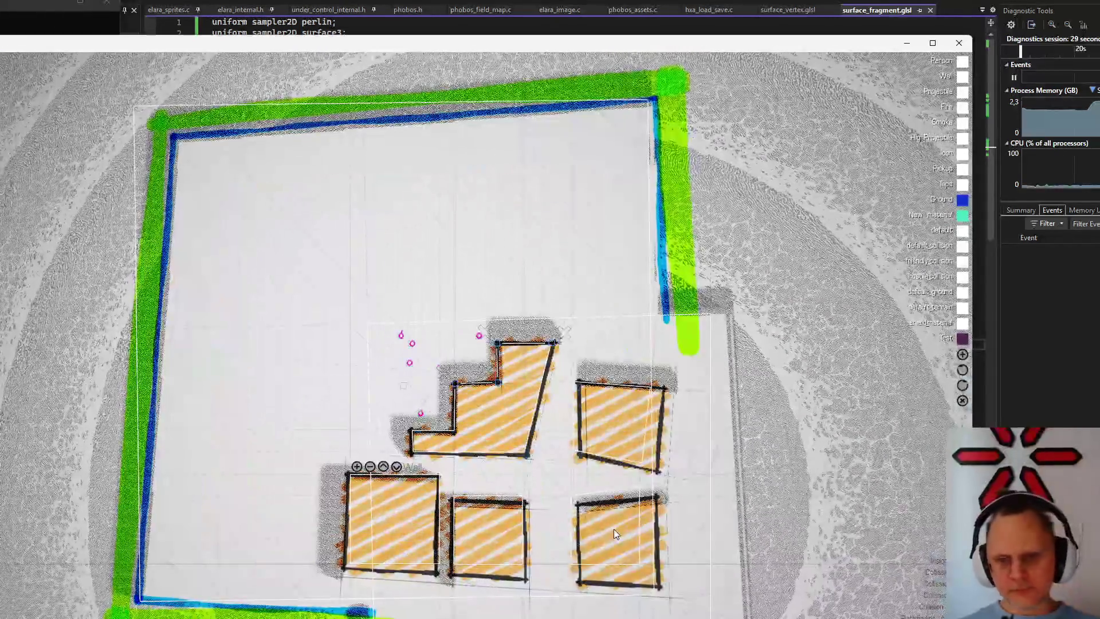
{"action": "left_click", "coordinate": [614, 528]}
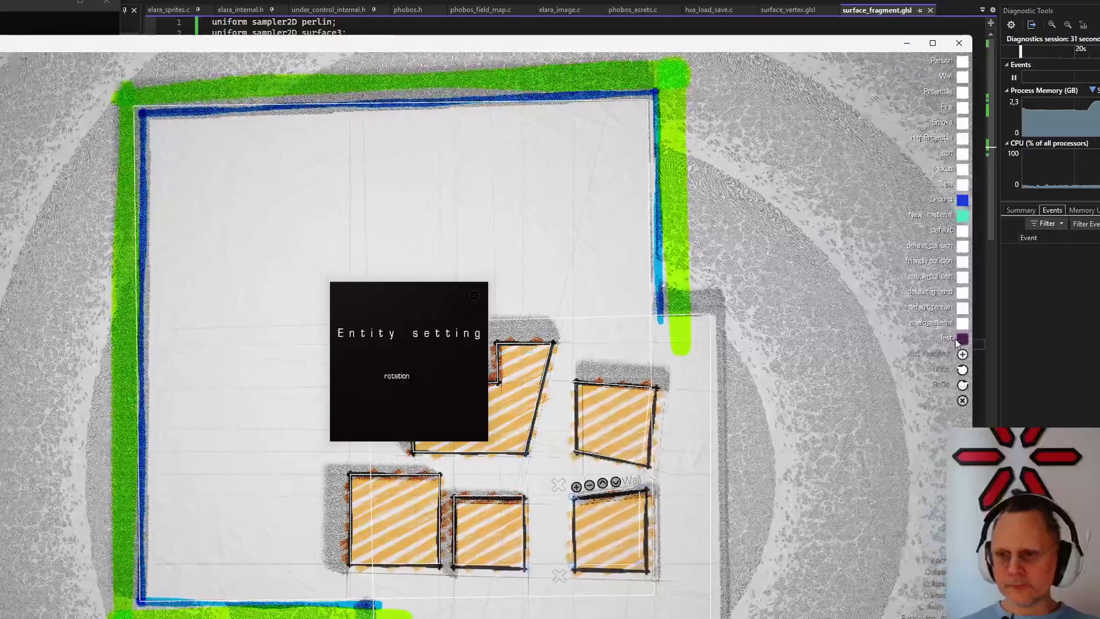
{"action": "left_click", "coordinate": [962, 340]}
{"action": "scroll", "coordinate": [665, 450], "scroll_direction": "down", "scroll_amount": 5}
{"action": "scroll", "coordinate": [648, 464], "scroll_direction": "up", "scroll_amount": 7}
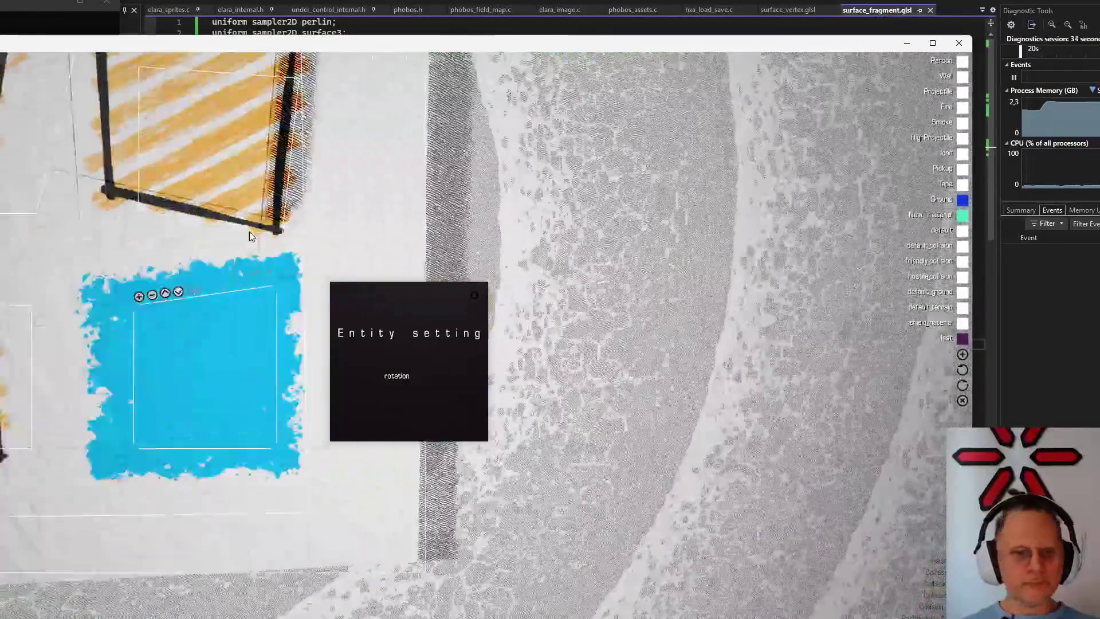
{"action": "mouse_move", "coordinate": [623, 444]}
{"action": "left_mouse_down"}
{"action": "mouse_move", "coordinate": [285, 232]}
{"action": "mouse_move", "coordinate": [623, 196]}
{"action": "mouse_move", "coordinate": [755, 194]}
{"action": "left_mouse_up"}
{"action": "scroll", "coordinate": [622, 195], "scroll_direction": "up", "scroll_amount": 3}
{"action": "mouse_move", "coordinate": [442, 381]}
{"action": "left_mouse_down"}
{"action": "mouse_move", "coordinate": [268, 436]}
{"action": "mouse_move", "coordinate": [115, 438]}
{"action": "left_mouse_up"}
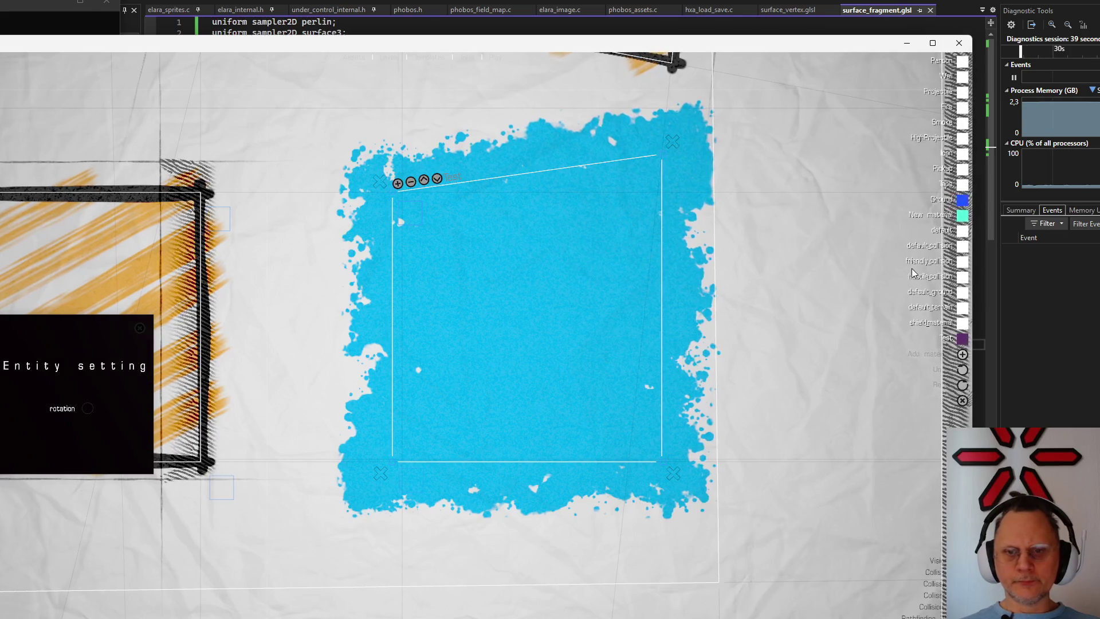
{"action": "scroll", "coordinate": [445, 260], "scroll_direction": "down", "scroll_amount": 3}
{"action": "scroll", "coordinate": [445, 260], "scroll_direction": "up", "scroll_amount": 3}
{"action": "scroll", "coordinate": [445, 261], "scroll_direction": "down", "scroll_amount": 1}
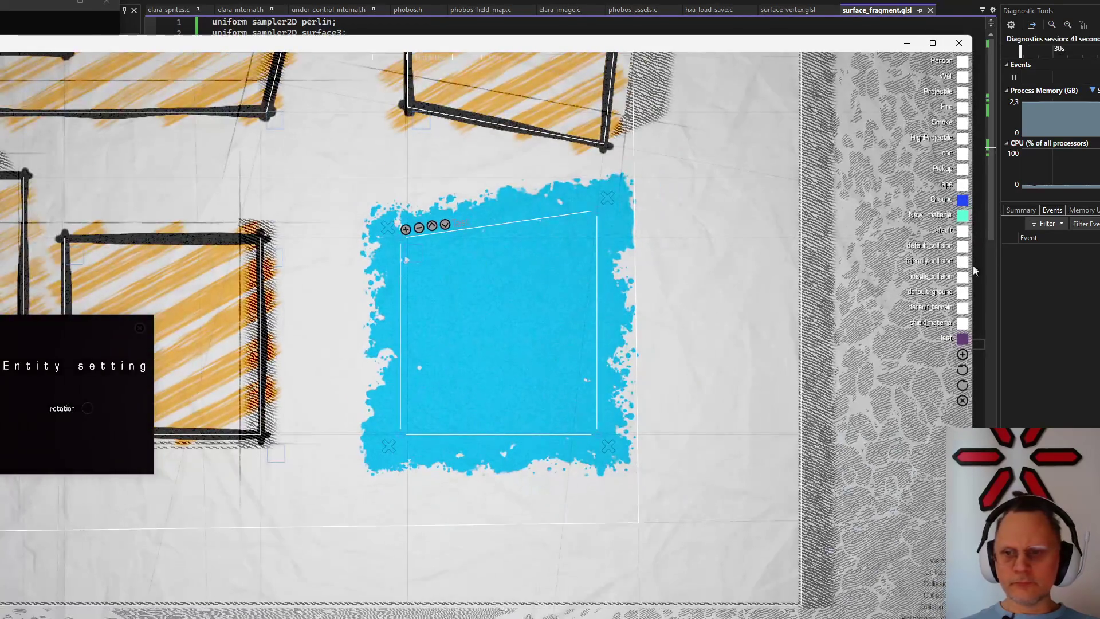
{"action": "left_click", "coordinate": [963, 338]}
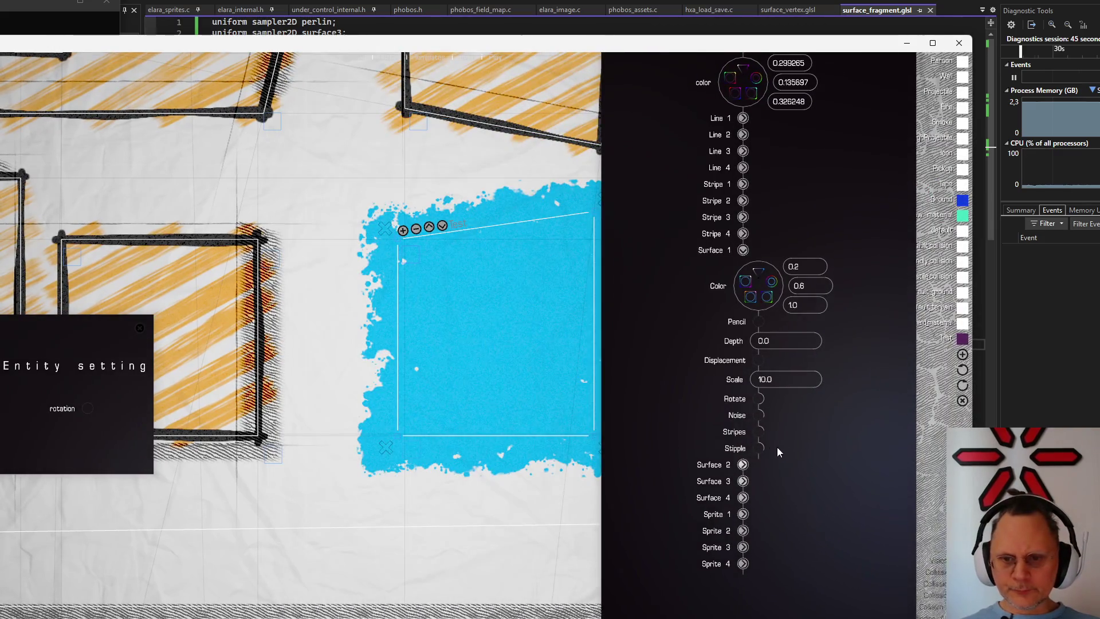
Add white stipple spots to the cyan surface, then vary its stripes and noise amounts
{"action": "left_click_drag", "start_coordinate": [757, 447], "coordinate": [842, 431]}
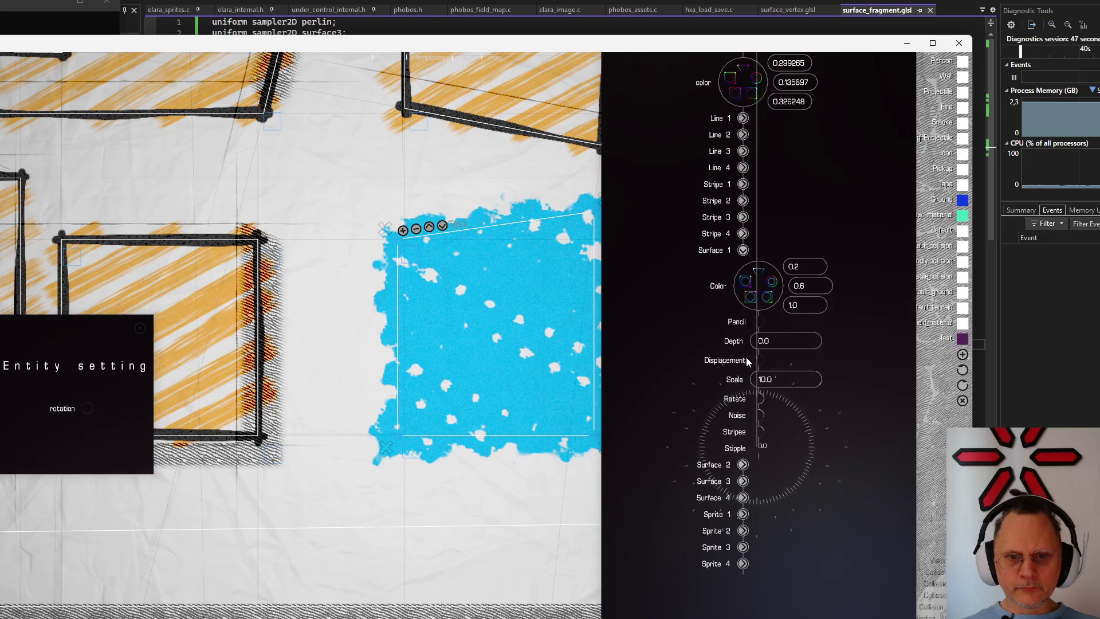
{"action": "mouse_move", "coordinate": [759, 430]}
{"action": "left_mouse_down"}
{"action": "mouse_move", "coordinate": [803, 398]}
{"action": "mouse_move", "coordinate": [756, 363]}
{"action": "left_mouse_up"}
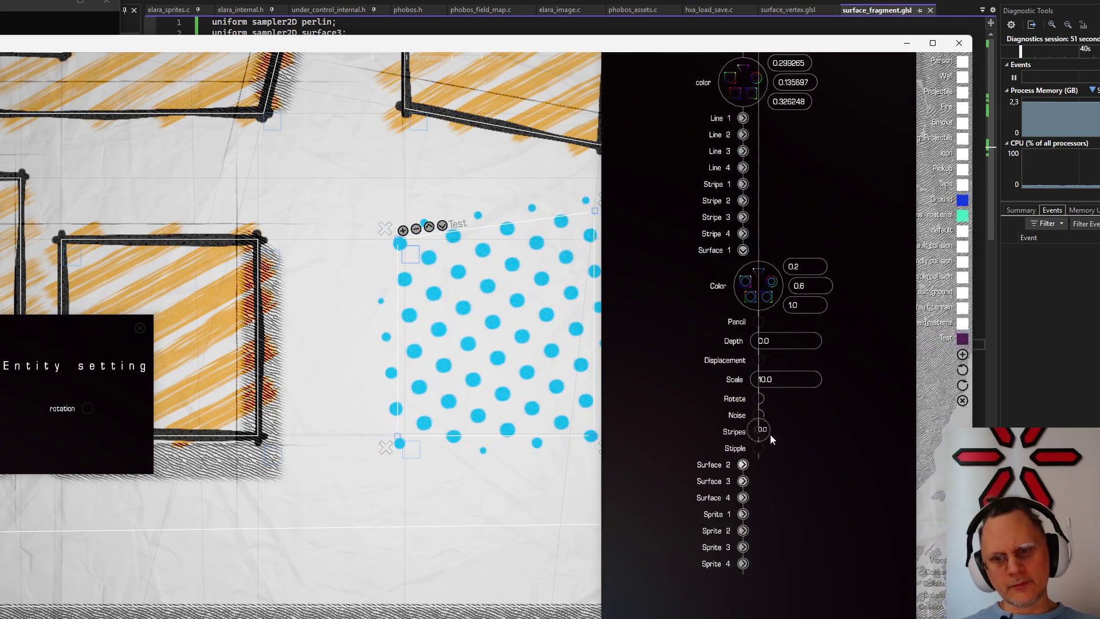
{"action": "mouse_move", "coordinate": [759, 414]}
{"action": "left_mouse_down"}
{"action": "mouse_move", "coordinate": [836, 435]}
{"action": "mouse_move", "coordinate": [806, 488]}
{"action": "left_mouse_up"}
{"action": "scroll", "coordinate": [430, 396], "scroll_direction": "up", "scroll_amount": 2}
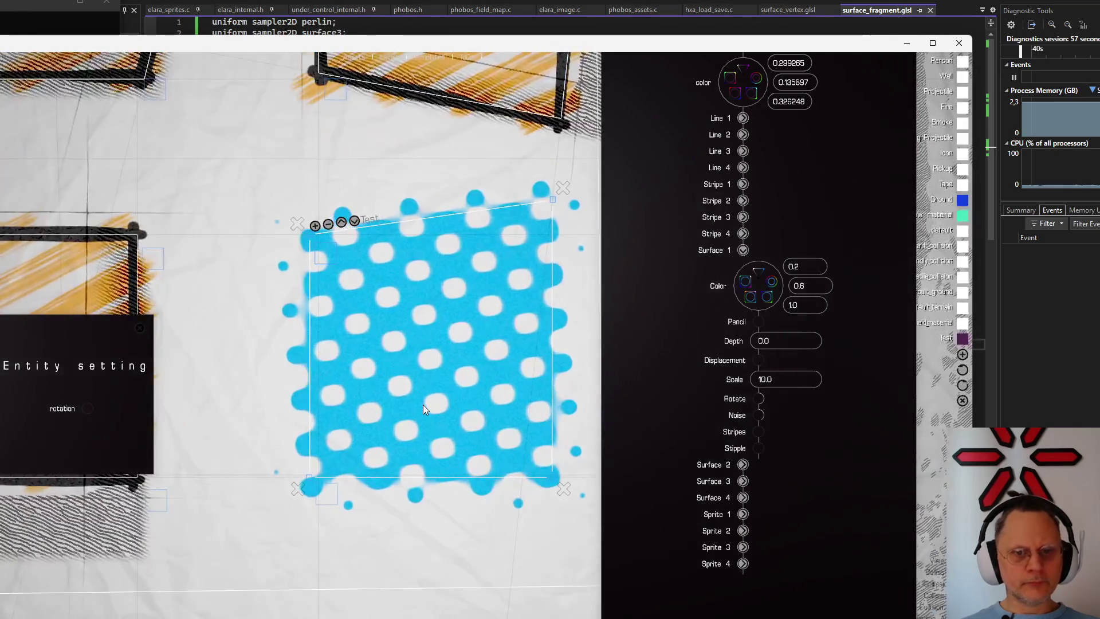
Raise noise to break the pattern into dots, then rework stipple into broad diagonal streaks
{"action": "mouse_move", "coordinate": [759, 416]}
{"action": "left_mouse_down"}
{"action": "mouse_move", "coordinate": [794, 420]}
{"action": "mouse_move", "coordinate": [807, 363]}
{"action": "left_mouse_up"}
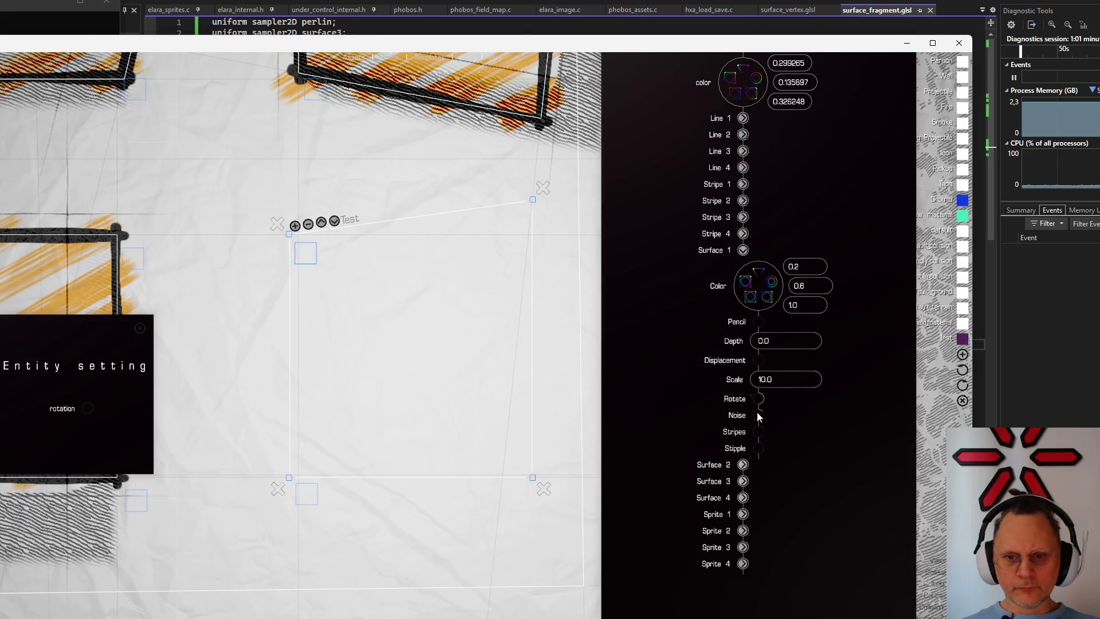
{"action": "mouse_move", "coordinate": [757, 448]}
{"action": "left_mouse_down"}
{"action": "mouse_move", "coordinate": [818, 453]}
{"action": "mouse_move", "coordinate": [780, 400]}
{"action": "mouse_move", "coordinate": [820, 439]}
{"action": "left_mouse_up"}
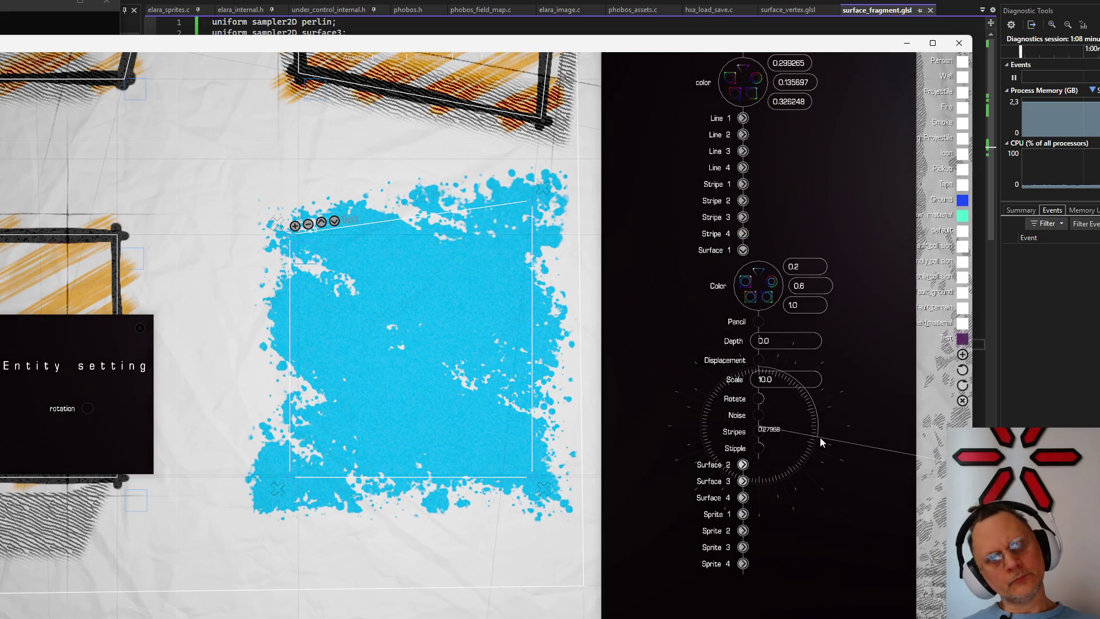
{"action": "mouse_move", "coordinate": [760, 448]}
{"action": "left_mouse_down"}
{"action": "mouse_move", "coordinate": [815, 394]}
{"action": "mouse_move", "coordinate": [748, 379]}
{"action": "mouse_move", "coordinate": [810, 384]}
{"action": "mouse_move", "coordinate": [788, 322]}
{"action": "mouse_move", "coordinate": [795, 342]}
{"action": "left_mouse_up"}
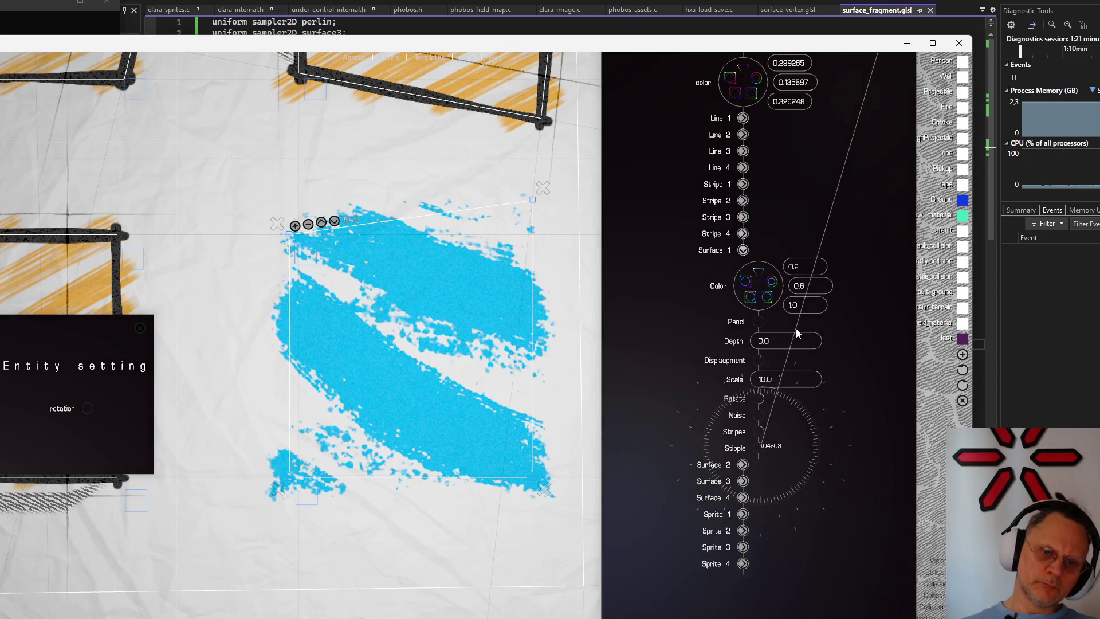
{"action": "scroll", "coordinate": [390, 336], "scroll_direction": "down", "scroll_amount": 3}
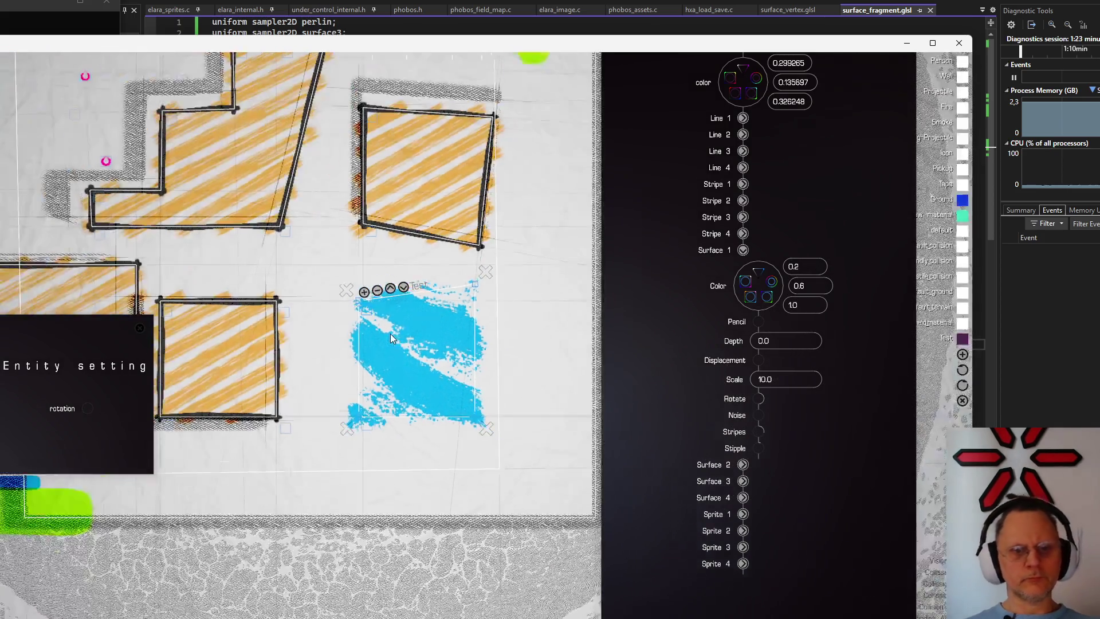
{"action": "scroll", "coordinate": [393, 332], "scroll_direction": "up", "scroll_amount": 4}
{"action": "scroll", "coordinate": [400, 324], "scroll_direction": "up", "scroll_amount": 1}
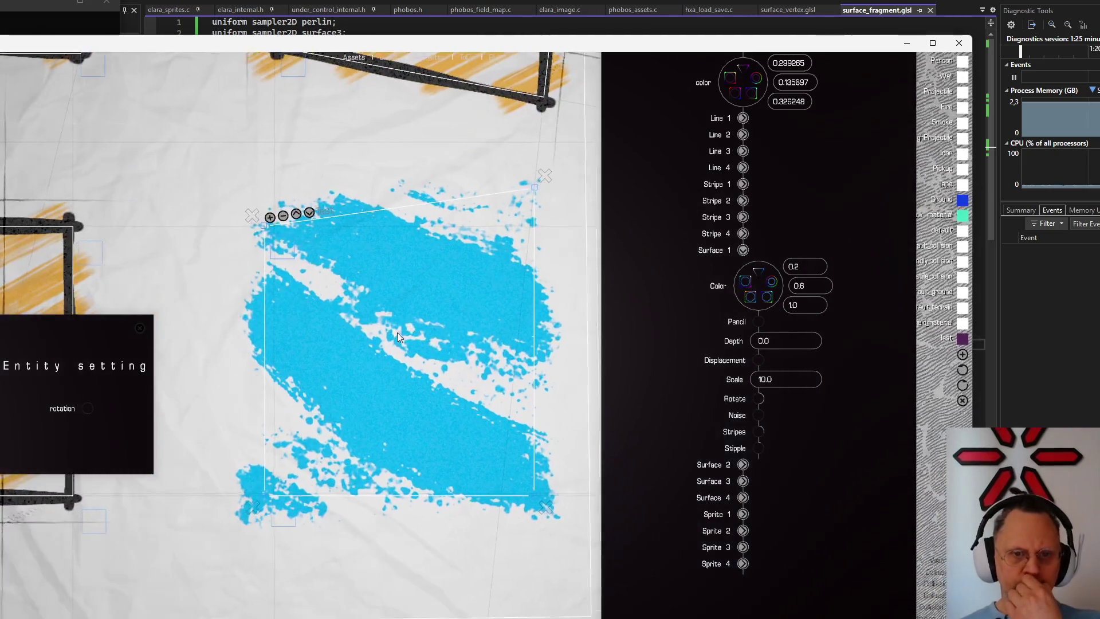
{"action": "scroll", "coordinate": [397, 332], "scroll_direction": "up", "scroll_amount": 1}
{"action": "scroll", "coordinate": [363, 354], "scroll_direction": "up", "scroll_amount": 2}
{"action": "scroll", "coordinate": [365, 351], "scroll_direction": "down", "scroll_amount": 1}
{"action": "scroll", "coordinate": [417, 308], "scroll_direction": "down", "scroll_amount": 1}
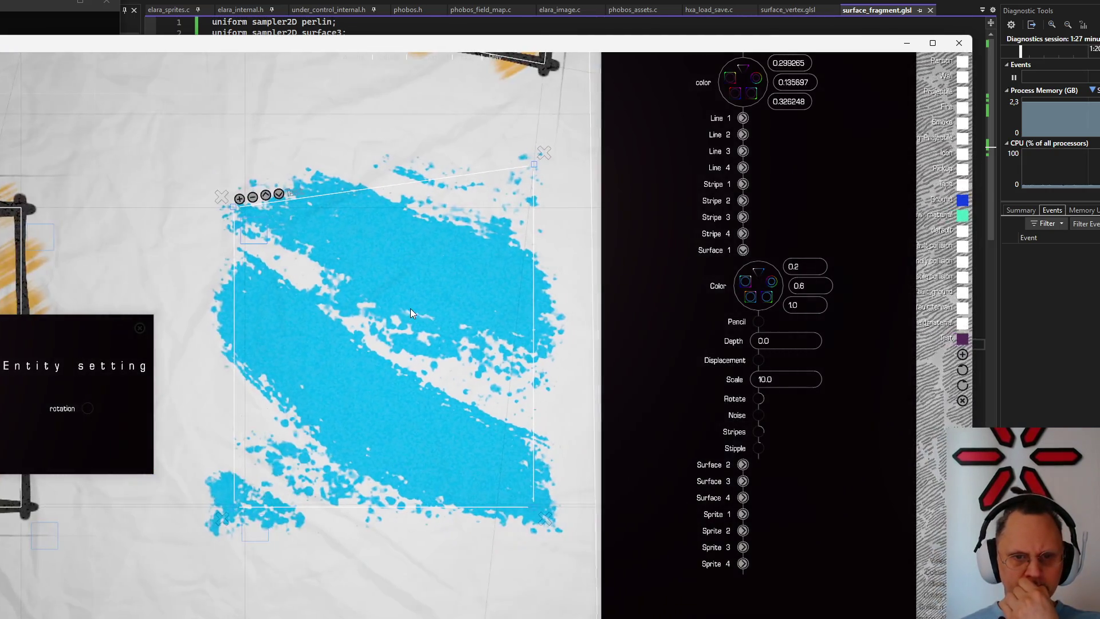
Drop stipple to zero for a solid surface, then form diagonal stripes and rotate them to the opposite diagonal
{"action": "left_click_drag", "start_coordinate": [759, 447], "coordinate": [762, 370]}
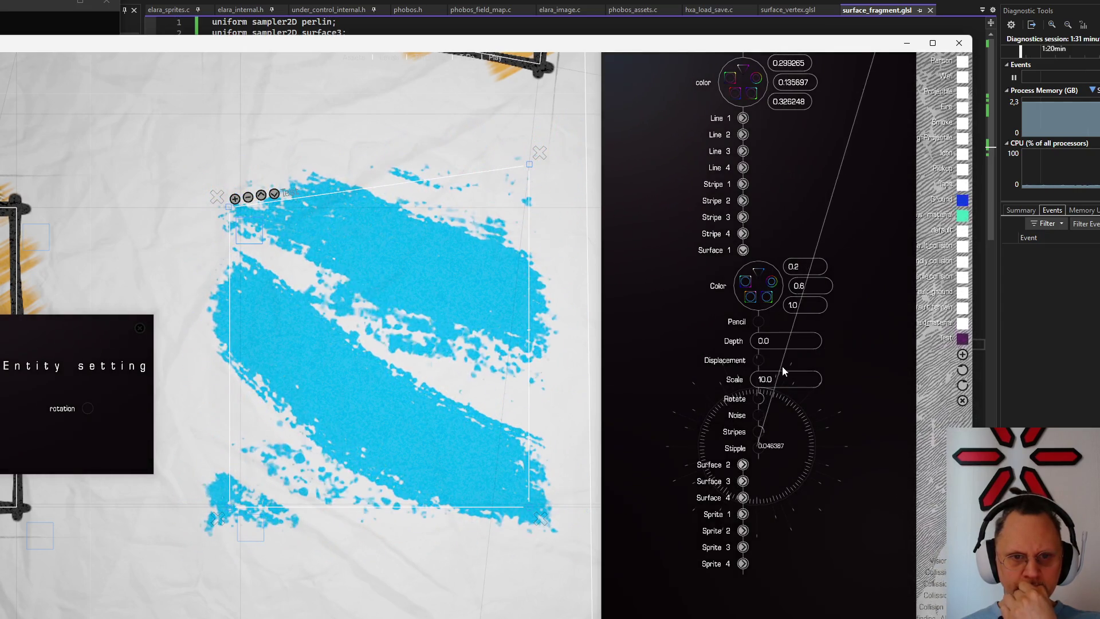
{"action": "mouse_move", "coordinate": [762, 369]}
{"action": "left_mouse_down"}
{"action": "mouse_move", "coordinate": [749, 367]}
{"action": "mouse_move", "coordinate": [768, 370]}
{"action": "mouse_move", "coordinate": [804, 537]}
{"action": "mouse_move", "coordinate": [848, 448]}
{"action": "left_mouse_up"}
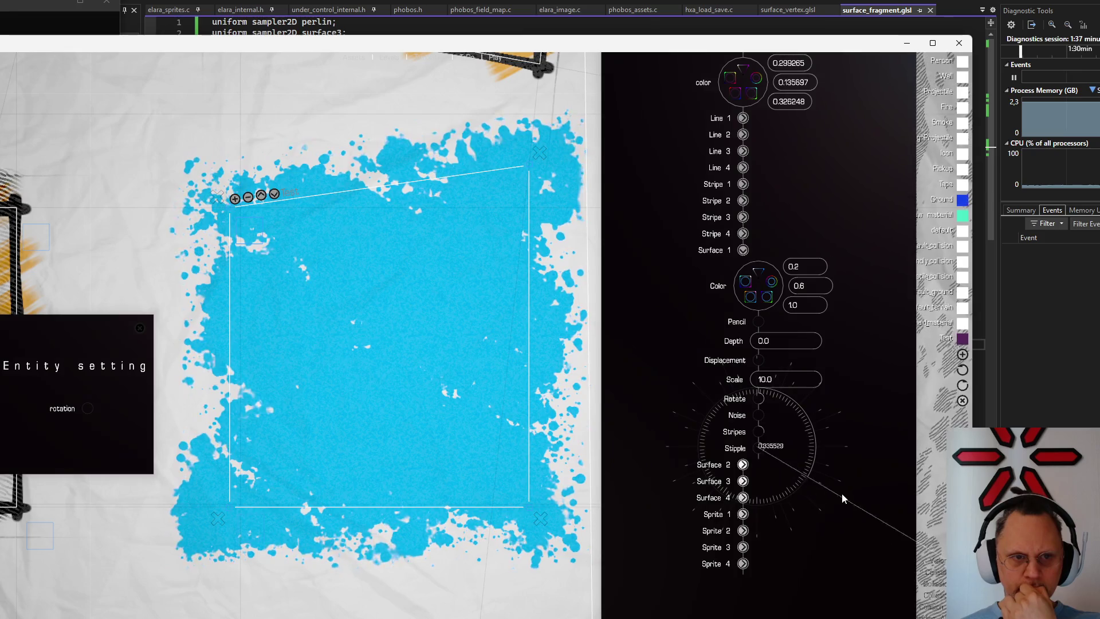
{"action": "mouse_move", "coordinate": [848, 446]}
{"action": "left_mouse_down"}
{"action": "mouse_move", "coordinate": [770, 432]}
{"action": "mouse_move", "coordinate": [847, 415]}
{"action": "mouse_move", "coordinate": [858, 425]}
{"action": "mouse_move", "coordinate": [855, 401]}
{"action": "mouse_move", "coordinate": [773, 319]}
{"action": "mouse_move", "coordinate": [856, 439]}
{"action": "mouse_move", "coordinate": [830, 467]}
{"action": "left_mouse_up"}
{"action": "mouse_move", "coordinate": [760, 398]}
{"action": "left_mouse_down"}
{"action": "mouse_move", "coordinate": [814, 434]}
{"action": "mouse_move", "coordinate": [829, 415]}
{"action": "left_mouse_up"}
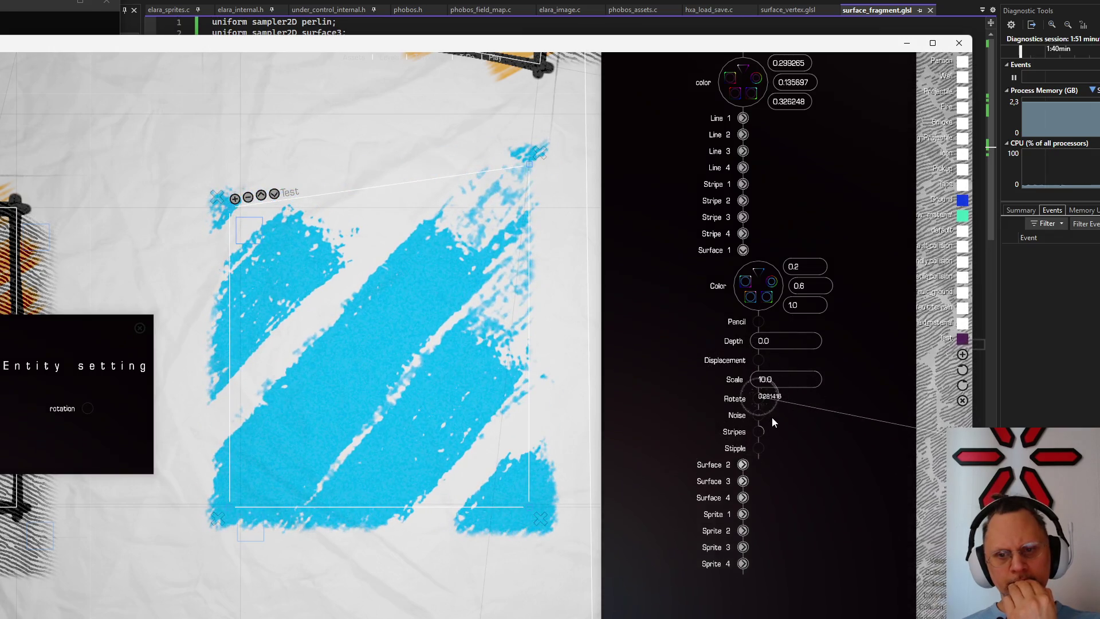
Raise noise to merge the stripes, try heavier stipple, then restore stripes slightly lowered
{"action": "mouse_move", "coordinate": [758, 415]}
{"action": "left_mouse_down"}
{"action": "mouse_move", "coordinate": [820, 392]}
{"action": "mouse_move", "coordinate": [782, 332]}
{"action": "mouse_move", "coordinate": [747, 326]}
{"action": "left_mouse_up"}
{"action": "mouse_move", "coordinate": [757, 448]}
{"action": "left_mouse_down"}
{"action": "mouse_move", "coordinate": [816, 473]}
{"action": "mouse_move", "coordinate": [723, 424]}
{"action": "mouse_move", "coordinate": [691, 571]}
{"action": "mouse_move", "coordinate": [862, 354]}
{"action": "left_mouse_up"}
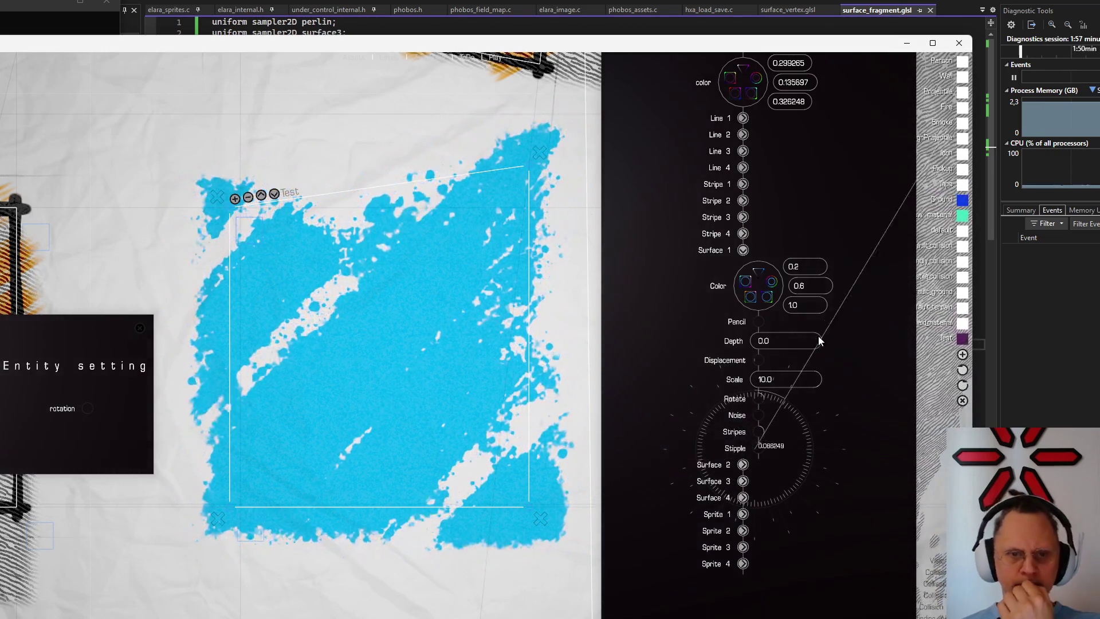
{"action": "mouse_move", "coordinate": [862, 354]}
{"action": "left_mouse_down"}
{"action": "mouse_move", "coordinate": [762, 436]}
{"action": "mouse_move", "coordinate": [841, 413]}
{"action": "mouse_move", "coordinate": [848, 420]}
{"action": "mouse_move", "coordinate": [835, 403]}
{"action": "left_mouse_up"}
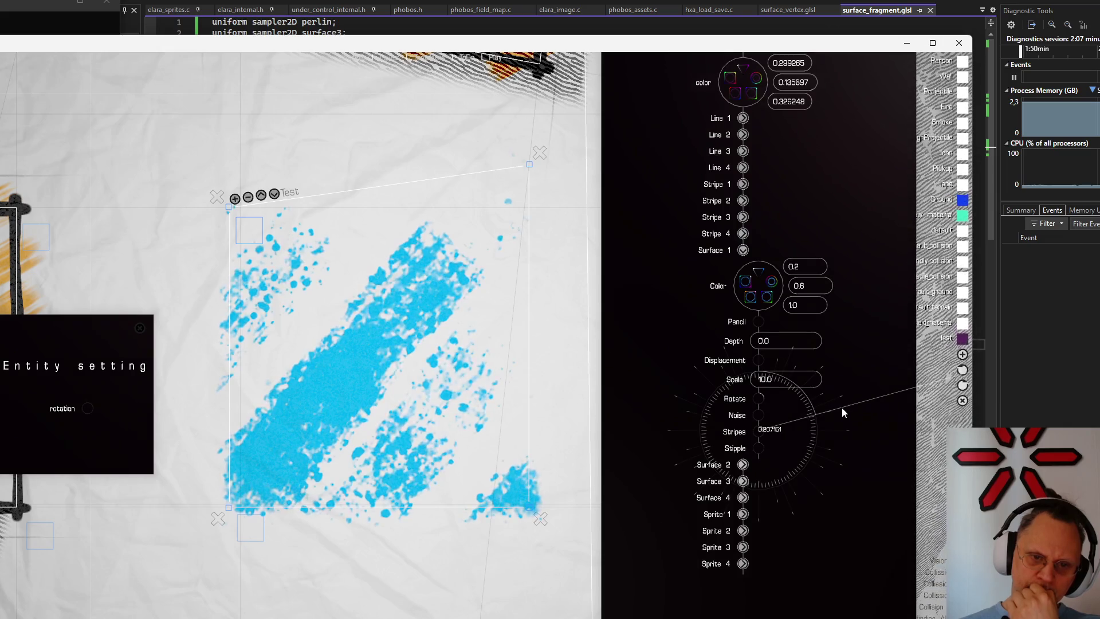
{"action": "left_click_drag", "start_coordinate": [834, 403], "coordinate": [813, 402]}
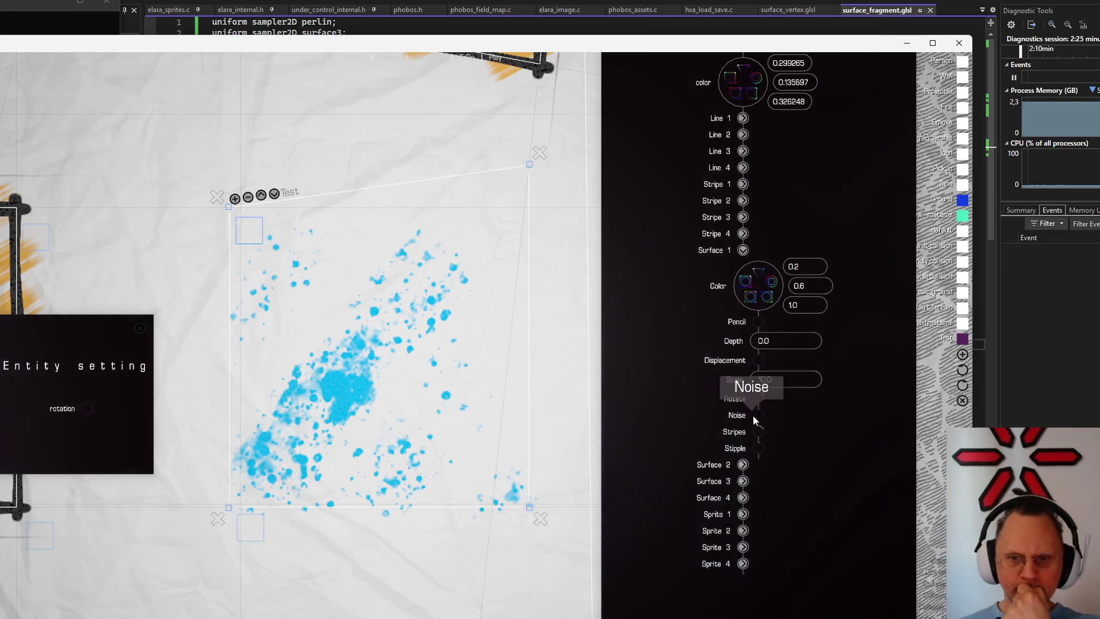
Vary stripes, noise and stipple until the cyan block is solid with a regular grid of white dots
{"action": "left_click_drag", "start_coordinate": [763, 437], "coordinate": [660, 361]}
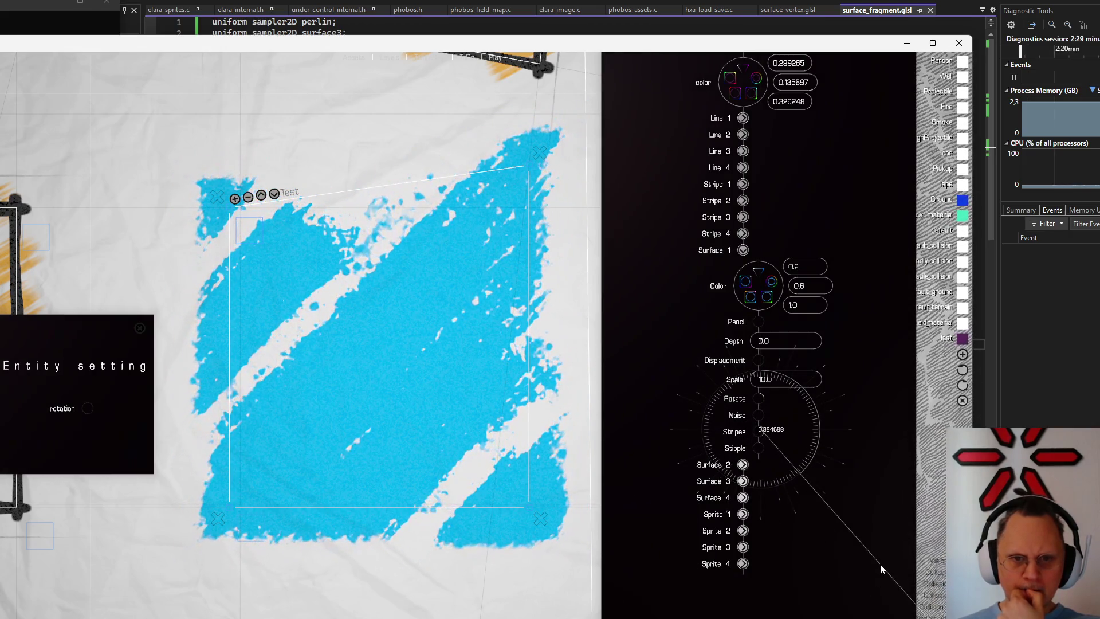
{"action": "left_click_drag", "start_coordinate": [659, 360], "coordinate": [775, 421]}
{"action": "left_click_drag", "start_coordinate": [756, 414], "coordinate": [843, 423]}
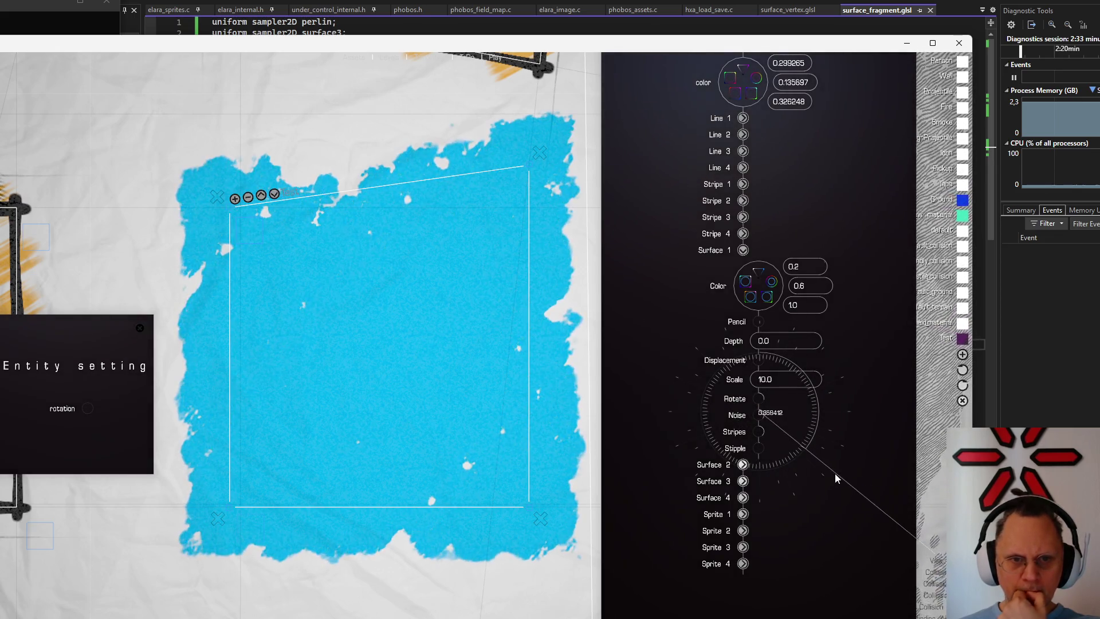
{"action": "mouse_move", "coordinate": [759, 432]}
{"action": "left_mouse_down"}
{"action": "mouse_move", "coordinate": [831, 337]}
{"action": "mouse_move", "coordinate": [787, 326]}
{"action": "left_mouse_up"}
{"action": "mouse_move", "coordinate": [759, 444]}
{"action": "left_mouse_down"}
{"action": "mouse_move", "coordinate": [786, 406]}
{"action": "mouse_move", "coordinate": [774, 394]}
{"action": "mouse_move", "coordinate": [786, 396]}
{"action": "left_mouse_up"}
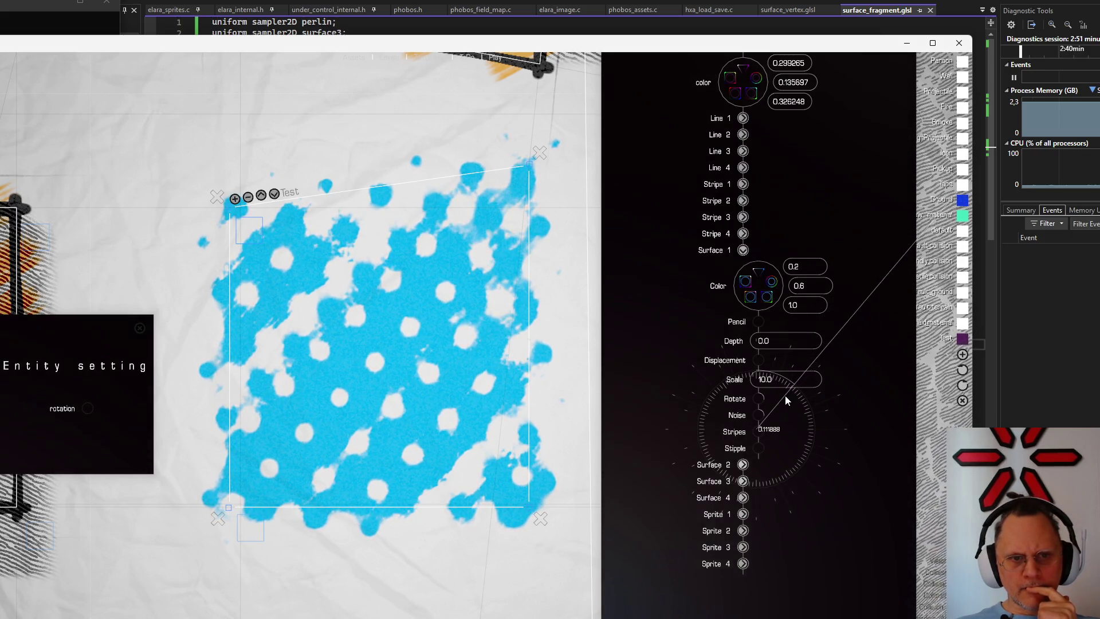
{"action": "scroll", "coordinate": [333, 390], "scroll_direction": "down", "scroll_amount": 2}
{"action": "scroll", "coordinate": [333, 390], "scroll_direction": "up", "scroll_amount": 2}
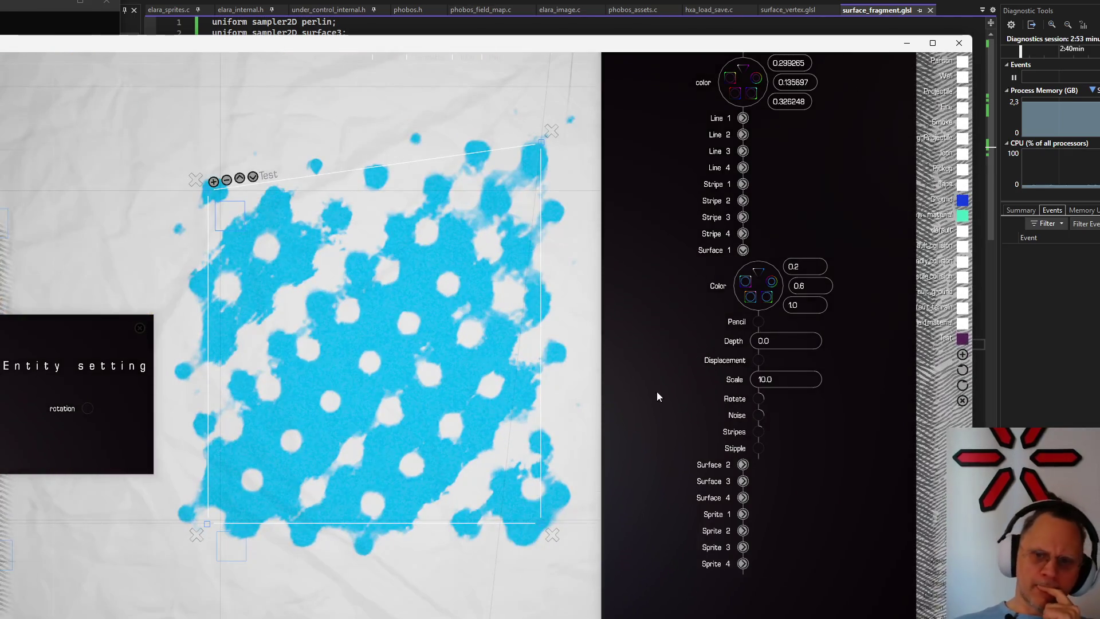
{"action": "scroll", "coordinate": [420, 418], "scroll_direction": "down", "scroll_amount": 1}
{"action": "scroll", "coordinate": [421, 419], "scroll_direction": "up", "scroll_amount": 1}
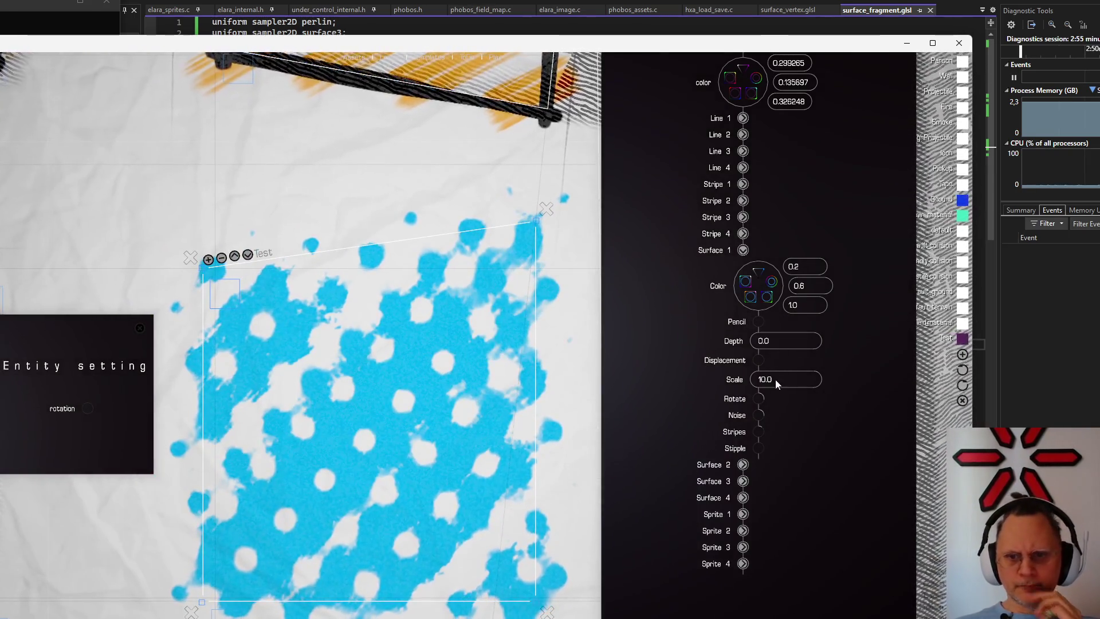
Set the surface Scale to 12.0, then change it again to 42.0 so the dots render finer
{"action": "key", "text": "Delete"}
{"action": "type", "text": "2"}
{"action": "key", "text": "Return"}
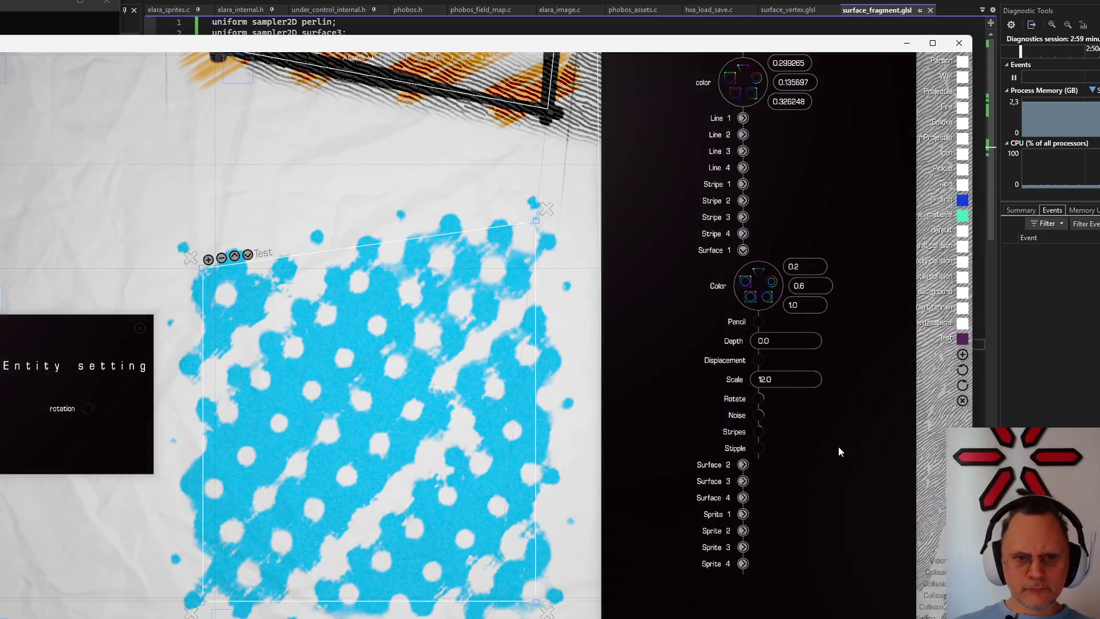
{"action": "left_click", "coordinate": [764, 381]}
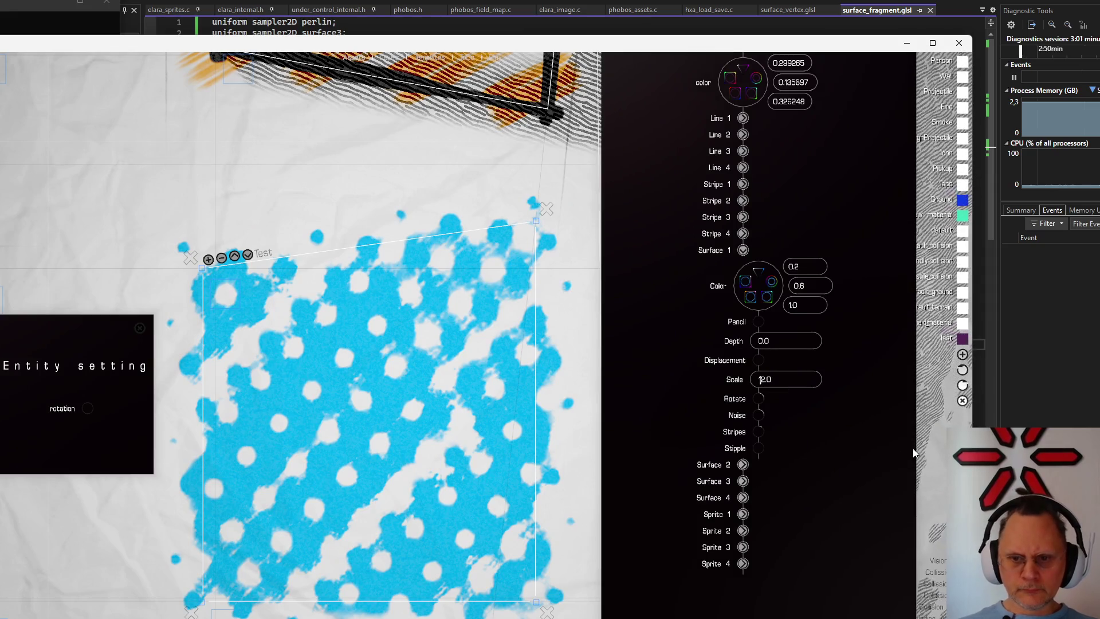
{"action": "key", "text": "Return"}
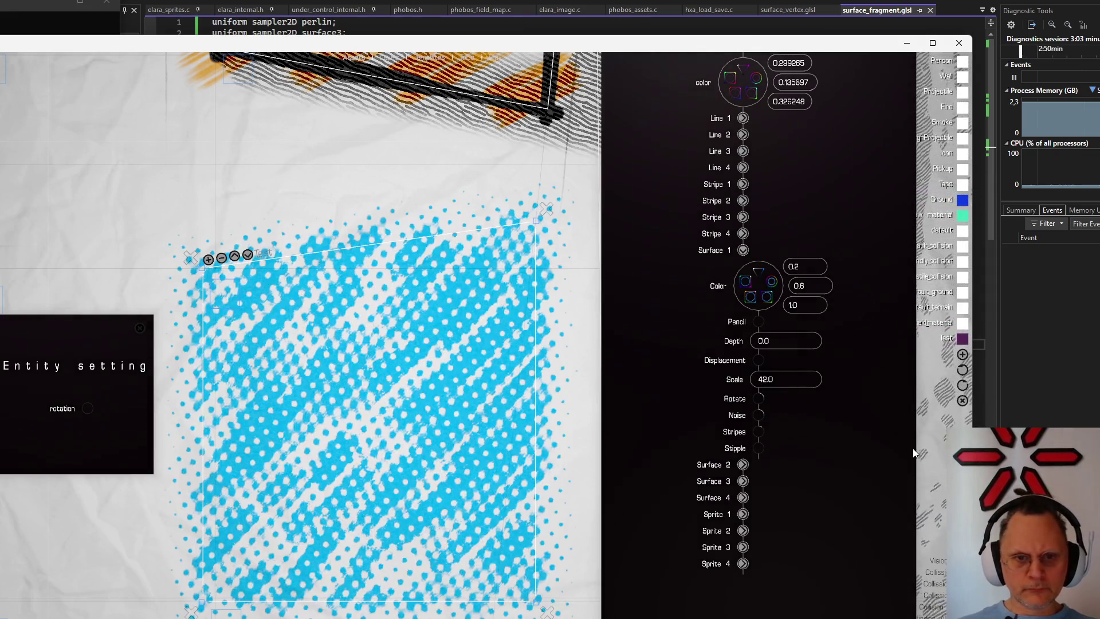
{"action": "scroll", "coordinate": [437, 428], "scroll_direction": "down", "scroll_amount": 2}
{"action": "scroll", "coordinate": [428, 407], "scroll_direction": "up", "scroll_amount": 2}
{"action": "scroll", "coordinate": [428, 406], "scroll_direction": "down", "scroll_amount": 1}
{"action": "scroll", "coordinate": [427, 406], "scroll_direction": "up", "scroll_amount": 1}
Lower noise until the dot pattern disappears, then raise stipple to fill the square with speckles
{"action": "mouse_move", "coordinate": [760, 414]}
{"action": "left_mouse_down"}
{"action": "mouse_move", "coordinate": [858, 374]}
{"action": "mouse_move", "coordinate": [796, 499]}
{"action": "left_mouse_up"}
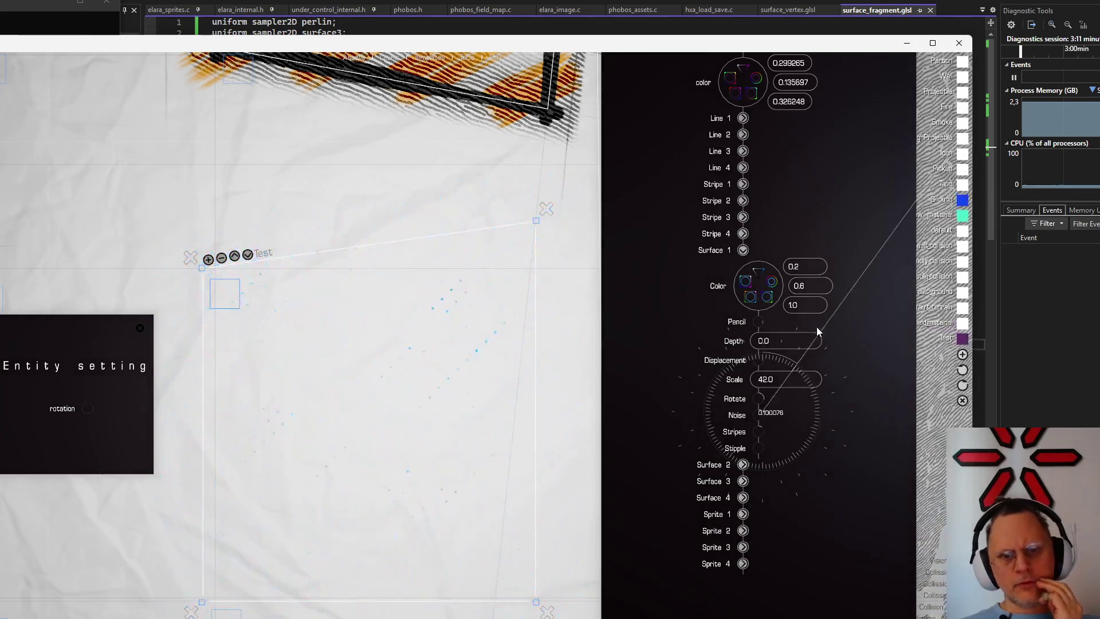
{"action": "left_click_drag", "start_coordinate": [797, 498], "coordinate": [832, 371]}
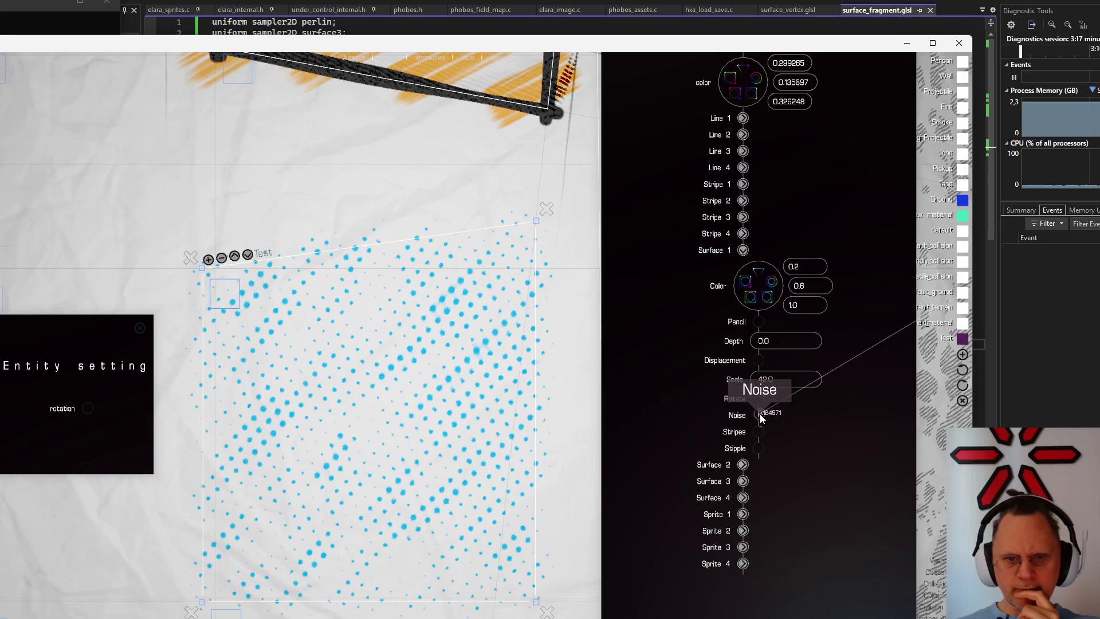
{"action": "left_click_drag", "start_coordinate": [763, 415], "coordinate": [794, 357]}
{"action": "mouse_move", "coordinate": [761, 444]}
{"action": "left_mouse_down"}
{"action": "mouse_move", "coordinate": [798, 396]}
{"action": "mouse_move", "coordinate": [834, 438]}
{"action": "left_mouse_up"}
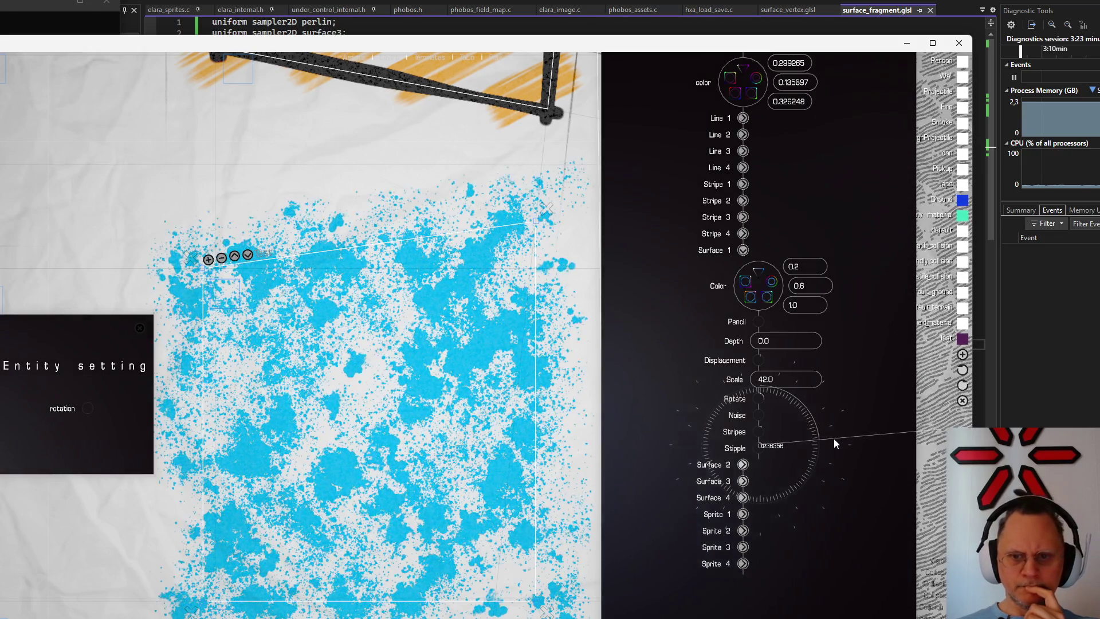
Adjust stripes and increase stipple so the speckles become dense diagonal scribbled streaks
{"action": "mouse_move", "coordinate": [758, 432]}
{"action": "left_mouse_down"}
{"action": "mouse_move", "coordinate": [805, 409]}
{"action": "mouse_move", "coordinate": [808, 416]}
{"action": "left_mouse_up"}
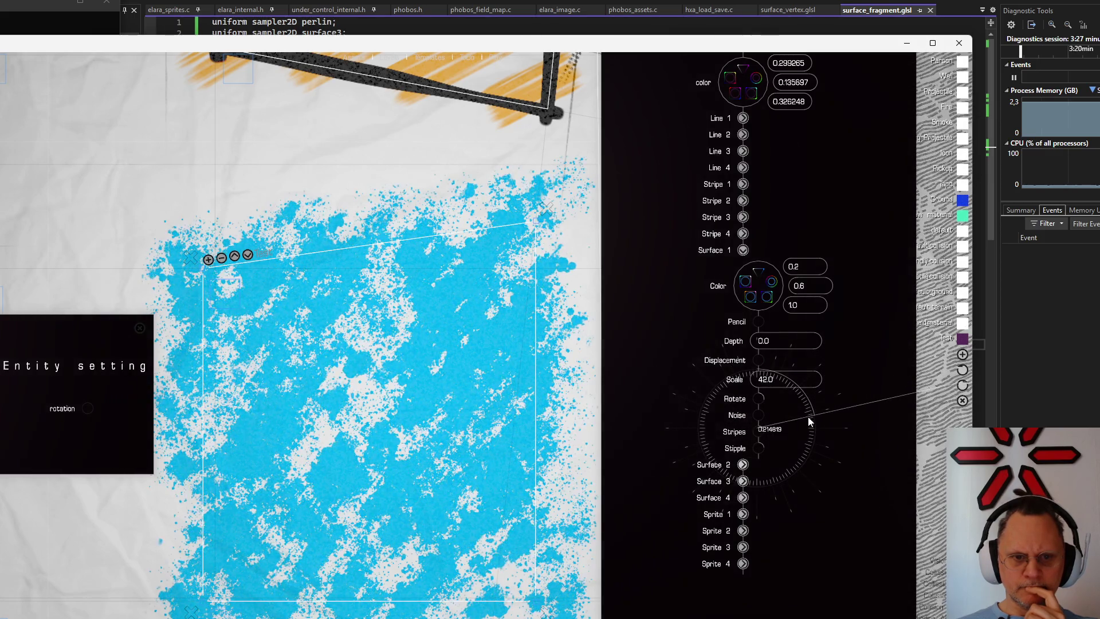
{"action": "mouse_move", "coordinate": [760, 445]}
{"action": "left_mouse_down"}
{"action": "mouse_move", "coordinate": [794, 414]}
{"action": "mouse_move", "coordinate": [771, 396]}
{"action": "left_mouse_up"}
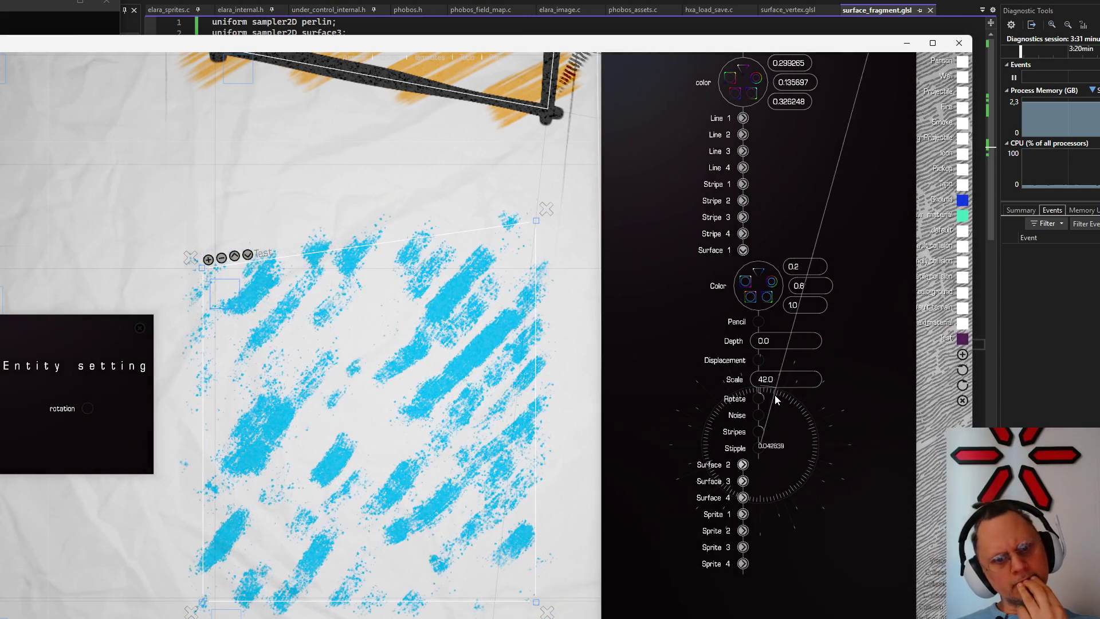
{"action": "left_click_drag", "start_coordinate": [770, 397], "coordinate": [778, 396]}
{"action": "scroll", "coordinate": [405, 394], "scroll_direction": "down", "scroll_amount": 2}
{"action": "scroll", "coordinate": [403, 394], "scroll_direction": "down", "scroll_amount": 2}
{"action": "scroll", "coordinate": [402, 395], "scroll_direction": "up", "scroll_amount": 3}
{"action": "scroll", "coordinate": [386, 406], "scroll_direction": "down", "scroll_amount": 2}
{"action": "scroll", "coordinate": [392, 398], "scroll_direction": "up", "scroll_amount": 2}
{"action": "scroll", "coordinate": [392, 399], "scroll_direction": "up", "scroll_amount": 1}
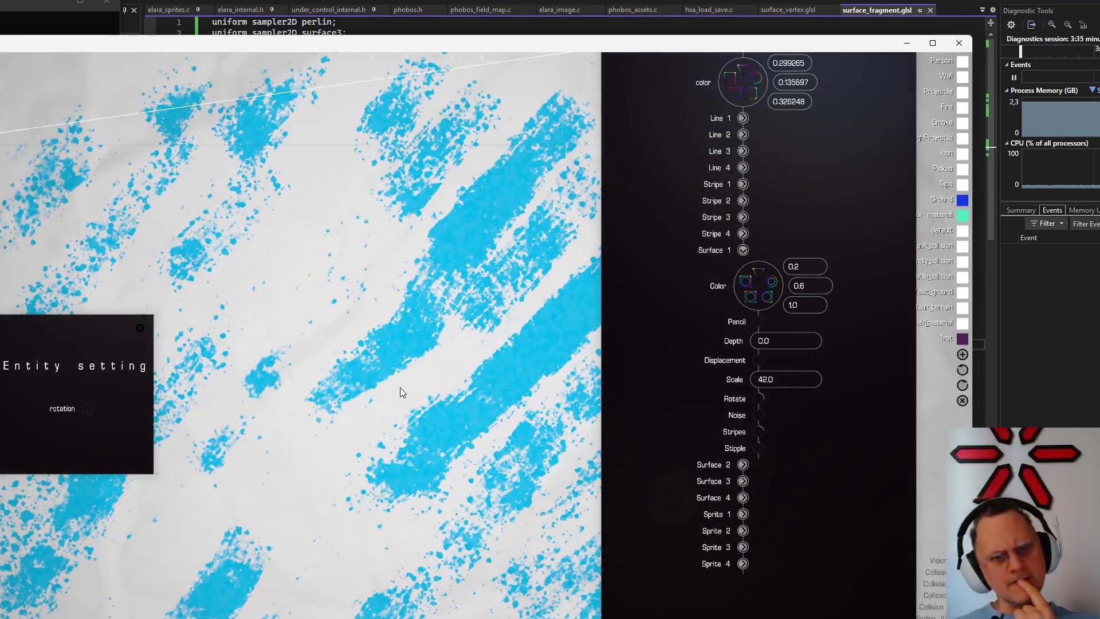
{"action": "scroll", "coordinate": [370, 327], "scroll_direction": "down", "scroll_amount": 2}
{"action": "scroll", "coordinate": [384, 300], "scroll_direction": "down", "scroll_amount": 1}
{"action": "scroll", "coordinate": [361, 299], "scroll_direction": "down", "scroll_amount": 1}
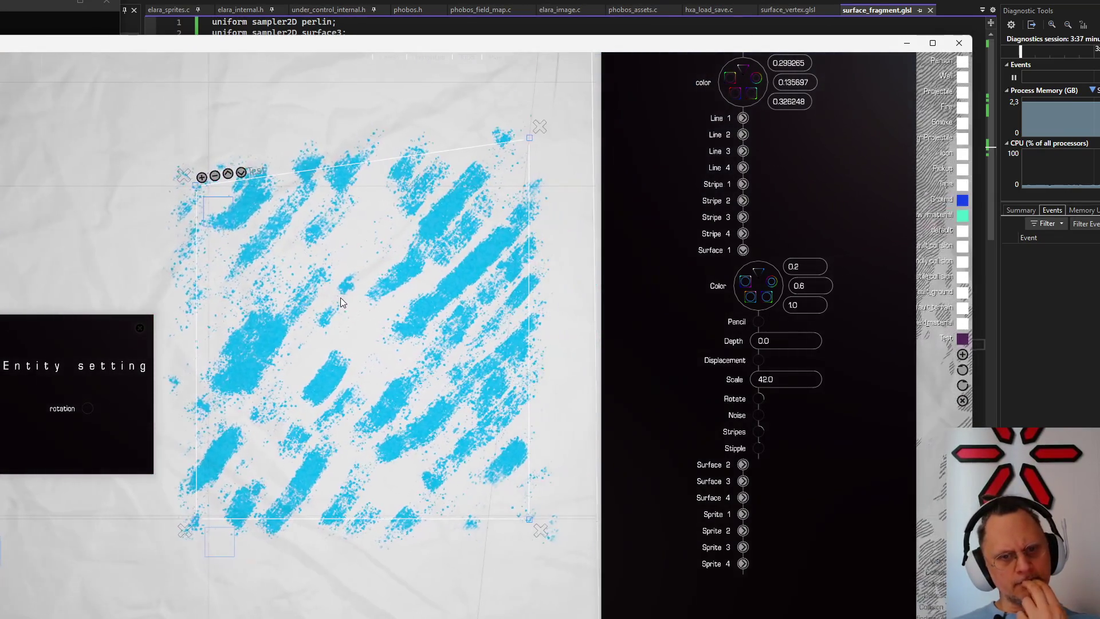
{"action": "scroll", "coordinate": [339, 297], "scroll_direction": "down", "scroll_amount": 1}
{"action": "scroll", "coordinate": [339, 298], "scroll_direction": "up", "scroll_amount": 1}
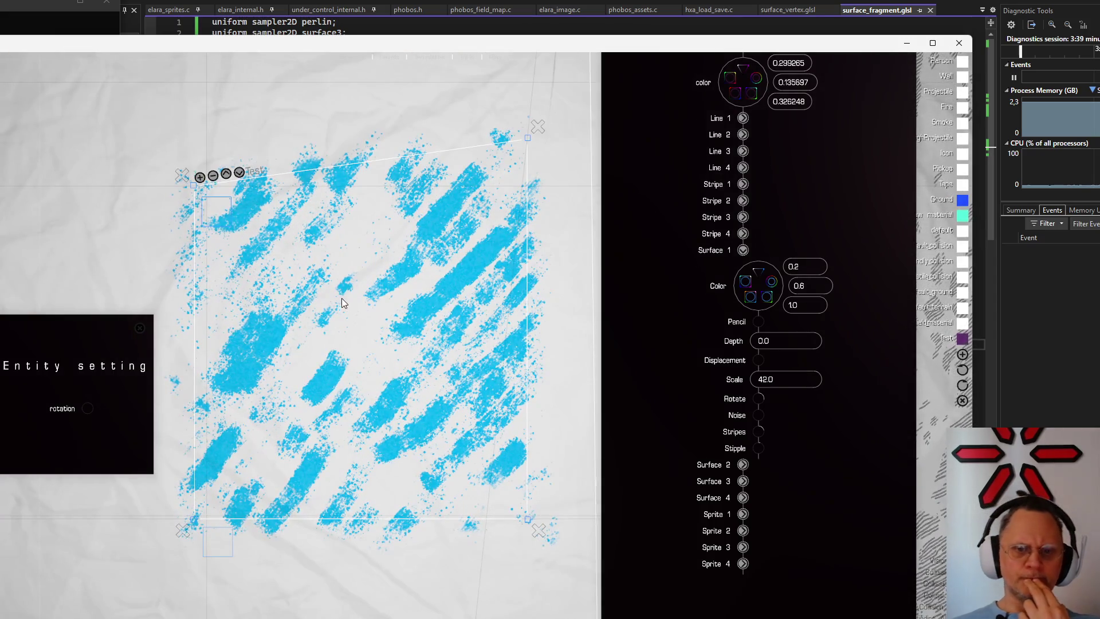
{"action": "left_click_drag", "start_coordinate": [760, 446], "coordinate": [814, 456]}
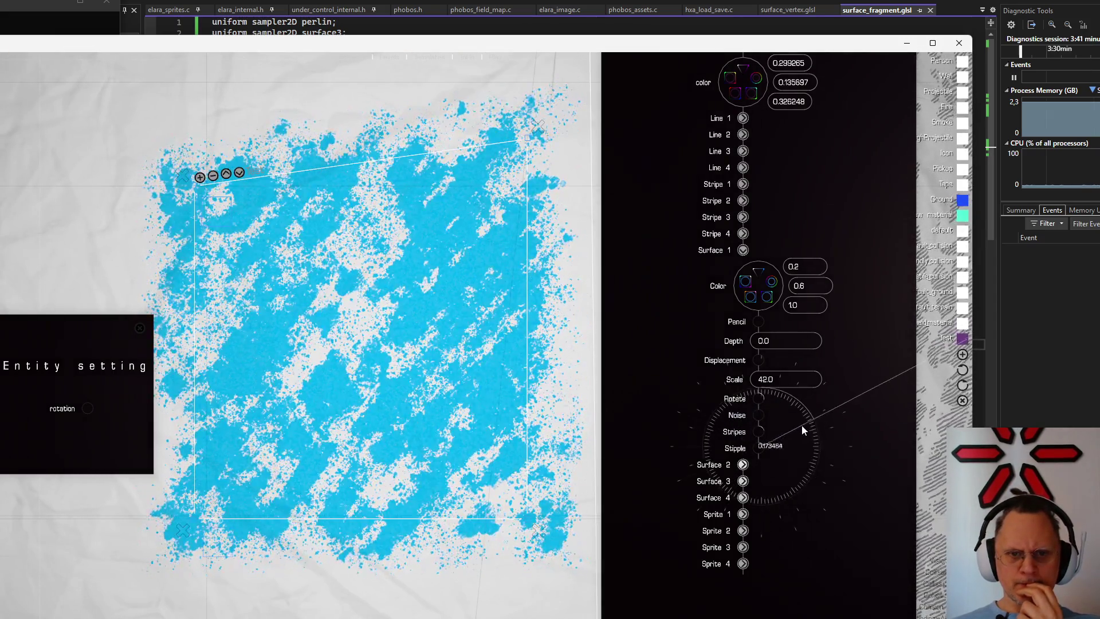
{"action": "mouse_move", "coordinate": [760, 431]}
{"action": "left_mouse_down"}
{"action": "mouse_move", "coordinate": [770, 365]}
{"action": "mouse_move", "coordinate": [737, 362]}
{"action": "mouse_move", "coordinate": [688, 383]}
{"action": "mouse_move", "coordinate": [743, 467]}
{"action": "mouse_move", "coordinate": [731, 335]}
{"action": "left_mouse_up"}
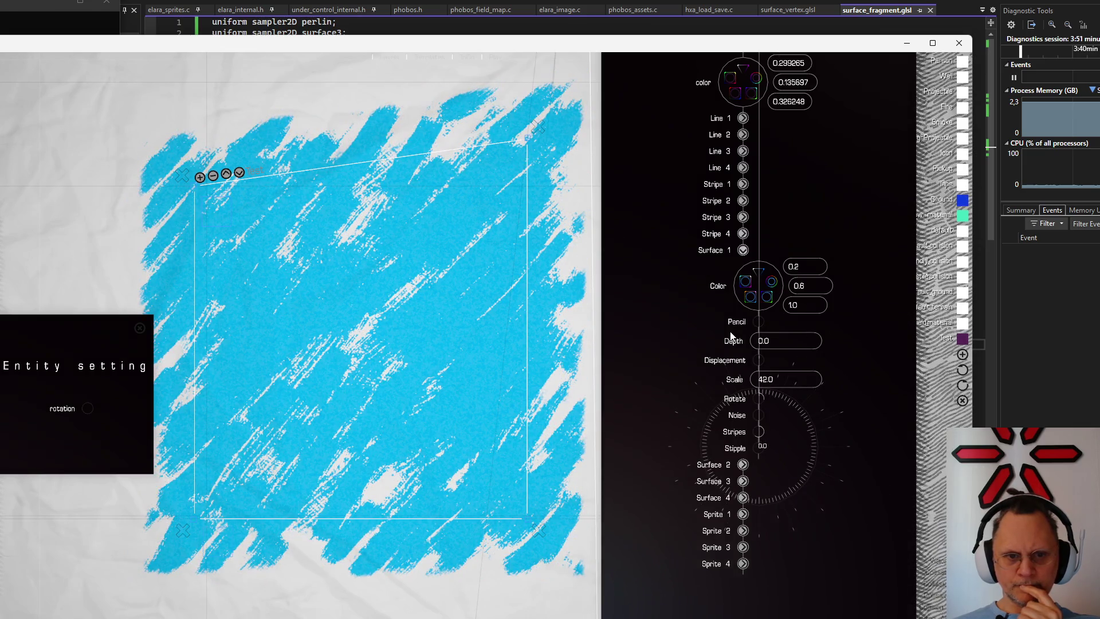
{"action": "scroll", "coordinate": [407, 375], "scroll_direction": "down", "scroll_amount": 3}
{"action": "scroll", "coordinate": [402, 377], "scroll_direction": "down", "scroll_amount": 2}
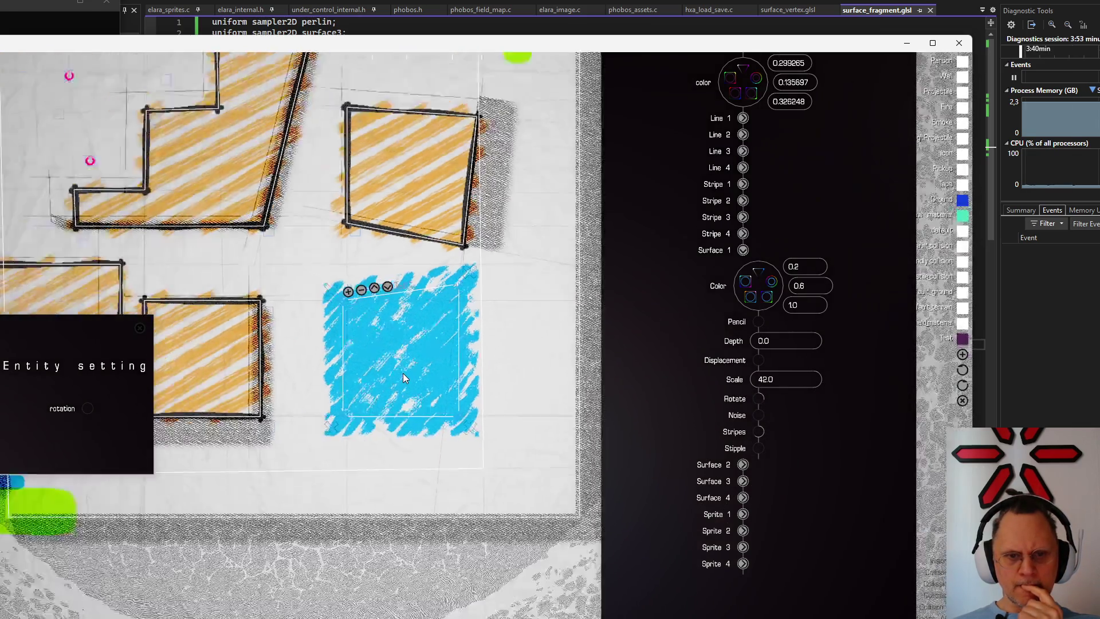
{"action": "scroll", "coordinate": [404, 373], "scroll_direction": "up", "scroll_amount": 3}
{"action": "scroll", "coordinate": [399, 374], "scroll_direction": "up", "scroll_amount": 3}
{"action": "scroll", "coordinate": [394, 374], "scroll_direction": "up", "scroll_amount": 3}
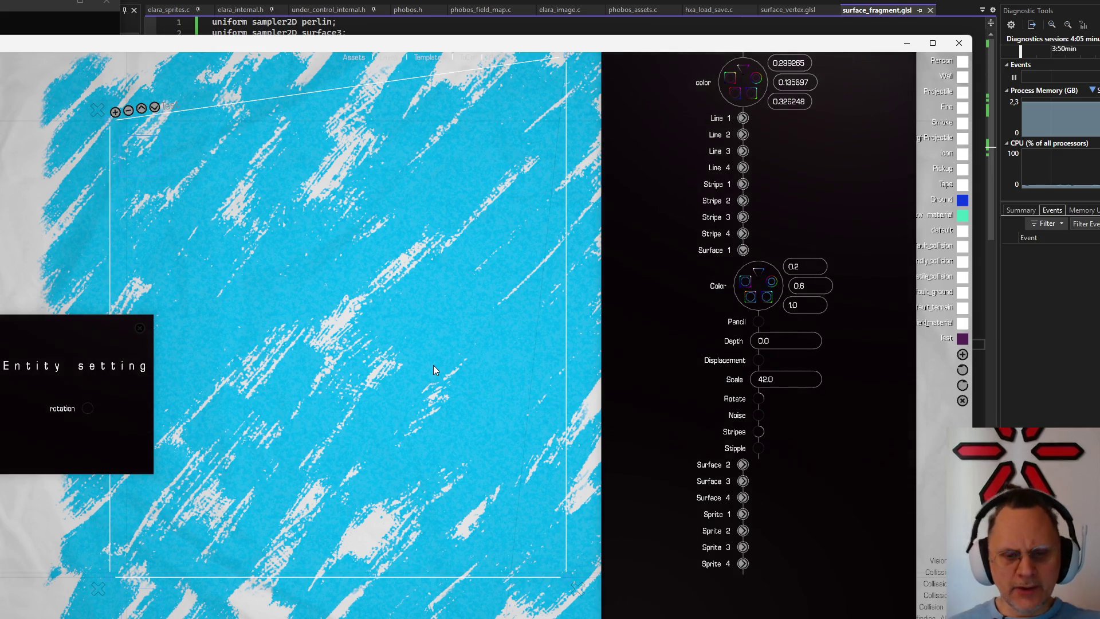
Raise stripes for thicker, sparser strokes, then add stipple speckling to them
{"action": "left_click_drag", "start_coordinate": [758, 439], "coordinate": [837, 457]}
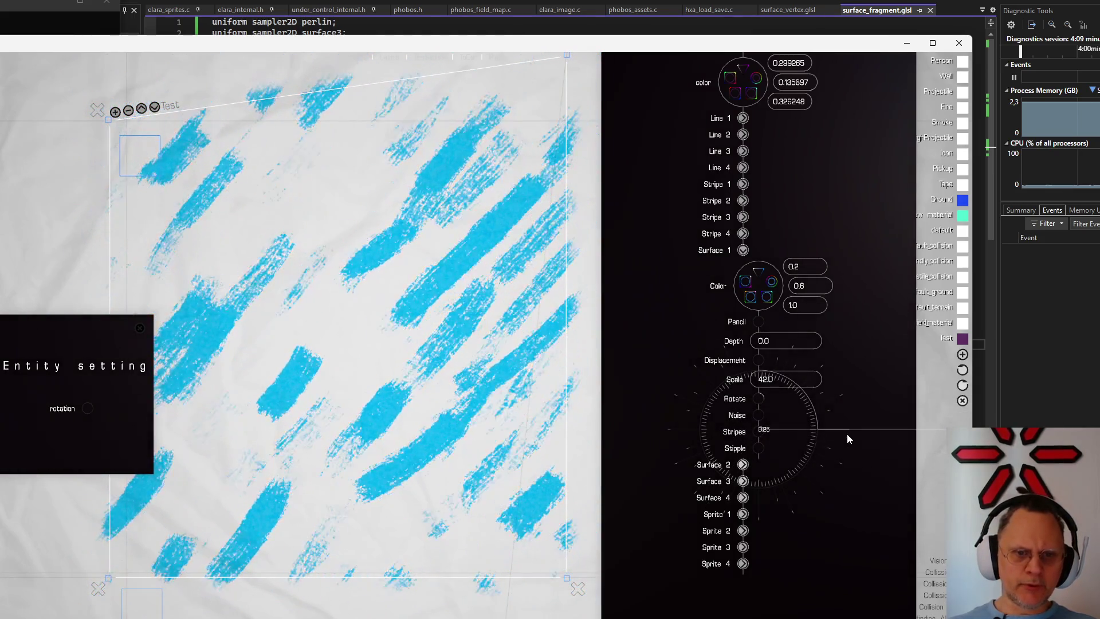
{"action": "left_click_drag", "start_coordinate": [837, 457], "coordinate": [851, 435]}
{"action": "mouse_move", "coordinate": [758, 447]}
{"action": "left_mouse_down"}
{"action": "mouse_move", "coordinate": [792, 384]}
{"action": "mouse_move", "coordinate": [779, 371]}
{"action": "left_mouse_up"}
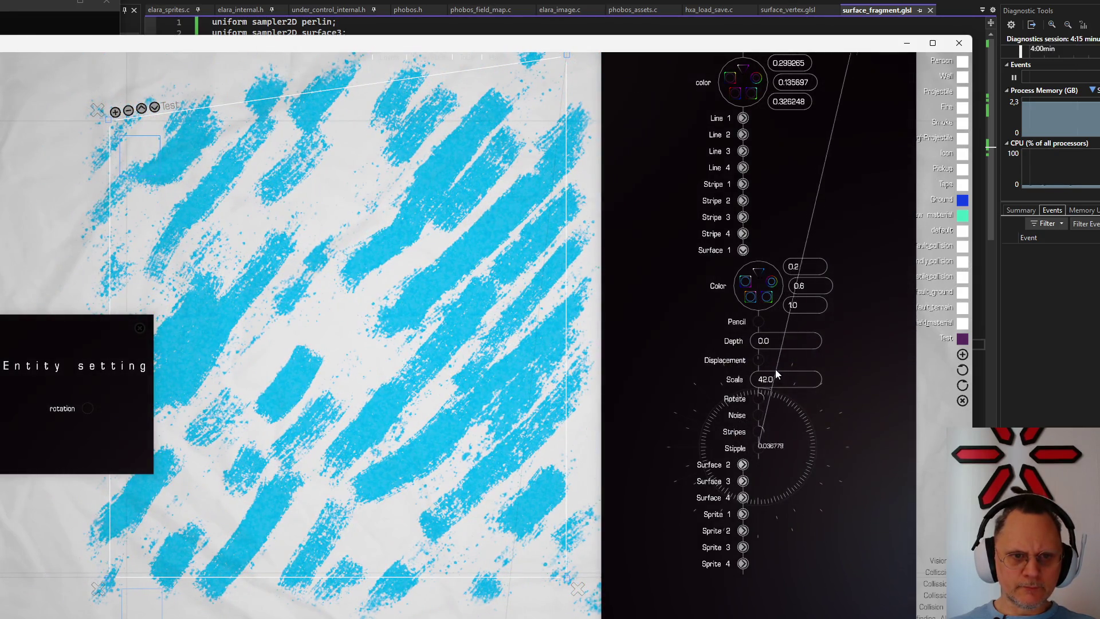
{"action": "mouse_move", "coordinate": [779, 370]}
{"action": "left_mouse_down"}
{"action": "mouse_move", "coordinate": [820, 381]}
{"action": "mouse_move", "coordinate": [845, 411]}
{"action": "mouse_move", "coordinate": [813, 378]}
{"action": "left_mouse_up"}
{"action": "scroll", "coordinate": [368, 369], "scroll_direction": "down", "scroll_amount": 3}
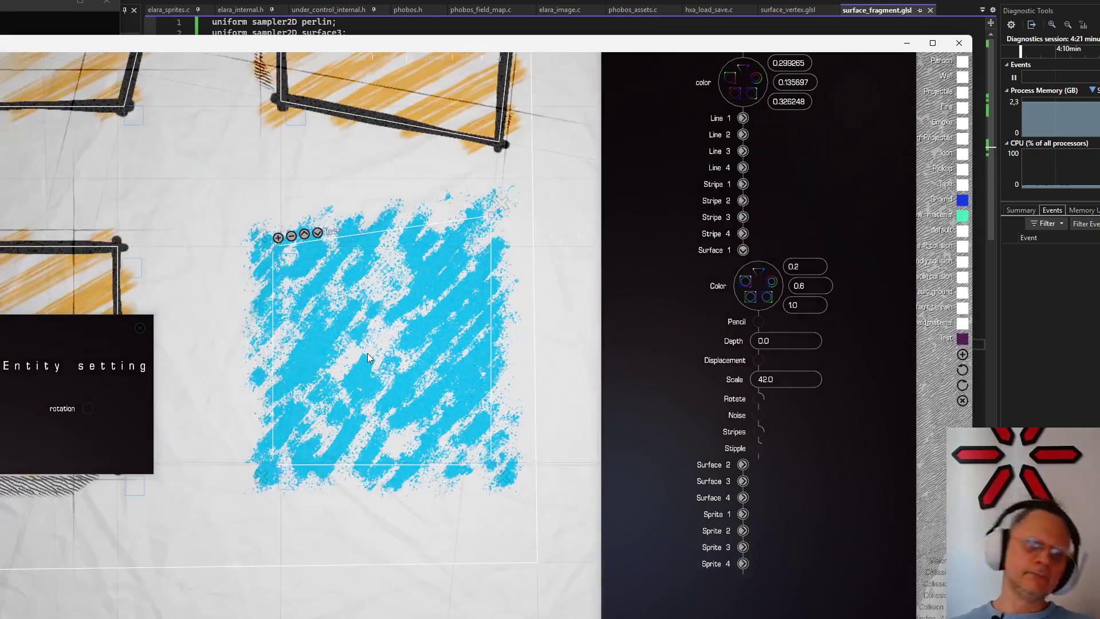
{"action": "scroll", "coordinate": [366, 354], "scroll_direction": "down", "scroll_amount": 1}
{"action": "scroll", "coordinate": [367, 353], "scroll_direction": "up", "scroll_amount": 3}
{"action": "scroll", "coordinate": [368, 355], "scroll_direction": "up", "scroll_amount": 2}
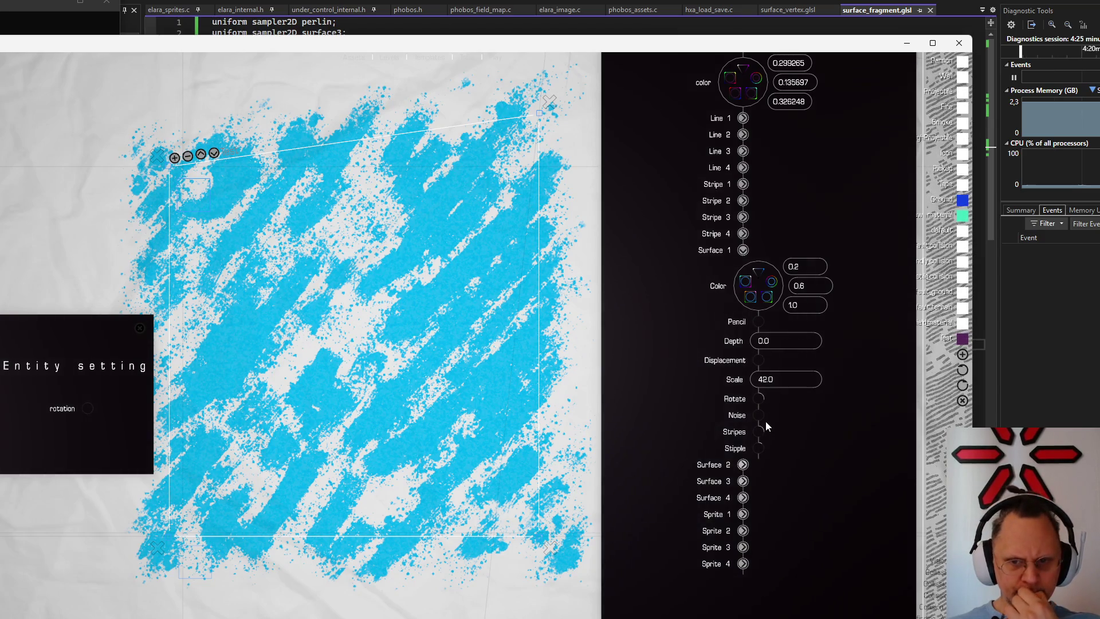
Raise noise and change stripes so the strokes break into blotches
{"action": "mouse_move", "coordinate": [761, 416]}
{"action": "left_mouse_down"}
{"action": "mouse_move", "coordinate": [791, 395]}
{"action": "mouse_move", "coordinate": [786, 378]}
{"action": "left_mouse_up"}
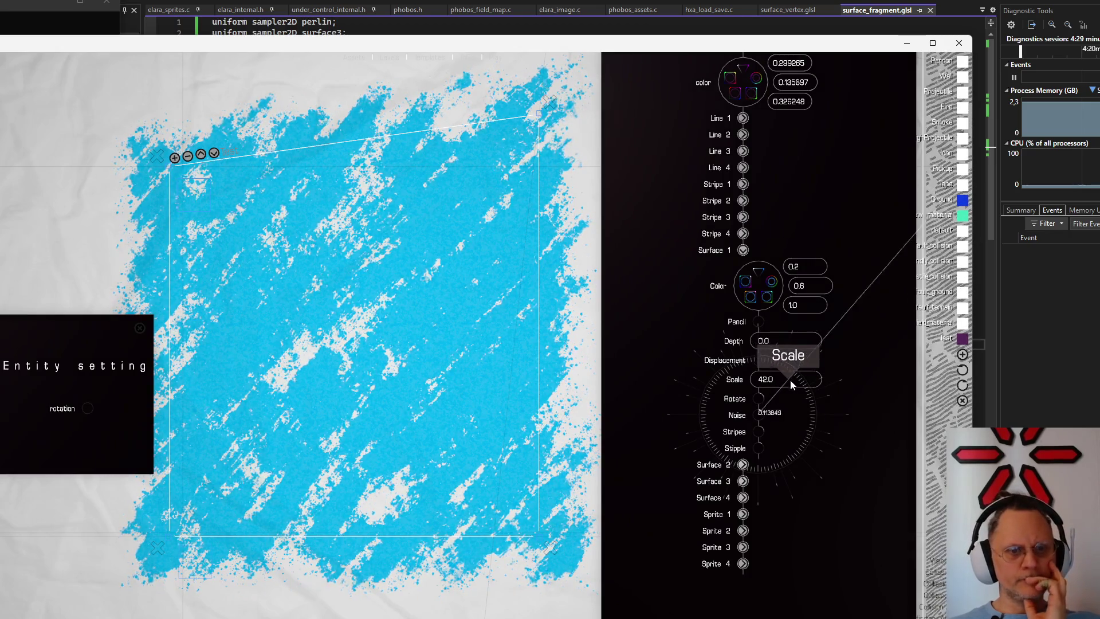
{"action": "left_click_drag", "start_coordinate": [784, 378], "coordinate": [802, 392]}
{"action": "left_click_drag", "start_coordinate": [753, 434], "coordinate": [762, 344]}
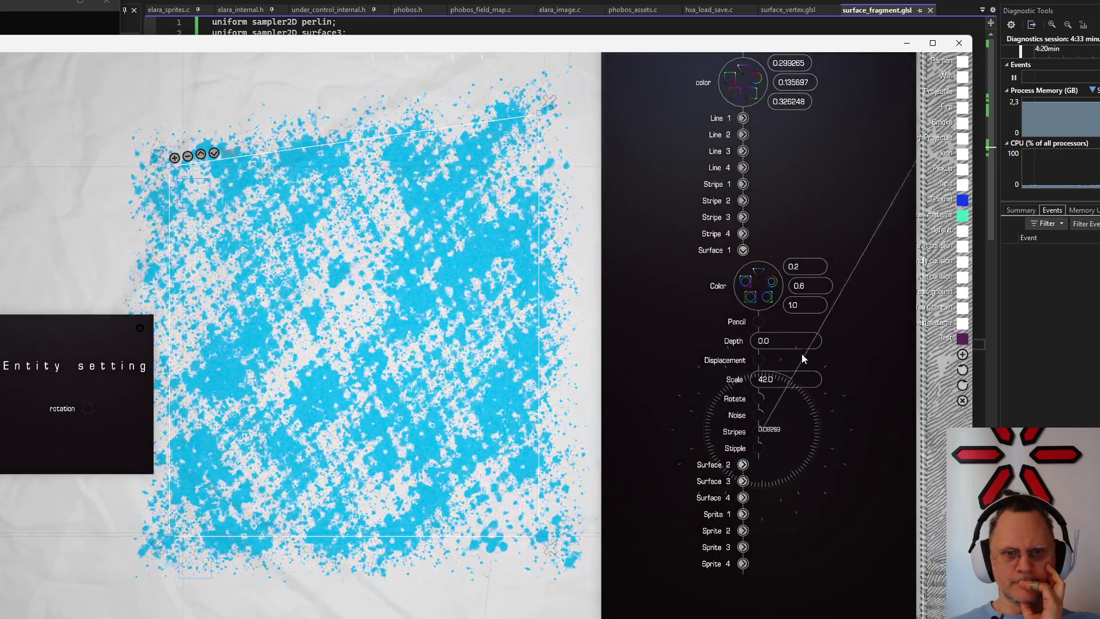
Push noise higher, set stripes to 0.0 and adjust stipple into a blotchy dot pattern
{"action": "left_click_drag", "start_coordinate": [756, 414], "coordinate": [835, 425]}
{"action": "left_click_drag", "start_coordinate": [757, 431], "coordinate": [728, 346]}
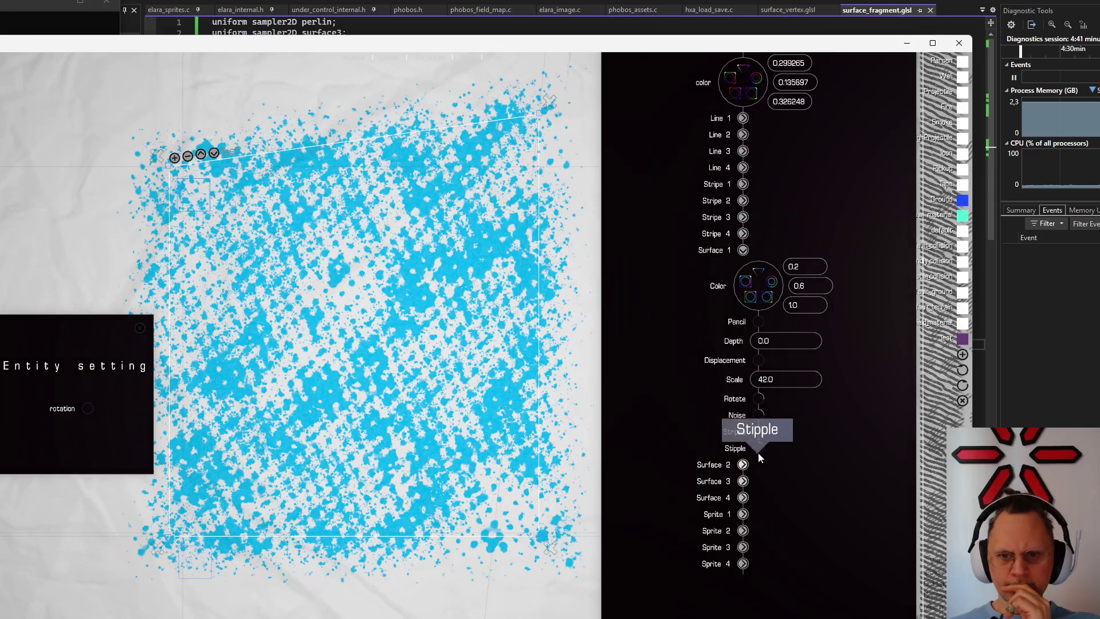
{"action": "mouse_move", "coordinate": [758, 444]}
{"action": "left_mouse_down"}
{"action": "mouse_move", "coordinate": [759, 380]}
{"action": "mouse_move", "coordinate": [785, 368]}
{"action": "left_mouse_up"}
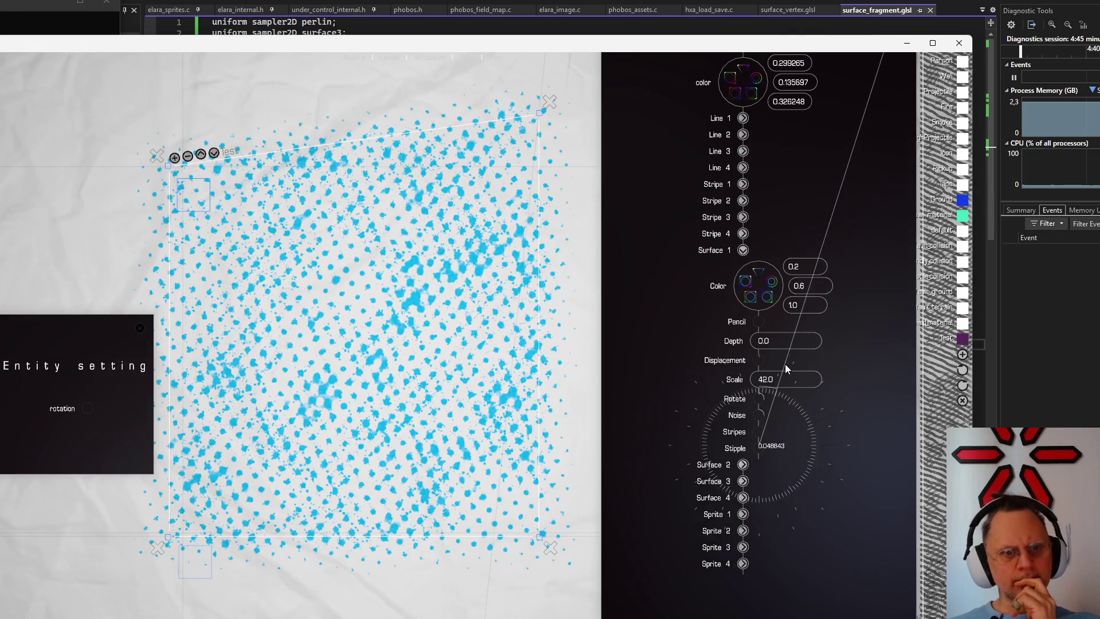
Lower stipple slightly and rotate the dot pattern
{"action": "left_click_drag", "start_coordinate": [784, 364], "coordinate": [783, 364]}
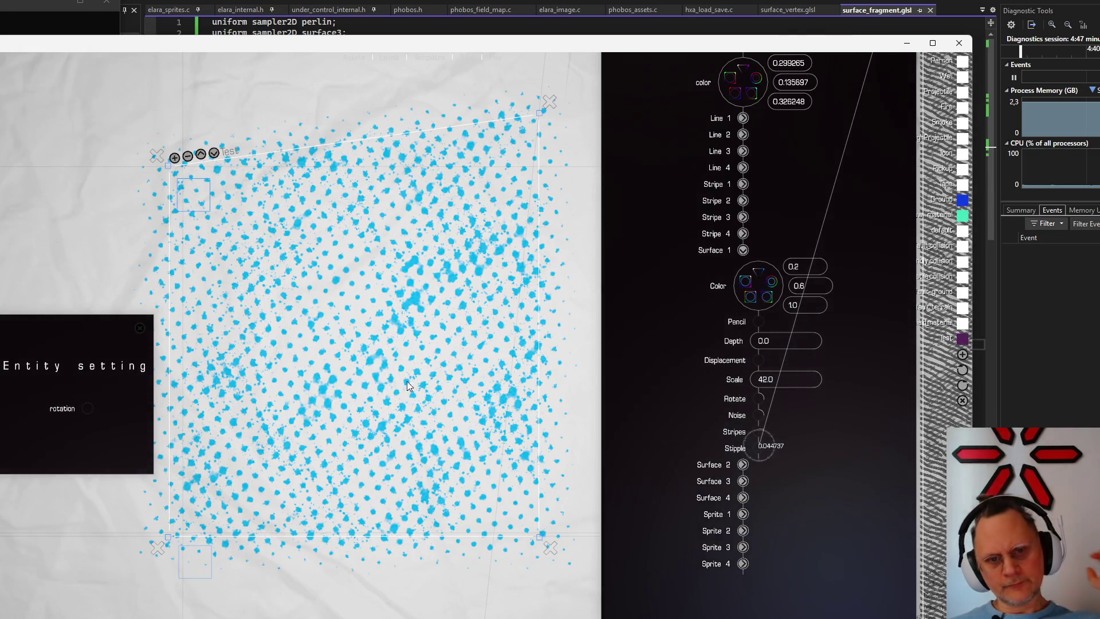
{"action": "scroll", "coordinate": [405, 380], "scroll_direction": "down", "scroll_amount": 1}
{"action": "scroll", "coordinate": [405, 380], "scroll_direction": "down", "scroll_amount": 3}
{"action": "scroll", "coordinate": [405, 381], "scroll_direction": "up", "scroll_amount": 3}
{"action": "scroll", "coordinate": [404, 378], "scroll_direction": "up", "scroll_amount": 3}
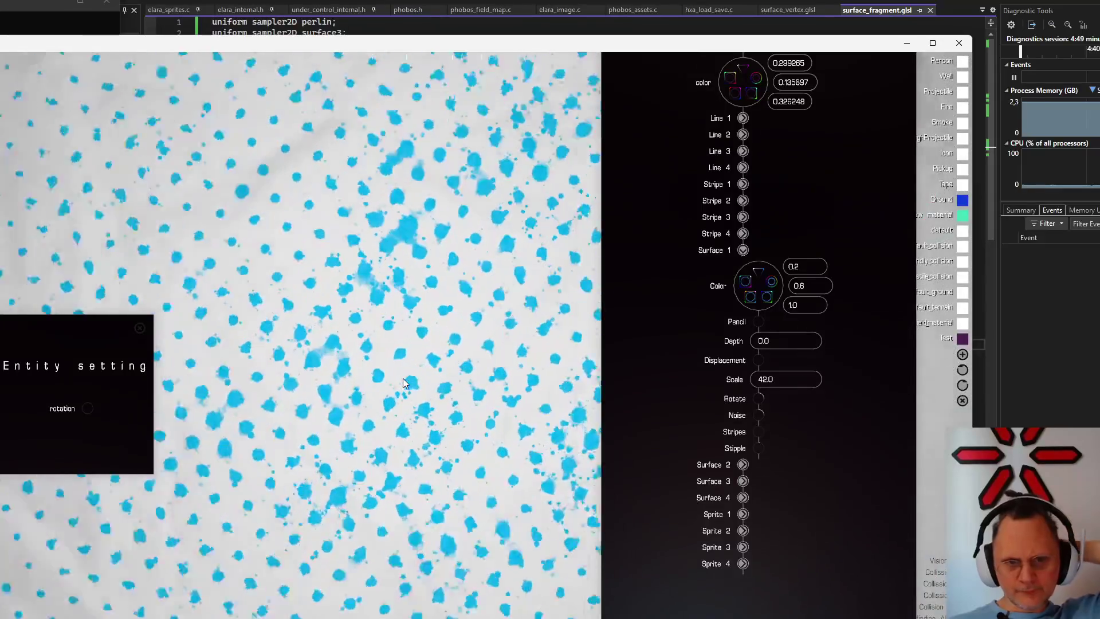
{"action": "scroll", "coordinate": [402, 376], "scroll_direction": "up", "scroll_amount": 2}
{"action": "scroll", "coordinate": [399, 376], "scroll_direction": "down", "scroll_amount": 3}
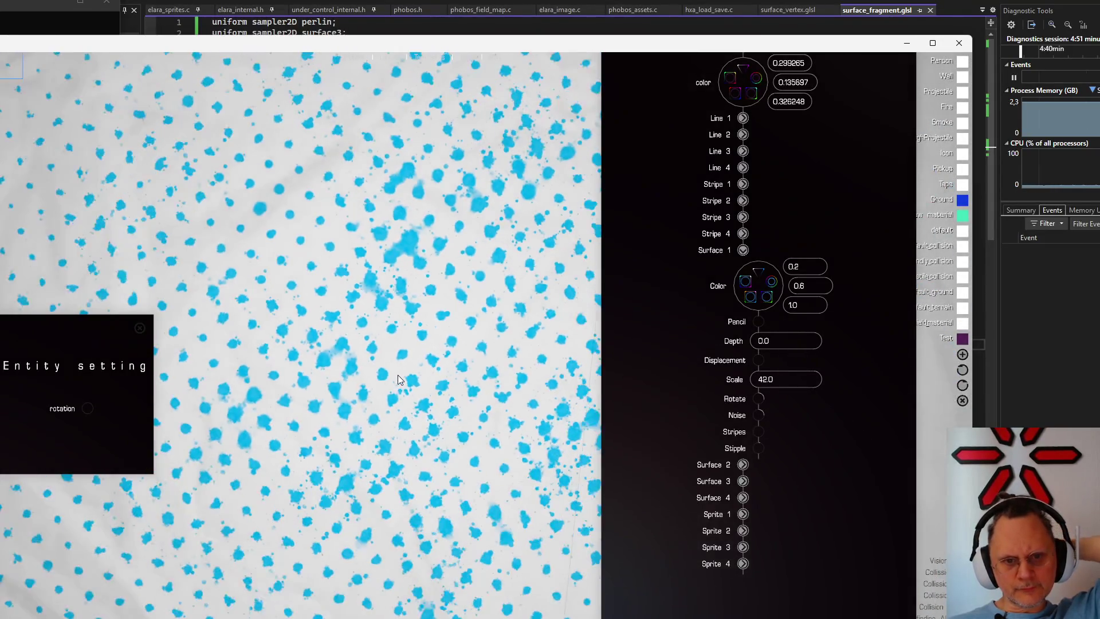
{"action": "scroll", "coordinate": [398, 376], "scroll_direction": "down", "scroll_amount": 3}
{"action": "scroll", "coordinate": [401, 369], "scroll_direction": "down", "scroll_amount": 2}
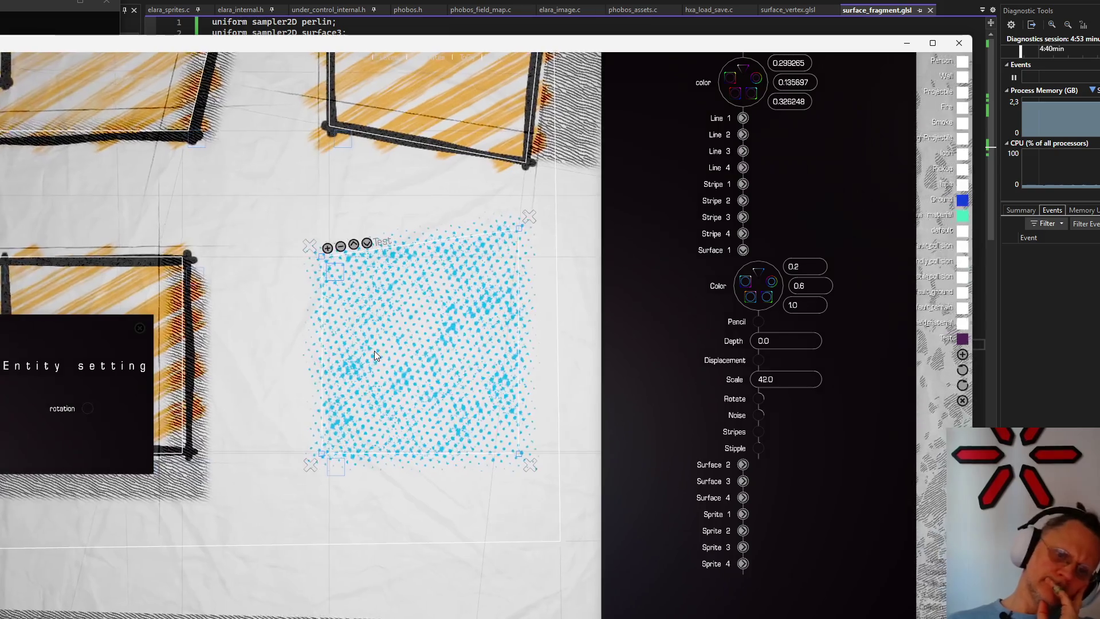
{"action": "scroll", "coordinate": [374, 351], "scroll_direction": "up", "scroll_amount": 2}
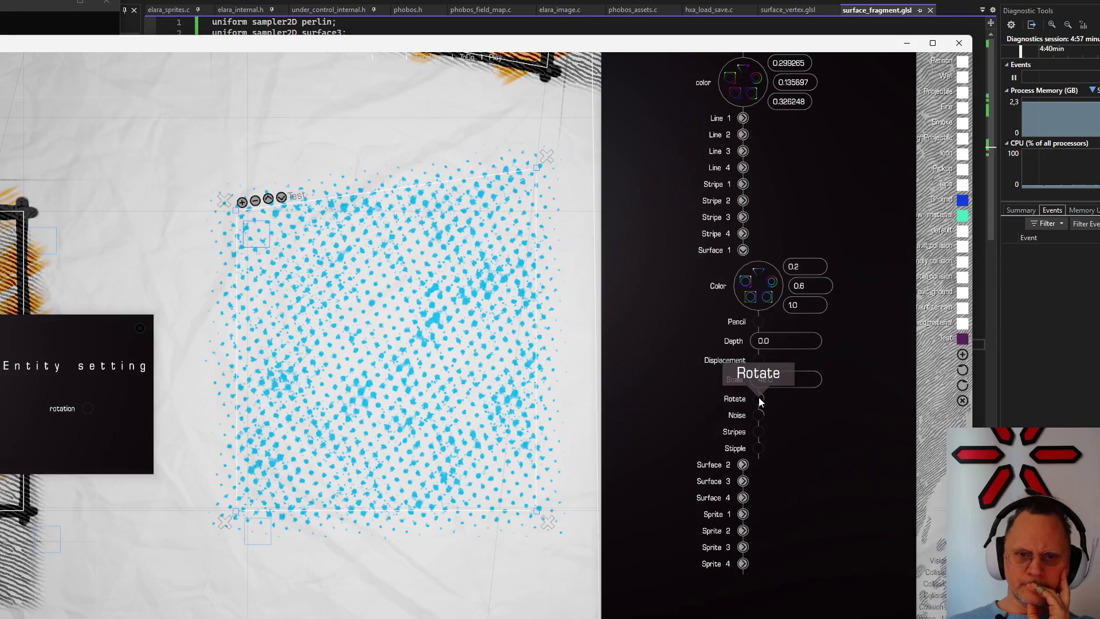
{"action": "scroll", "coordinate": [347, 383], "scroll_direction": "up", "scroll_amount": 3}
{"action": "scroll", "coordinate": [343, 389], "scroll_direction": "down", "scroll_amount": 3}
{"action": "scroll", "coordinate": [498, 355], "scroll_direction": "up", "scroll_amount": 3}
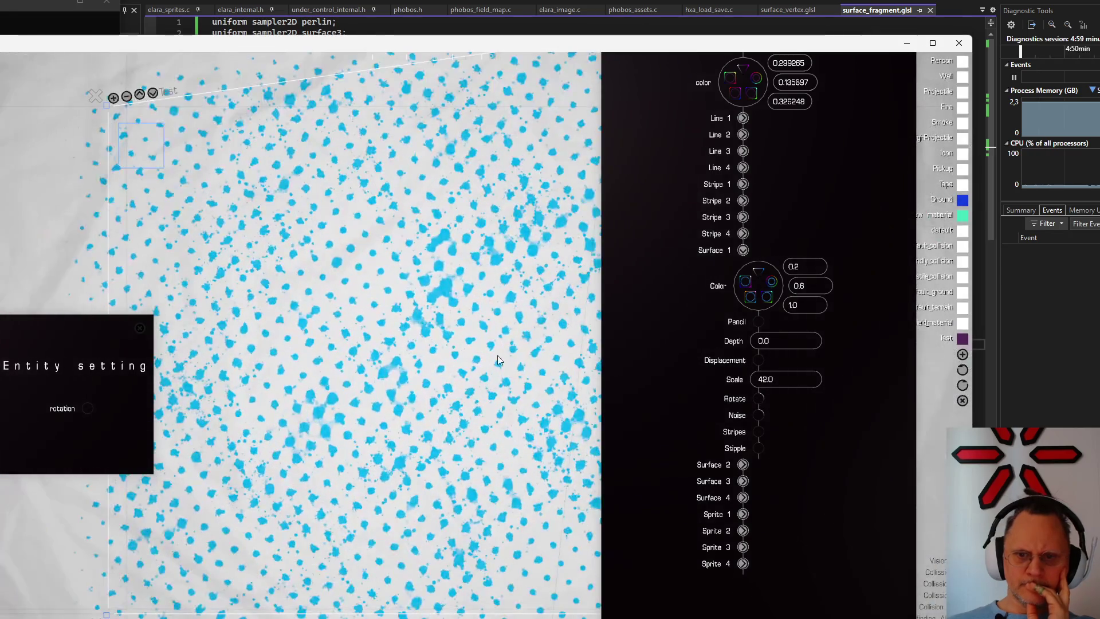
{"action": "left_click_drag", "start_coordinate": [759, 398], "coordinate": [871, 399]}
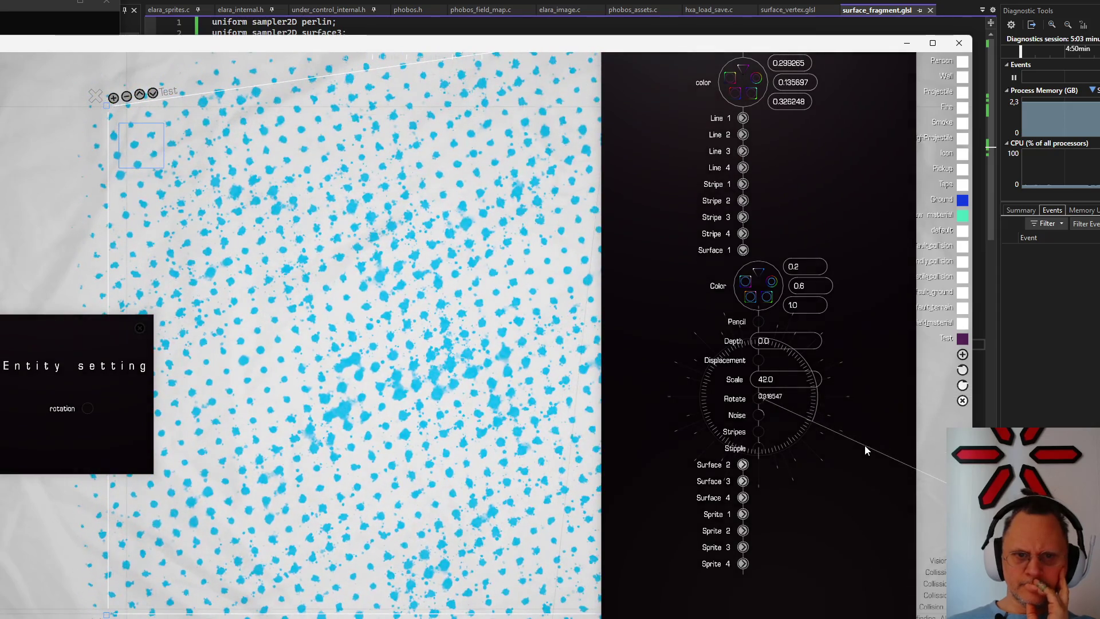
{"action": "left_click_drag", "start_coordinate": [872, 397], "coordinate": [865, 445]}
Try displacement distortion on the pattern, then reduce it again
{"action": "mouse_move", "coordinate": [757, 362]}
{"action": "left_mouse_down"}
{"action": "mouse_move", "coordinate": [888, 379]}
{"action": "mouse_move", "coordinate": [815, 243]}
{"action": "left_mouse_up"}
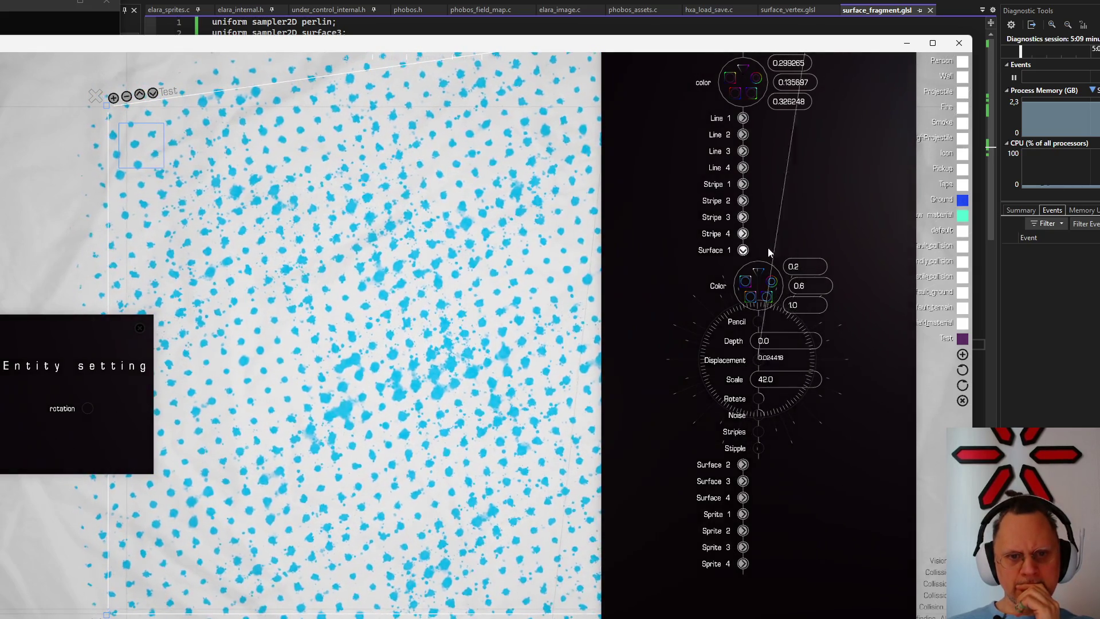
{"action": "left_click_drag", "start_coordinate": [815, 243], "coordinate": [779, 256]}
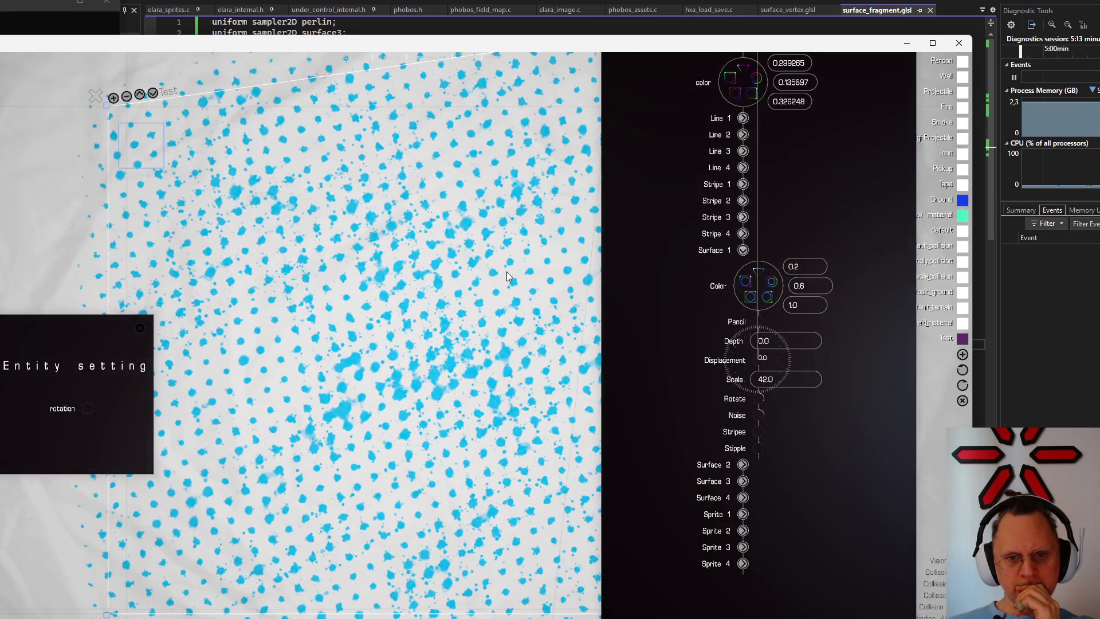
{"action": "scroll", "coordinate": [448, 343], "scroll_direction": "down", "scroll_amount": 5}
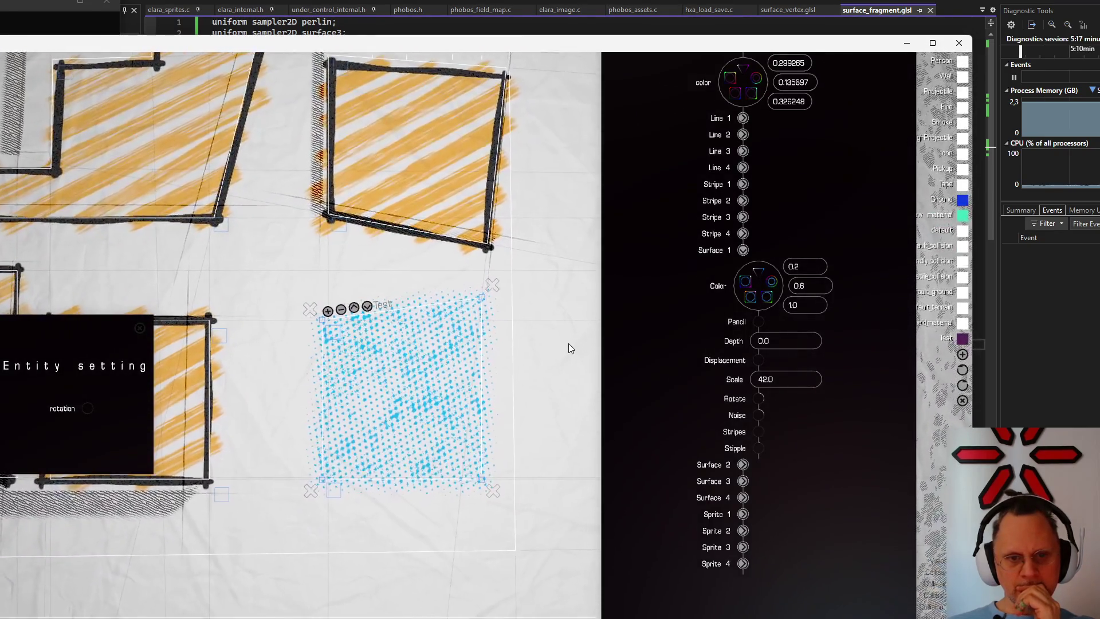
{"action": "scroll", "coordinate": [569, 335], "scroll_direction": "up", "scroll_amount": 3}
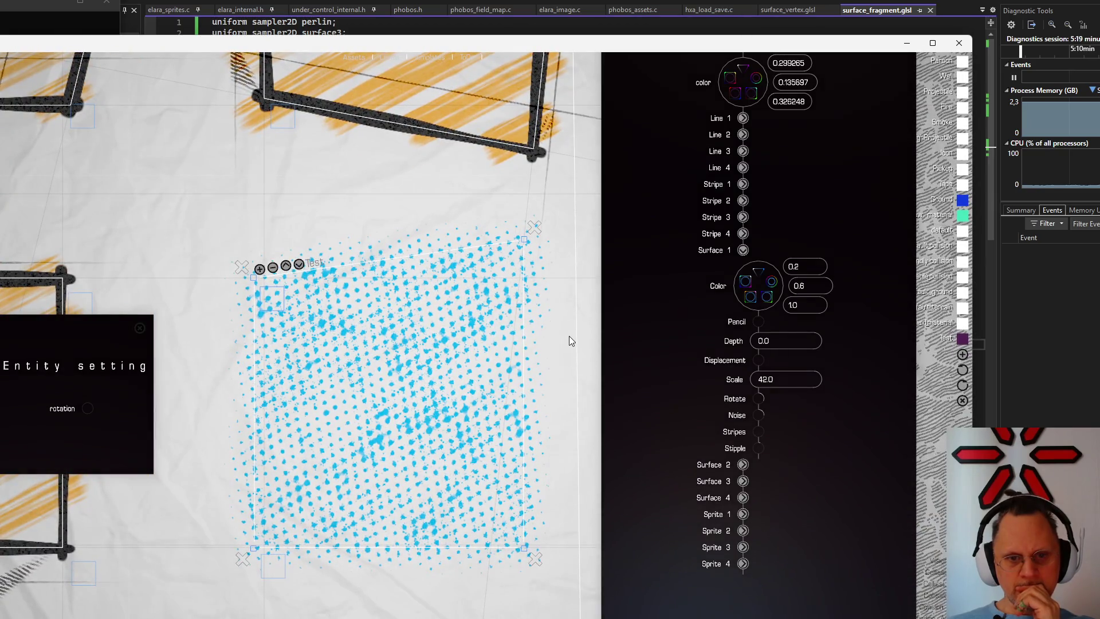
{"action": "scroll", "coordinate": [569, 336], "scroll_direction": "down", "scroll_amount": 2}
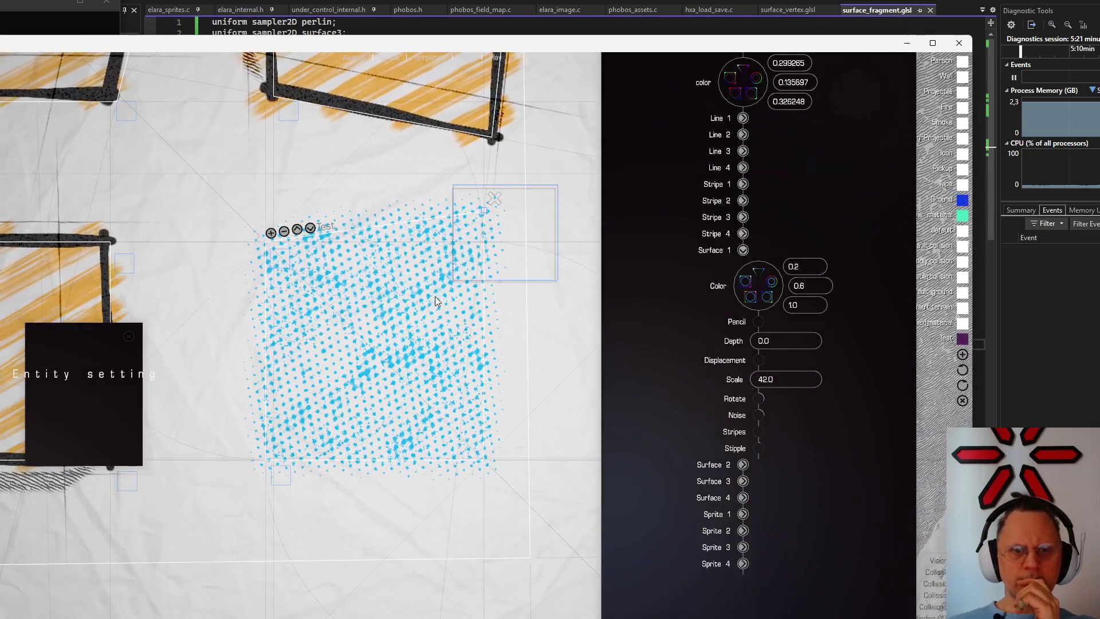
Nudge the blue stippled square back into place, then change noise so its dot pattern clears
{"action": "left_click", "coordinate": [278, 456]}
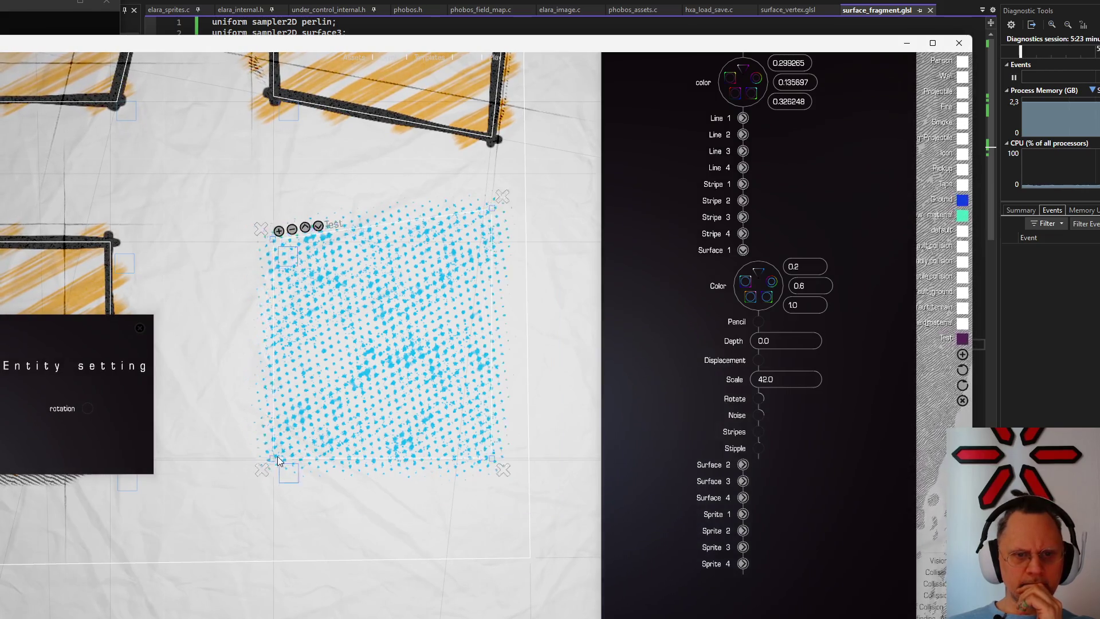
{"action": "left_click_drag", "start_coordinate": [277, 456], "coordinate": [208, 472]}
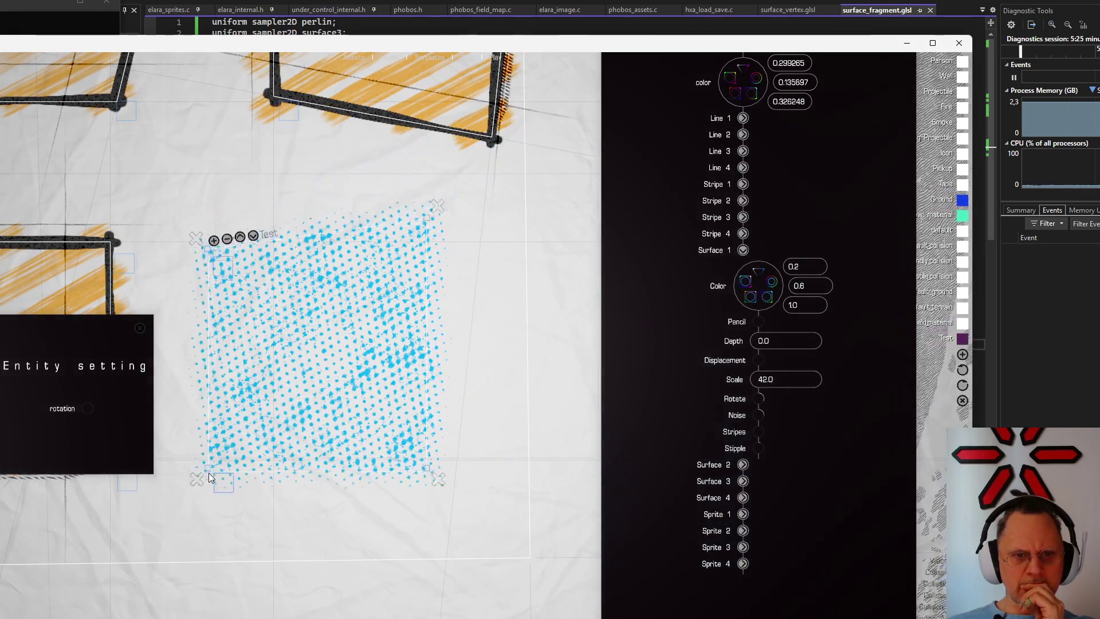
{"action": "mouse_move", "coordinate": [209, 473]}
{"action": "left_mouse_down"}
{"action": "mouse_move", "coordinate": [241, 455]}
{"action": "mouse_move", "coordinate": [277, 461]}
{"action": "left_mouse_up"}
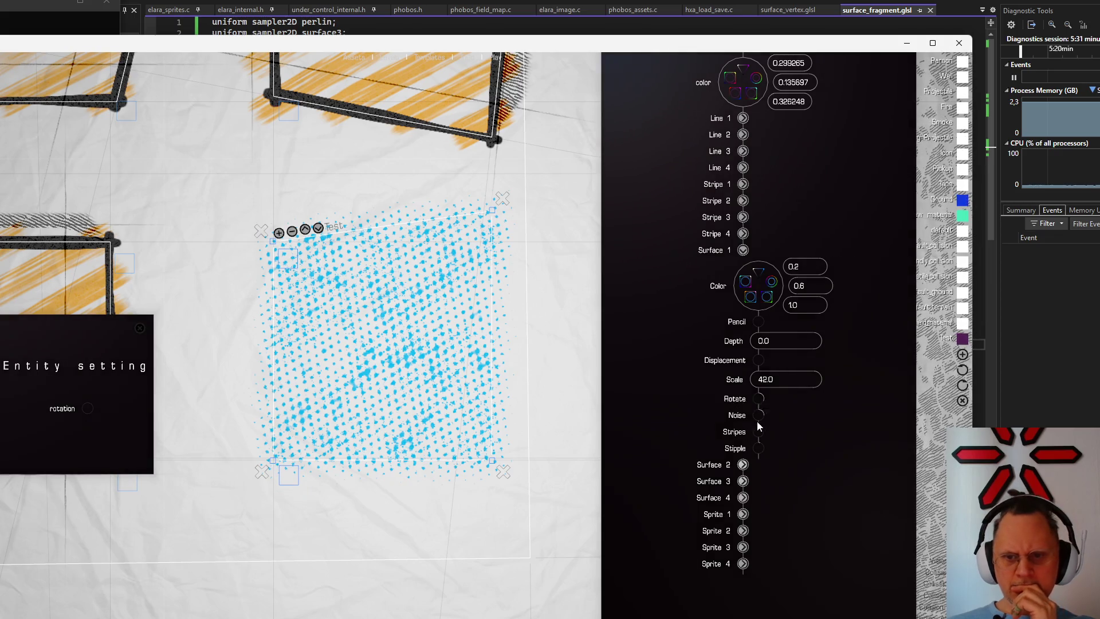
{"action": "mouse_move", "coordinate": [778, 422]}
{"action": "left_mouse_down"}
{"action": "mouse_move", "coordinate": [760, 419]}
{"action": "mouse_move", "coordinate": [769, 372]}
{"action": "left_mouse_up"}
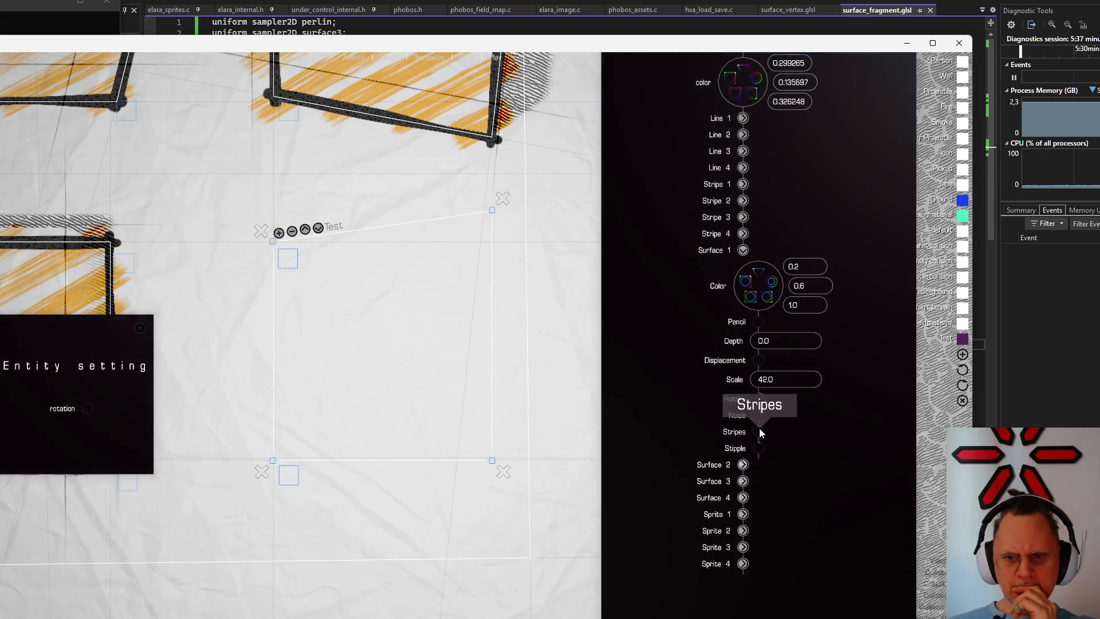
Apply stripes at about 0.28, shift the square left, then drop stripes back for a blotchy splatter
{"action": "left_click_drag", "start_coordinate": [760, 430], "coordinate": [805, 441]}
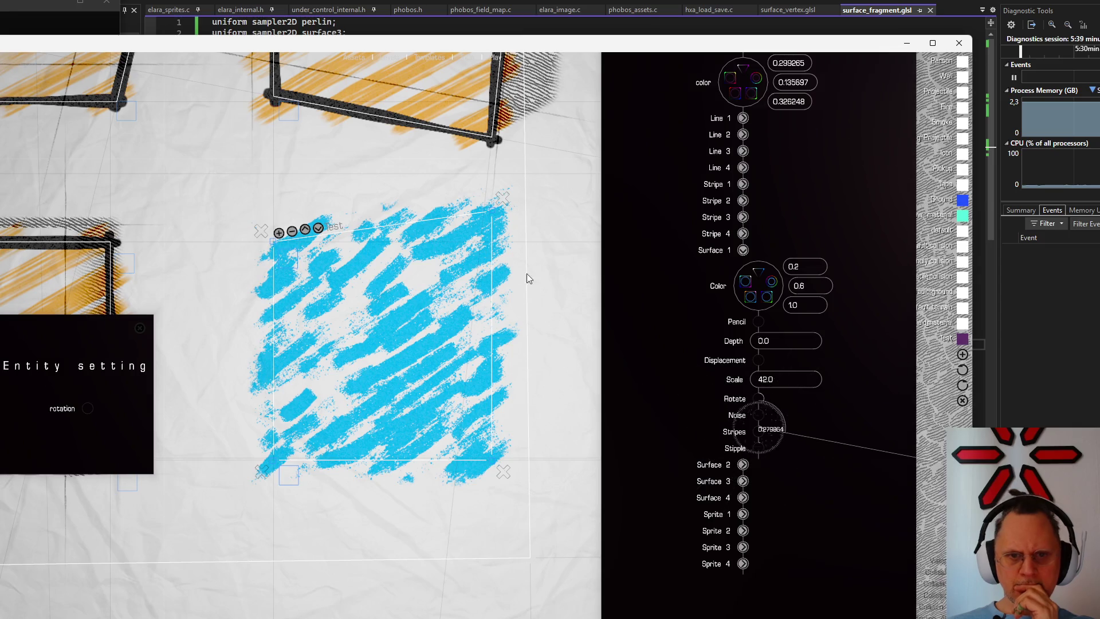
{"action": "mouse_move", "coordinate": [498, 217]}
{"action": "left_mouse_down"}
{"action": "mouse_move", "coordinate": [387, 218]}
{"action": "mouse_move", "coordinate": [453, 193]}
{"action": "mouse_move", "coordinate": [574, 192]}
{"action": "mouse_move", "coordinate": [474, 257]}
{"action": "mouse_move", "coordinate": [481, 184]}
{"action": "mouse_move", "coordinate": [457, 205]}
{"action": "mouse_move", "coordinate": [486, 209]}
{"action": "mouse_move", "coordinate": [455, 214]}
{"action": "left_mouse_up"}
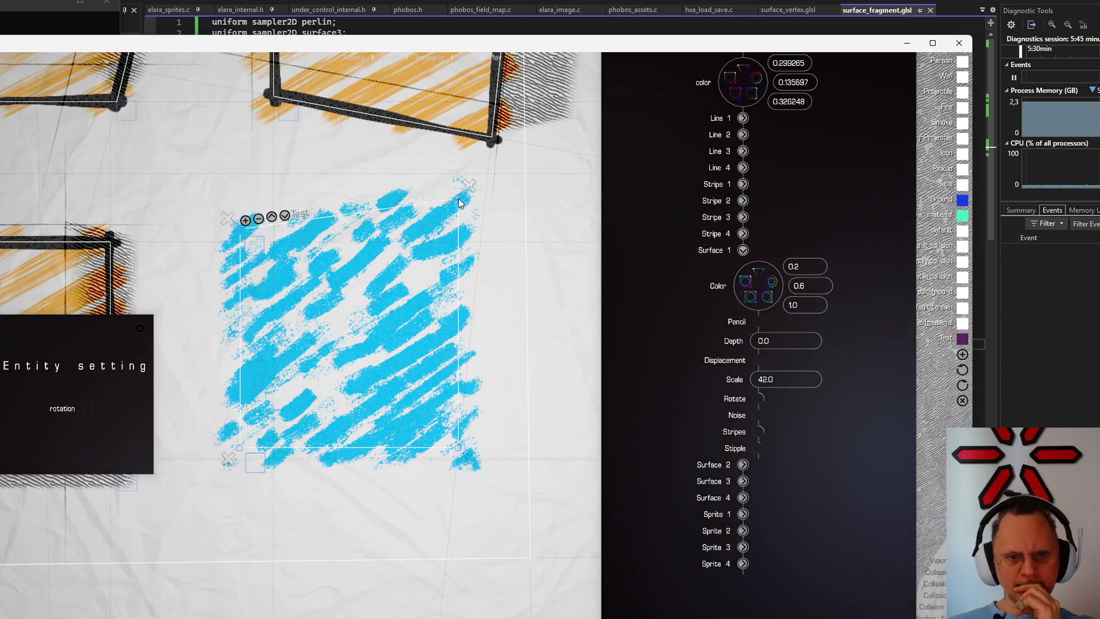
{"action": "scroll", "coordinate": [418, 314], "scroll_direction": "up", "scroll_amount": 2}
{"action": "scroll", "coordinate": [394, 344], "scroll_direction": "up", "scroll_amount": 3}
{"action": "scroll", "coordinate": [393, 341], "scroll_direction": "down", "scroll_amount": 1}
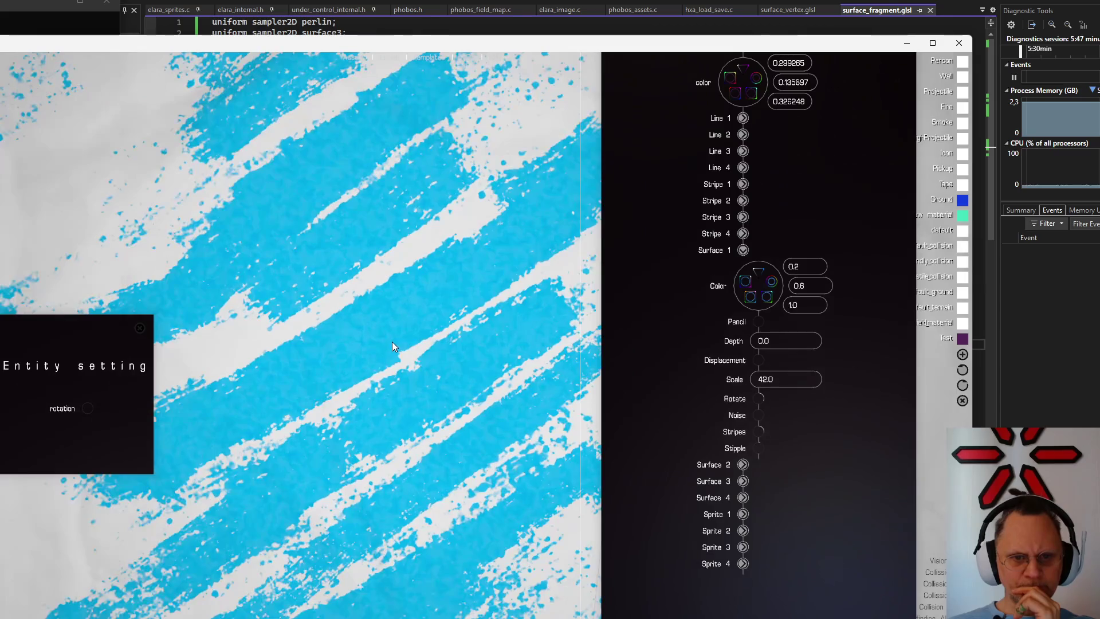
{"action": "scroll", "coordinate": [392, 341], "scroll_direction": "down", "scroll_amount": 2}
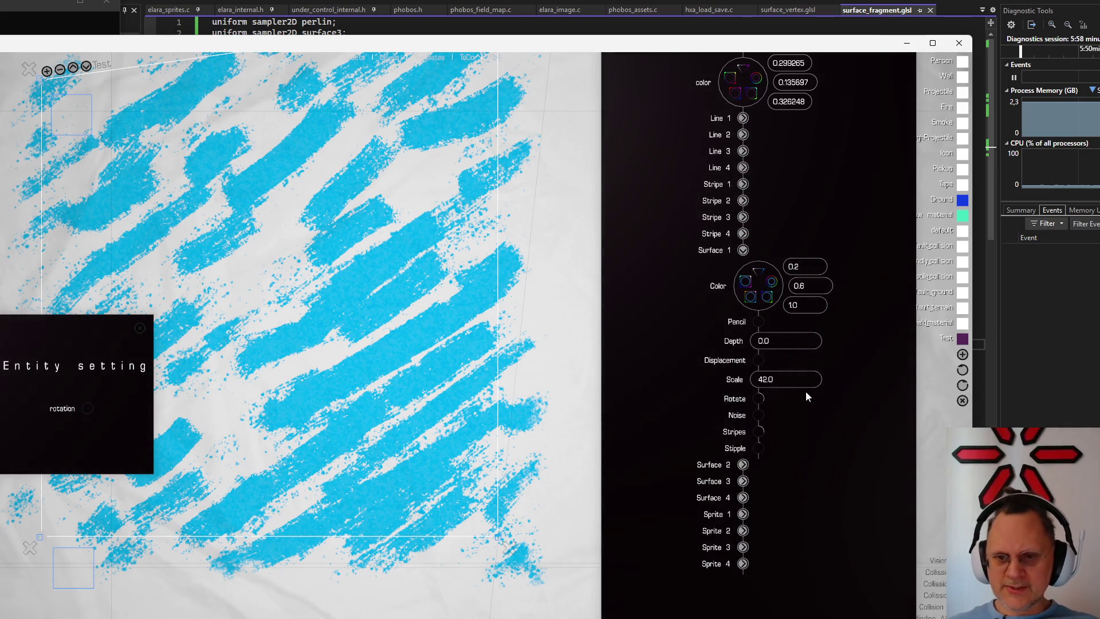
{"action": "mouse_move", "coordinate": [761, 430]}
{"action": "left_mouse_down"}
{"action": "mouse_move", "coordinate": [756, 453]}
{"action": "mouse_move", "coordinate": [762, 404]}
{"action": "left_mouse_up"}
{"action": "scroll", "coordinate": [302, 408], "scroll_direction": "down", "scroll_amount": 2}
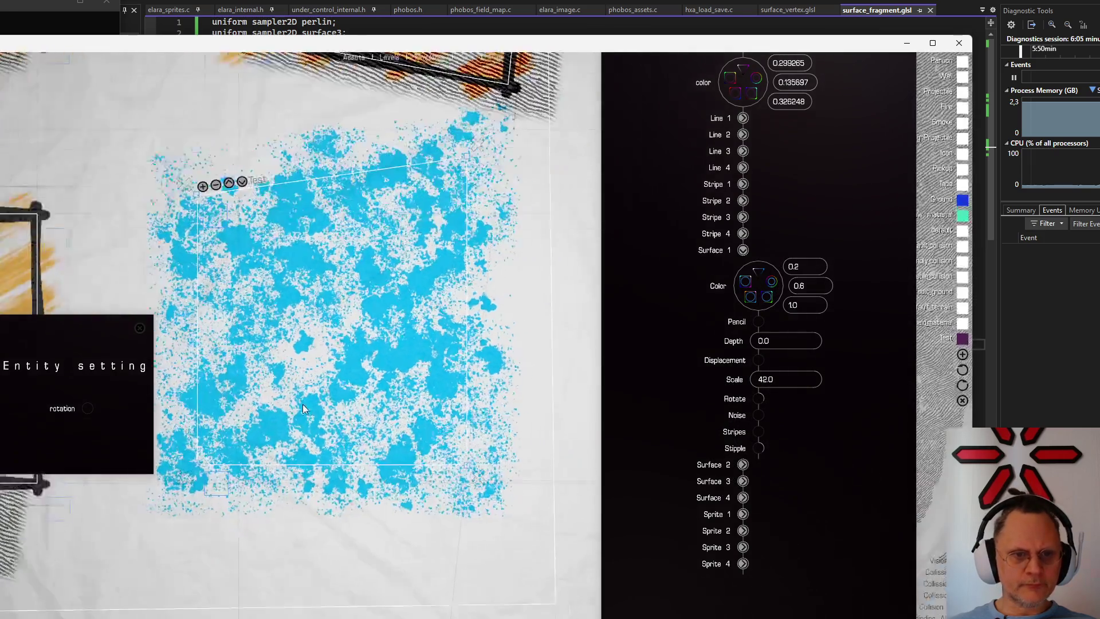
{"action": "scroll", "coordinate": [303, 408], "scroll_direction": "up", "scroll_amount": 2}
{"action": "scroll", "coordinate": [332, 404], "scroll_direction": "up", "scroll_amount": 2}
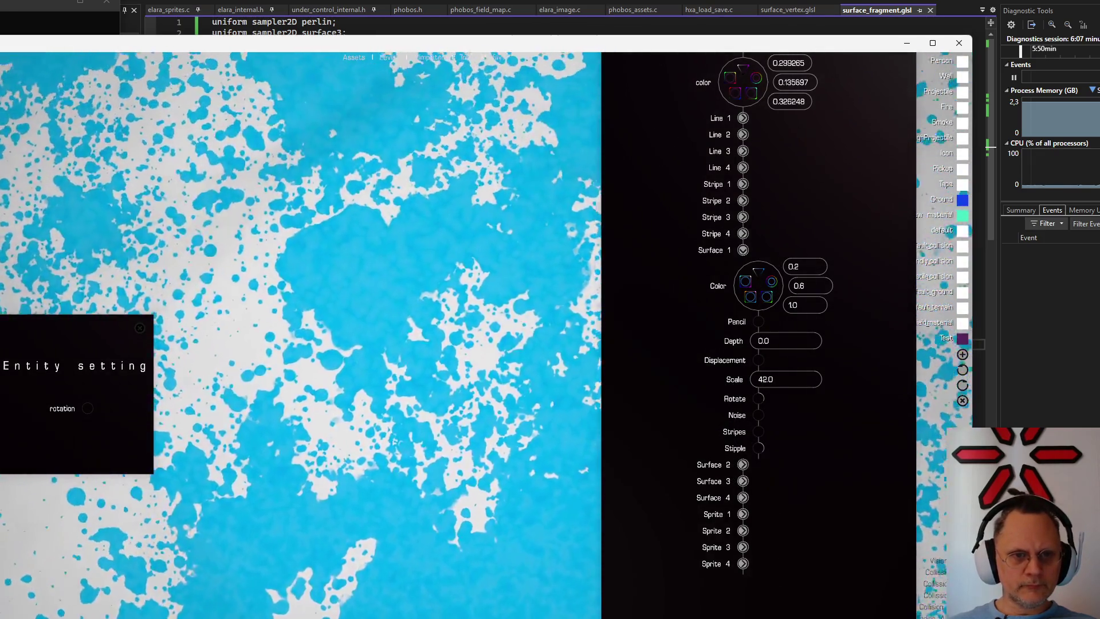
{"action": "scroll", "coordinate": [422, 557], "scroll_direction": "down", "scroll_amount": 1}
{"action": "scroll", "coordinate": [423, 551], "scroll_direction": "down", "scroll_amount": 1}
{"action": "scroll", "coordinate": [425, 546], "scroll_direction": "down", "scroll_amount": 2}
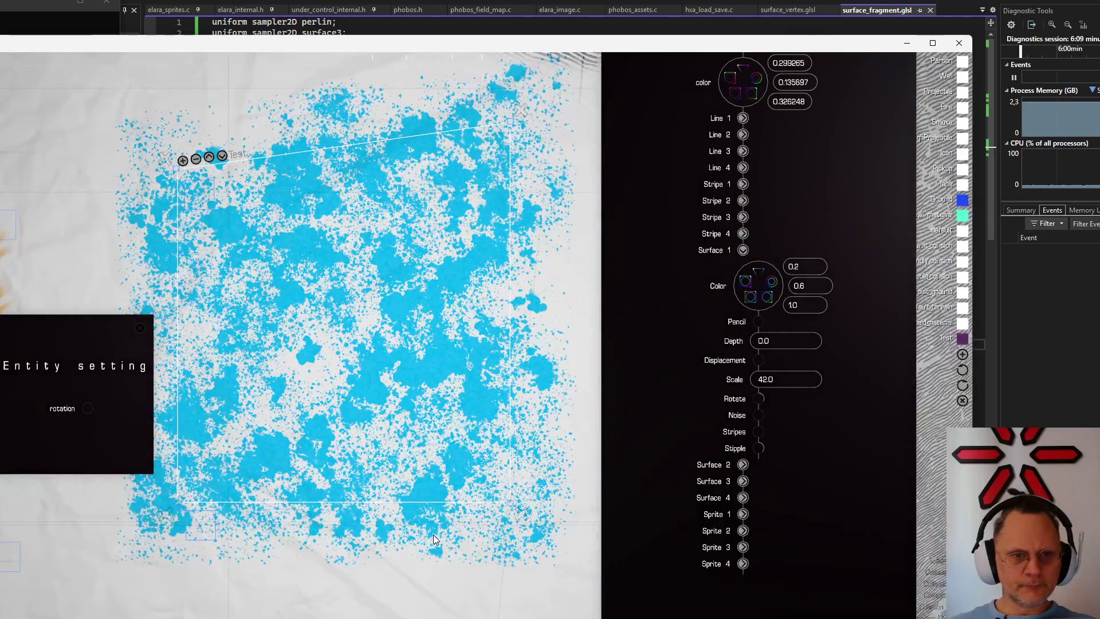
{"action": "scroll", "coordinate": [435, 533], "scroll_direction": "down", "scroll_amount": 2}
{"action": "scroll", "coordinate": [438, 529], "scroll_direction": "down", "scroll_amount": 1}
{"action": "scroll", "coordinate": [438, 529], "scroll_direction": "up", "scroll_amount": 1}
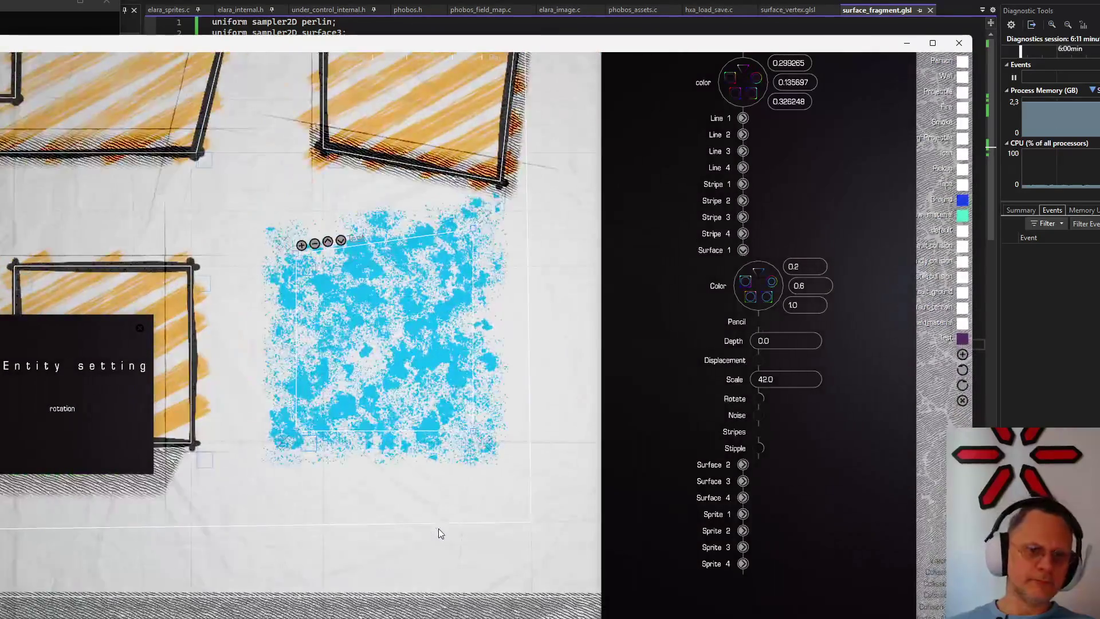
{"action": "scroll", "coordinate": [439, 533], "scroll_direction": "up", "scroll_amount": 2}
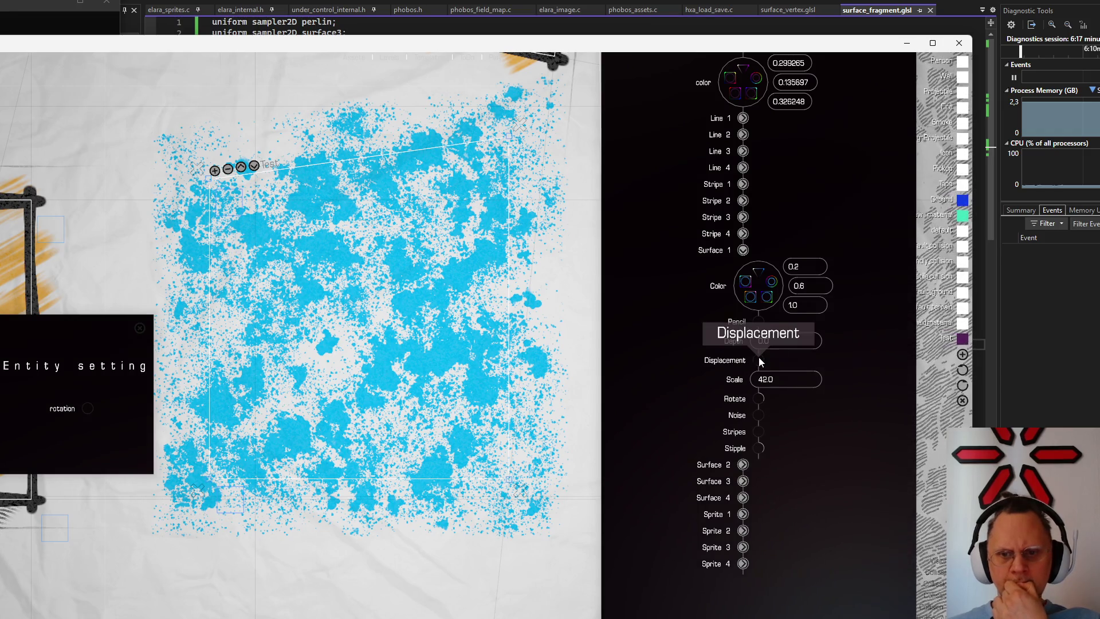
Raise the Displacement knob on the blue splatter texture, then ease it back to a lower value
{"action": "mouse_move", "coordinate": [759, 359]}
{"action": "left_mouse_down"}
{"action": "mouse_move", "coordinate": [860, 325]}
{"action": "mouse_move", "coordinate": [718, 247]}
{"action": "mouse_move", "coordinate": [815, 267]}
{"action": "mouse_move", "coordinate": [832, 378]}
{"action": "left_mouse_up"}
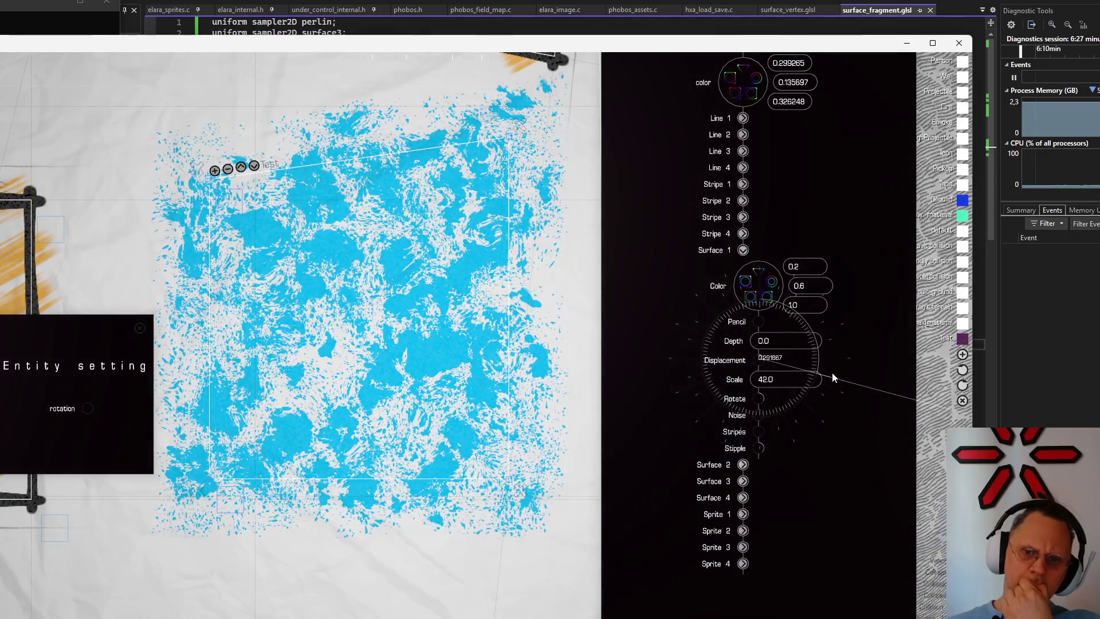
{"action": "mouse_move", "coordinate": [832, 379]}
{"action": "left_mouse_down"}
{"action": "mouse_move", "coordinate": [820, 323]}
{"action": "mouse_move", "coordinate": [835, 372]}
{"action": "mouse_move", "coordinate": [784, 267]}
{"action": "mouse_move", "coordinate": [672, 245]}
{"action": "mouse_move", "coordinate": [857, 281]}
{"action": "mouse_move", "coordinate": [854, 366]}
{"action": "mouse_move", "coordinate": [851, 304]}
{"action": "mouse_move", "coordinate": [847, 325]}
{"action": "mouse_move", "coordinate": [813, 276]}
{"action": "mouse_move", "coordinate": [759, 259]}
{"action": "mouse_move", "coordinate": [864, 294]}
{"action": "mouse_move", "coordinate": [750, 260]}
{"action": "left_mouse_up"}
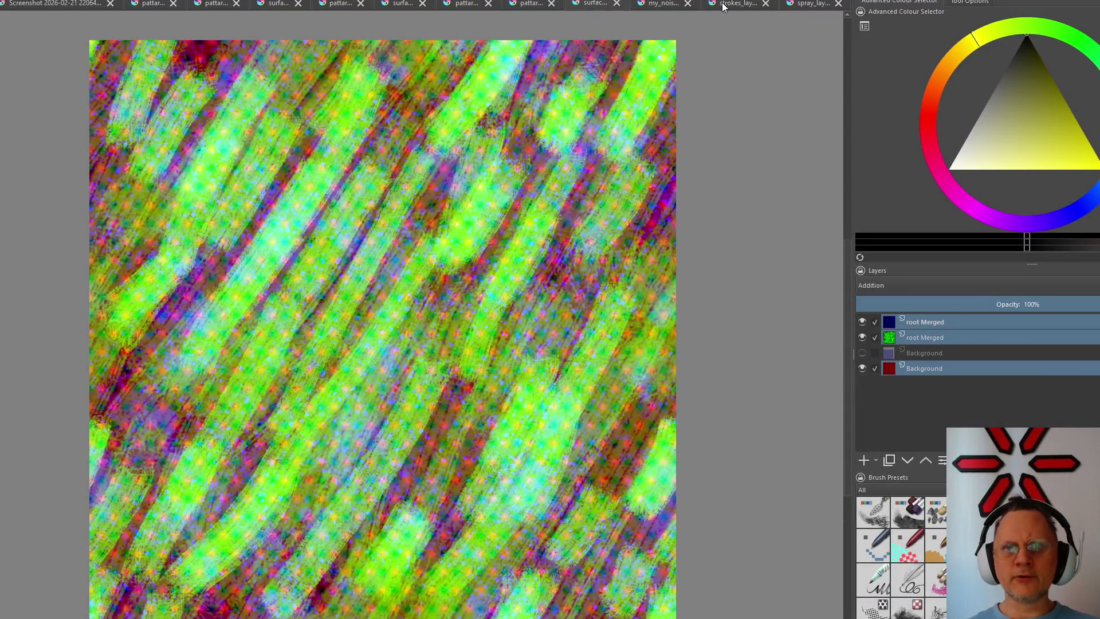
Switch to the green stroke document and start File > New for a 1024 × 1024 document
{"action": "left_click", "coordinate": [633, 10]}
{"action": "scroll", "coordinate": [95, 250], "scroll_direction": "down", "scroll_amount": 2}
{"action": "scroll", "coordinate": [96, 249], "scroll_direction": "up", "scroll_amount": 5}
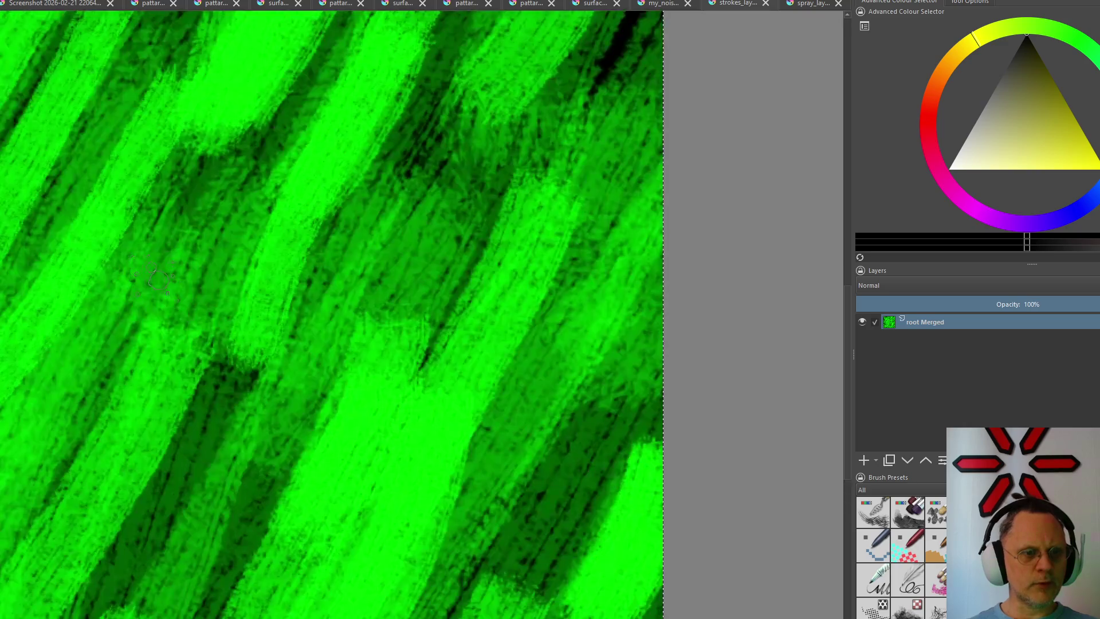
{"action": "scroll", "coordinate": [96, 250], "scroll_direction": "up", "scroll_amount": 2}
{"action": "scroll", "coordinate": [96, 249], "scroll_direction": "down", "scroll_amount": 3}
{"action": "scroll", "coordinate": [95, 250], "scroll_direction": "down", "scroll_amount": 2}
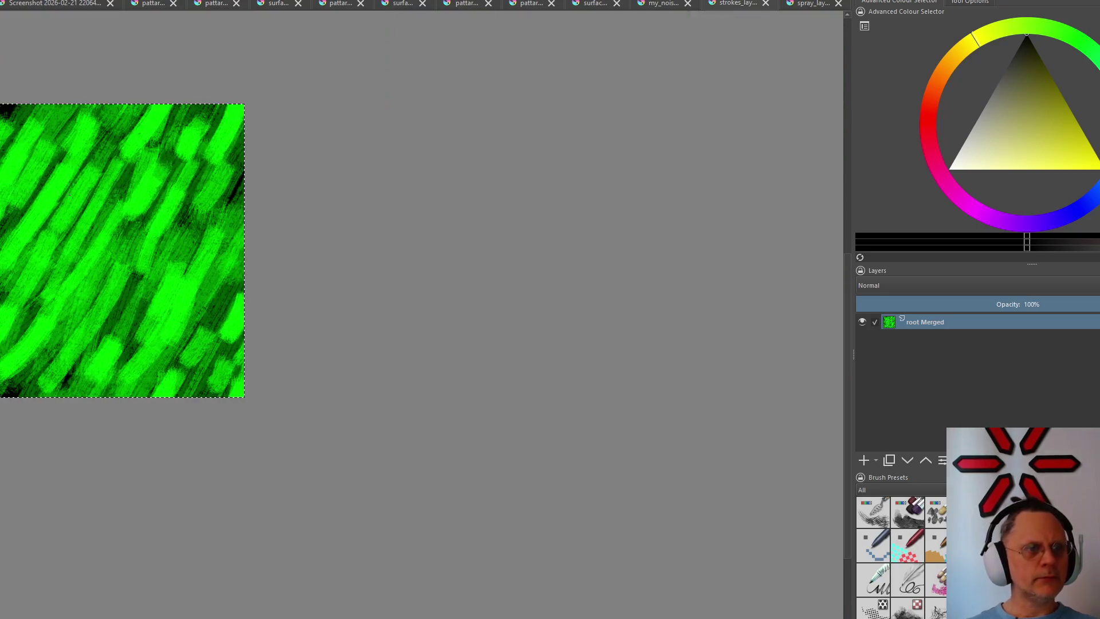
{"action": "key", "text": "alt+f"}
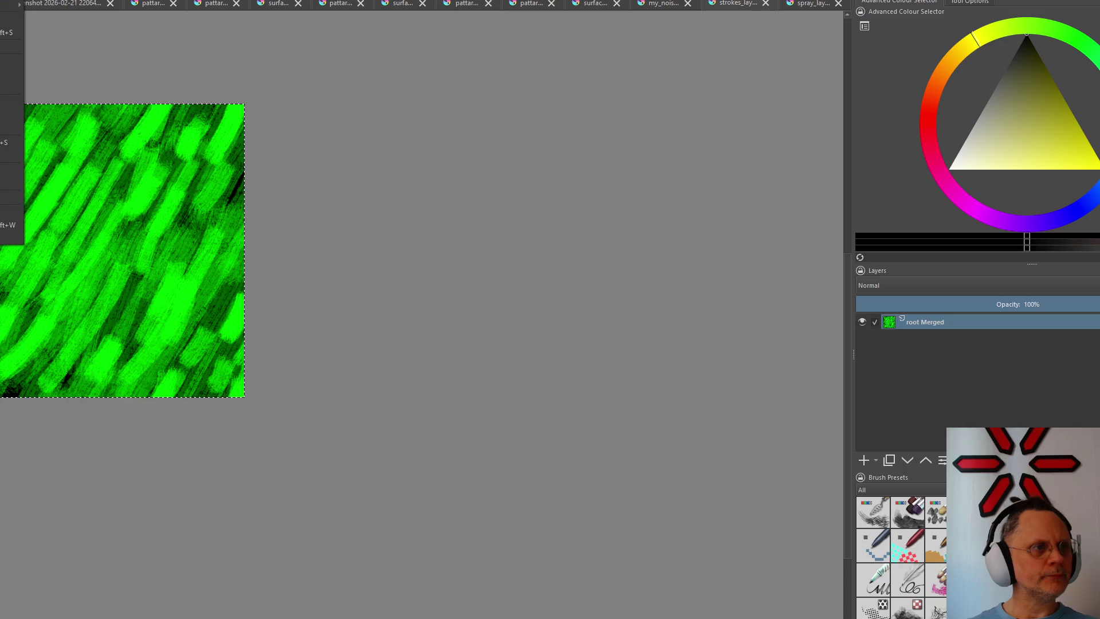
{"action": "key", "text": "Return"}
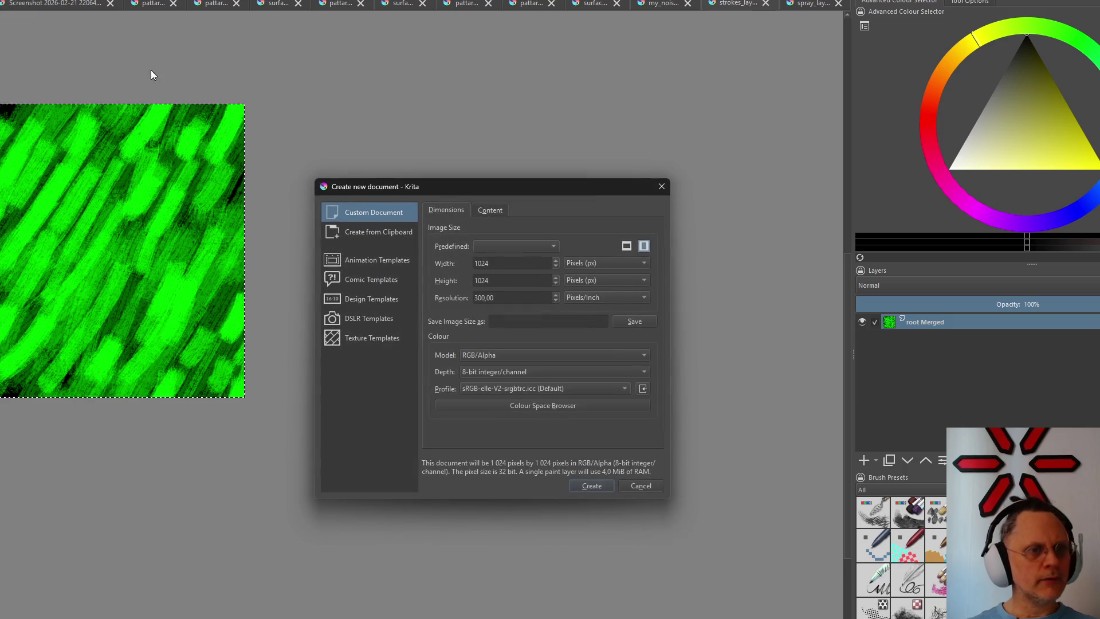
Create the blank 1024 × 1024 canvas with a paint layer over the white background
{"action": "left_click", "coordinate": [593, 488]}
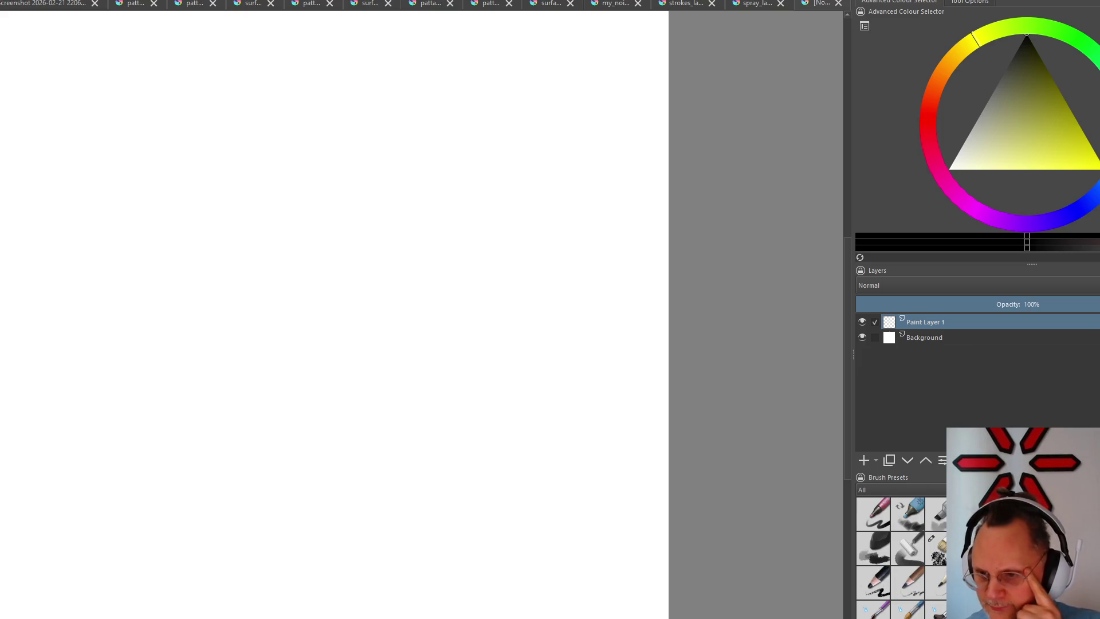
Paint and clear a thick black diagonal stroke, pick magenta, and add a paint layer above Background
{"action": "left_click_drag", "start_coordinate": [350, 133], "coordinate": [162, 469]}
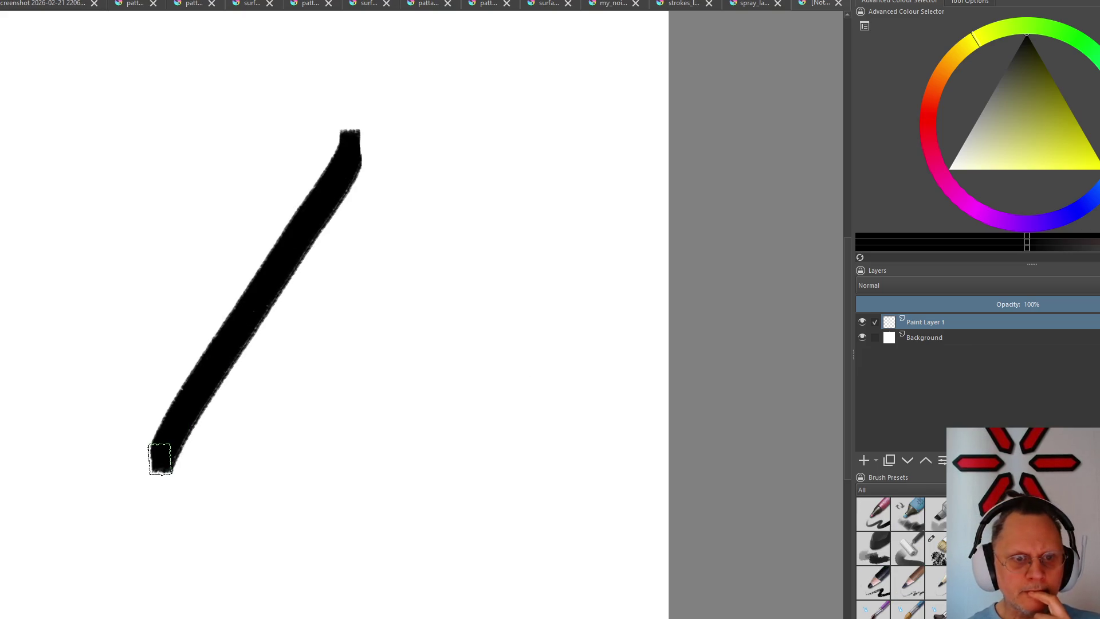
{"action": "key", "text": "shift+Delete"}
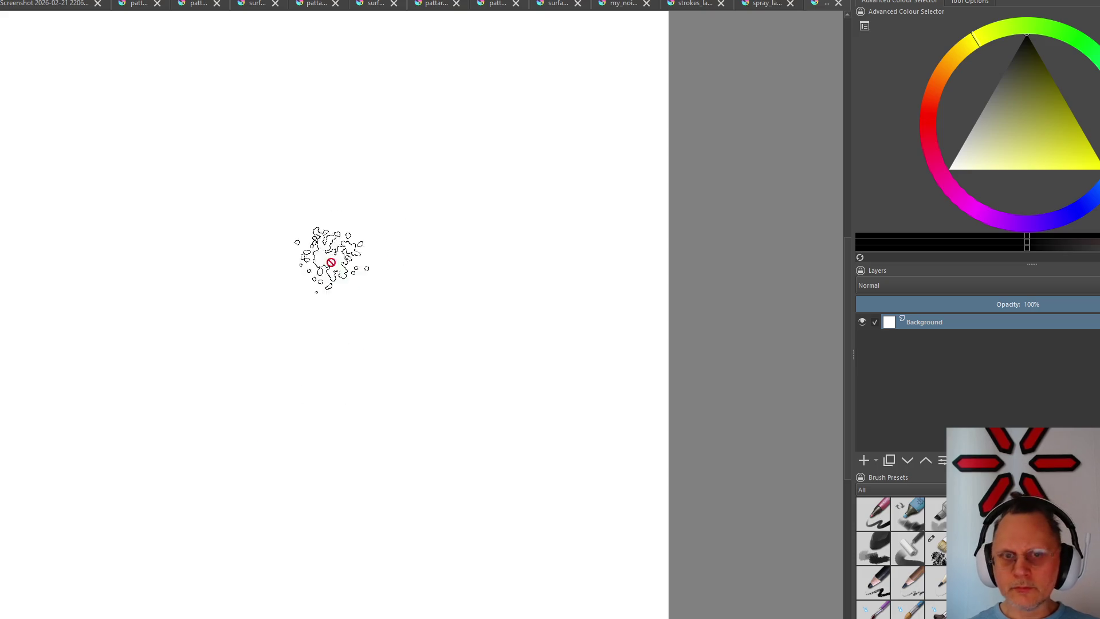
{"action": "left_click", "coordinate": [937, 166]}
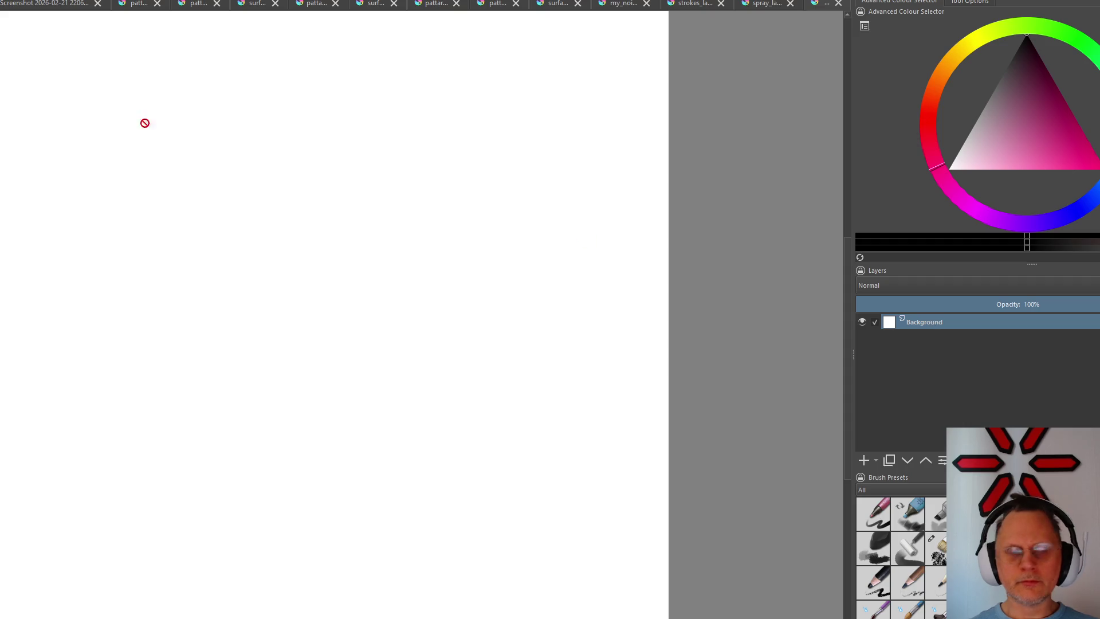
{"action": "key", "text": "alt+l"}
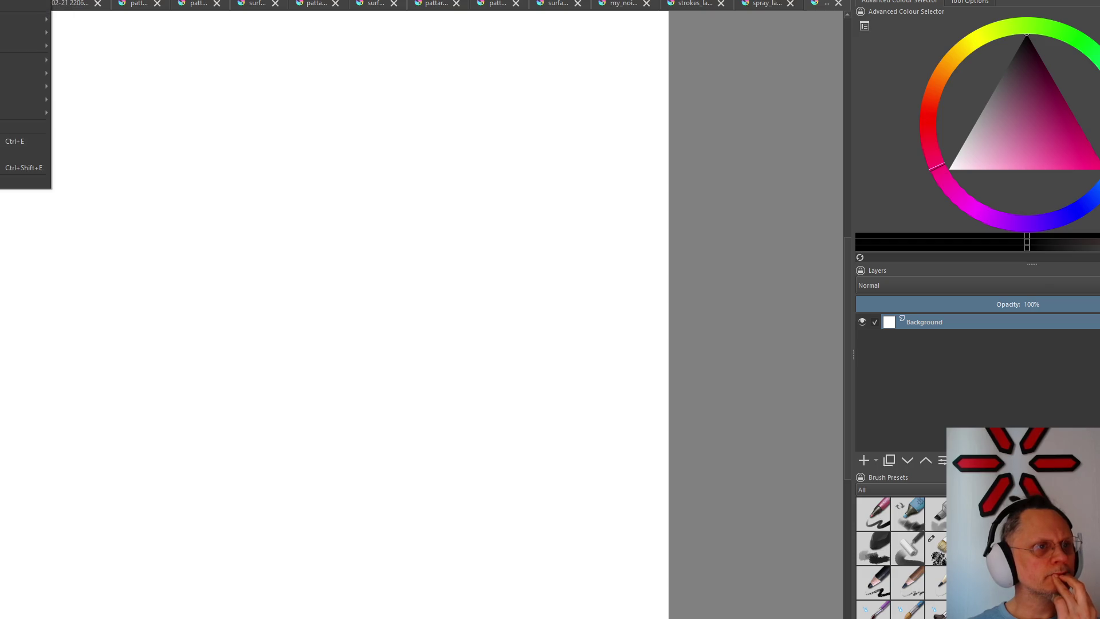
{"action": "left_click", "coordinate": [148, 24]}
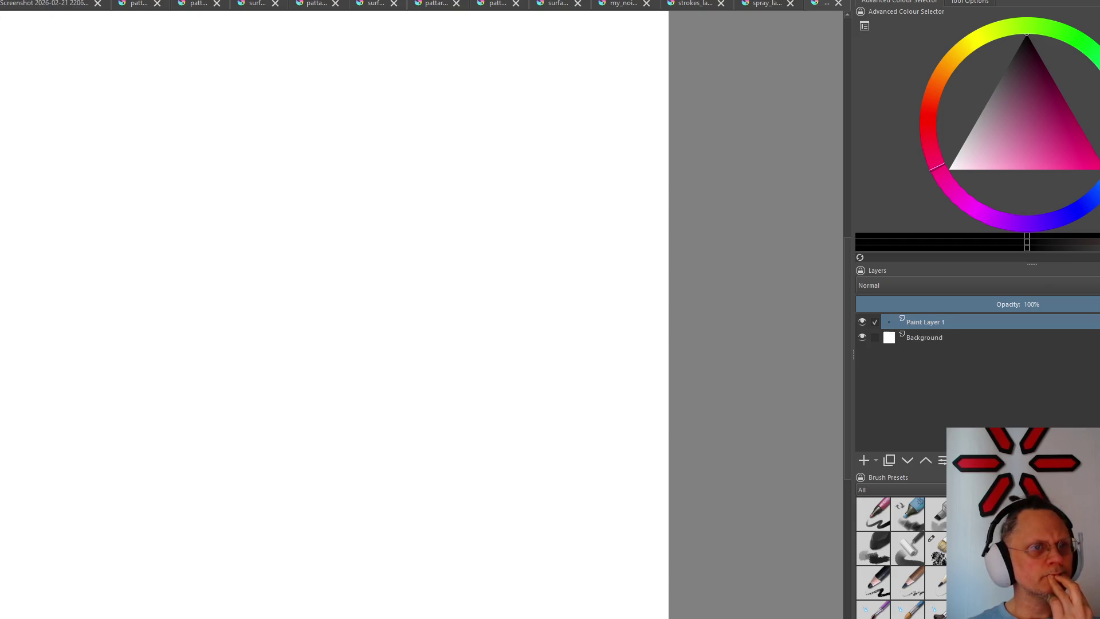
Test a thin black stroke and two curved black strokes, undoing each back to blank
{"action": "left_click_drag", "start_coordinate": [537, 173], "coordinate": [237, 372]}
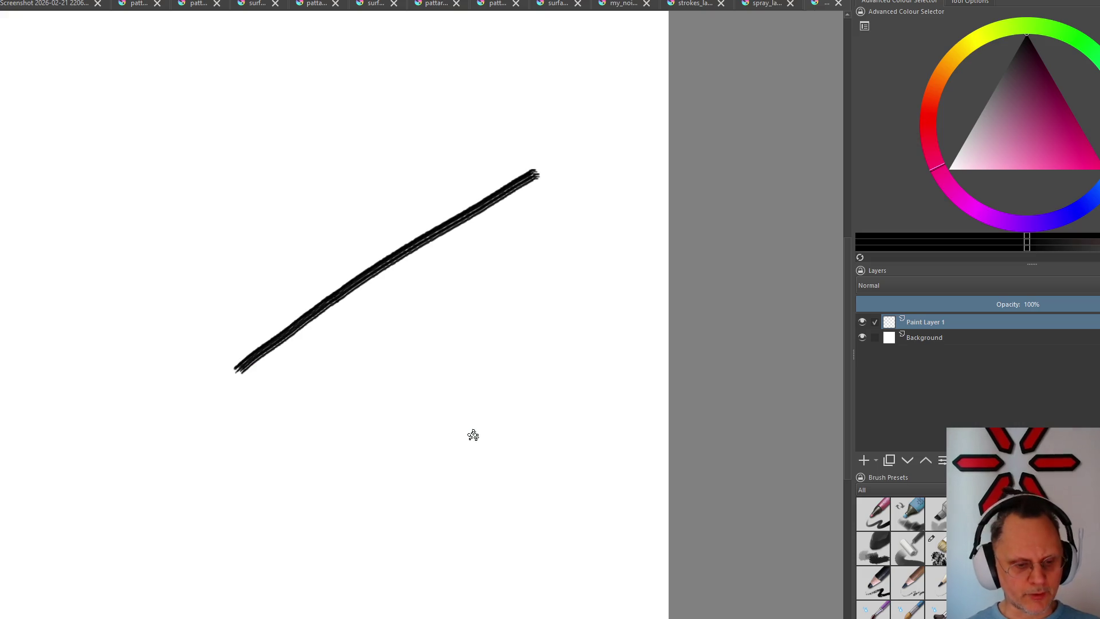
{"action": "key", "text": "ctrl+z"}
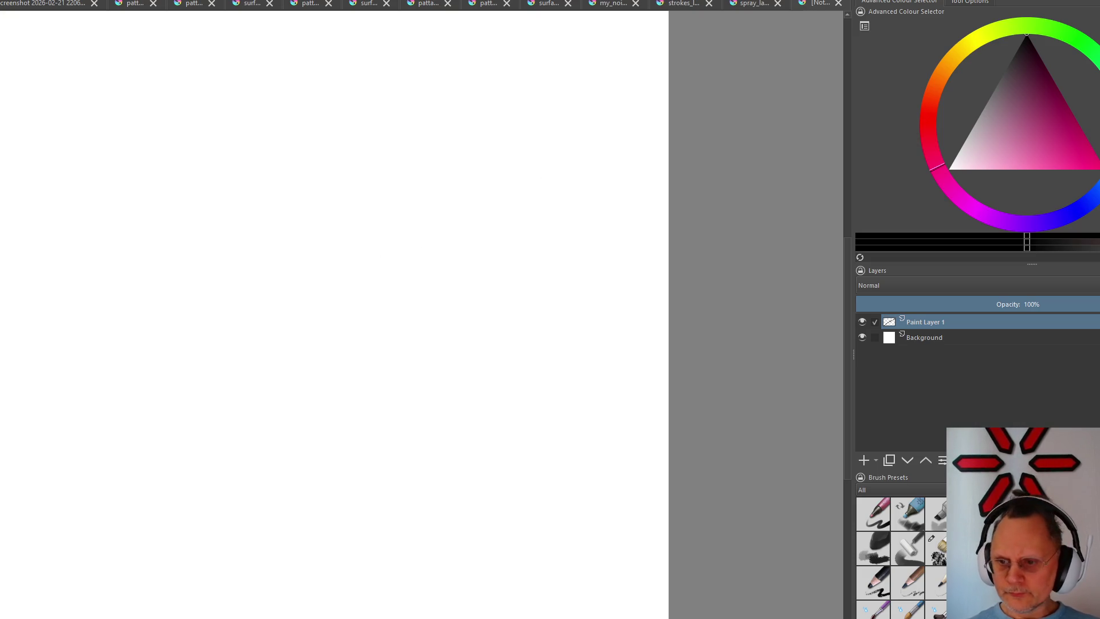
{"action": "left_click_drag", "start_coordinate": [403, 61], "coordinate": [244, 401]}
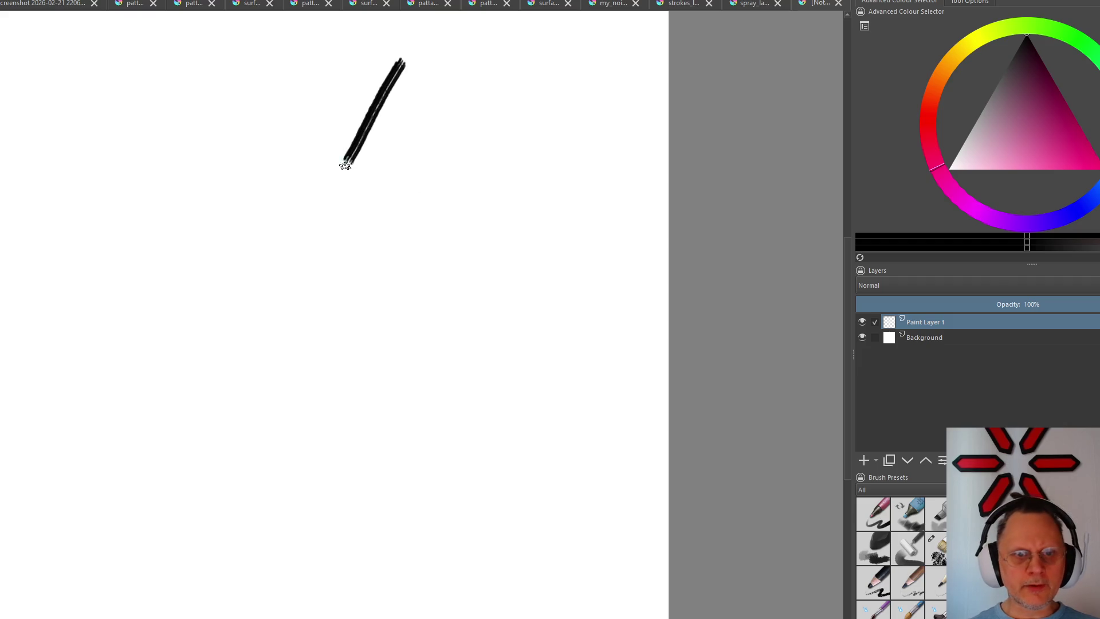
{"action": "left_click_drag", "start_coordinate": [337, 516], "coordinate": [440, 176]}
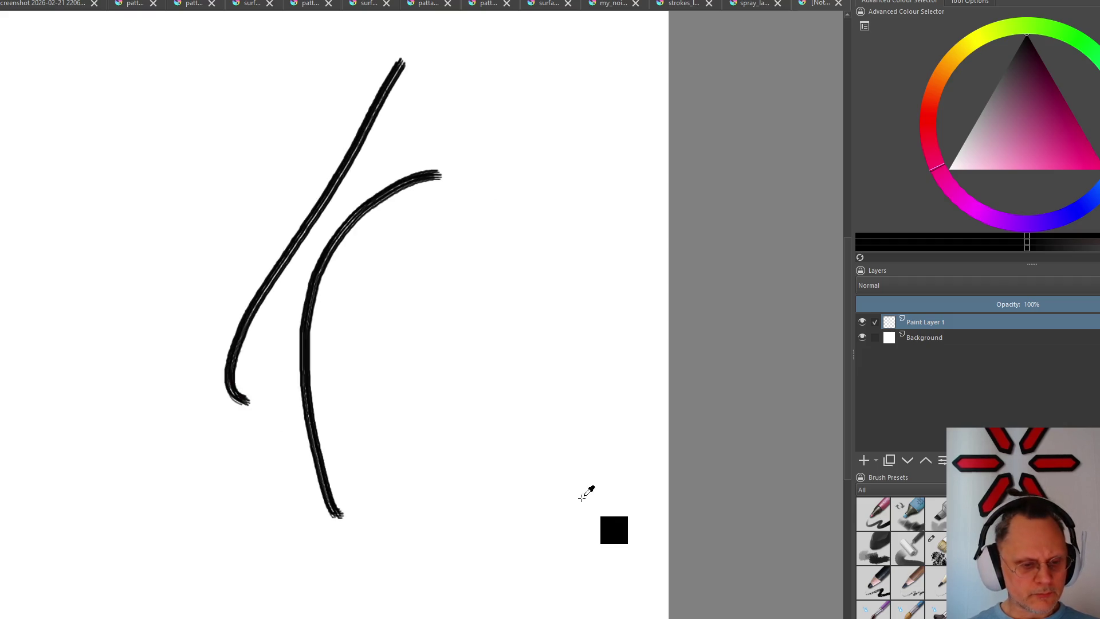
{"action": "key", "text": "ctrl+z"}
{"action": "key", "text": "ctrl+z"}
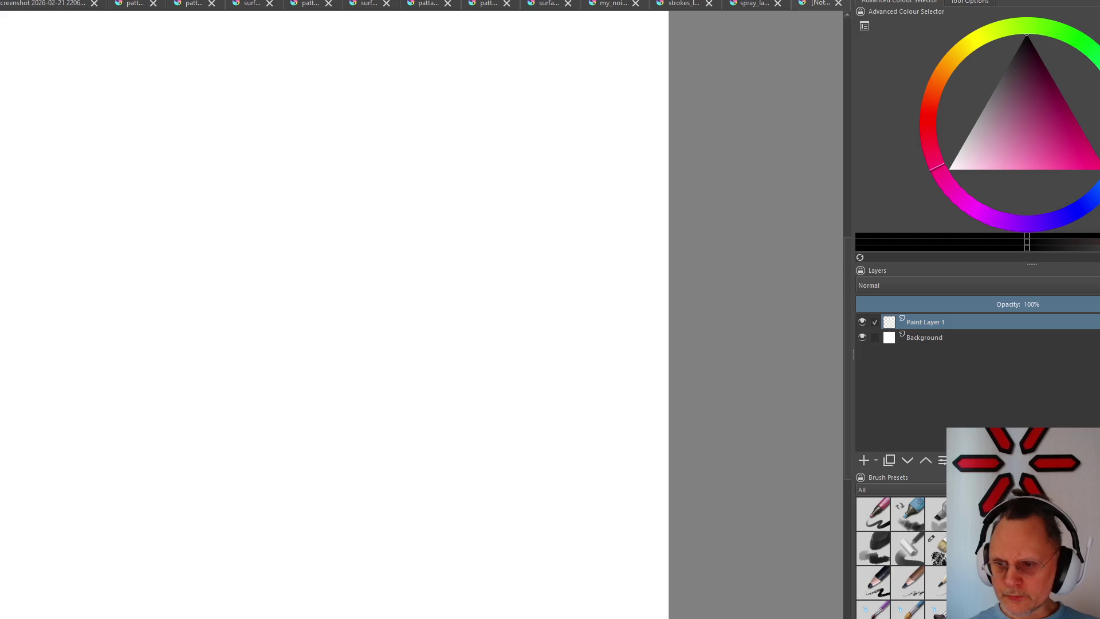
Try a long black stroke, a textured black stroke and a grey stroke, undoing them
{"action": "left_click_drag", "start_coordinate": [451, 124], "coordinate": [222, 462]}
{"action": "key", "text": "ctrl+z"}
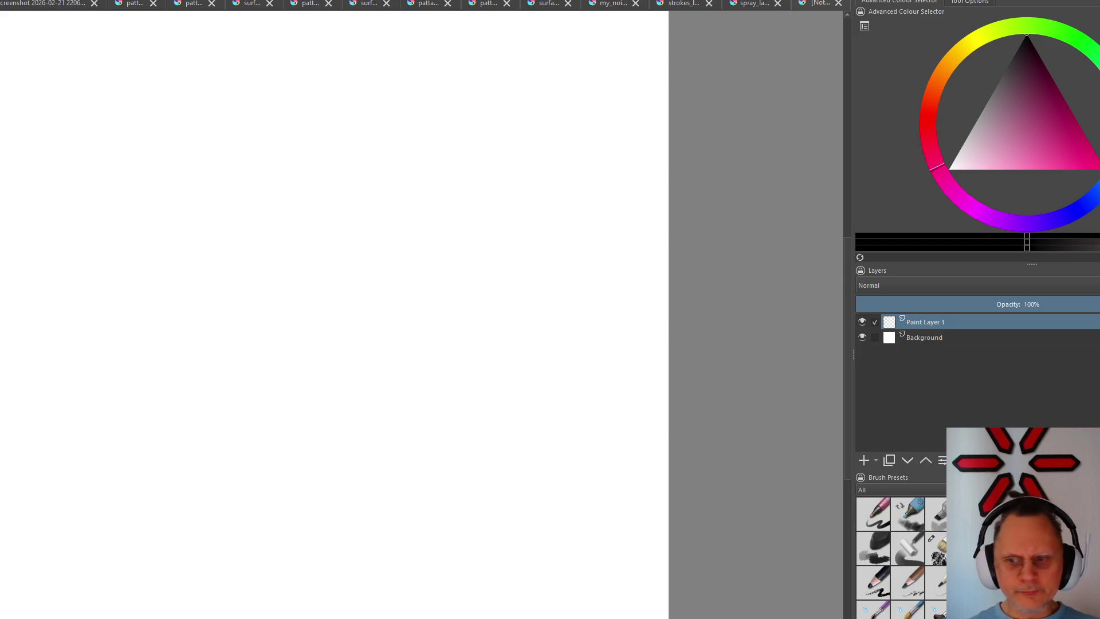
{"action": "left_click_drag", "start_coordinate": [485, 51], "coordinate": [254, 572]}
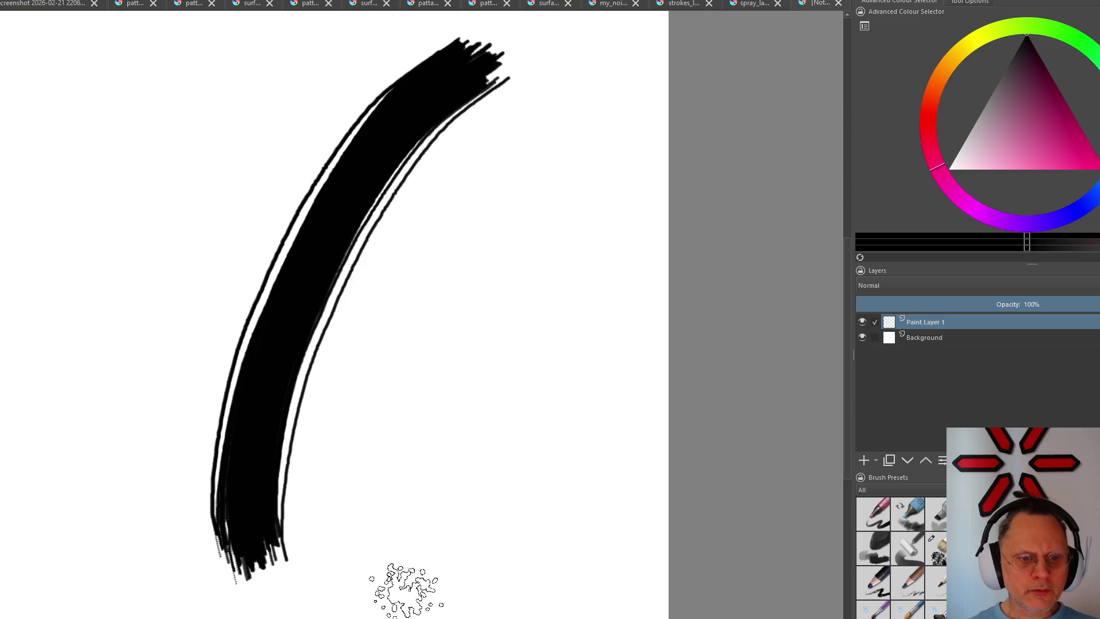
{"action": "key", "text": "ctrl+z"}
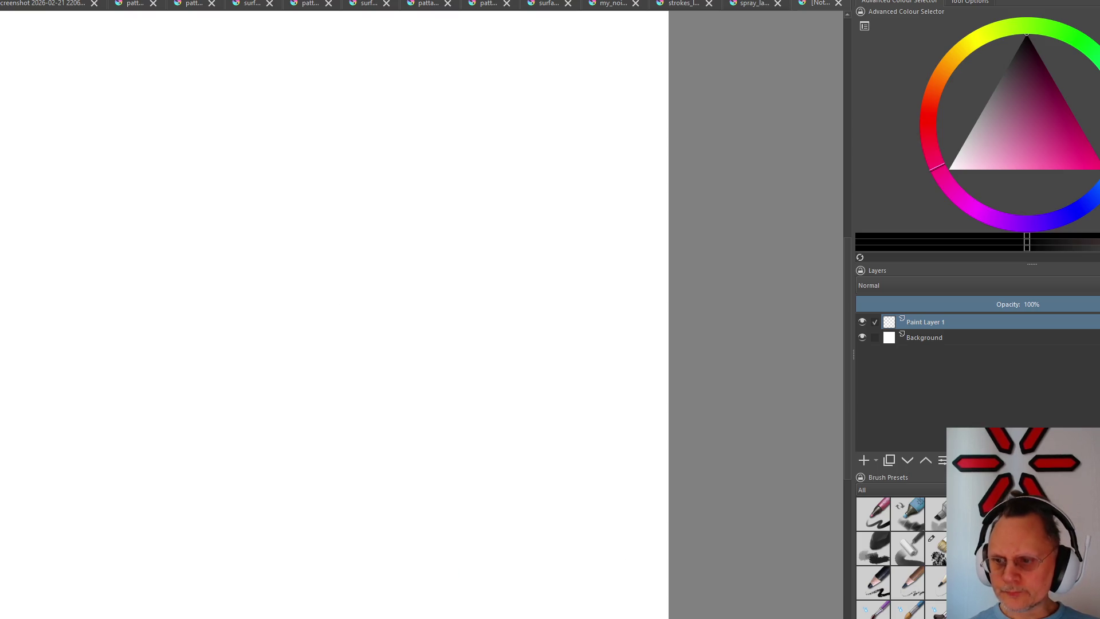
{"action": "left_click_drag", "start_coordinate": [356, 198], "coordinate": [197, 554]}
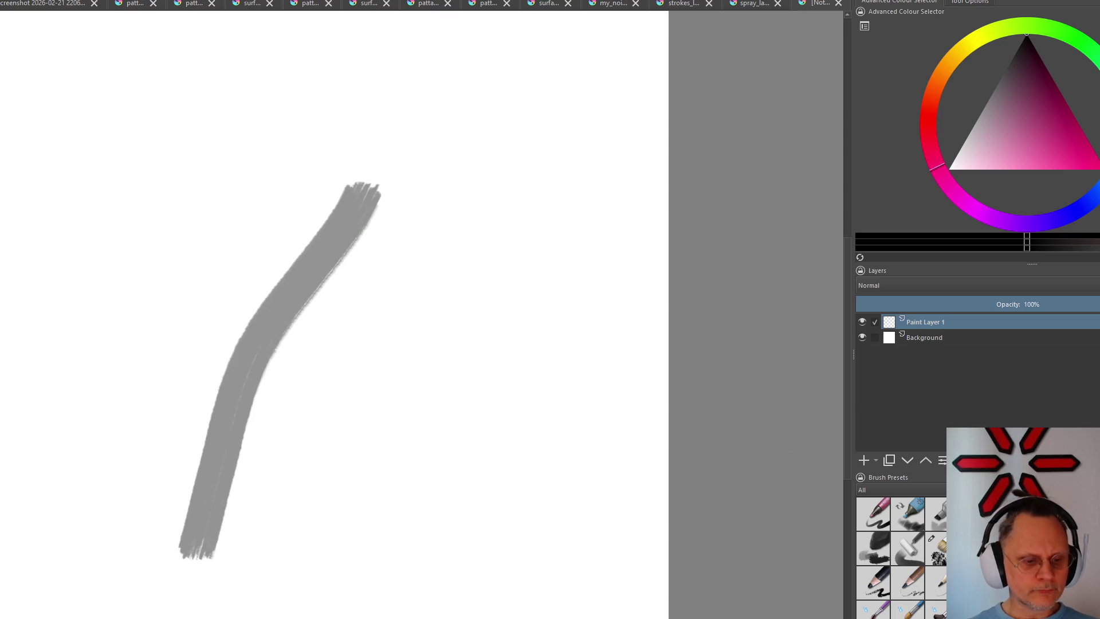
{"action": "key", "text": "ctrl+z"}
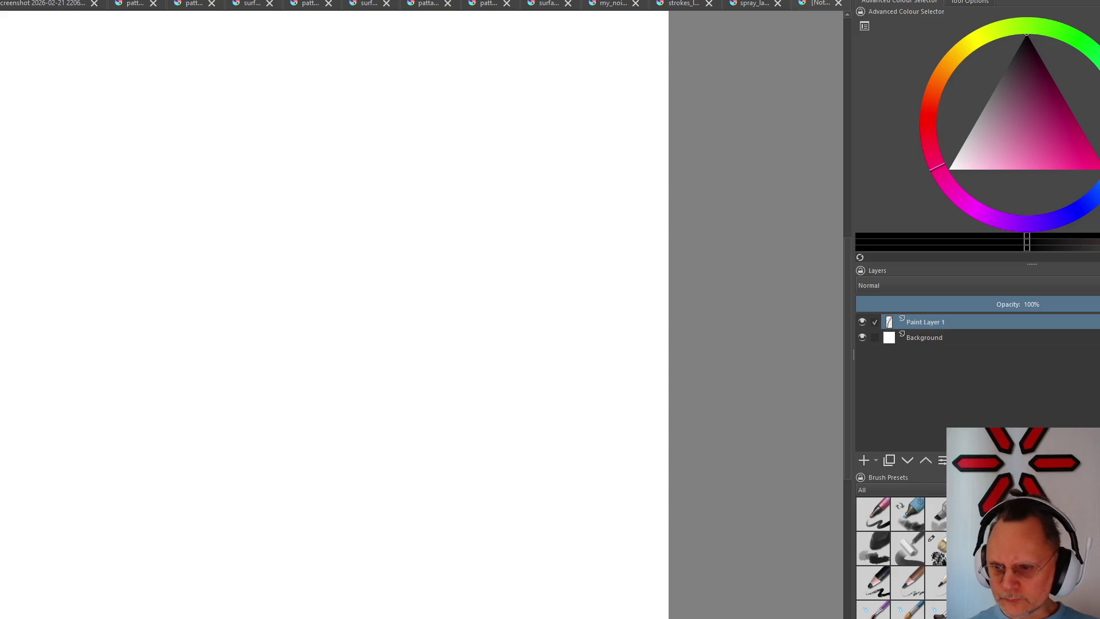
{"action": "scroll", "coordinate": [899, 550], "scroll_direction": "up", "scroll_amount": 3}
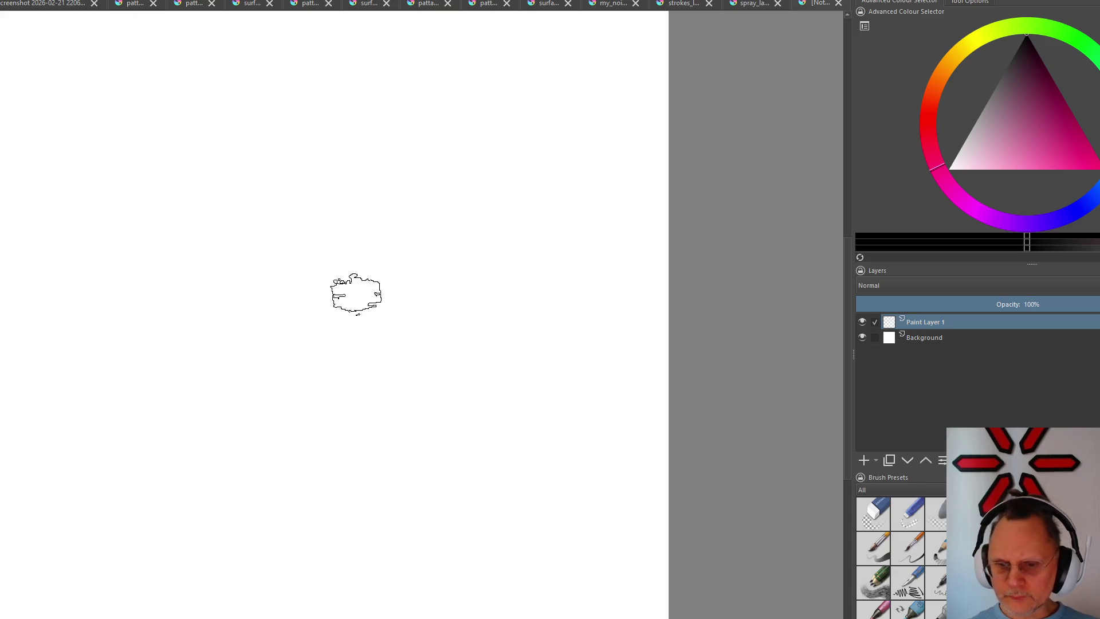
Test three presets with a plain, a thick round and a thin curved black stroke, undoing each
{"action": "left_click_drag", "start_coordinate": [417, 193], "coordinate": [222, 450]}
{"action": "key", "text": "ctrl+z"}
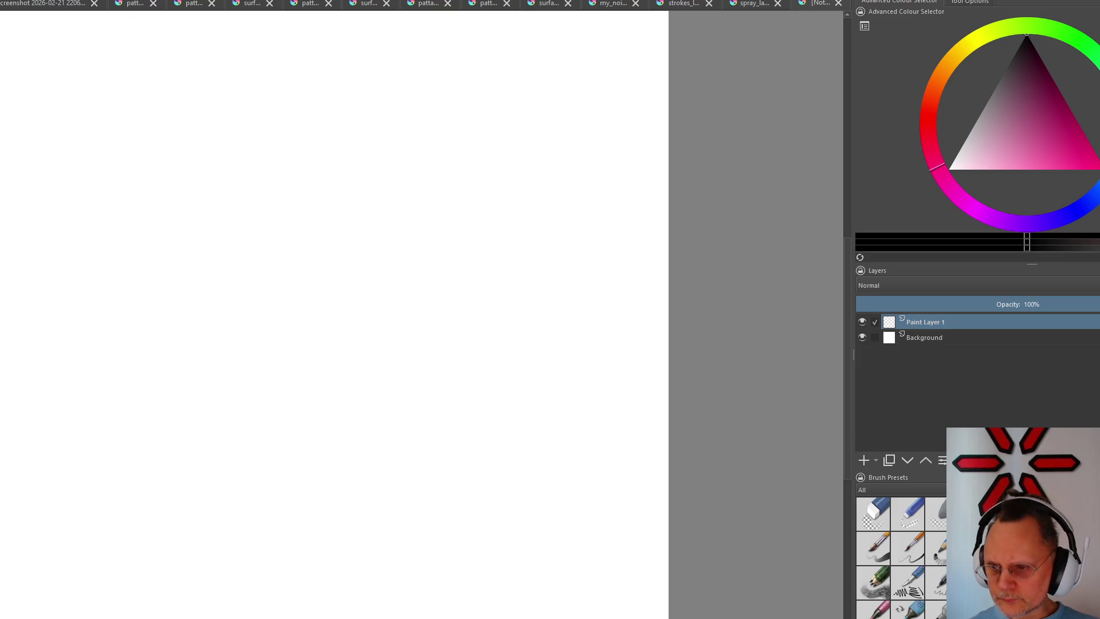
{"action": "left_click_drag", "start_coordinate": [324, 133], "coordinate": [285, 577]}
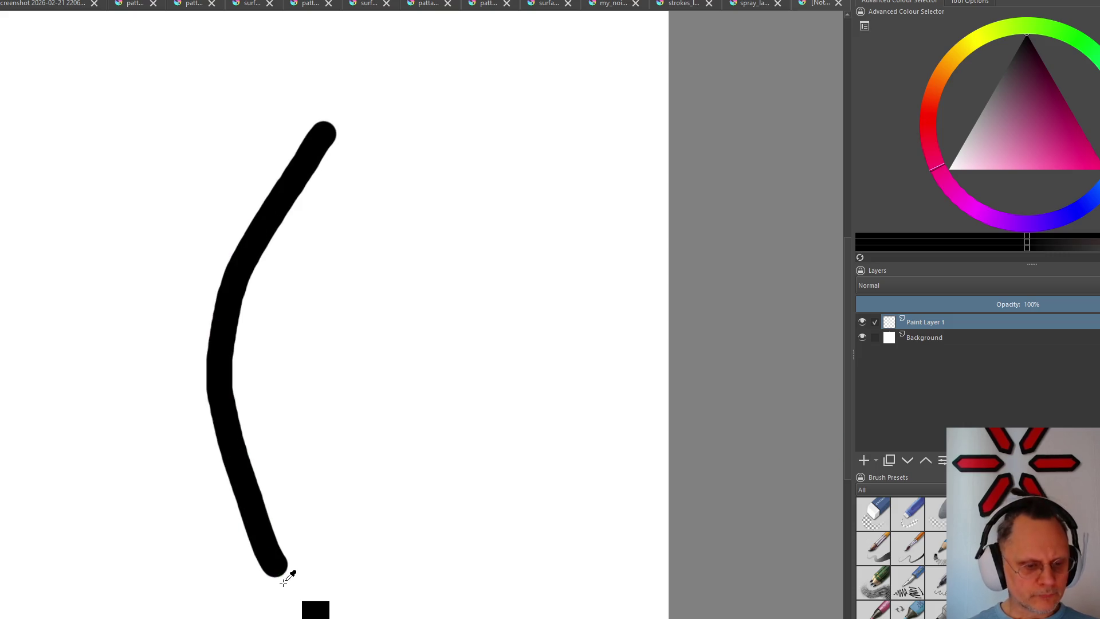
{"action": "key", "text": "ctrl+z"}
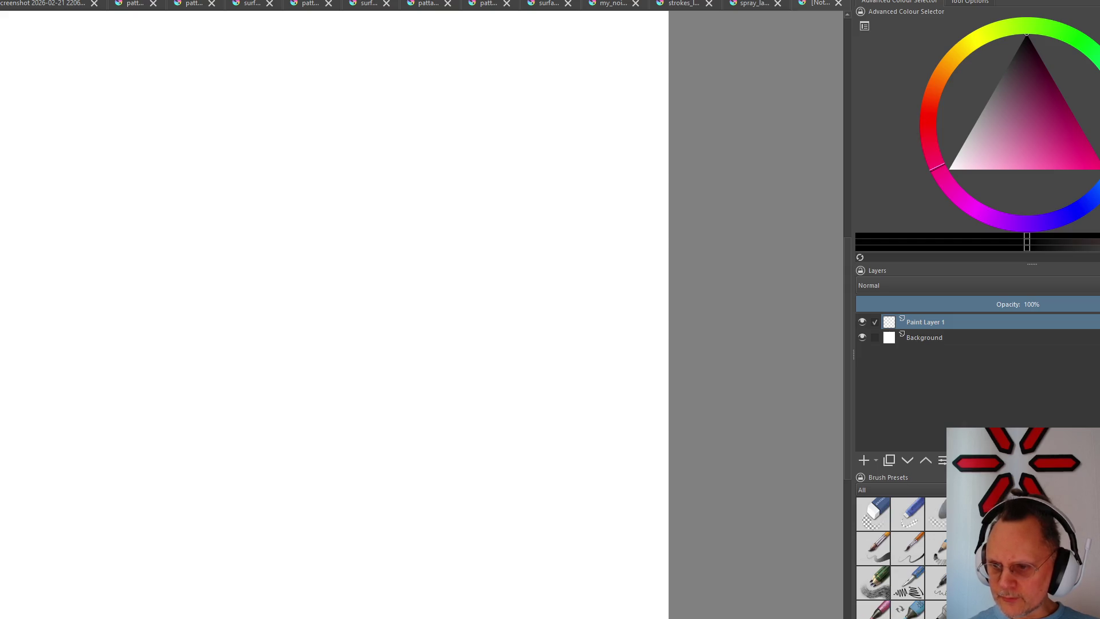
{"action": "left_click_drag", "start_coordinate": [376, 171], "coordinate": [264, 471]}
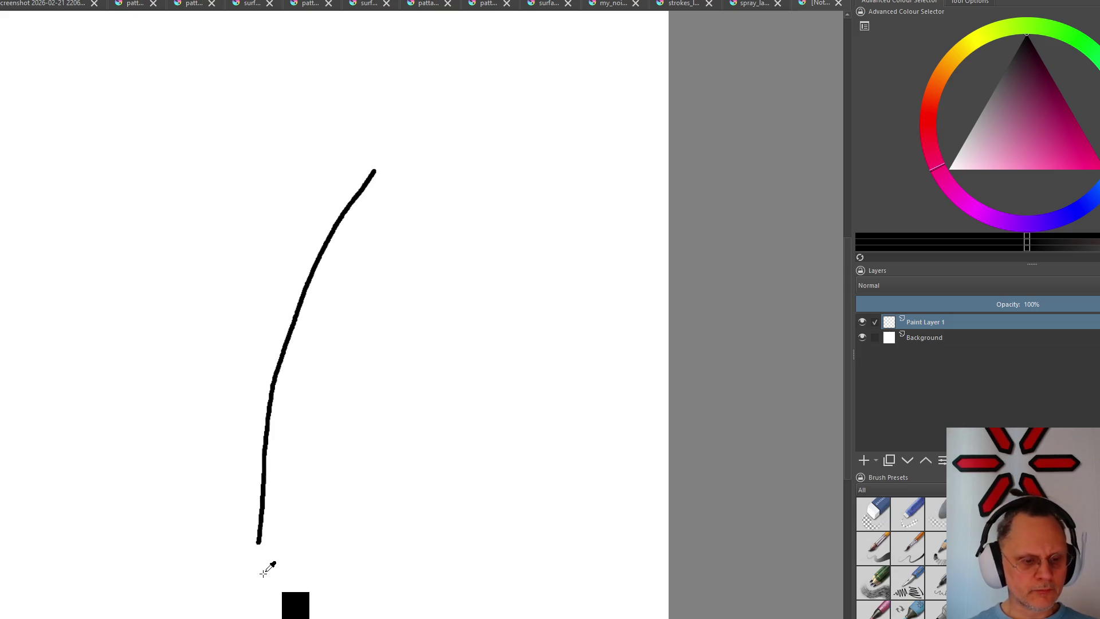
{"action": "key", "text": "ctrl+z"}
Paint black looping strokes, a black diagonal and a grey diagonal, clearing each so the canvas is blank
{"action": "mouse_move", "coordinate": [123, 315]}
{"action": "left_mouse_down"}
{"action": "mouse_move", "coordinate": [209, 364]}
{"action": "mouse_move", "coordinate": [258, 315]}
{"action": "mouse_move", "coordinate": [343, 344]}
{"action": "left_mouse_up"}
{"action": "left_click_drag", "start_coordinate": [344, 387], "coordinate": [342, 404]}
{"action": "key", "text": "Delete"}
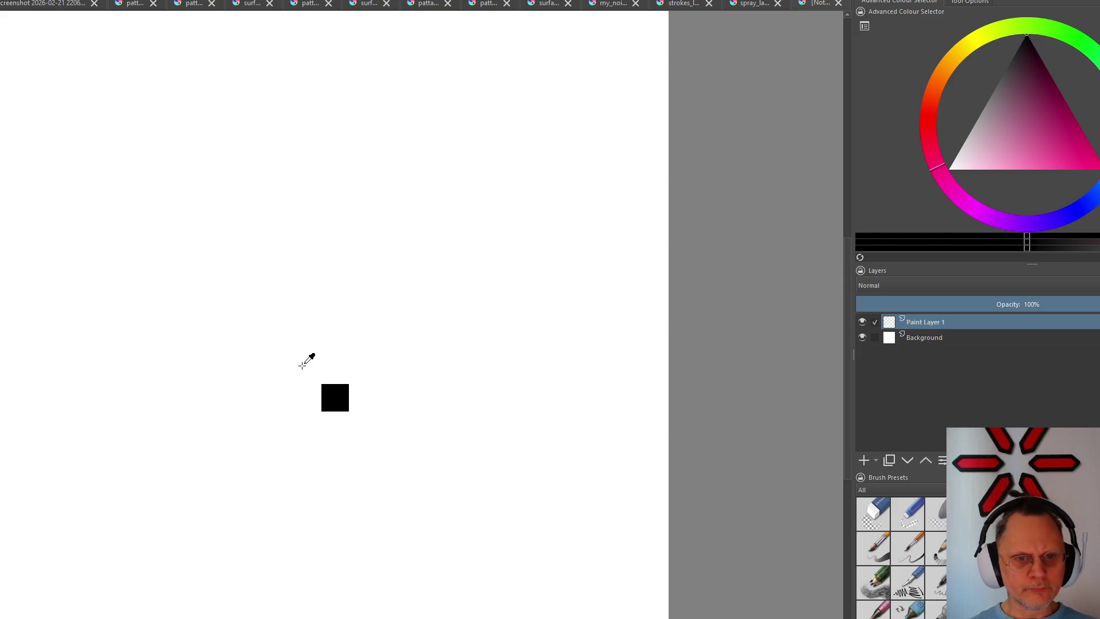
{"action": "mouse_move", "coordinate": [481, 194]}
{"action": "left_mouse_down"}
{"action": "mouse_move", "coordinate": [312, 381]}
{"action": "mouse_move", "coordinate": [233, 503]}
{"action": "left_mouse_up"}
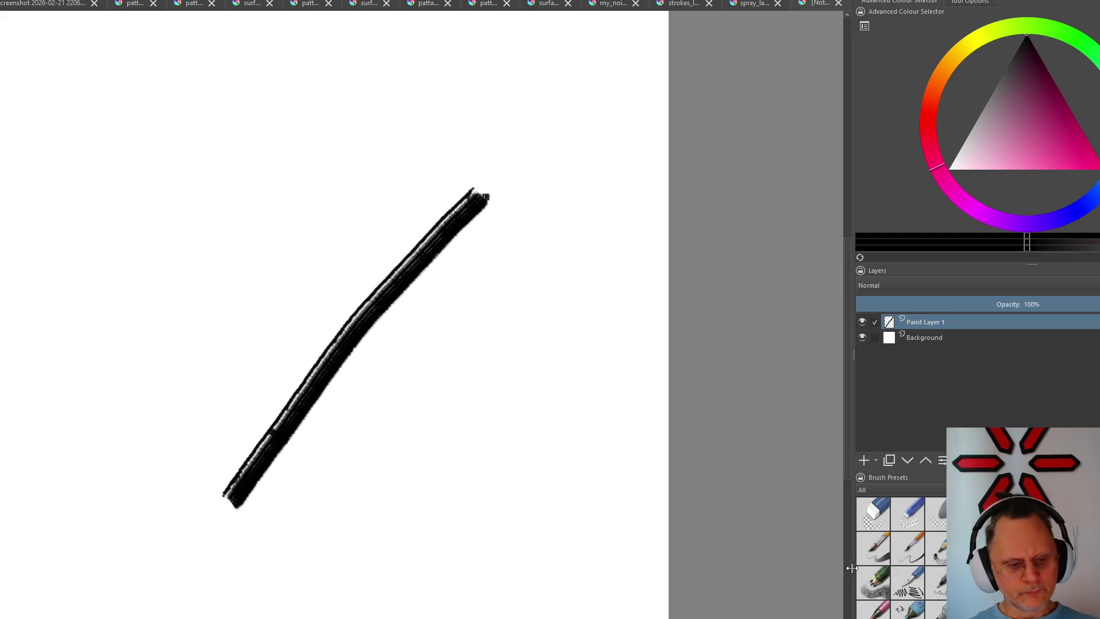
{"action": "key", "text": "Delete"}
{"action": "mouse_move", "coordinate": [356, 169]}
{"action": "left_mouse_down"}
{"action": "mouse_move", "coordinate": [214, 386]}
{"action": "mouse_move", "coordinate": [153, 518]}
{"action": "left_mouse_up"}
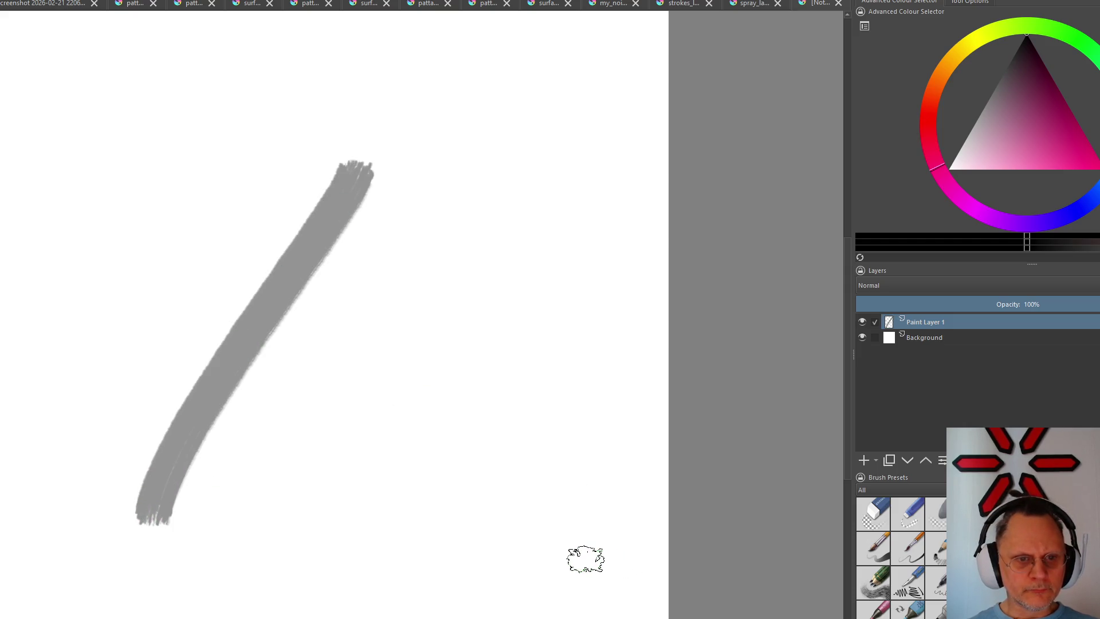
{"action": "key", "text": "Delete"}
{"action": "scroll", "coordinate": [900, 550], "scroll_direction": "down", "scroll_amount": 2}
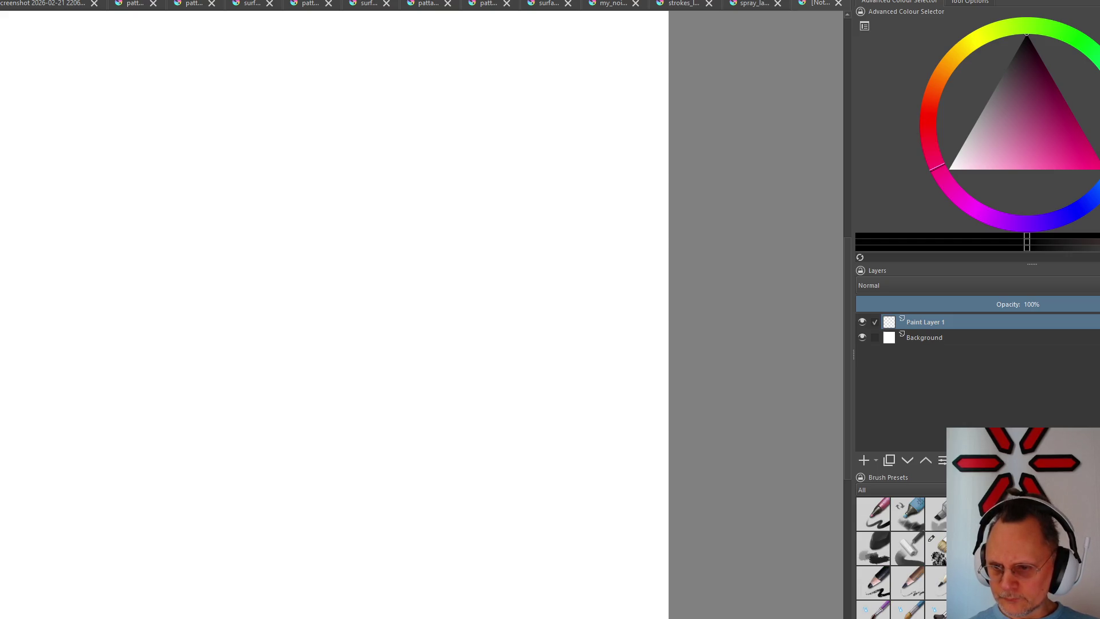
Test a black diagonal stroke, switch presets, and test a speckled diagonal stroke, clearing both
{"action": "mouse_move", "coordinate": [314, 155]}
{"action": "left_mouse_down"}
{"action": "mouse_move", "coordinate": [306, 193]}
{"action": "mouse_move", "coordinate": [135, 531]}
{"action": "left_mouse_up"}
{"action": "key", "text": "Delete"}
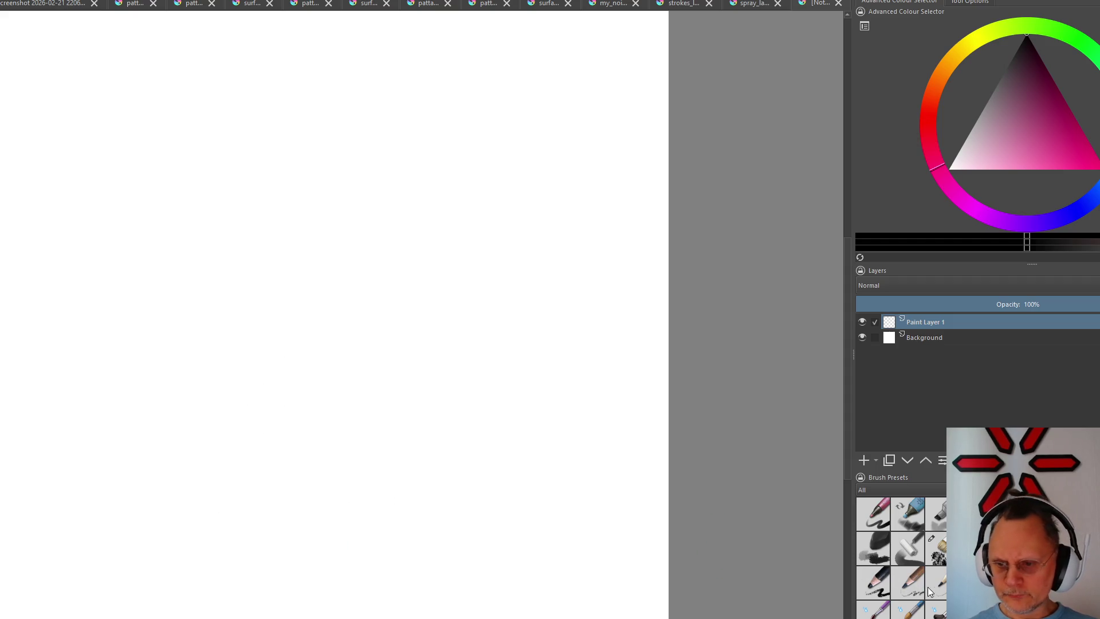
{"action": "left_click", "coordinate": [873, 548]}
{"action": "left_click_drag", "start_coordinate": [426, 137], "coordinate": [189, 447]}
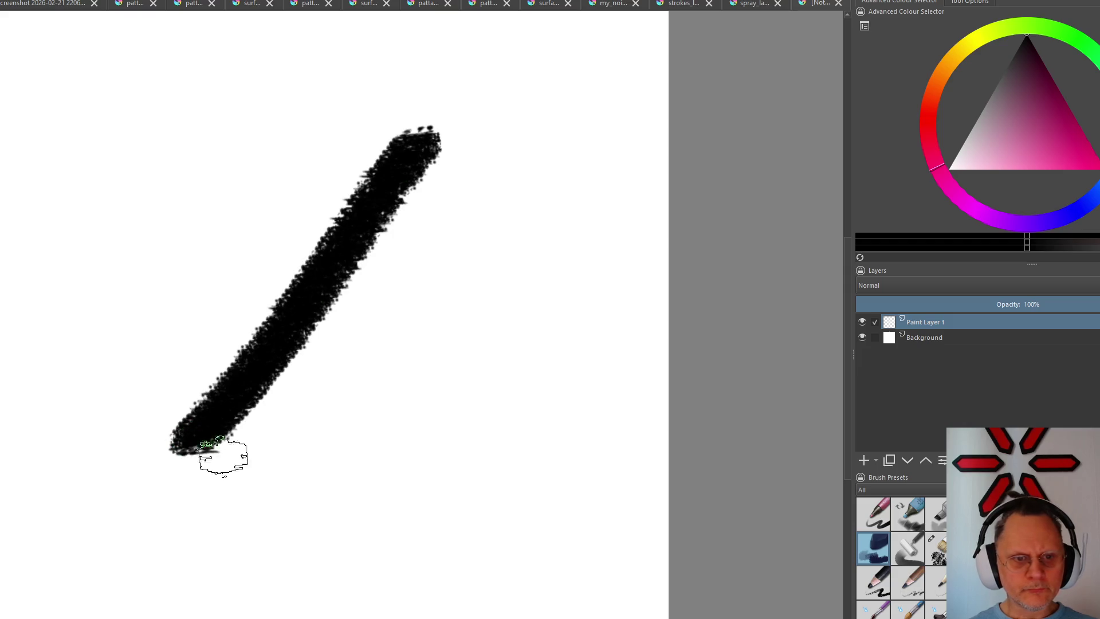
{"action": "key", "text": "Delete"}
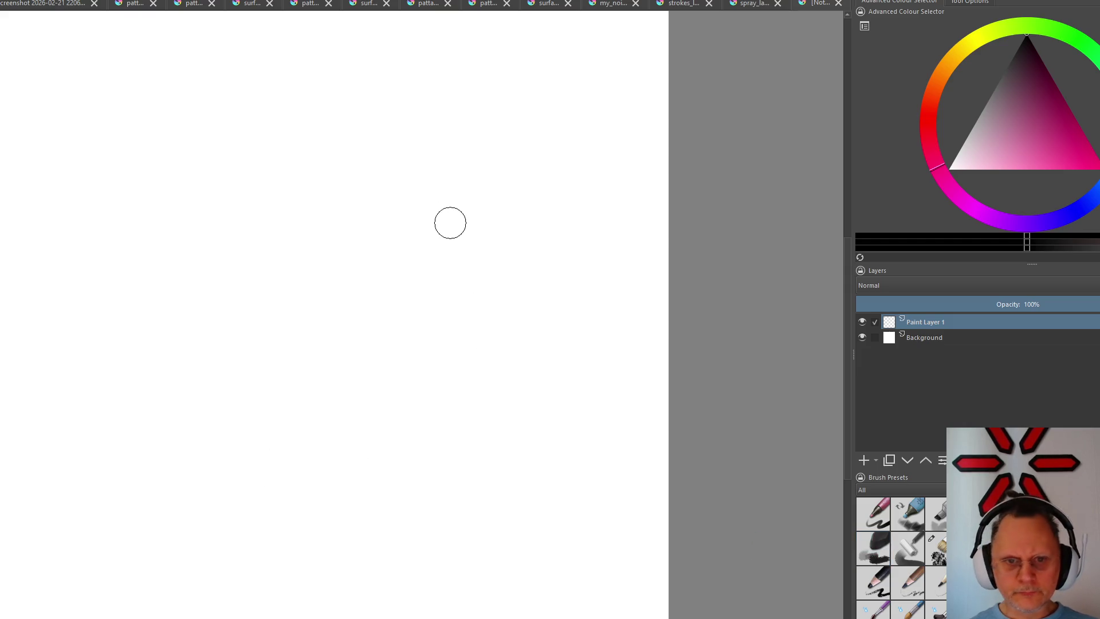
Paint several soft black diagonal strokes and a thick one, undoing them
{"action": "left_click_drag", "start_coordinate": [446, 210], "coordinate": [197, 519]}
{"action": "mouse_move", "coordinate": [343, 203]}
{"action": "left_mouse_down"}
{"action": "mouse_move", "coordinate": [110, 442]}
{"action": "mouse_move", "coordinate": [168, 459]}
{"action": "left_mouse_up"}
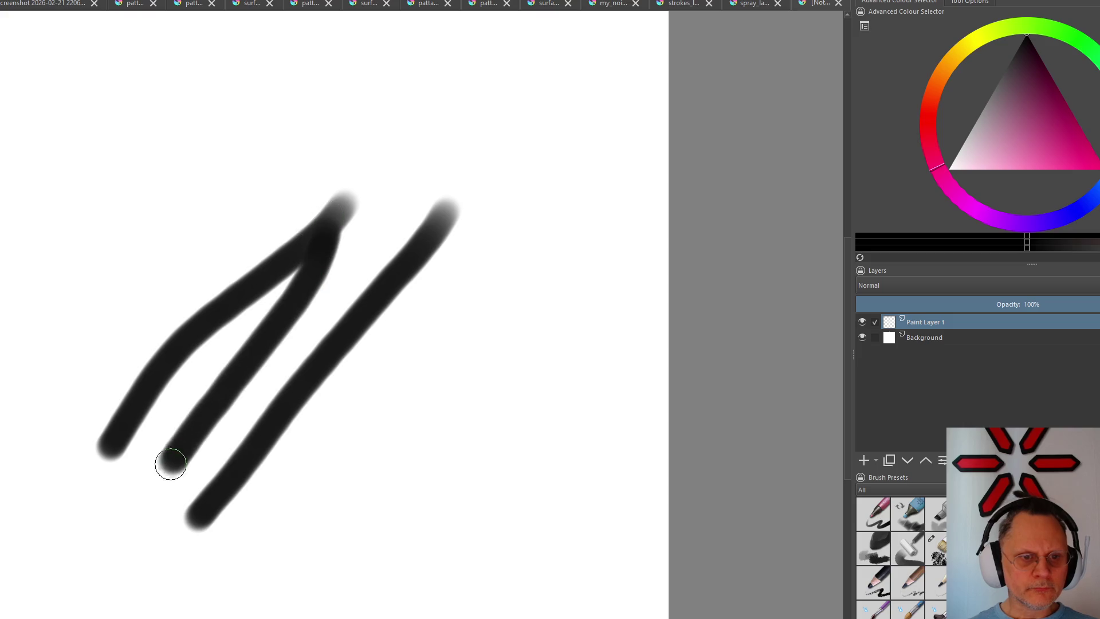
{"action": "left_click_drag", "start_coordinate": [299, 320], "coordinate": [108, 503]}
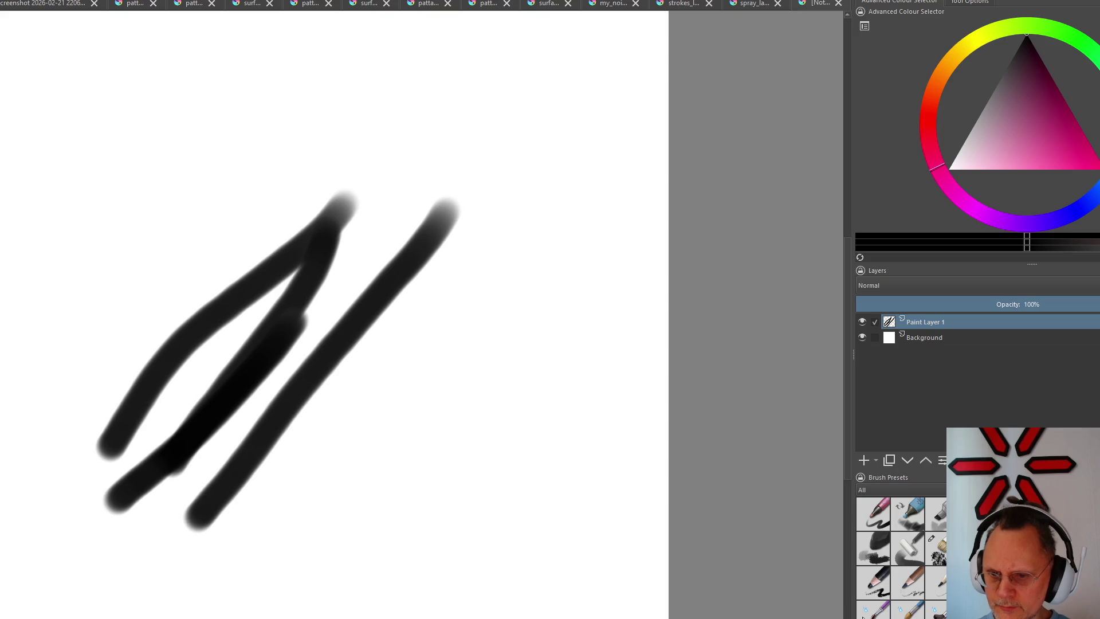
{"action": "key", "text": "ctrl+z"}
{"action": "key", "text": "ctrl+z"}
{"action": "key", "text": "ctrl+z"}
{"action": "key", "text": "ctrl+z"}
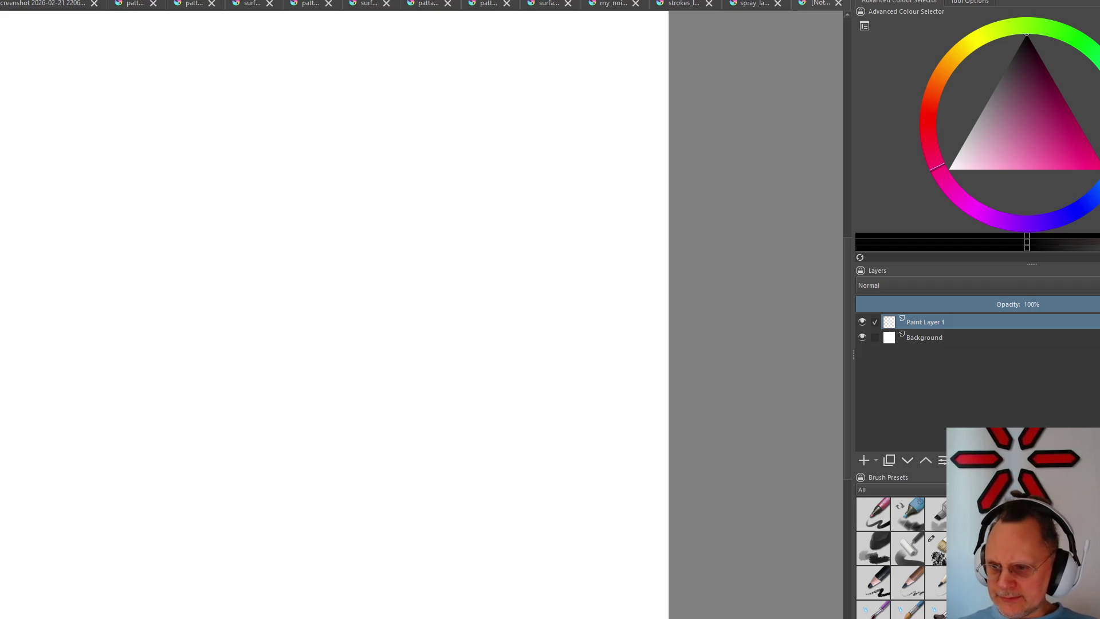
{"action": "left_click_drag", "start_coordinate": [454, 181], "coordinate": [166, 523]}
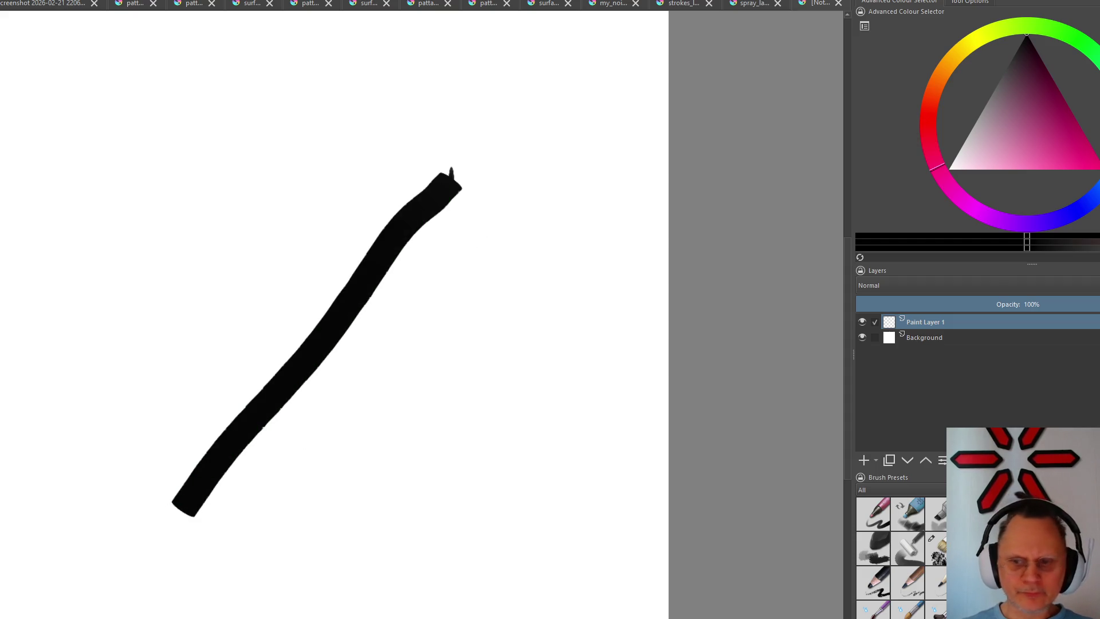
{"action": "key", "text": "ctrl+z"}
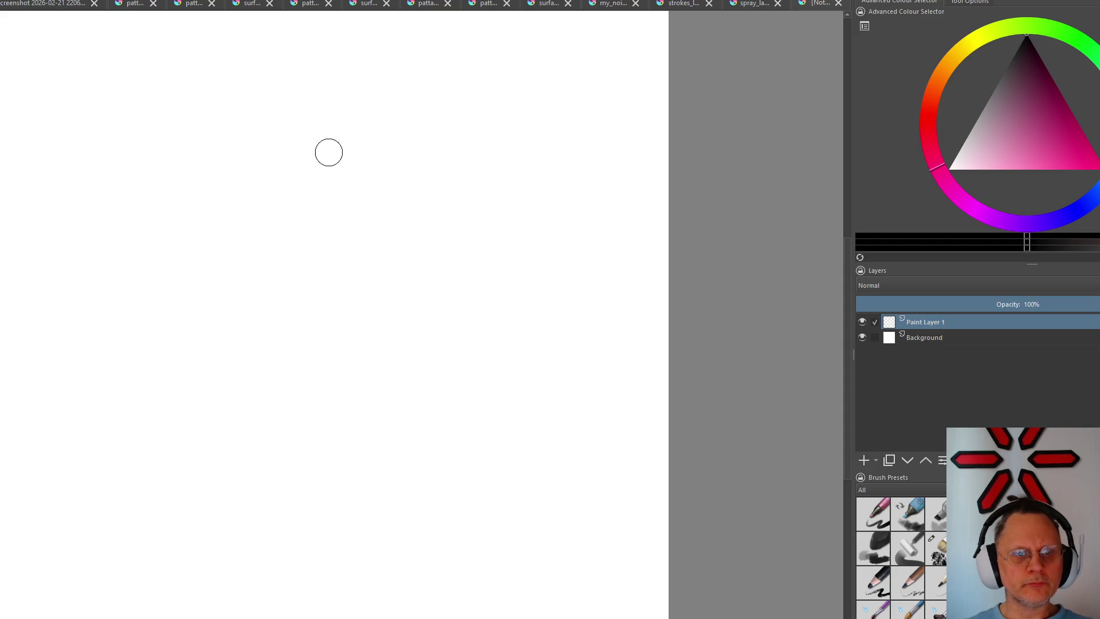
Paint a thick diagonal and a looping stroke with a rightward tail, then undo both
{"action": "left_click_drag", "start_coordinate": [355, 177], "coordinate": [244, 363]}
{"action": "mouse_move", "coordinate": [397, 245]}
{"action": "left_mouse_down"}
{"action": "mouse_move", "coordinate": [345, 343]}
{"action": "mouse_move", "coordinate": [450, 473]}
{"action": "left_mouse_up"}
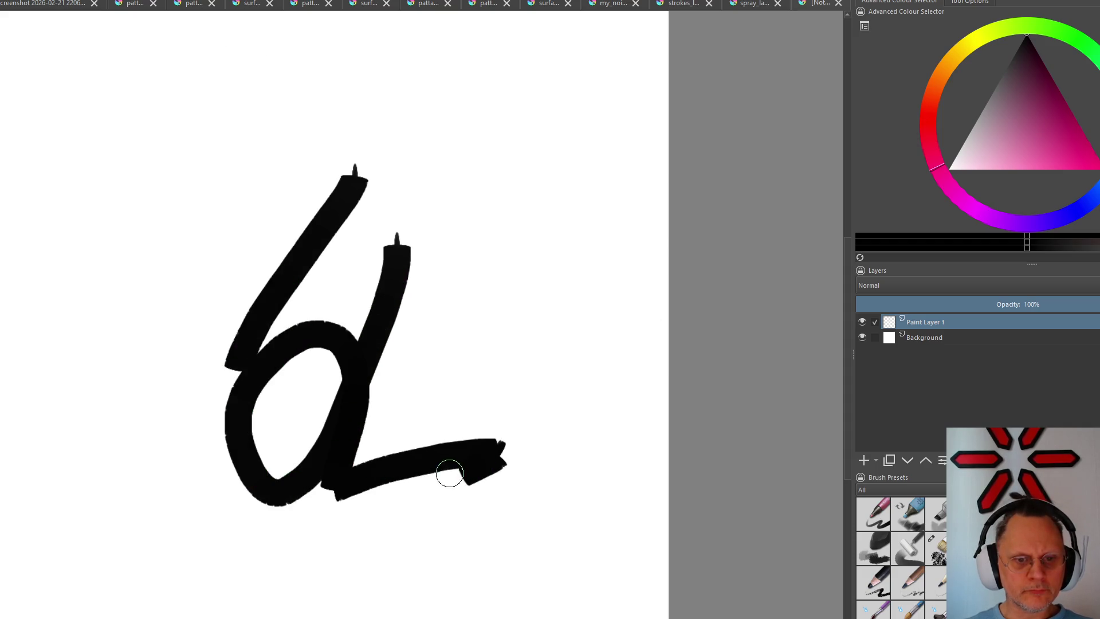
{"action": "key", "text": "ctrl+z"}
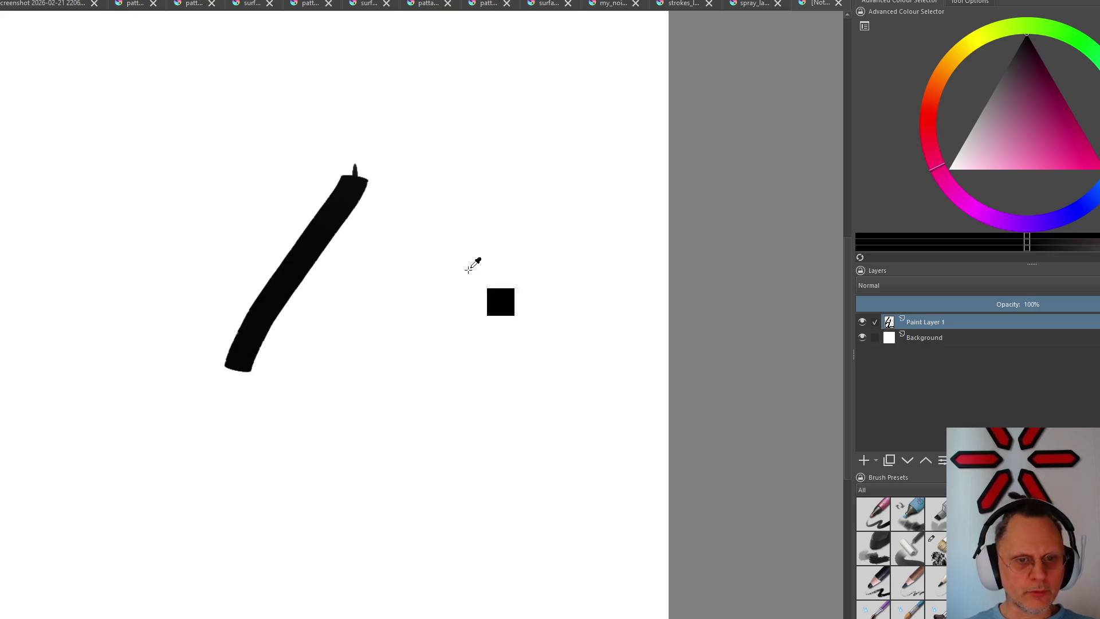
{"action": "key", "text": "ctrl+z"}
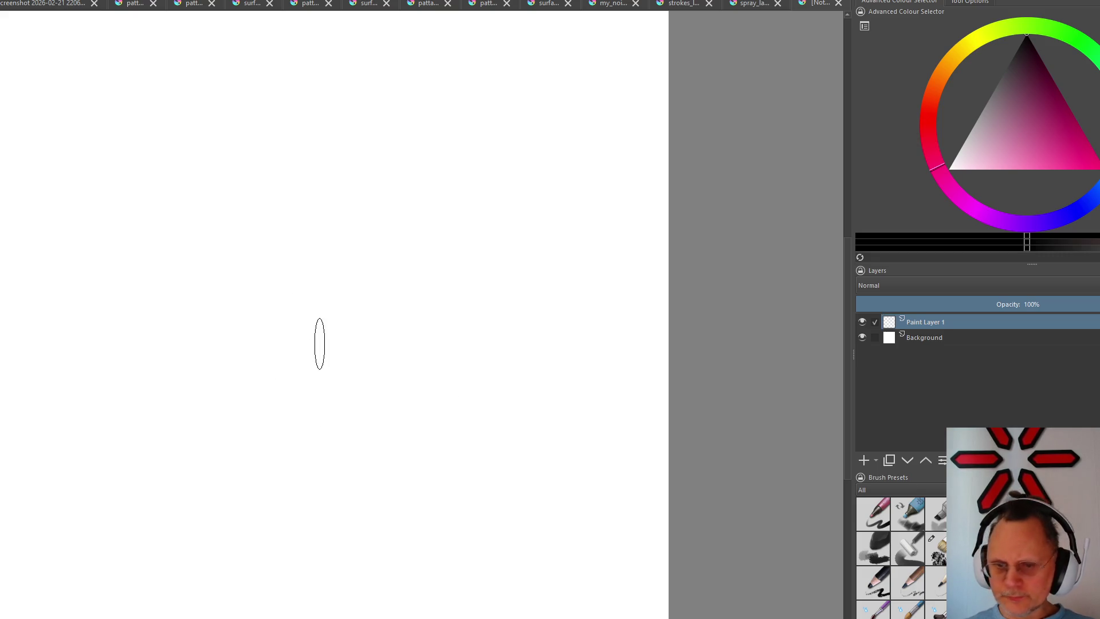
Leave several thick black diagonal strokes side by side on the canvas for examination
{"action": "left_click_drag", "start_coordinate": [340, 177], "coordinate": [123, 542]}
{"action": "left_click_drag", "start_coordinate": [181, 593], "coordinate": [342, 289]}
{"action": "left_click_drag", "start_coordinate": [236, 546], "coordinate": [396, 283]}
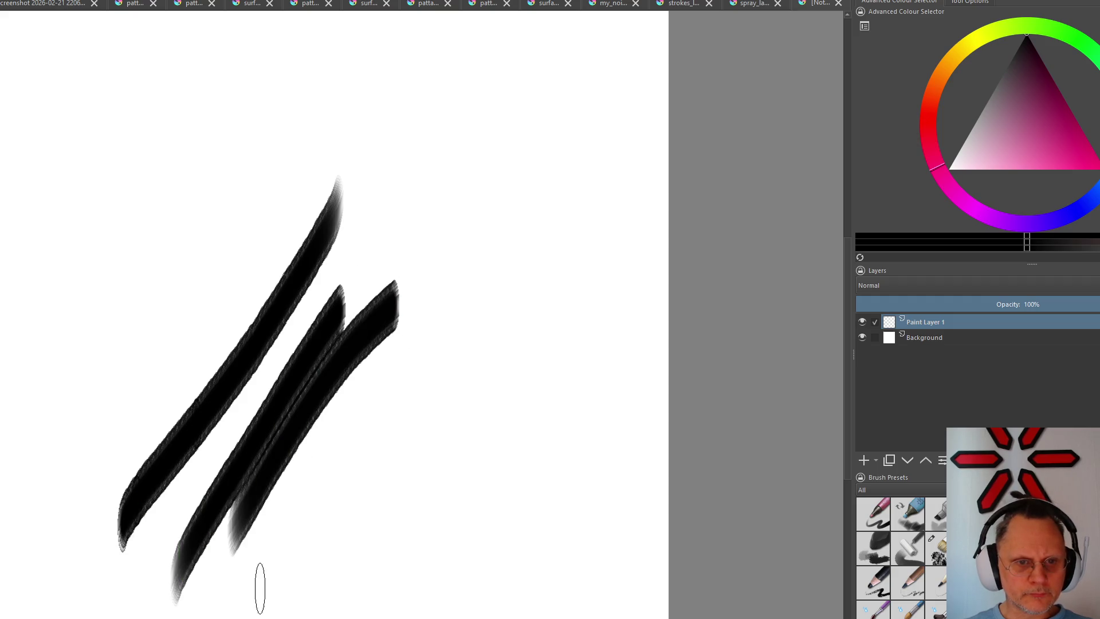
{"action": "left_click_drag", "start_coordinate": [263, 598], "coordinate": [437, 292]}
{"action": "scroll", "coordinate": [322, 426], "scroll_direction": "down", "scroll_amount": 2}
{"action": "scroll", "coordinate": [325, 413], "scroll_direction": "up", "scroll_amount": 6}
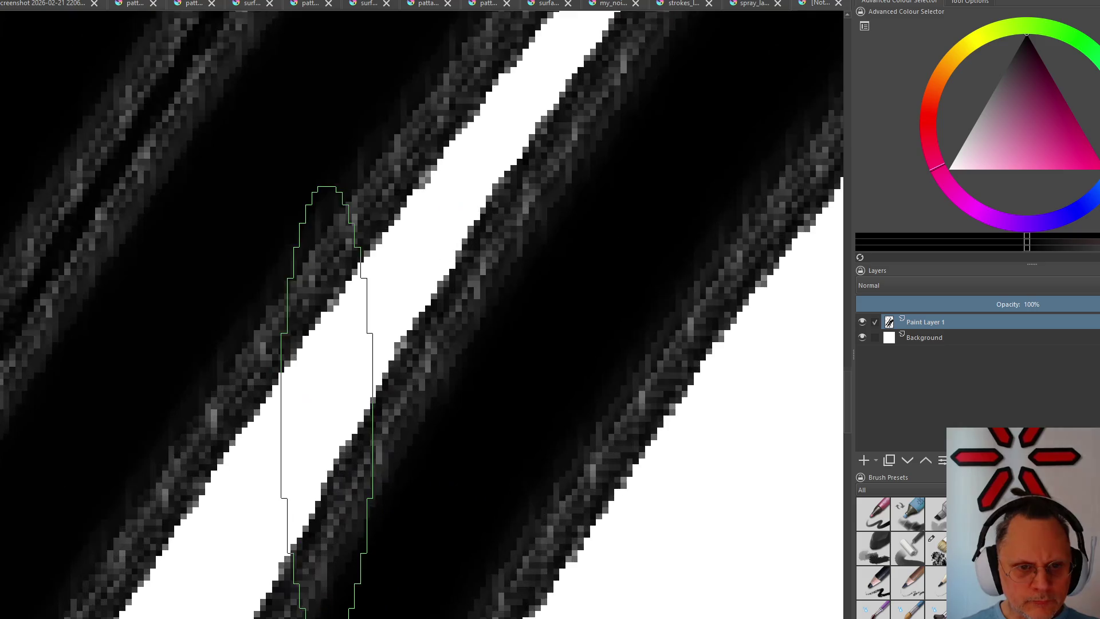
{"action": "scroll", "coordinate": [327, 344], "scroll_direction": "down", "scroll_amount": 8}
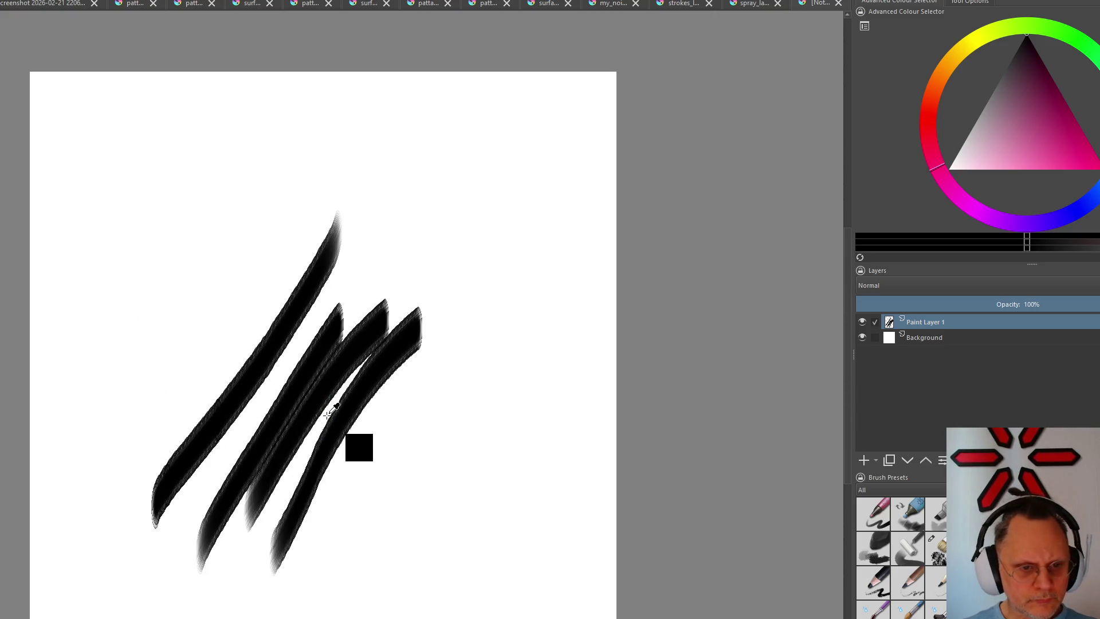
Undo the leftover black strokes and test a thick S-shaped black stroke, undoing it
{"action": "key", "text": "ctrl+z"}
{"action": "key", "text": "ctrl+z"}
{"action": "key", "text": "ctrl+z"}
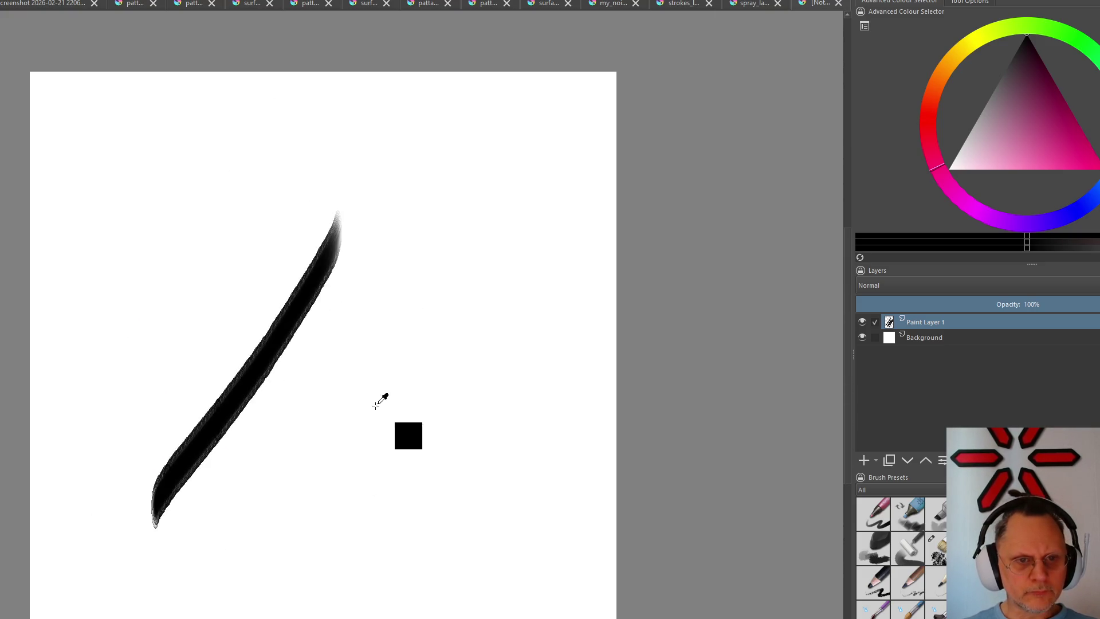
{"action": "key", "text": "ctrl+z"}
{"action": "mouse_move", "coordinate": [392, 175]}
{"action": "left_mouse_down"}
{"action": "mouse_move", "coordinate": [322, 319]}
{"action": "mouse_move", "coordinate": [422, 602]}
{"action": "left_mouse_up"}
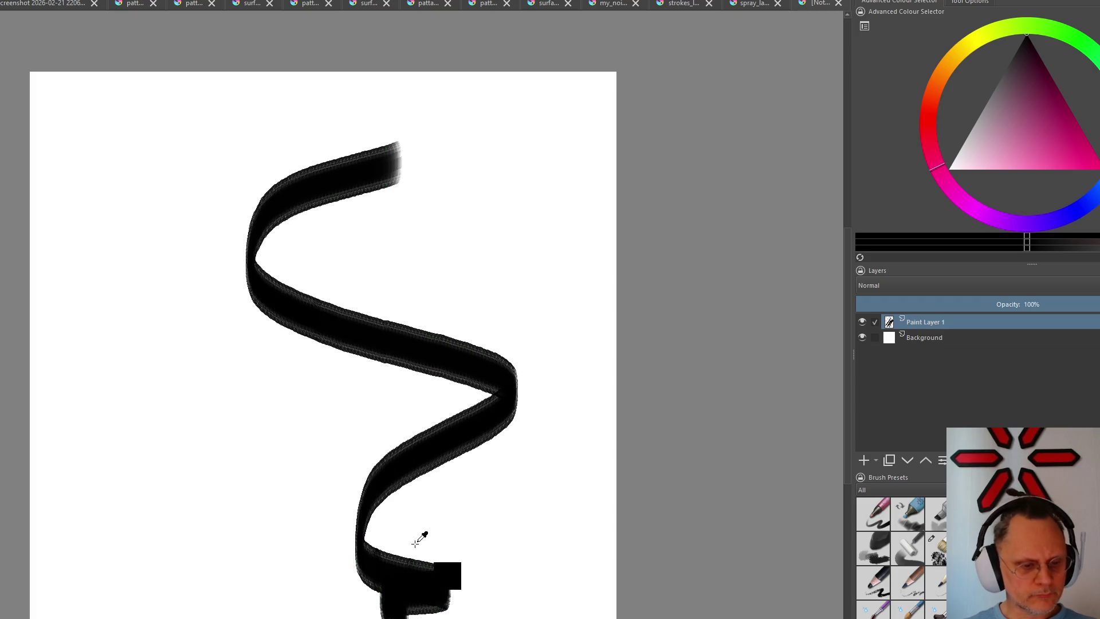
{"action": "key", "text": "ctrl+z"}
{"action": "key", "text": "ctrl+z"}
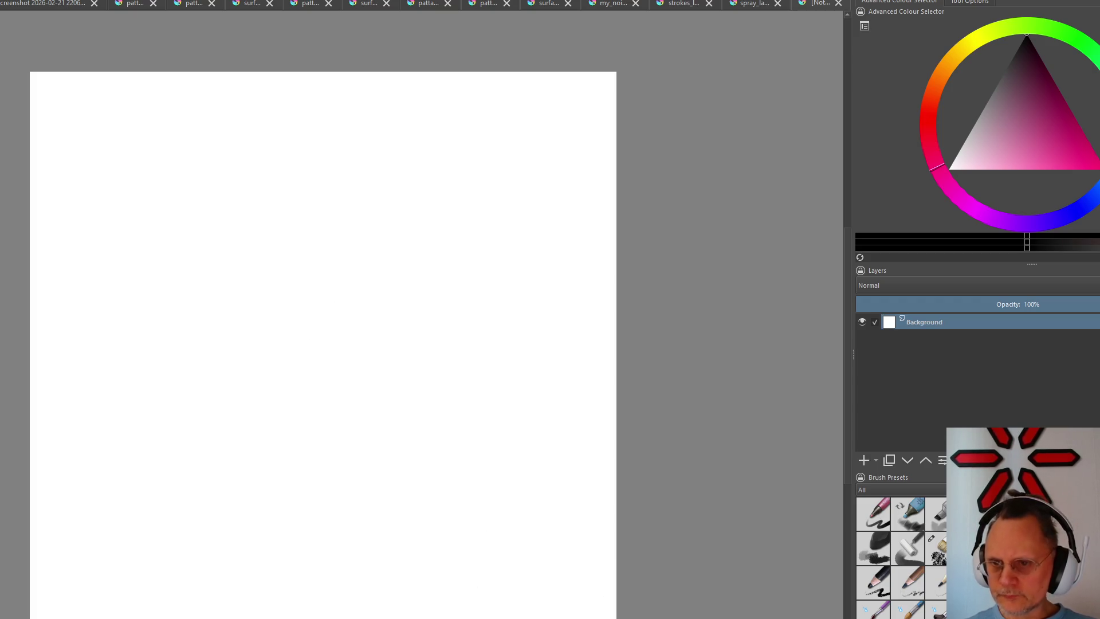
Add a fresh paint layer and test two long black diagonal strokes, undoing each
{"action": "key", "text": "ctrl+shift+z"}
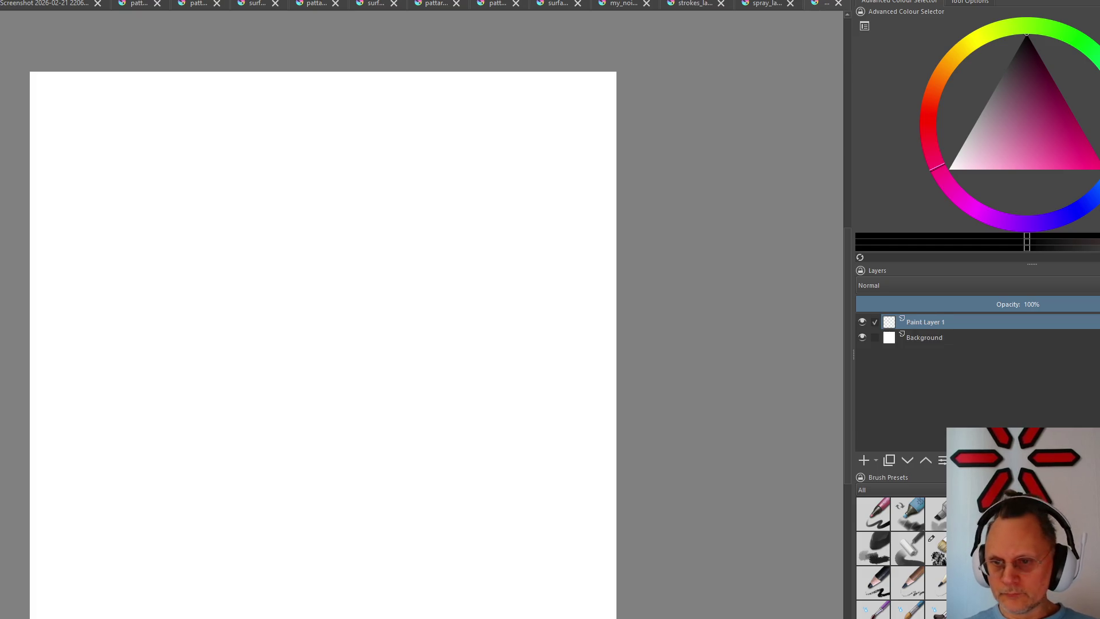
{"action": "left_click_drag", "start_coordinate": [411, 168], "coordinate": [213, 478]}
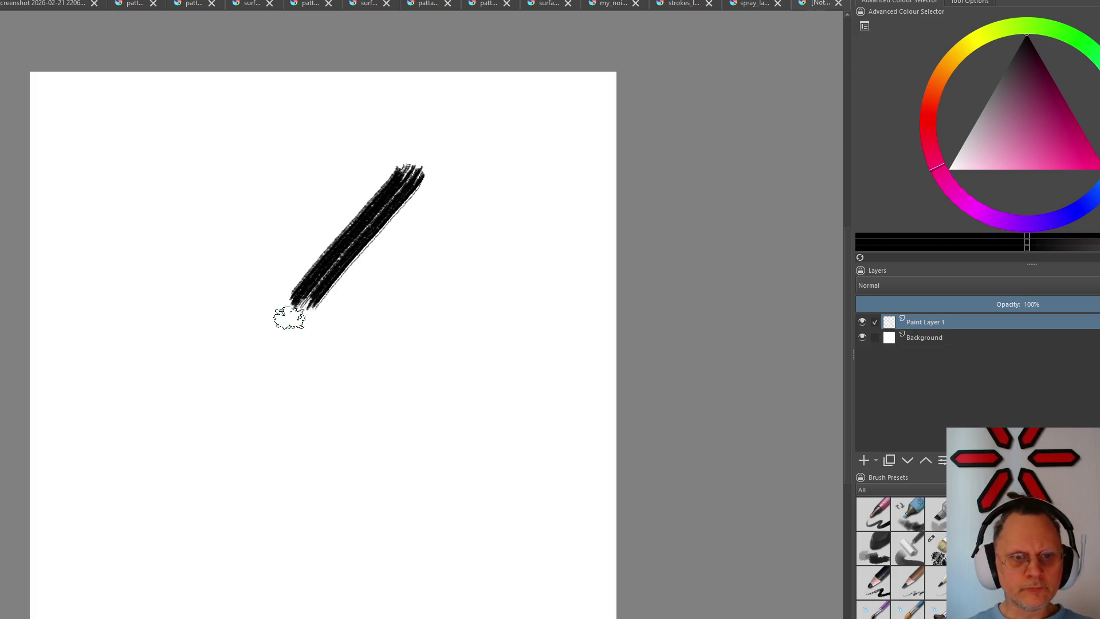
{"action": "left_click", "coordinate": [368, 371], "text": "ctrl"}
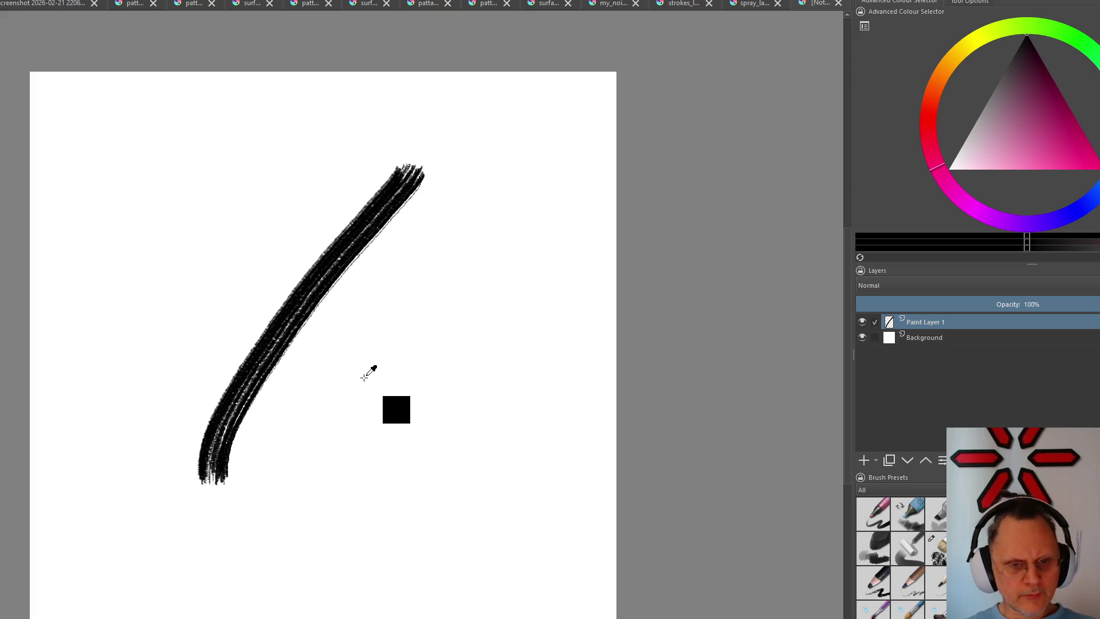
{"action": "key", "text": "ctrl+z"}
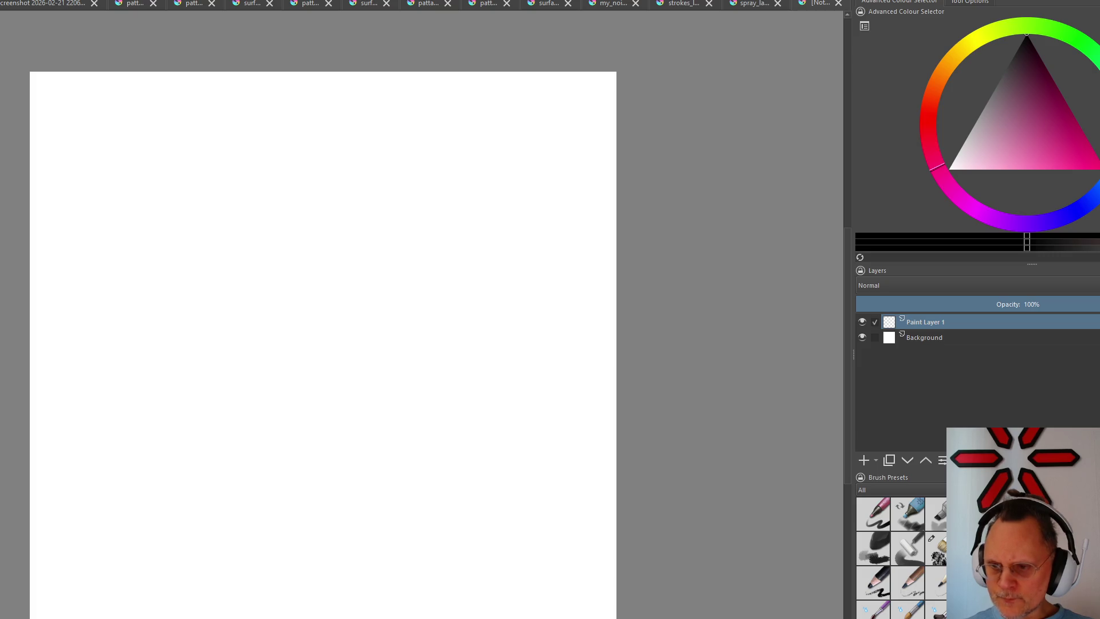
{"action": "left_click_drag", "start_coordinate": [445, 157], "coordinate": [190, 503]}
{"action": "key", "text": "ctrl+z"}
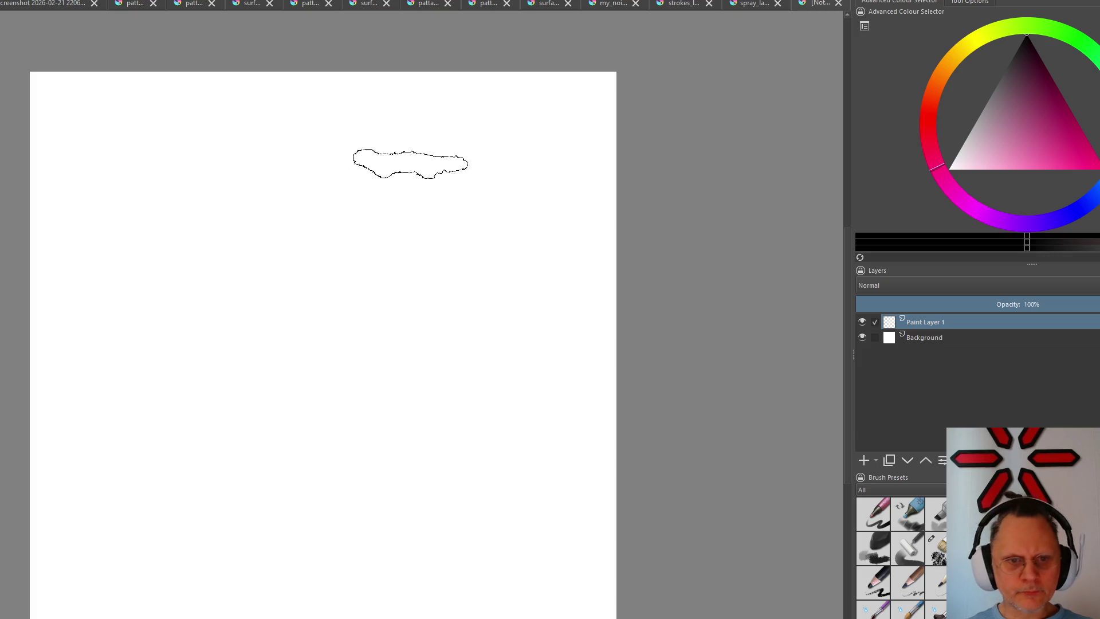
{"action": "left_click_drag", "start_coordinate": [411, 164], "coordinate": [184, 529]}
{"action": "key", "text": "ctrl+z"}
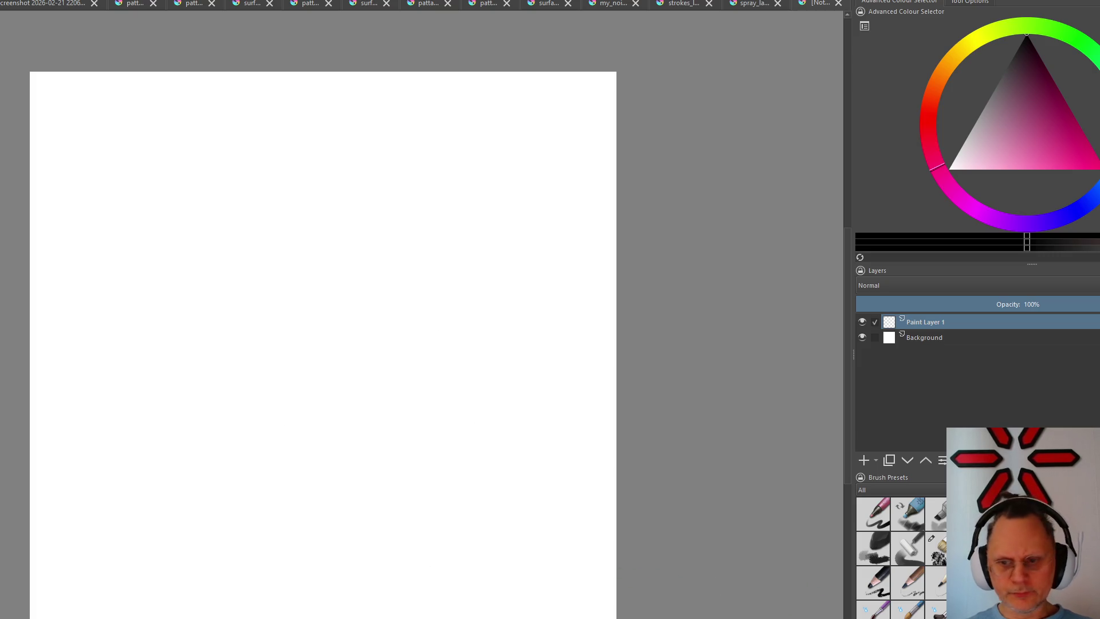
{"action": "left_click_drag", "start_coordinate": [404, 136], "coordinate": [154, 474]}
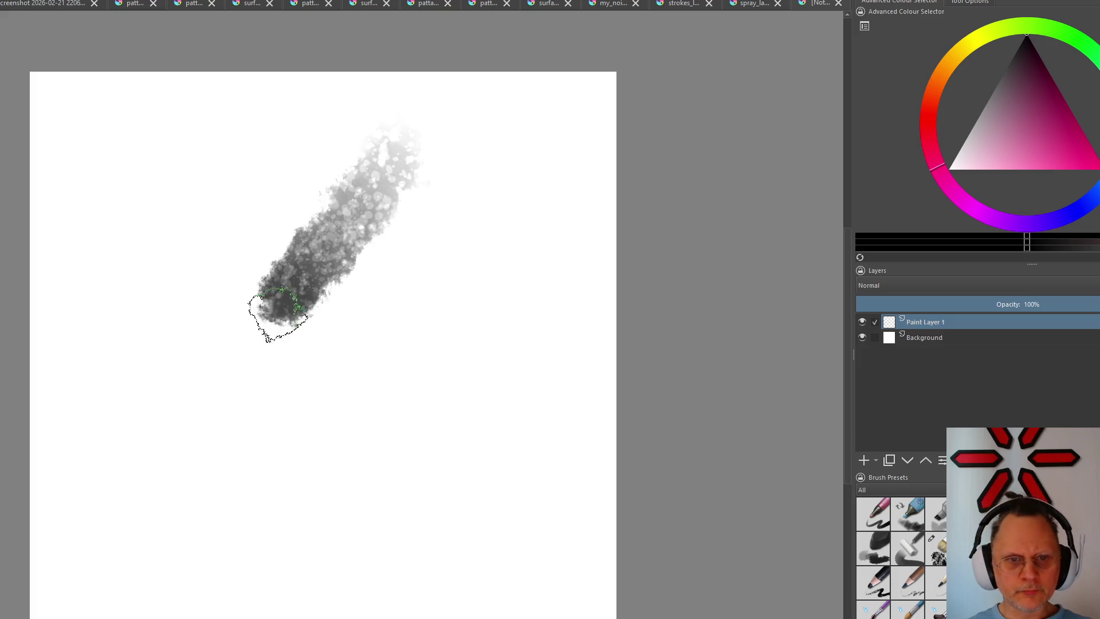
{"action": "key", "text": "ctrl+z"}
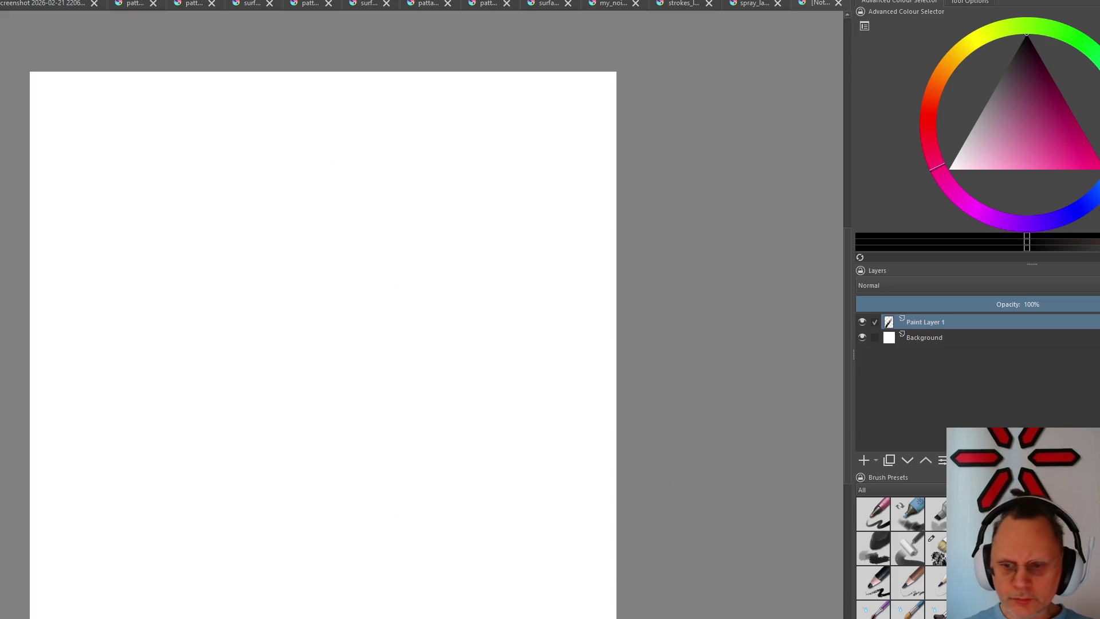
{"action": "left_click_drag", "start_coordinate": [465, 204], "coordinate": [163, 476]}
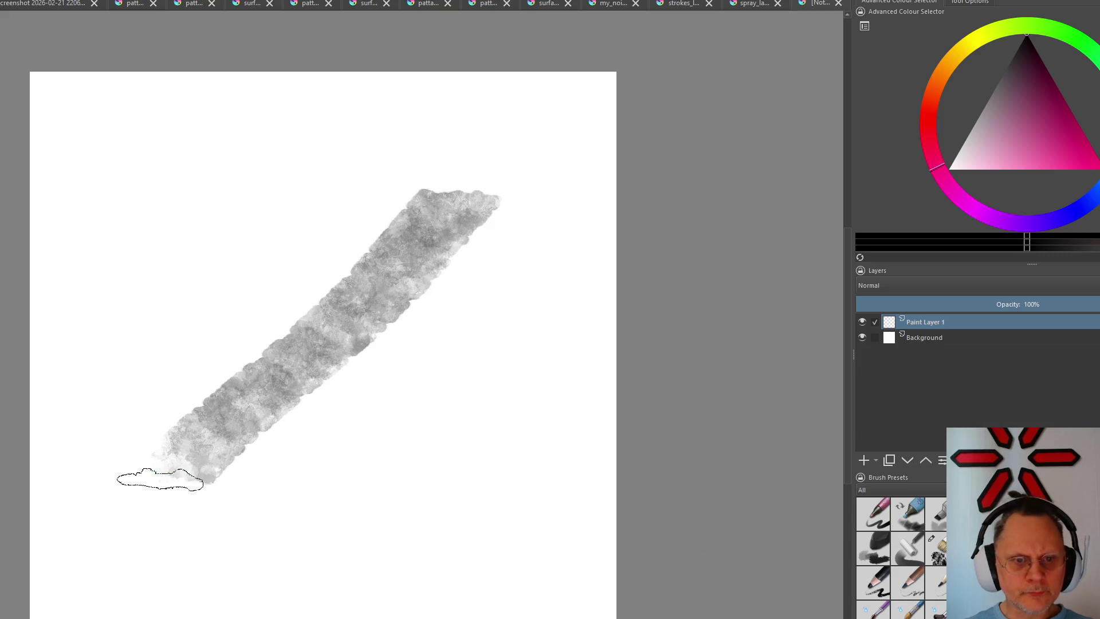
{"action": "key", "text": "ctrl+z"}
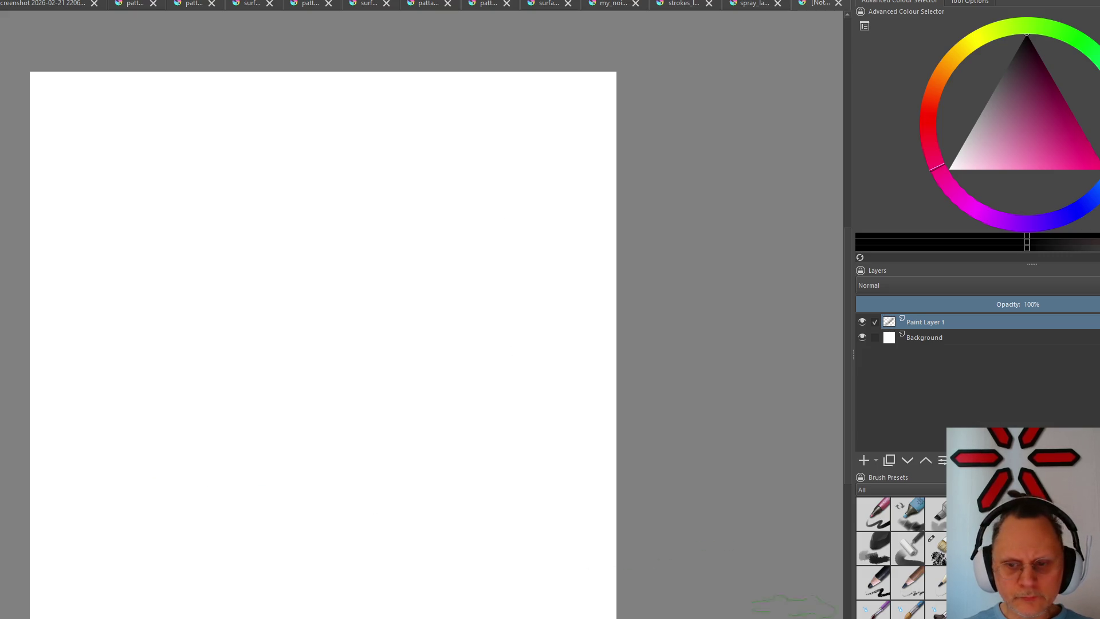
{"action": "left_click_drag", "start_coordinate": [435, 159], "coordinate": [177, 503]}
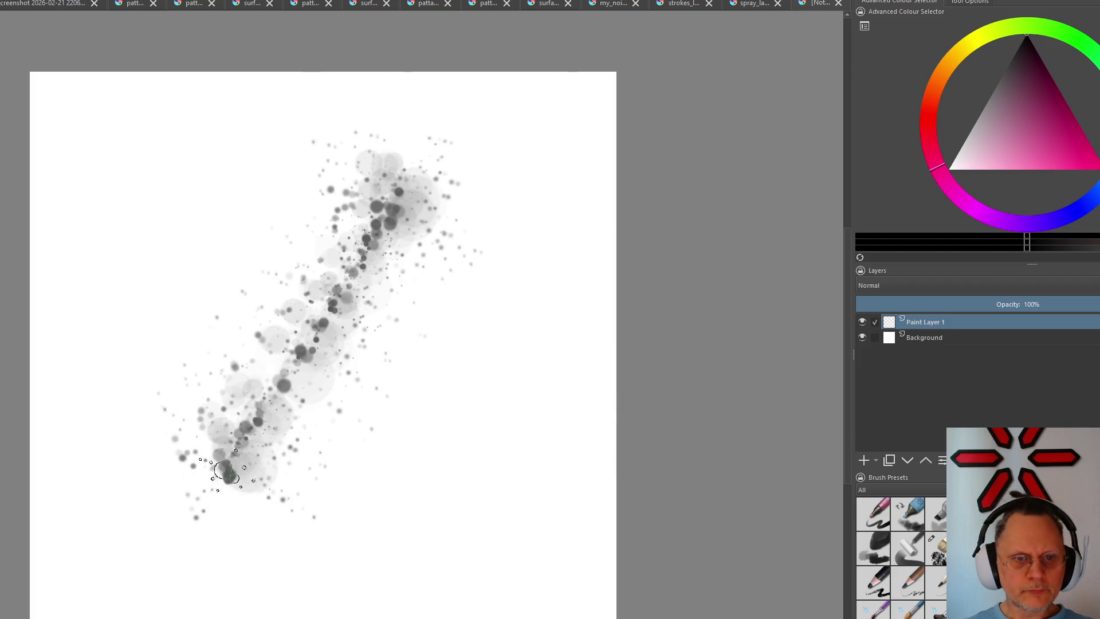
{"action": "key", "text": "ctrl+z"}
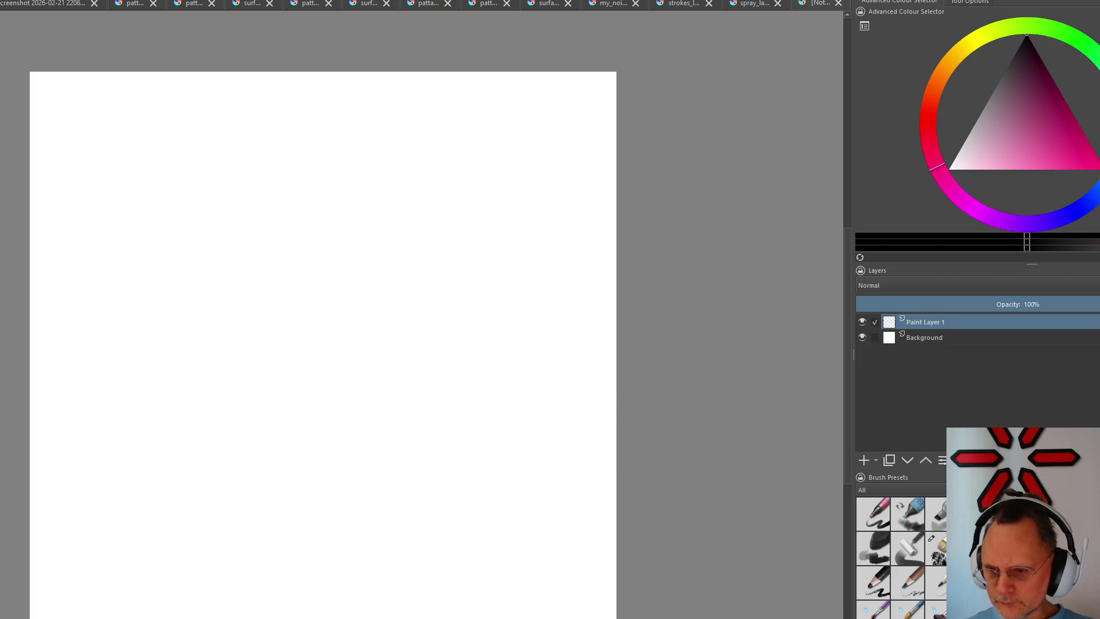
{"action": "left_click_drag", "start_coordinate": [421, 142], "coordinate": [219, 511]}
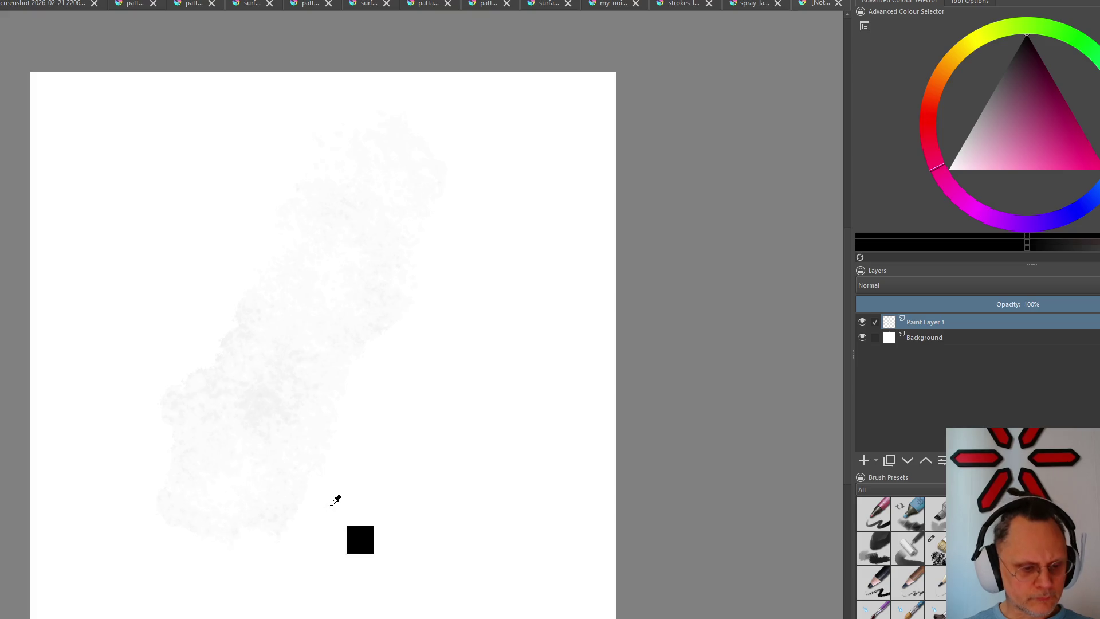
{"action": "key", "text": "ctrl+z"}
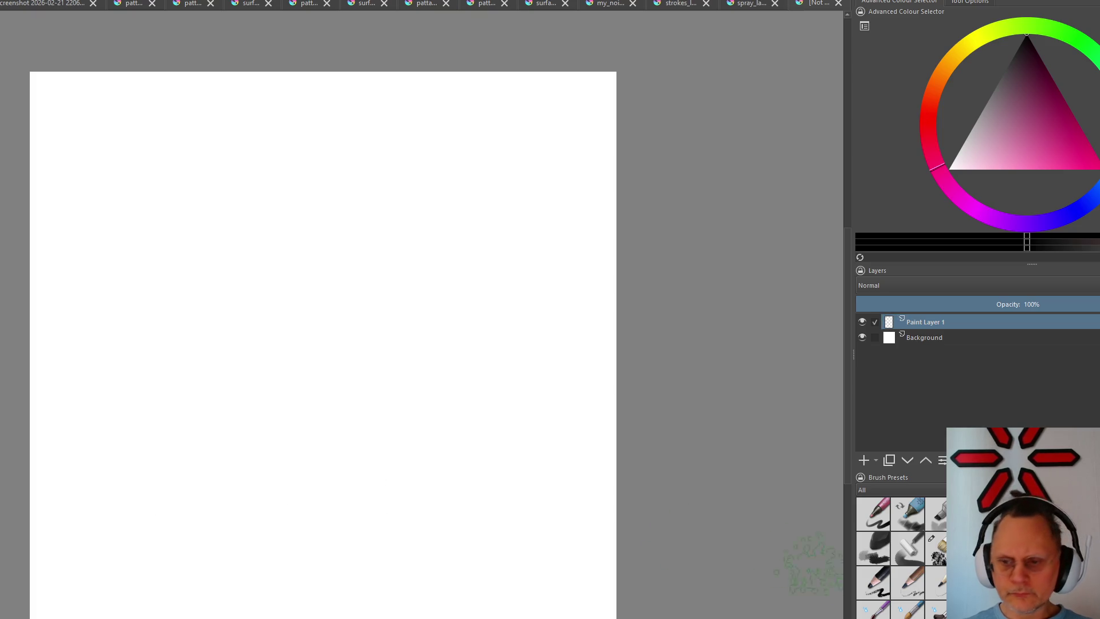
{"action": "left_click_drag", "start_coordinate": [103, 499], "coordinate": [386, 178]}
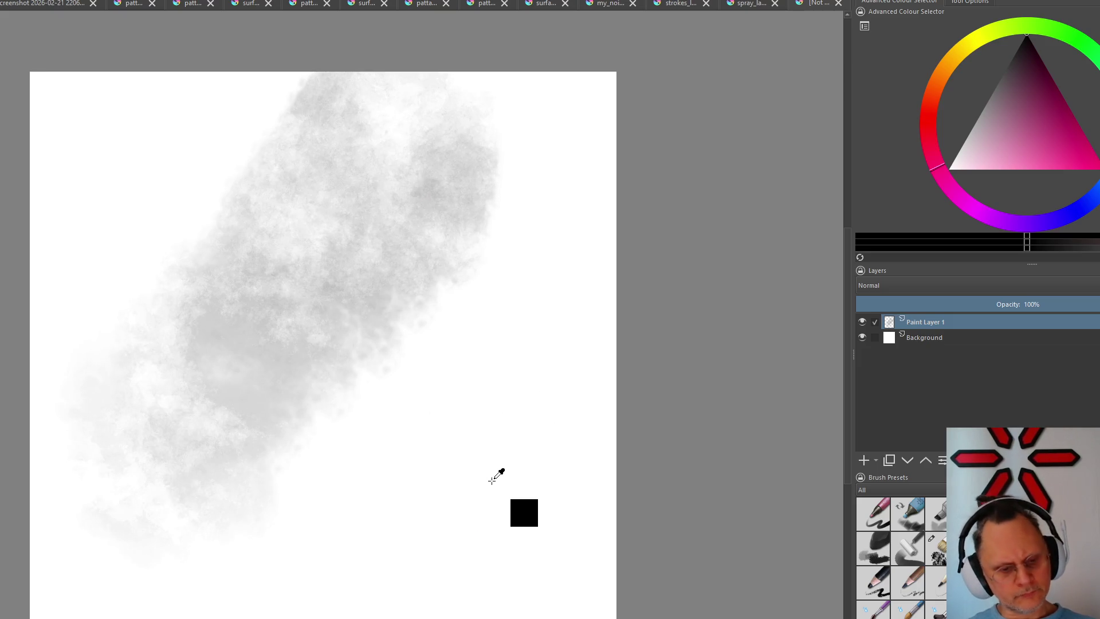
{"action": "key", "text": "ctrl+z"}
{"action": "scroll", "coordinate": [897, 554], "scroll_direction": "down", "scroll_amount": 3}
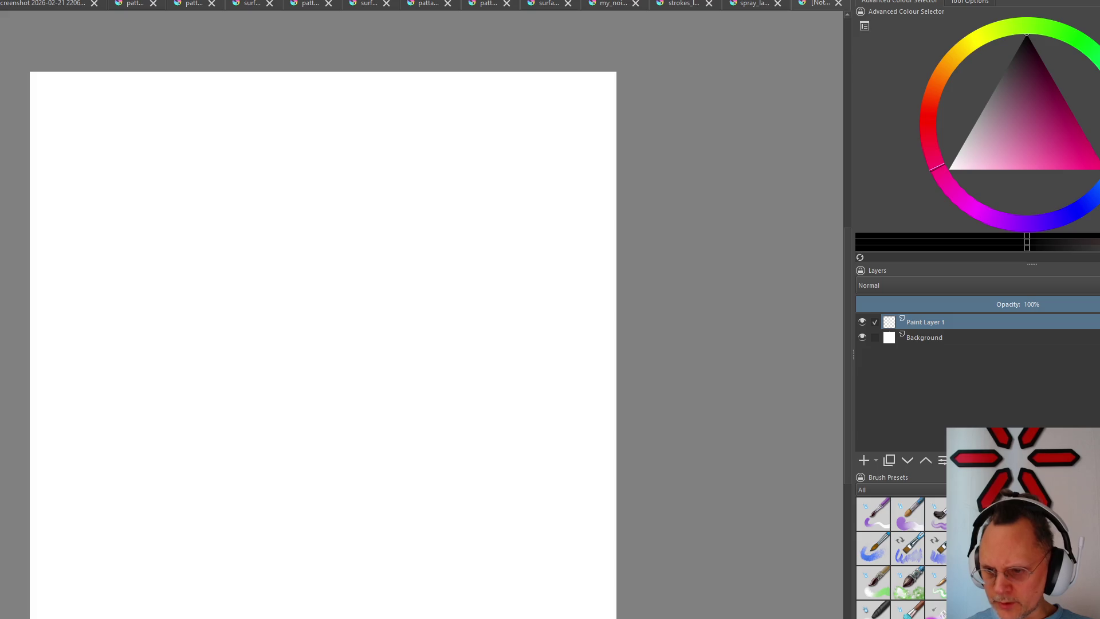
{"action": "scroll", "coordinate": [898, 554], "scroll_direction": "up", "scroll_amount": 5}
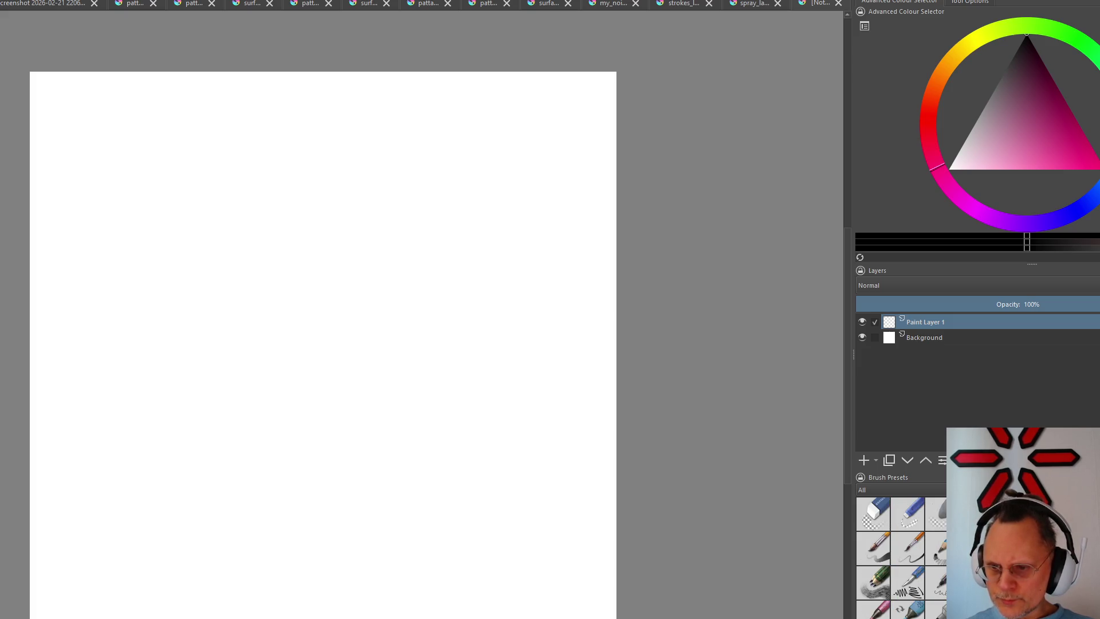
Test a thin grey line, a looping pencil stroke and a zig-zag black stroke, undoing each
{"action": "left_click_drag", "start_coordinate": [344, 197], "coordinate": [177, 484]}
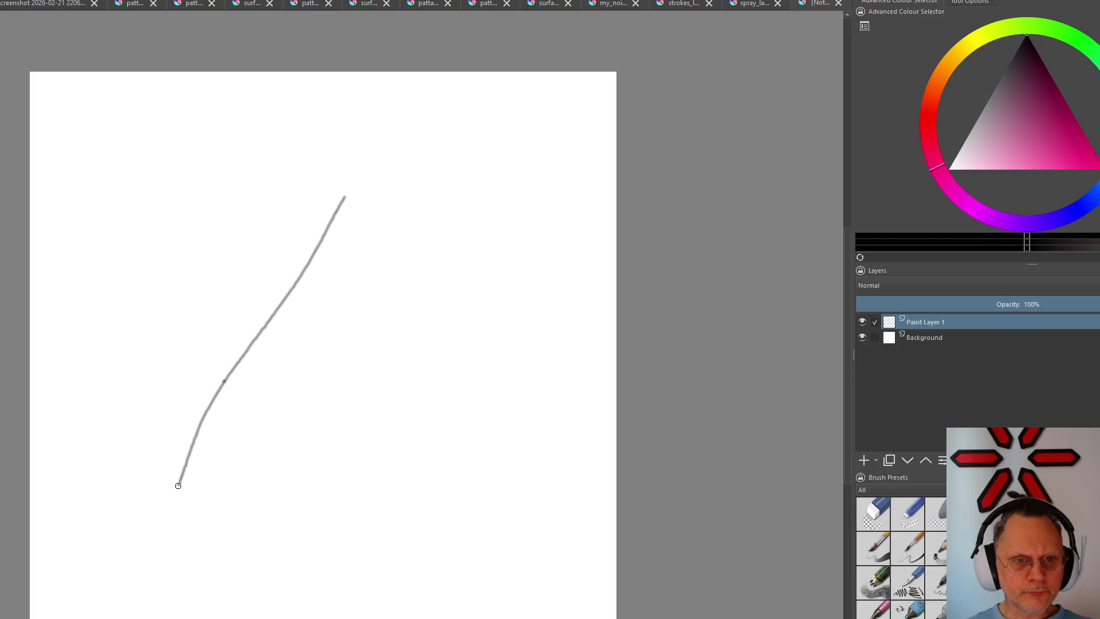
{"action": "key", "text": "ctrl+z"}
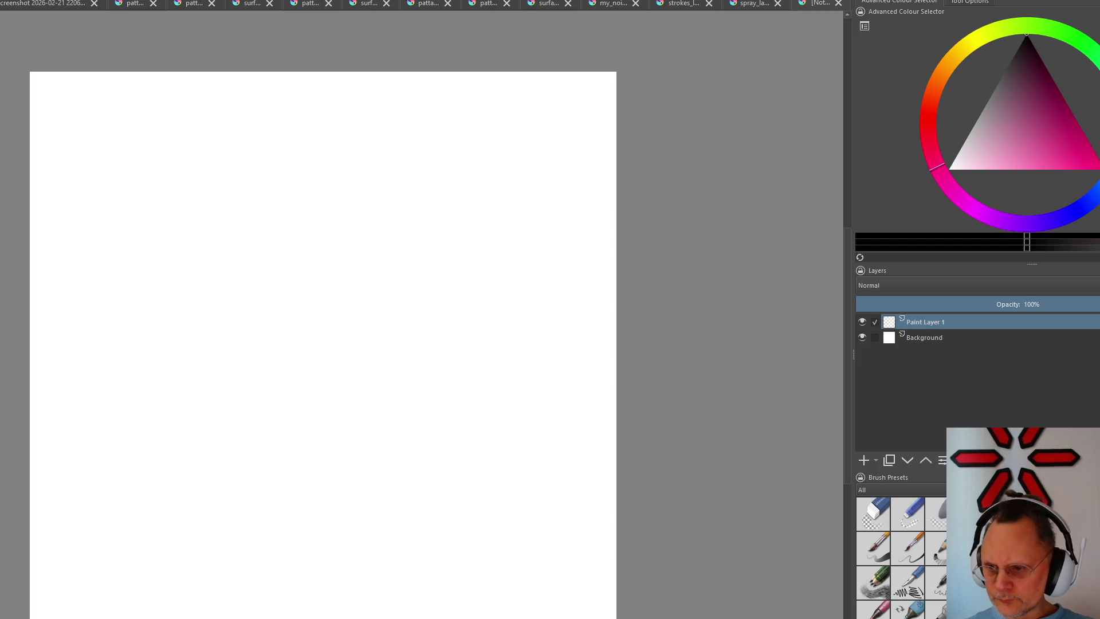
{"action": "mouse_move", "coordinate": [405, 208]}
{"action": "left_mouse_down"}
{"action": "mouse_move", "coordinate": [327, 294]}
{"action": "mouse_move", "coordinate": [379, 473]}
{"action": "left_mouse_up"}
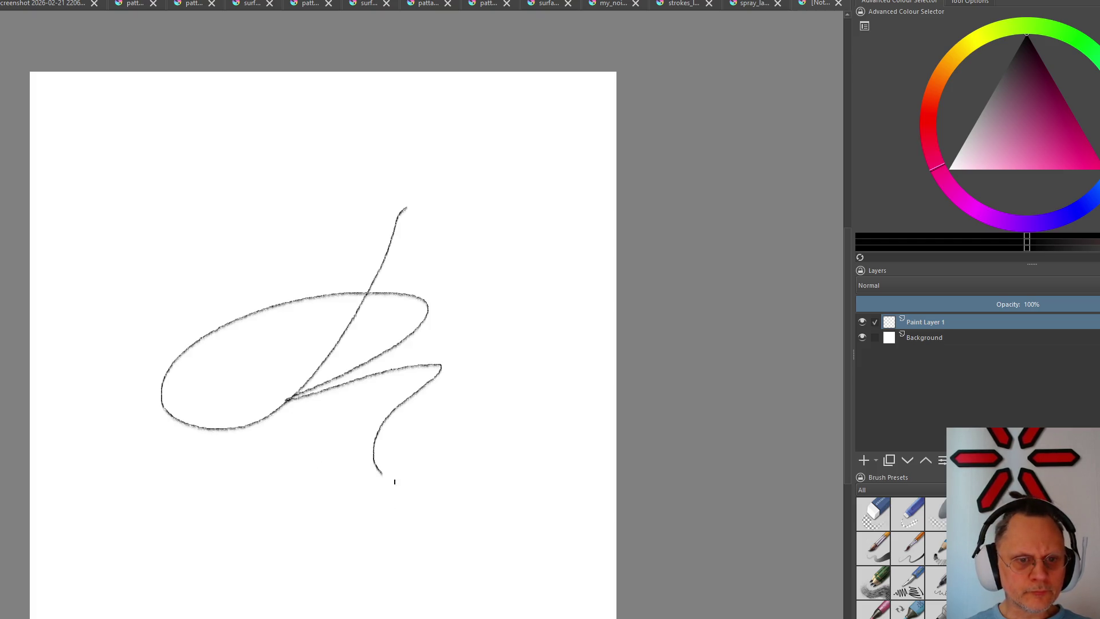
{"action": "key", "text": "ctrl+z"}
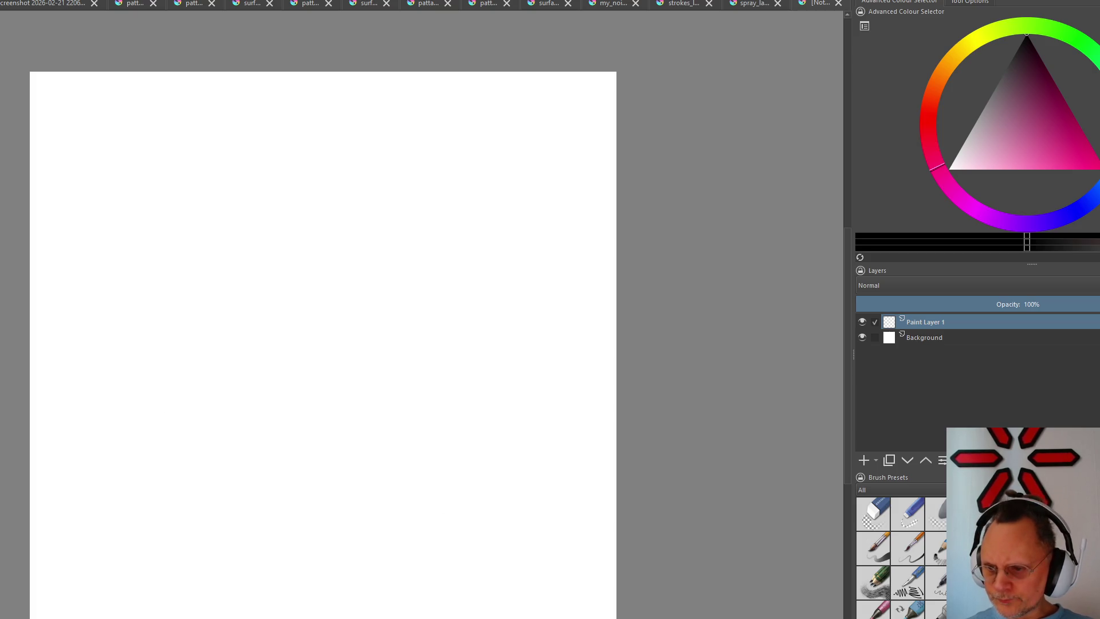
{"action": "mouse_move", "coordinate": [386, 182]}
{"action": "left_mouse_down"}
{"action": "mouse_move", "coordinate": [190, 458]}
{"action": "mouse_move", "coordinate": [259, 522]}
{"action": "mouse_move", "coordinate": [478, 381]}
{"action": "left_mouse_up"}
{"action": "key", "text": "ctrl+z"}
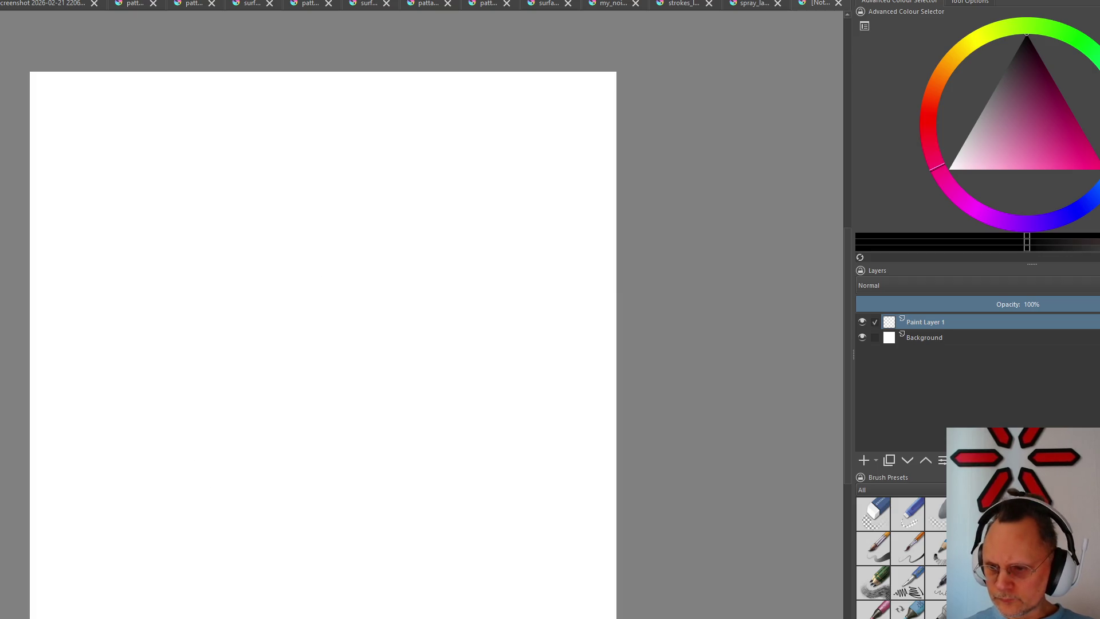
Paint a cluster of overlapping grey strokes, then undo them to clear the canvas
{"action": "left_click_drag", "start_coordinate": [430, 172], "coordinate": [223, 509]}
{"action": "left_click_drag", "start_coordinate": [358, 229], "coordinate": [185, 456]}
{"action": "mouse_move", "coordinate": [282, 227]}
{"action": "left_mouse_down"}
{"action": "mouse_move", "coordinate": [176, 464]}
{"action": "mouse_move", "coordinate": [146, 430]}
{"action": "left_mouse_up"}
{"action": "mouse_move", "coordinate": [167, 381]}
{"action": "left_mouse_down"}
{"action": "mouse_move", "coordinate": [305, 250]}
{"action": "mouse_move", "coordinate": [208, 442]}
{"action": "left_mouse_up"}
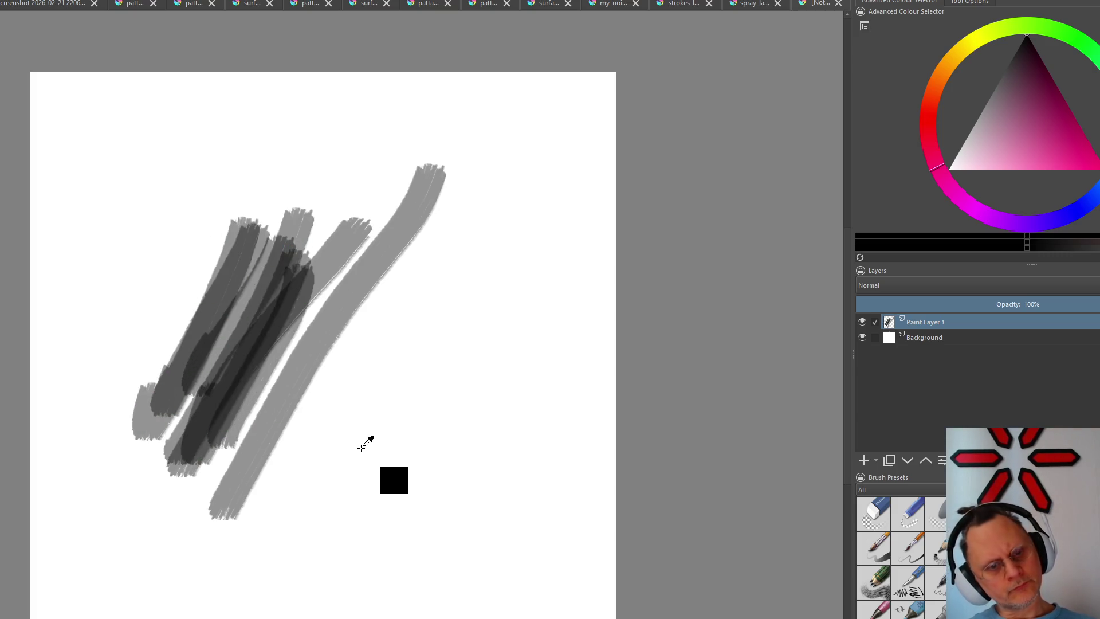
{"action": "key", "text": "ctrl+z"}
{"action": "key", "text": "ctrl+z"}
{"action": "key", "text": "ctrl+z"}
{"action": "key", "text": "ctrl+z"}
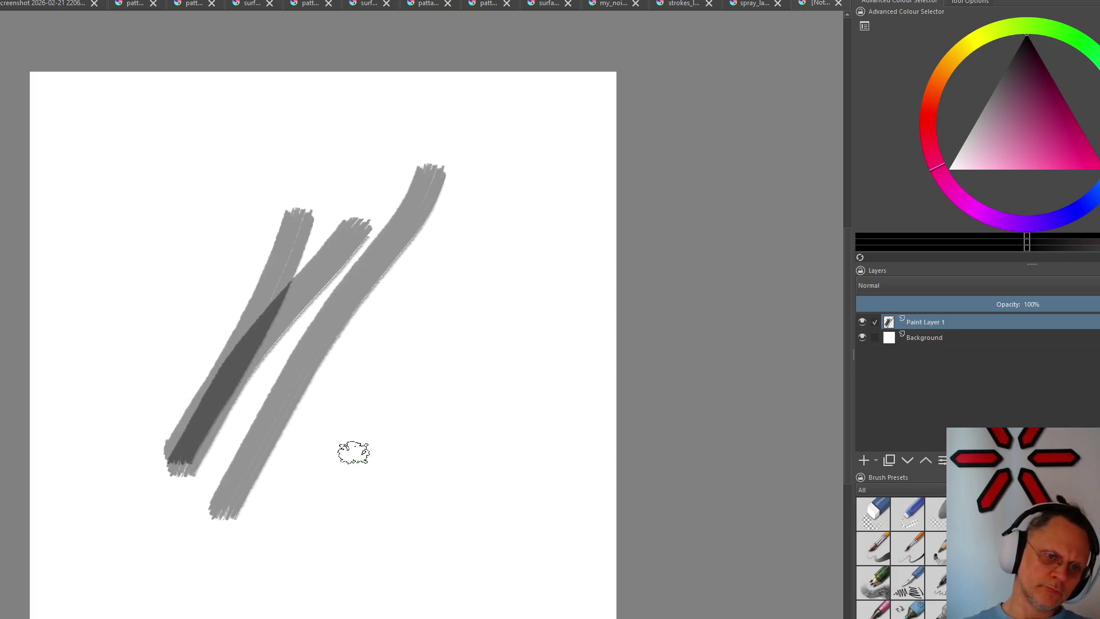
{"action": "key", "text": "ctrl+z"}
{"action": "key", "text": "ctrl+z"}
{"action": "key", "text": "ctrl+z"}
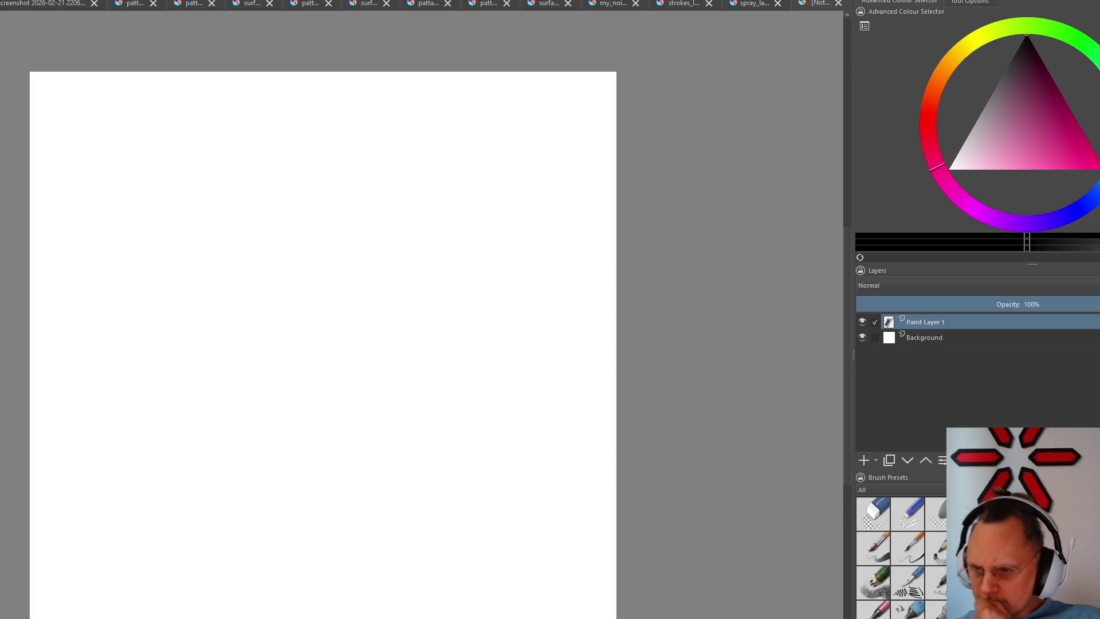
Test and undo a black stroke, then paint one light grey diagonal stroke
{"action": "left_click_drag", "start_coordinate": [492, 176], "coordinate": [290, 564]}
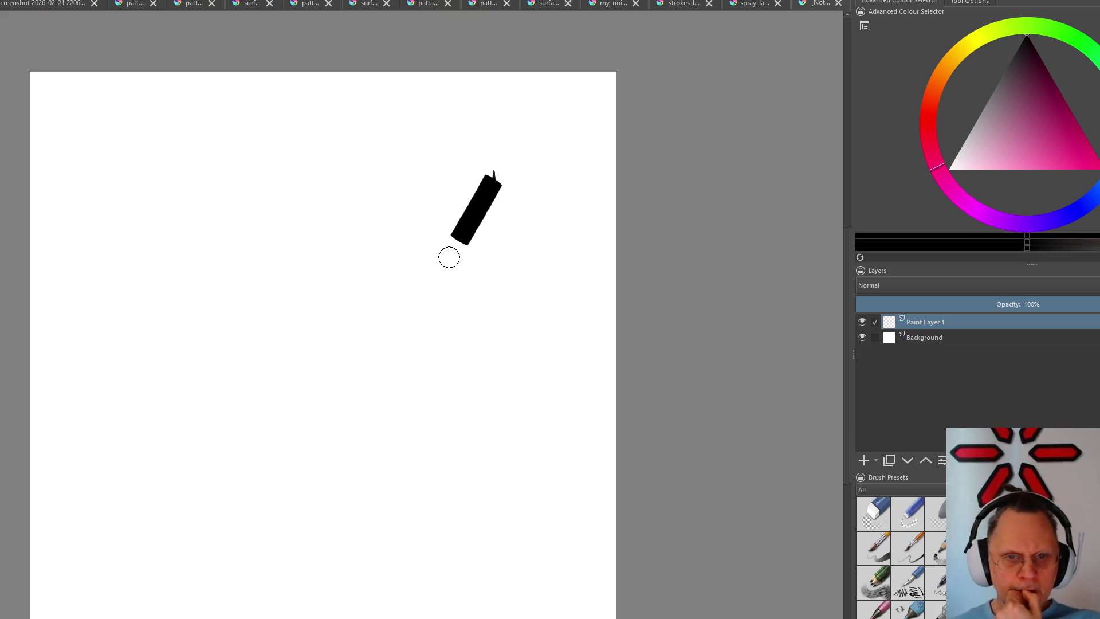
{"action": "key", "text": "ctrl+z"}
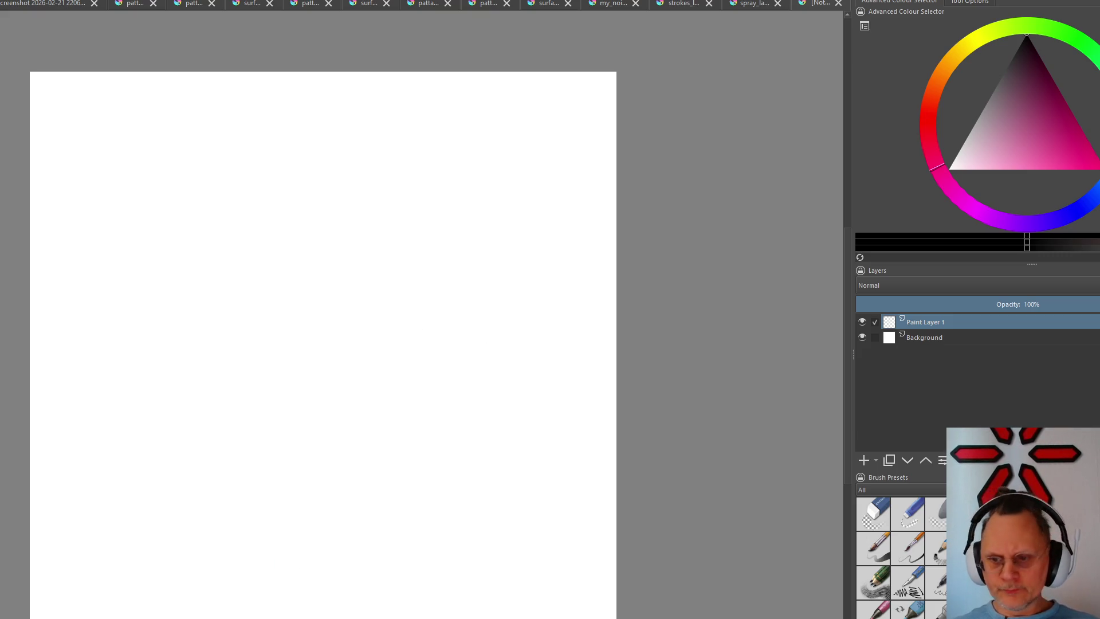
{"action": "left_click_drag", "start_coordinate": [450, 225], "coordinate": [256, 458]}
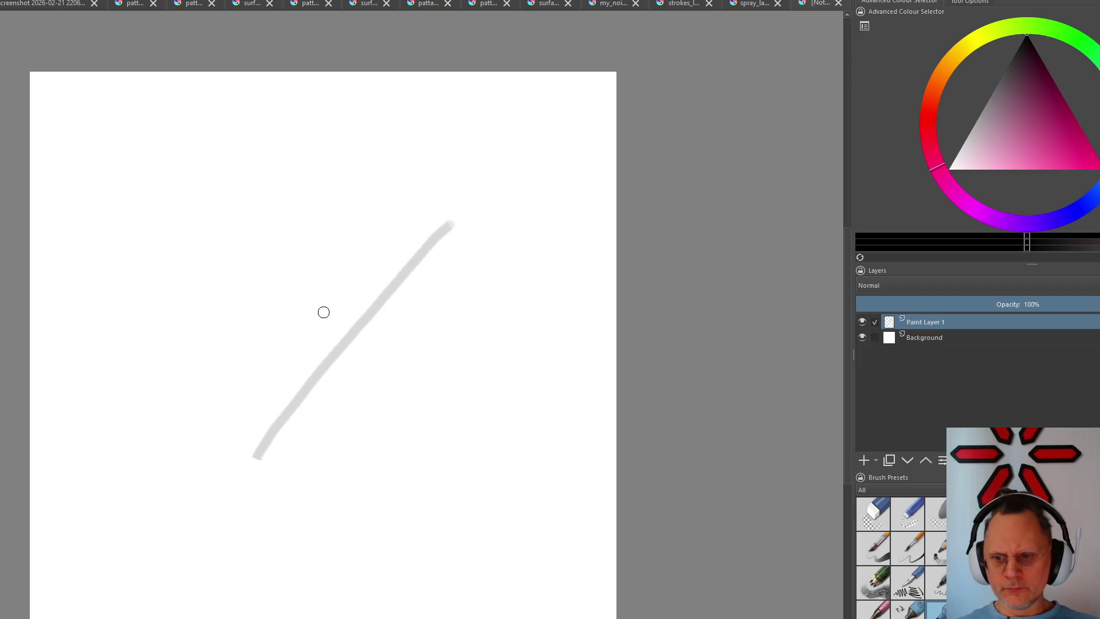
{"action": "scroll", "coordinate": [323, 313], "scroll_direction": "down", "scroll_amount": 3}
{"action": "scroll", "coordinate": [325, 314], "scroll_direction": "up", "scroll_amount": 3}
{"action": "scroll", "coordinate": [328, 318], "scroll_direction": "up", "scroll_amount": 5}
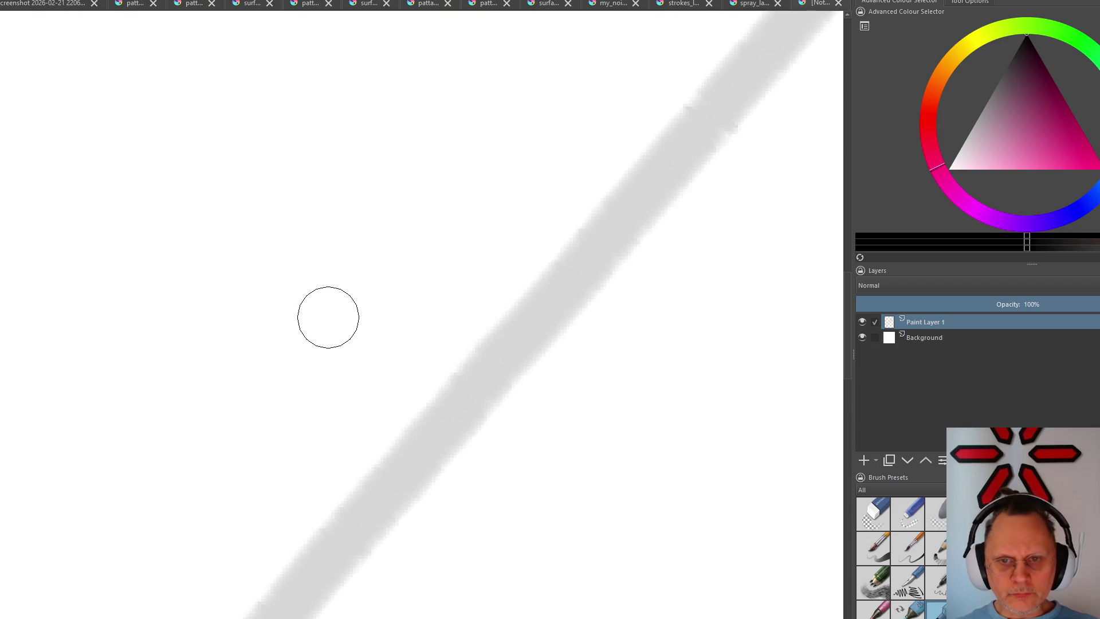
{"action": "scroll", "coordinate": [328, 318], "scroll_direction": "down", "scroll_amount": 2}
{"action": "scroll", "coordinate": [327, 319], "scroll_direction": "down", "scroll_amount": 3}
Build up many overlapping grey diagonal strokes toward the lower left
{"action": "left_click_drag", "start_coordinate": [371, 256], "coordinate": [277, 405]}
{"action": "left_click_drag", "start_coordinate": [442, 266], "coordinate": [288, 484]}
{"action": "left_click_drag", "start_coordinate": [376, 294], "coordinate": [268, 499]}
{"action": "left_click_drag", "start_coordinate": [364, 269], "coordinate": [249, 492]}
{"action": "left_click_drag", "start_coordinate": [342, 305], "coordinate": [230, 505]}
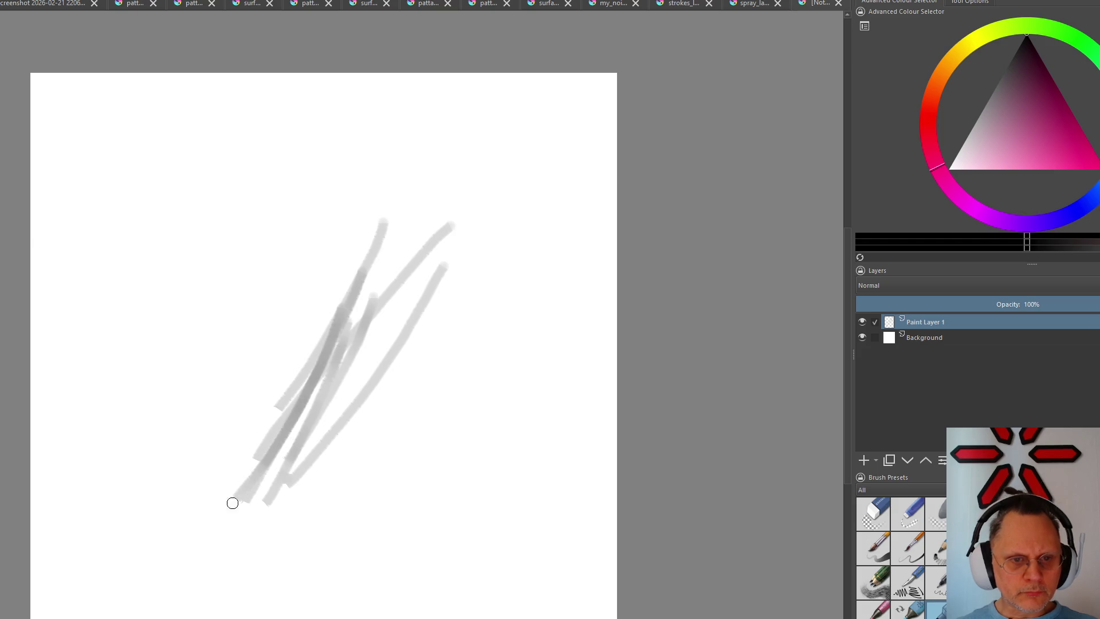
{"action": "left_click_drag", "start_coordinate": [326, 280], "coordinate": [222, 471]}
{"action": "mouse_move", "coordinate": [291, 294]}
{"action": "left_mouse_down"}
{"action": "mouse_move", "coordinate": [220, 439]}
{"action": "mouse_move", "coordinate": [237, 576]}
{"action": "left_mouse_up"}
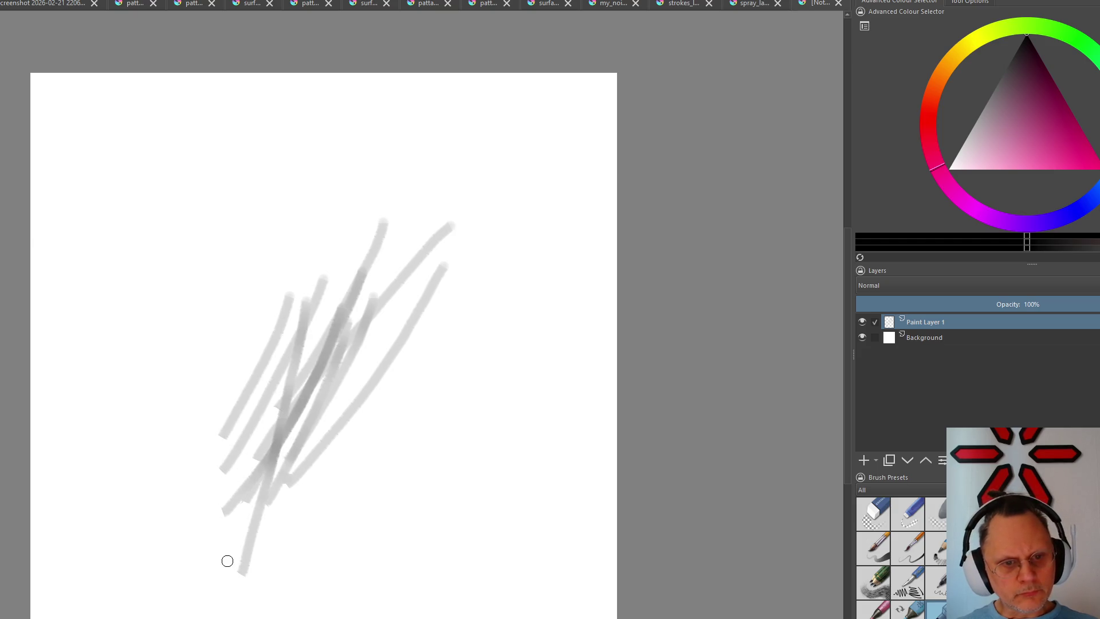
{"action": "scroll", "coordinate": [272, 453], "scroll_direction": "down", "scroll_amount": 3}
{"action": "scroll", "coordinate": [267, 454], "scroll_direction": "up", "scroll_amount": 4}
{"action": "scroll", "coordinate": [268, 455], "scroll_direction": "up", "scroll_amount": 3}
{"action": "scroll", "coordinate": [269, 452], "scroll_direction": "up", "scroll_amount": 3}
{"action": "scroll", "coordinate": [269, 452], "scroll_direction": "down", "scroll_amount": 3}
{"action": "scroll", "coordinate": [268, 452], "scroll_direction": "down", "scroll_amount": 2}
{"action": "scroll", "coordinate": [268, 452], "scroll_direction": "down", "scroll_amount": 1}
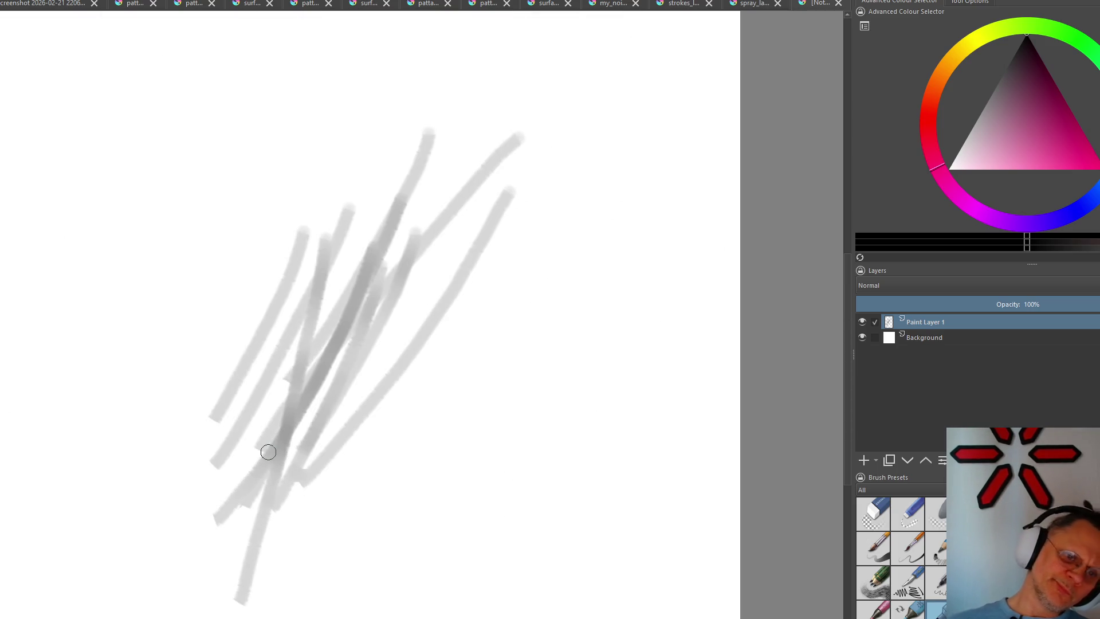
Sample a colour from the canvas, undo the grey strokes, and paint soft grey diagonal strokes
{"action": "key", "text": "ctrl"}
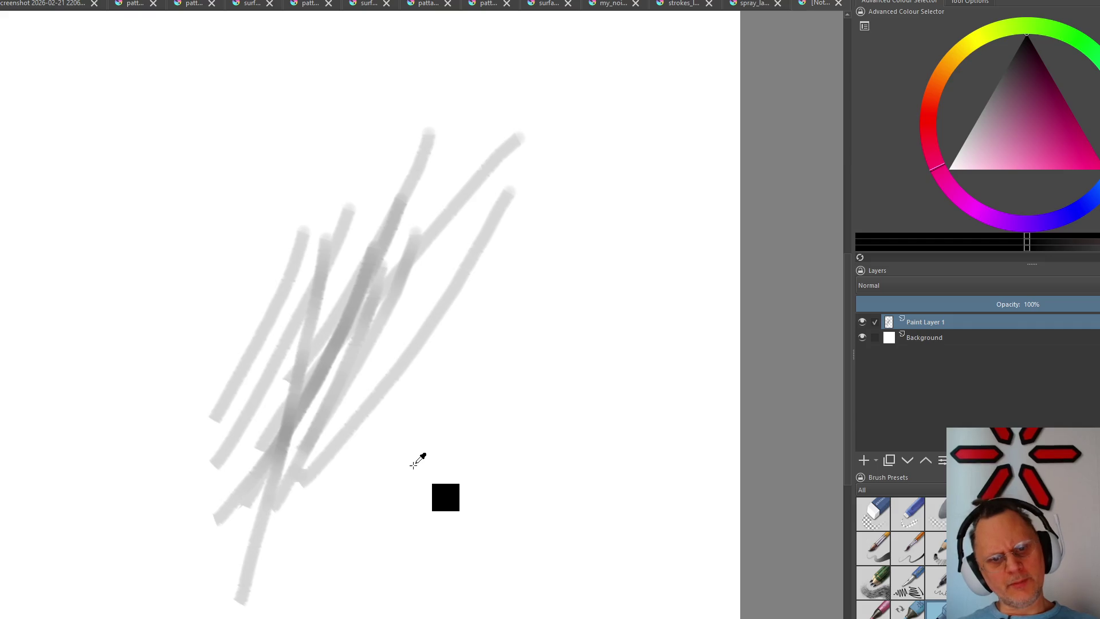
{"action": "key", "text": "ctrl+z"}
{"action": "key", "text": "ctrl+z"}
{"action": "key", "text": "ctrl+z"}
{"action": "key", "text": "ctrl+z"}
{"action": "key", "text": "ctrl+z"}
{"action": "key", "text": "ctrl+z"}
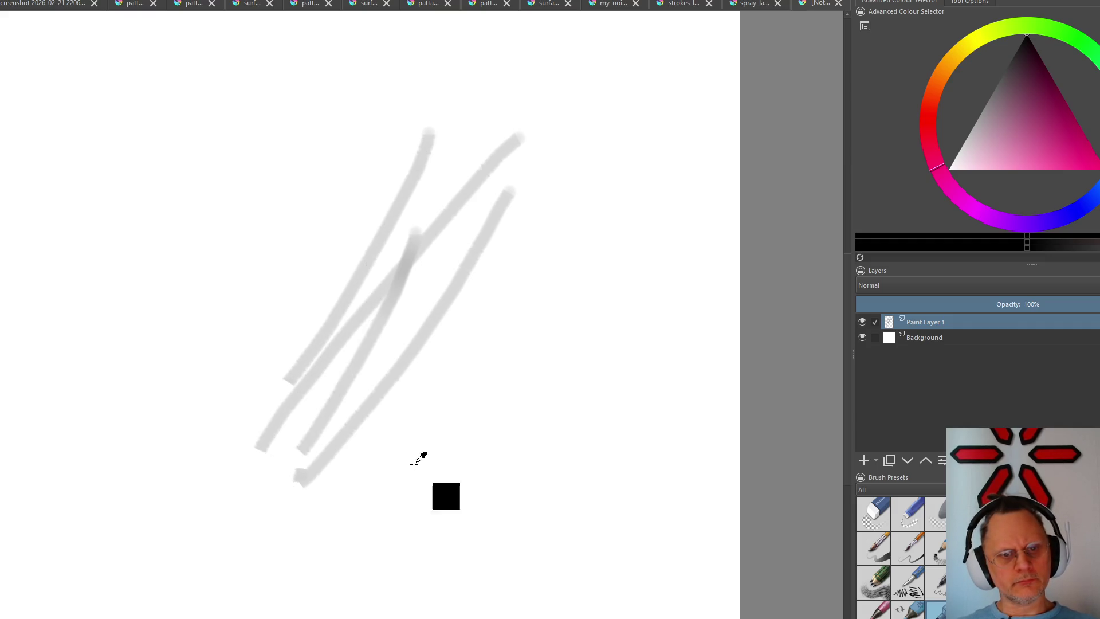
{"action": "key", "text": "ctrl+z"}
{"action": "key", "text": "ctrl+z"}
{"action": "key", "text": "ctrl+z"}
{"action": "key", "text": "ctrl+z"}
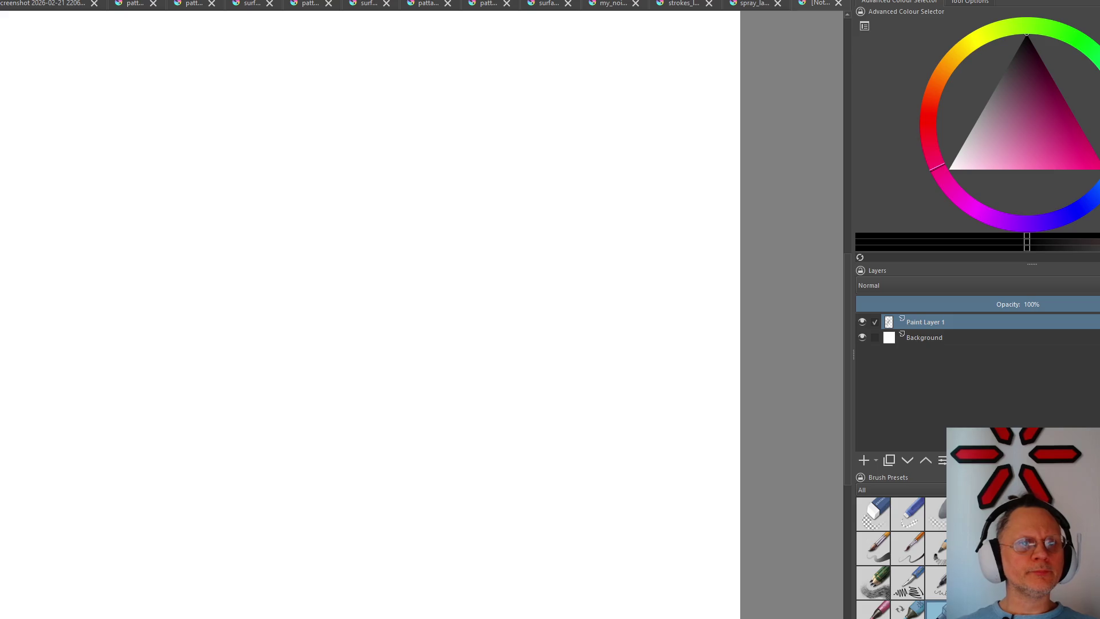
{"action": "mouse_move", "coordinate": [525, 129]}
{"action": "left_mouse_down"}
{"action": "mouse_move", "coordinate": [457, 258]}
{"action": "mouse_move", "coordinate": [231, 508]}
{"action": "mouse_move", "coordinate": [500, 242]}
{"action": "left_mouse_up"}
Clear the grey strokes, switch presets with /, and test a thick black stroke and a grey band, undoing each
{"action": "key", "text": "ctrl+z"}
{"action": "key", "text": "ctrl+z"}
{"action": "key", "text": "ctrl+z"}
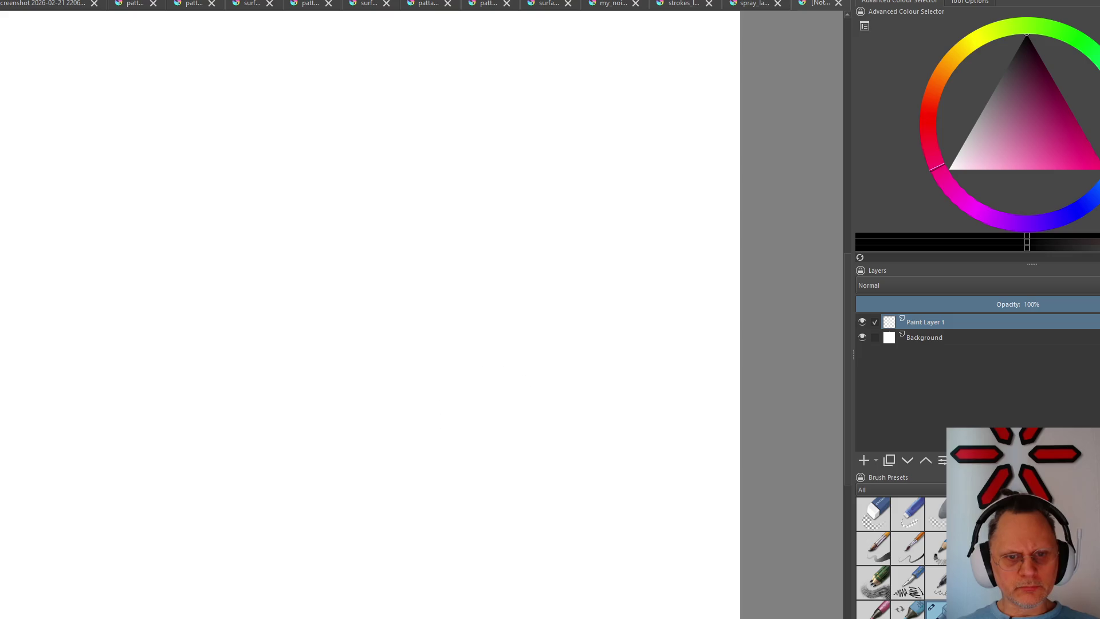
{"action": "key", "text": "/"}
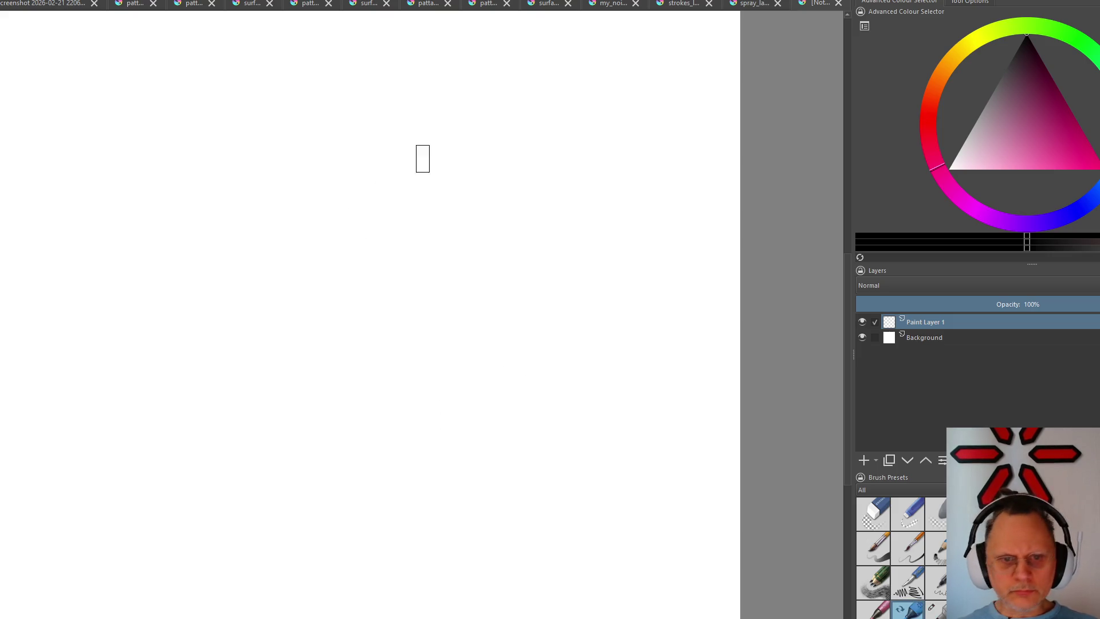
{"action": "mouse_move", "coordinate": [480, 140]}
{"action": "left_mouse_down"}
{"action": "mouse_move", "coordinate": [401, 283]}
{"action": "mouse_move", "coordinate": [473, 272]}
{"action": "left_mouse_up"}
{"action": "key", "text": "ctrl+z"}
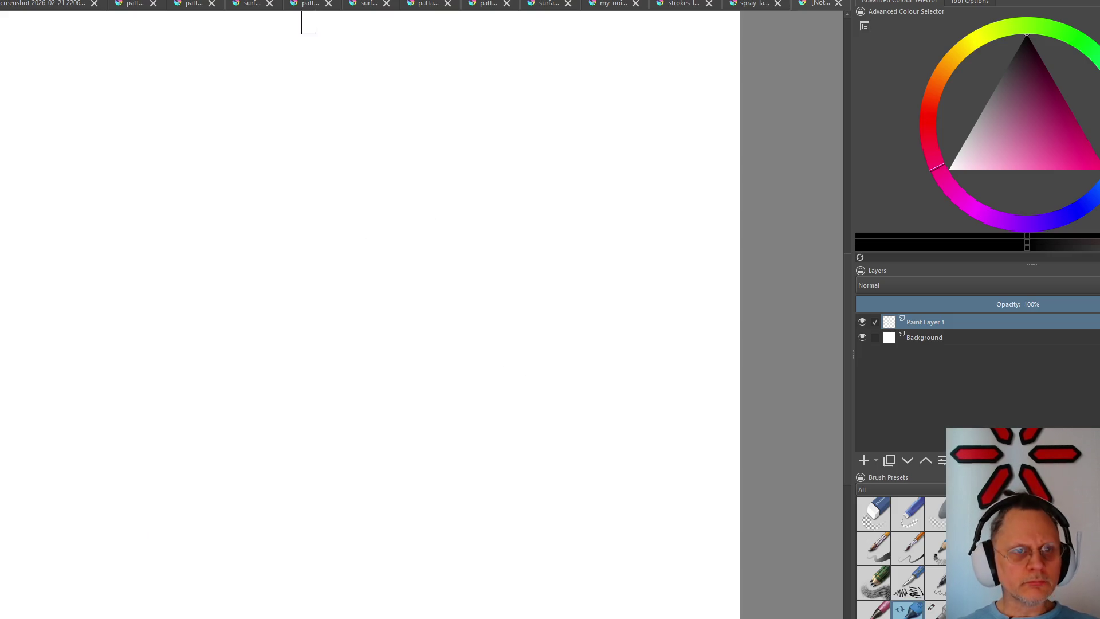
{"action": "left_click_drag", "start_coordinate": [421, 262], "coordinate": [331, 421]}
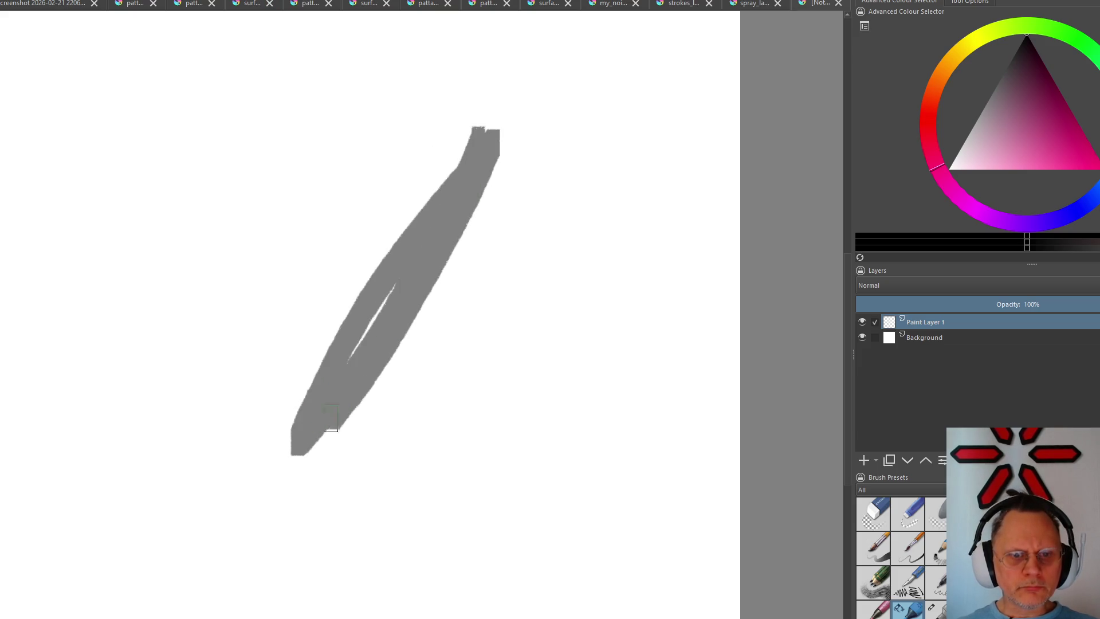
{"action": "key", "text": "ctrl+z"}
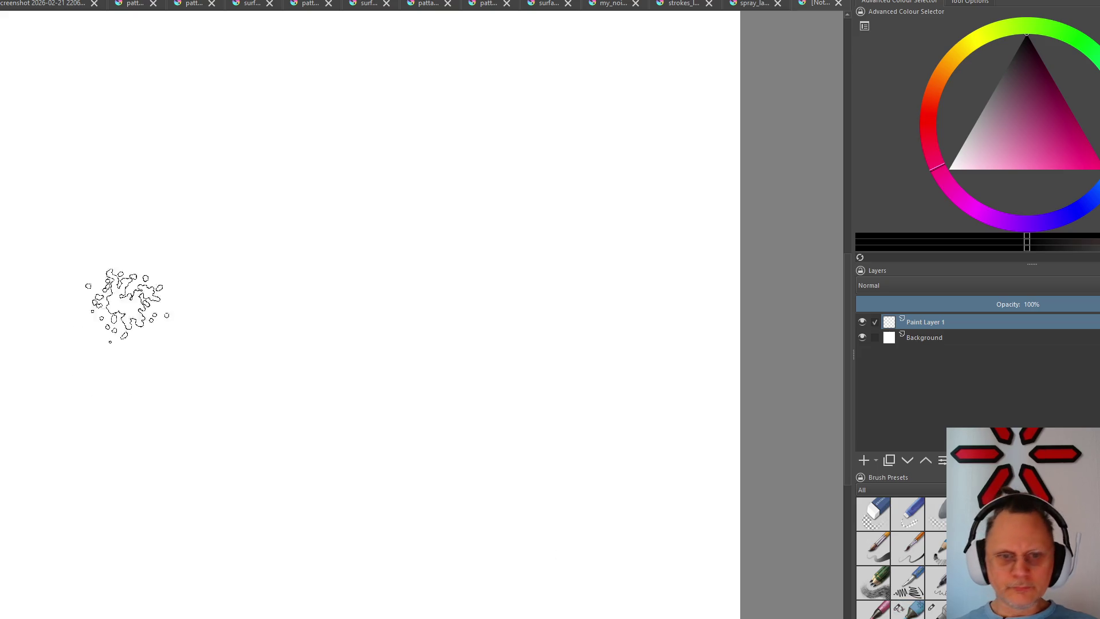
Paint a broad two-pass black diagonal stroke, dismiss the Select menu, and undo the strokes
{"action": "left_click_drag", "start_coordinate": [450, 124], "coordinate": [163, 568]}
{"action": "left_click_drag", "start_coordinate": [444, 239], "coordinate": [202, 571]}
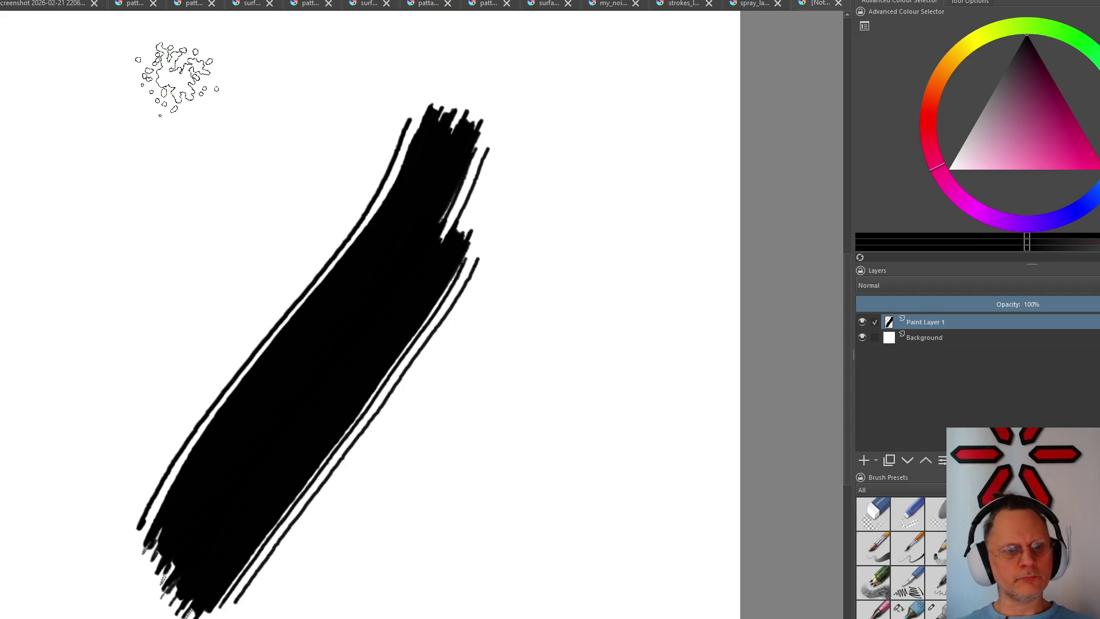
{"action": "key", "text": "alt+s"}
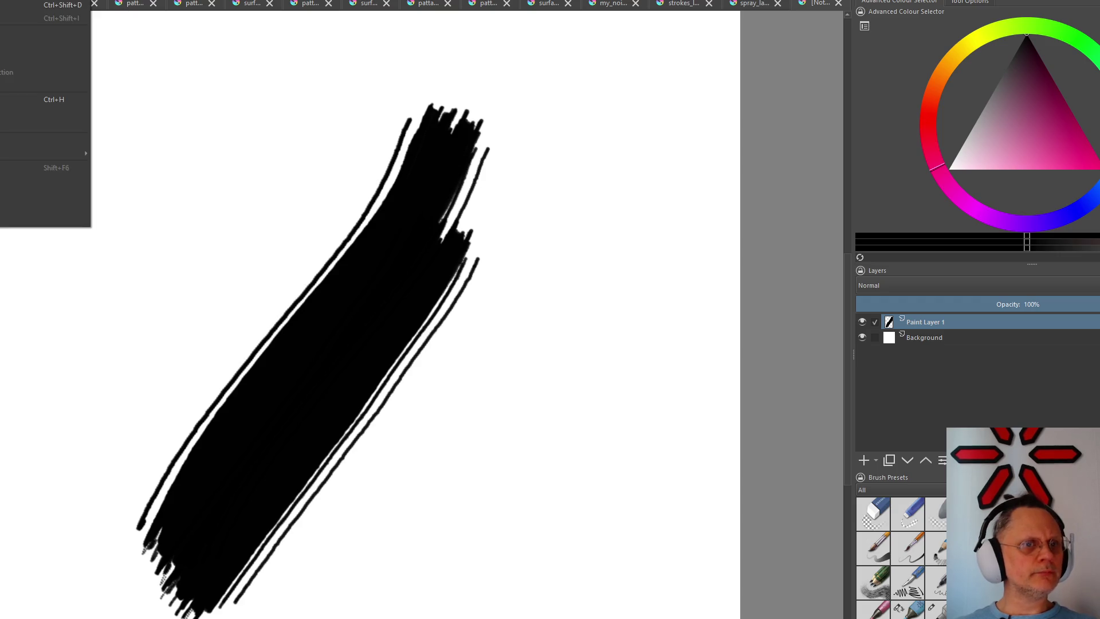
{"action": "key", "text": "Escape"}
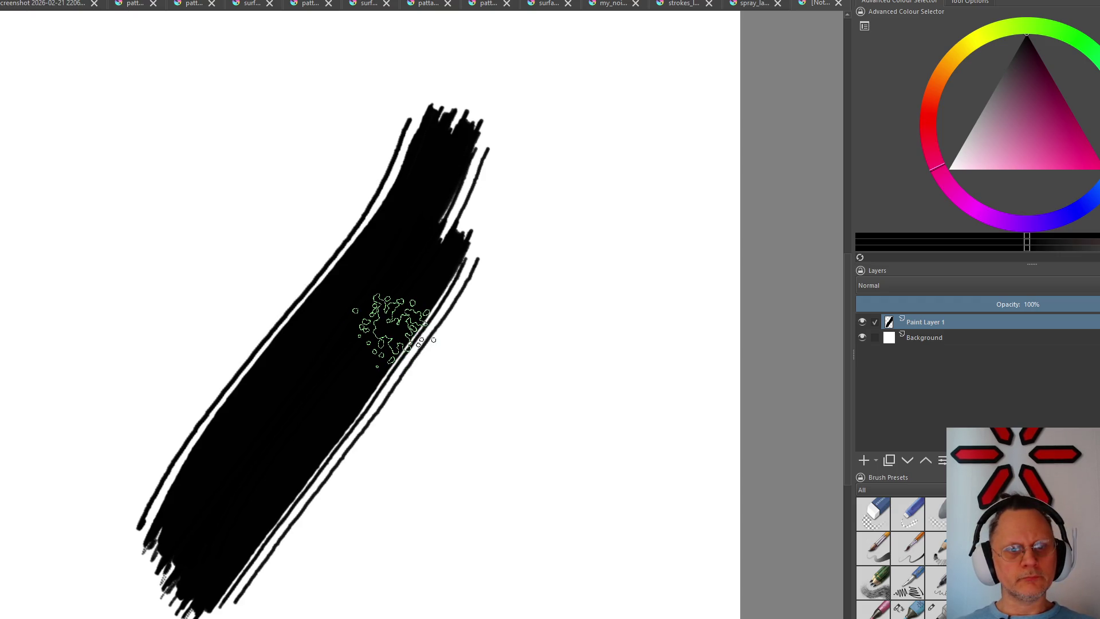
{"action": "key", "text": "ctrl+z"}
{"action": "key", "text": "ctrl+z"}
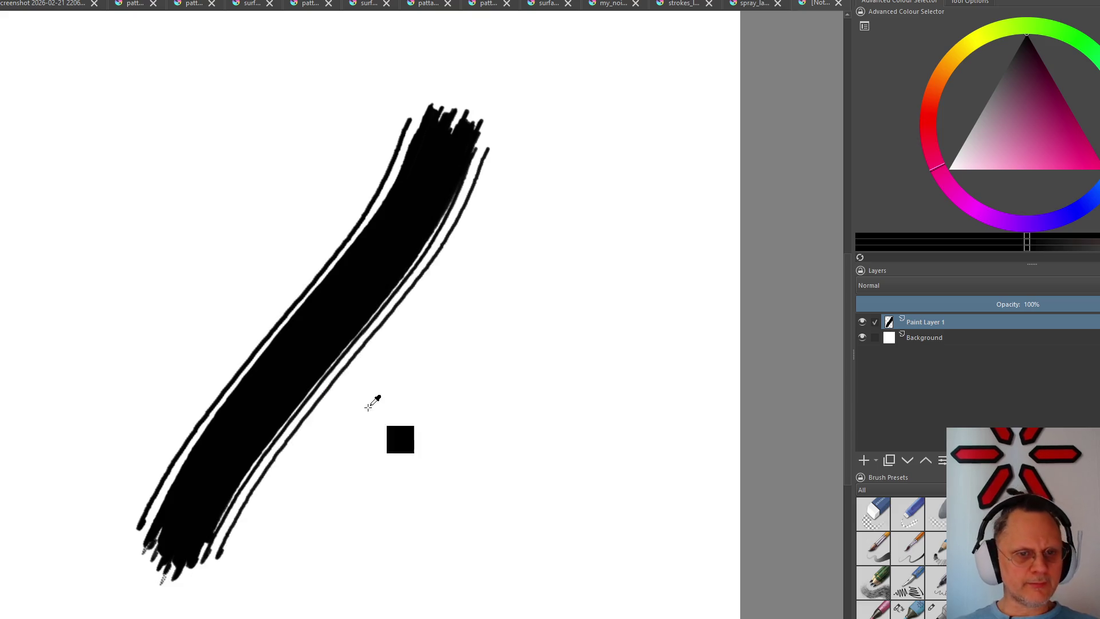
{"action": "key", "text": "ctrl+z"}
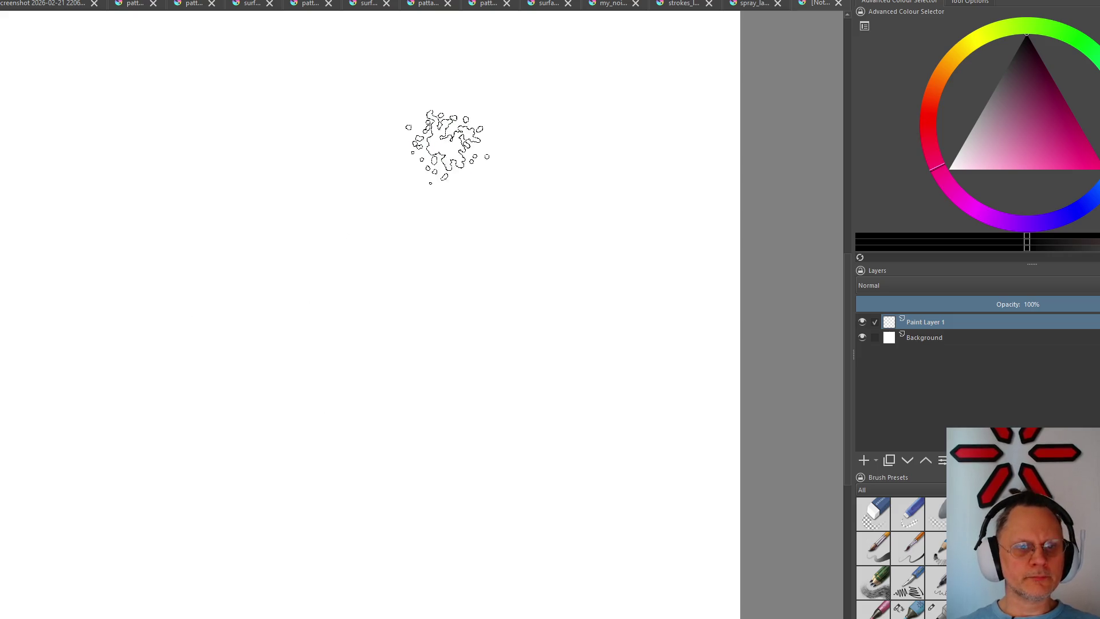
Paint overlapping light and dark grey diagonal bands across the canvas with the current brush
{"action": "left_click_drag", "start_coordinate": [464, 112], "coordinate": [116, 434]}
{"action": "left_click_drag", "start_coordinate": [511, 224], "coordinate": [198, 563]}
{"action": "left_click_drag", "start_coordinate": [404, 206], "coordinate": [163, 439]}
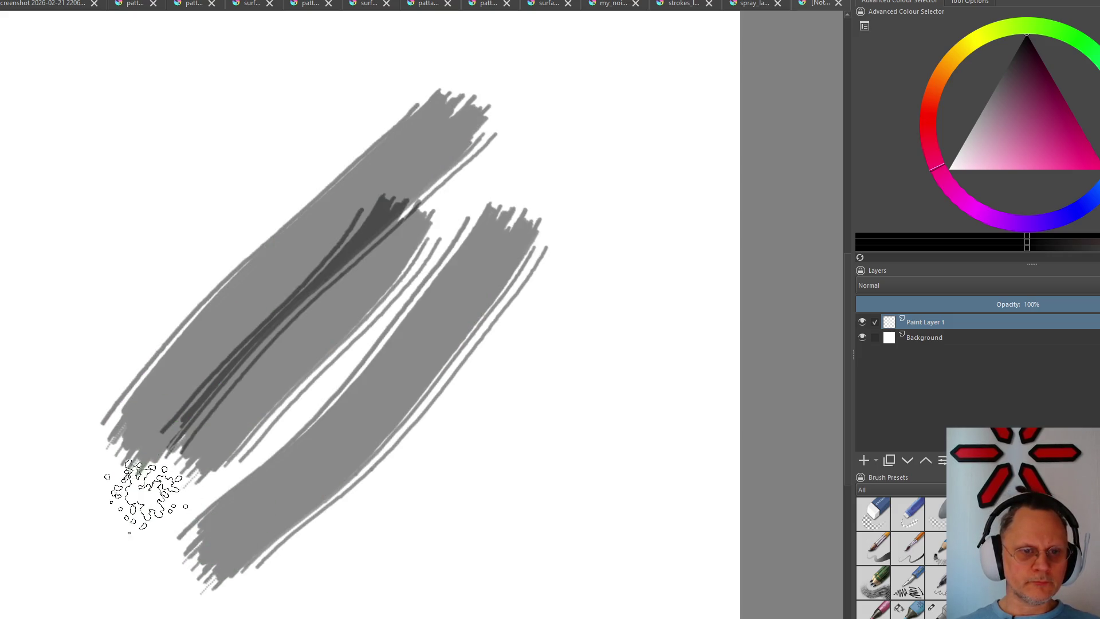
{"action": "left_click_drag", "start_coordinate": [551, 258], "coordinate": [370, 585]}
{"action": "left_click_drag", "start_coordinate": [602, 327], "coordinate": [429, 558]}
{"action": "mouse_move", "coordinate": [393, 454]}
{"action": "left_mouse_down"}
{"action": "mouse_move", "coordinate": [564, 177]}
{"action": "mouse_move", "coordinate": [129, 584]}
{"action": "mouse_move", "coordinate": [430, 209]}
{"action": "left_mouse_up"}
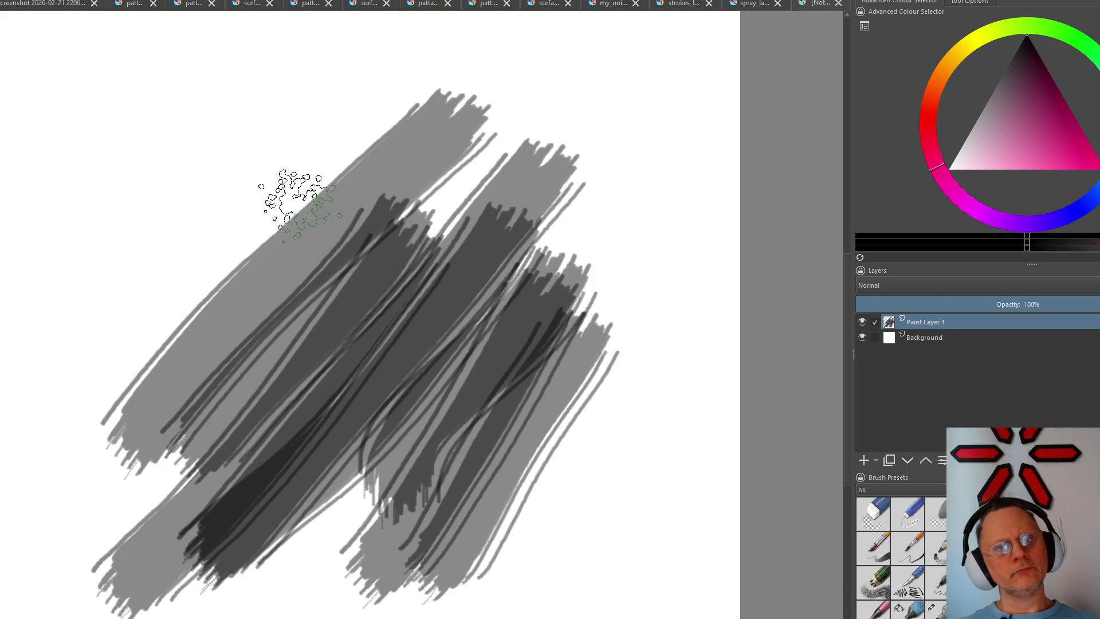
Browse the Image and neighbouring Edit/Layer menus without choosing a command
{"action": "key", "text": "alt+i"}
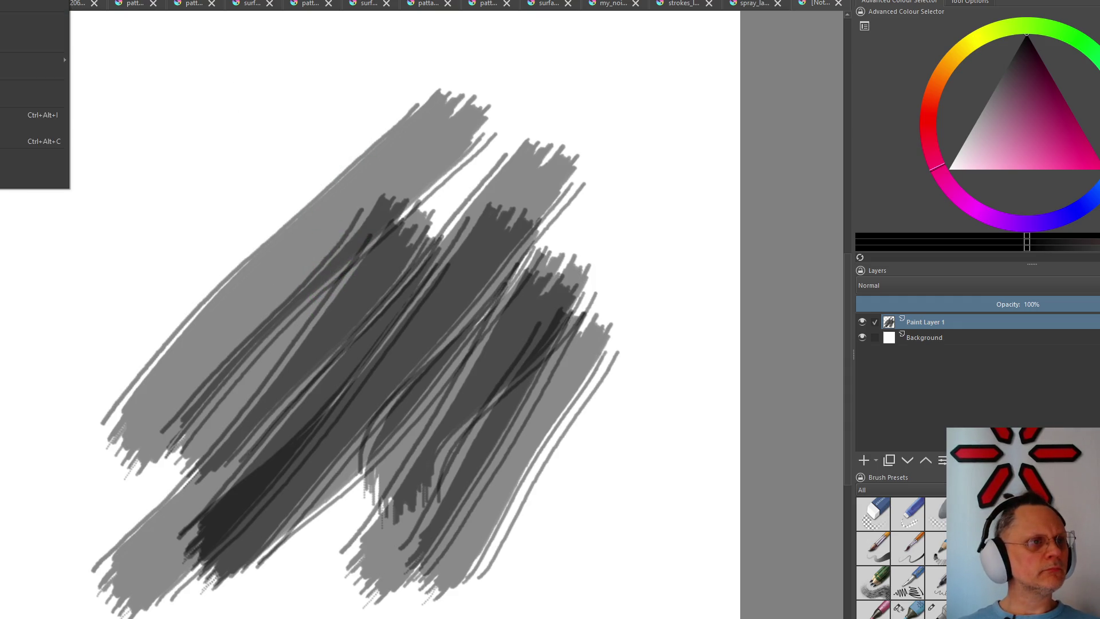
{"action": "key", "text": "Left"}
{"action": "key", "text": "Left"}
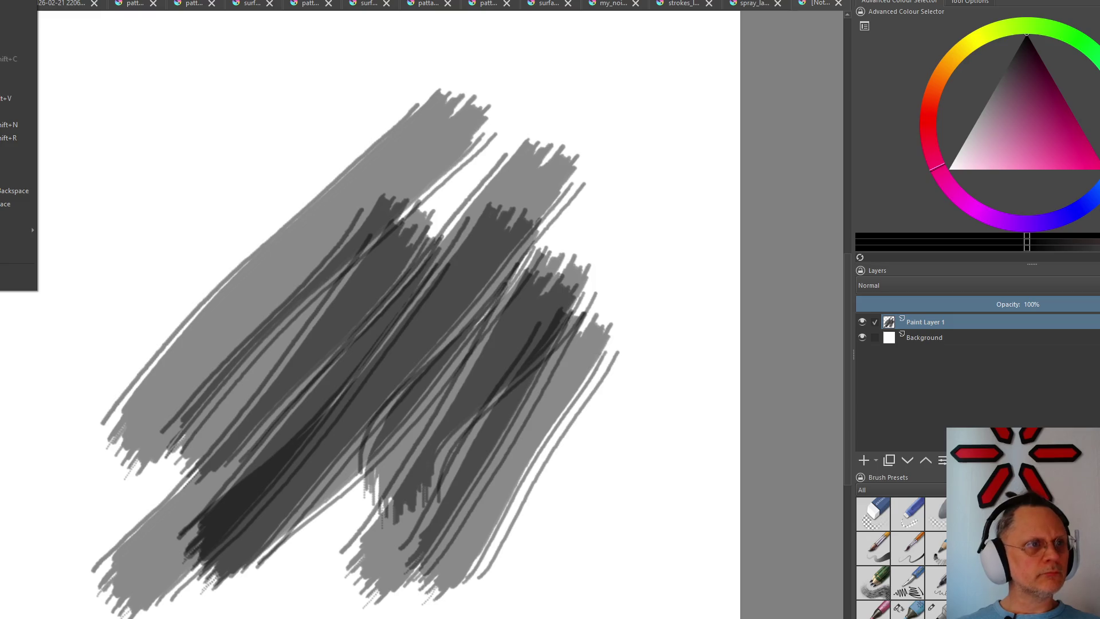
{"action": "key", "text": "Right"}
{"action": "key", "text": "Right"}
{"action": "key", "text": "Right"}
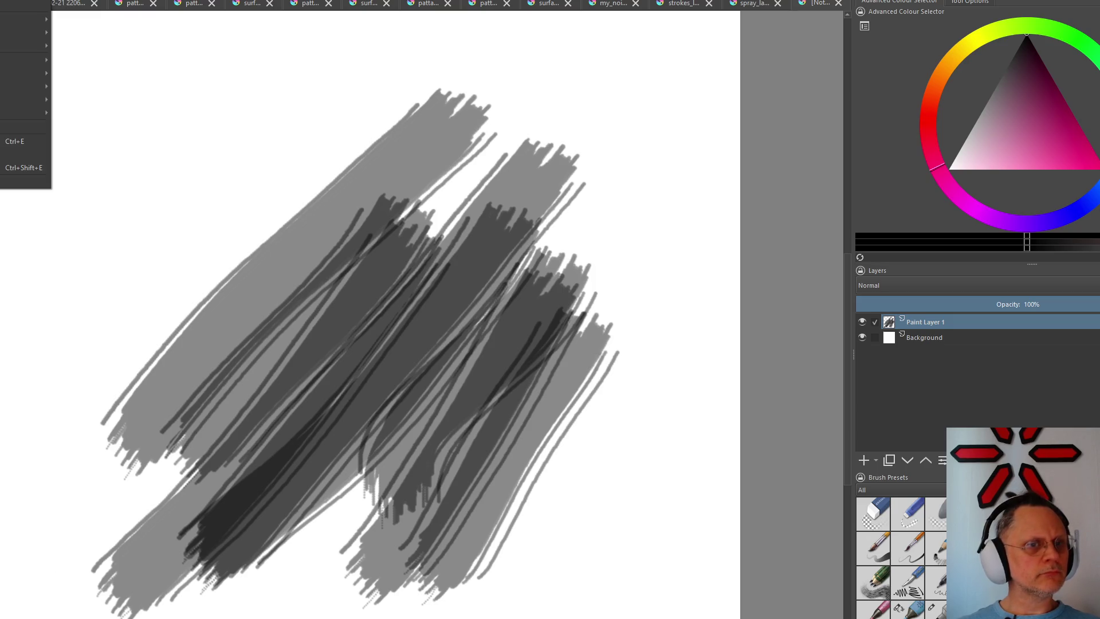
{"action": "key", "text": "Left"}
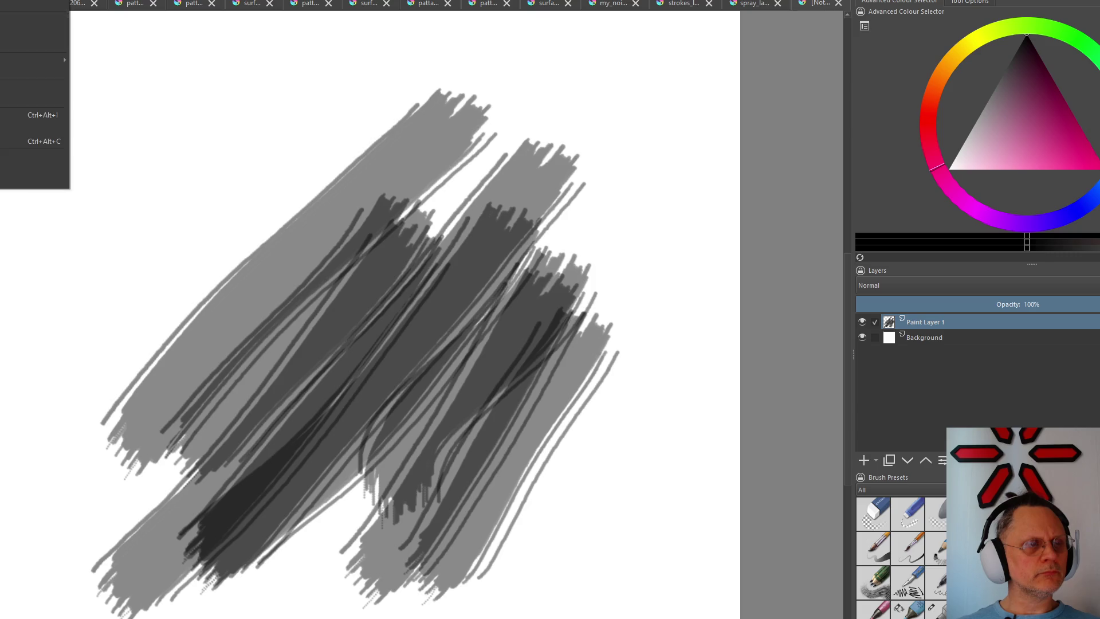
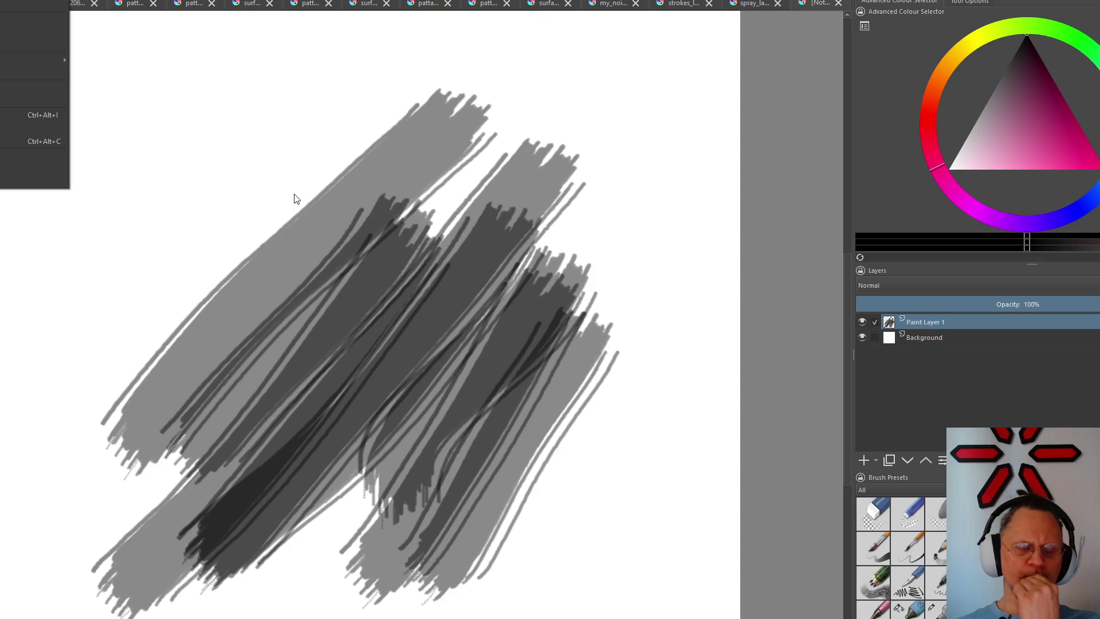
Undo the earlier dark grey strokes to clear the canvas
{"action": "key", "text": "Escape"}
{"action": "key", "text": "ctrl+z"}
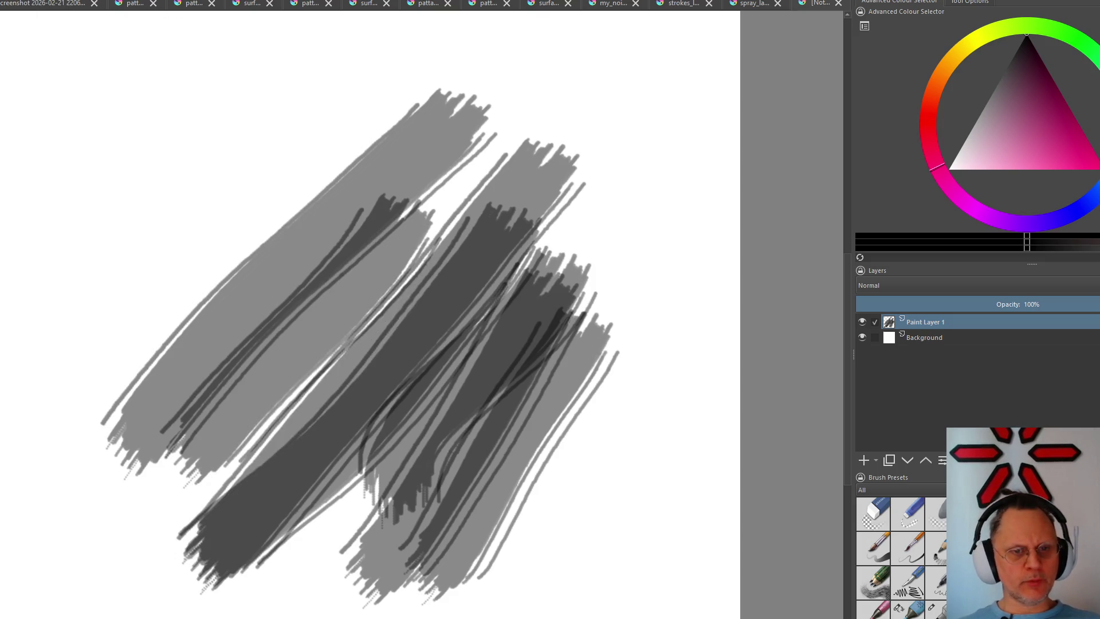
{"action": "key", "text": "ctrl+z"}
{"action": "key", "text": "ctrl+z"}
{"action": "key", "text": "ctrl+z"}
{"action": "key", "text": "ctrl+z"}
{"action": "key", "text": "ctrl+z"}
{"action": "key", "text": "ctrl+z"}
{"action": "key", "text": "ctrl+z"}
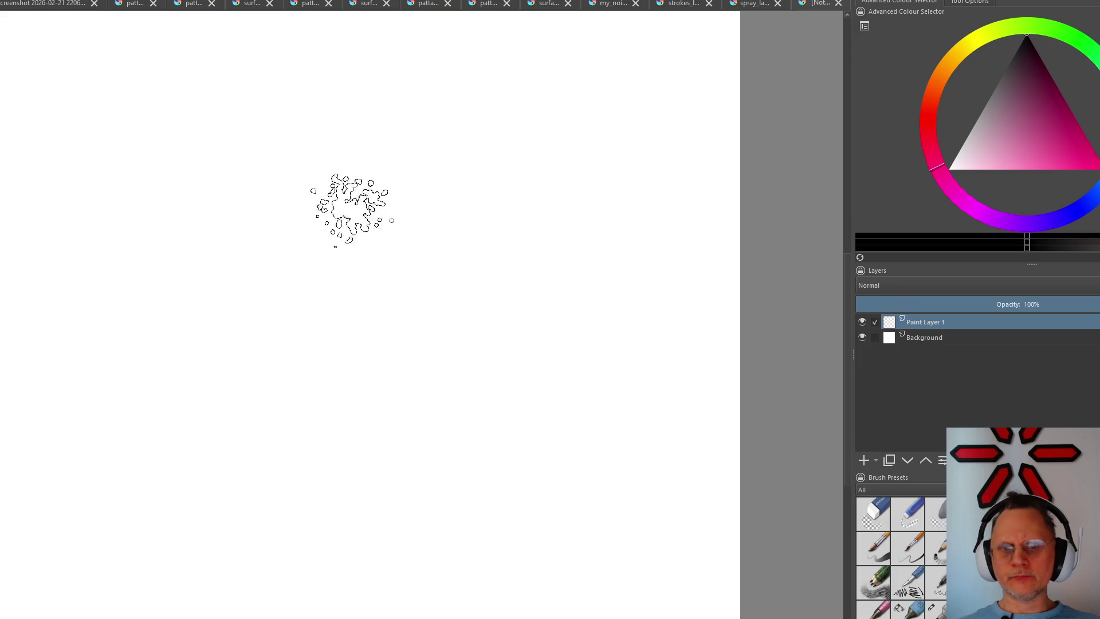
Add Paint Layer 2 and cover it entirely with black brush strokes
{"action": "key", "text": "Insert"}
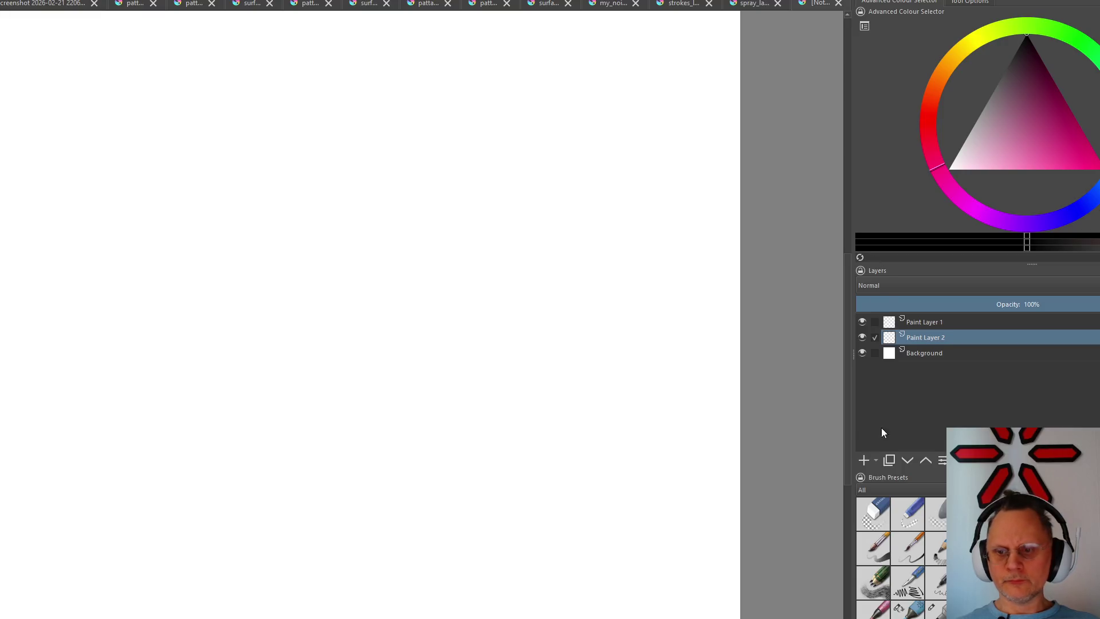
{"action": "left_click_drag", "start_coordinate": [437, 235], "coordinate": [156, 253]}
{"action": "mouse_move", "coordinate": [128, 244]}
{"action": "left_mouse_down"}
{"action": "mouse_move", "coordinate": [739, 218]}
{"action": "mouse_move", "coordinate": [470, 223]}
{"action": "left_mouse_up"}
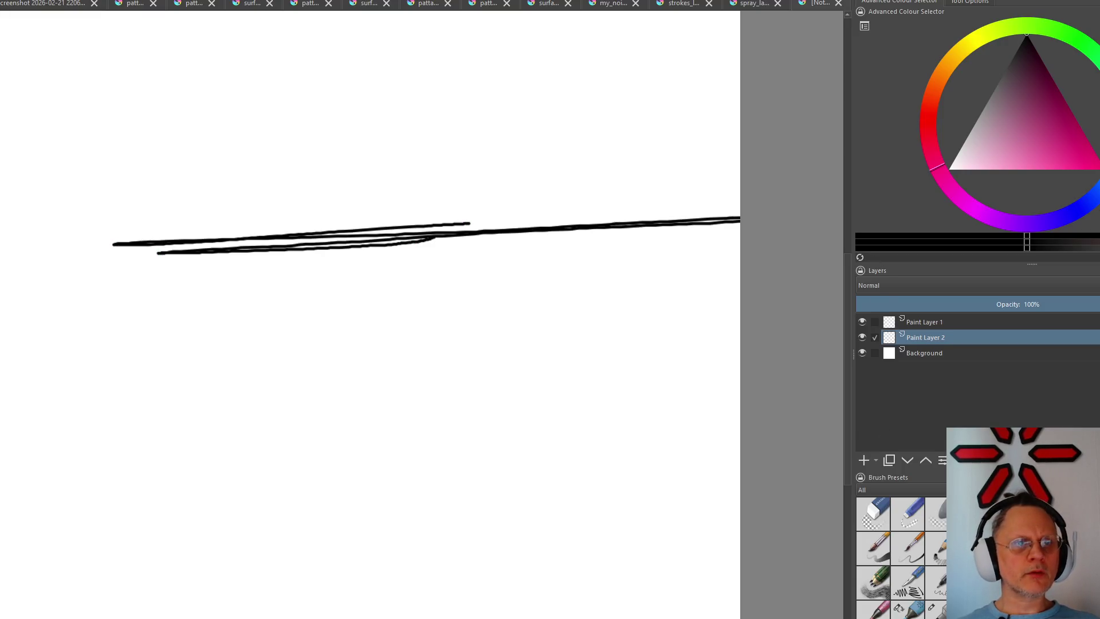
{"action": "left_click_drag", "start_coordinate": [369, 121], "coordinate": [258, 172]}
{"action": "left_click_drag", "start_coordinate": [258, 430], "coordinate": [146, 615]}
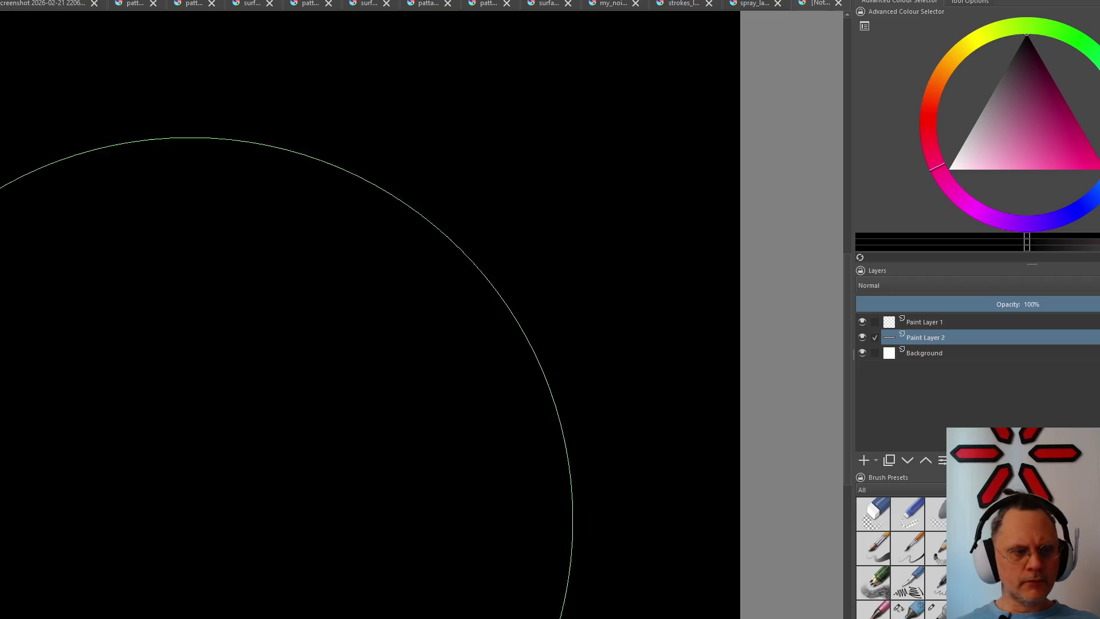
{"action": "scroll", "coordinate": [202, 507], "scroll_direction": "up", "scroll_amount": 1}
{"action": "scroll", "coordinate": [212, 499], "scroll_direction": "down", "scroll_amount": 3}
{"action": "scroll", "coordinate": [219, 487], "scroll_direction": "up", "scroll_amount": 1}
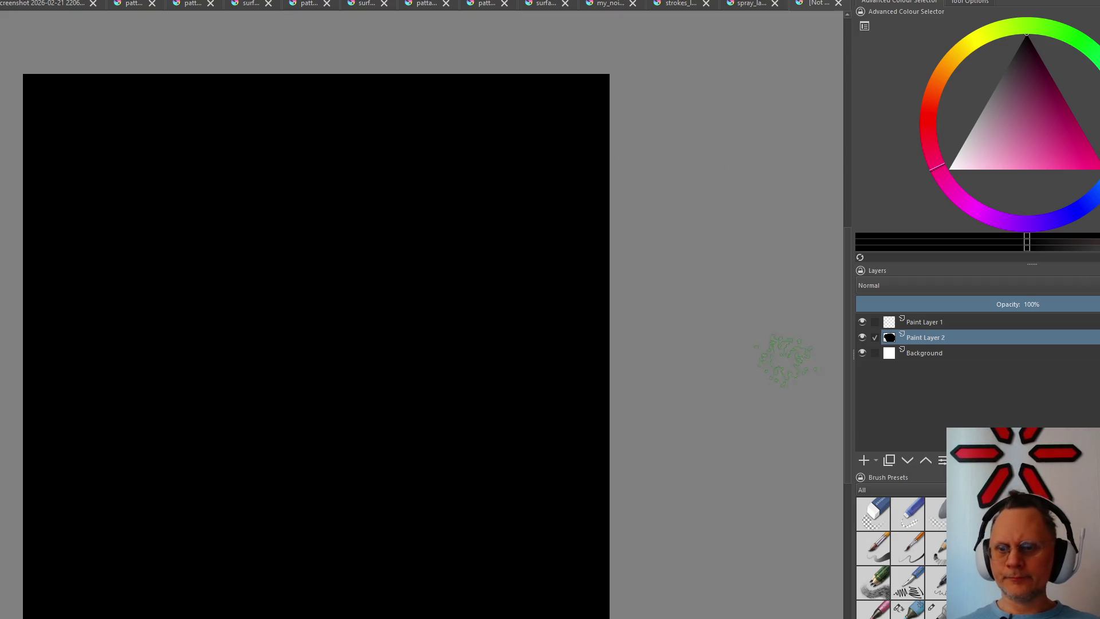
Toggle layer visibility to check Paint Layer 2, ending with it and the Background shown
{"action": "left_click", "coordinate": [913, 320]}
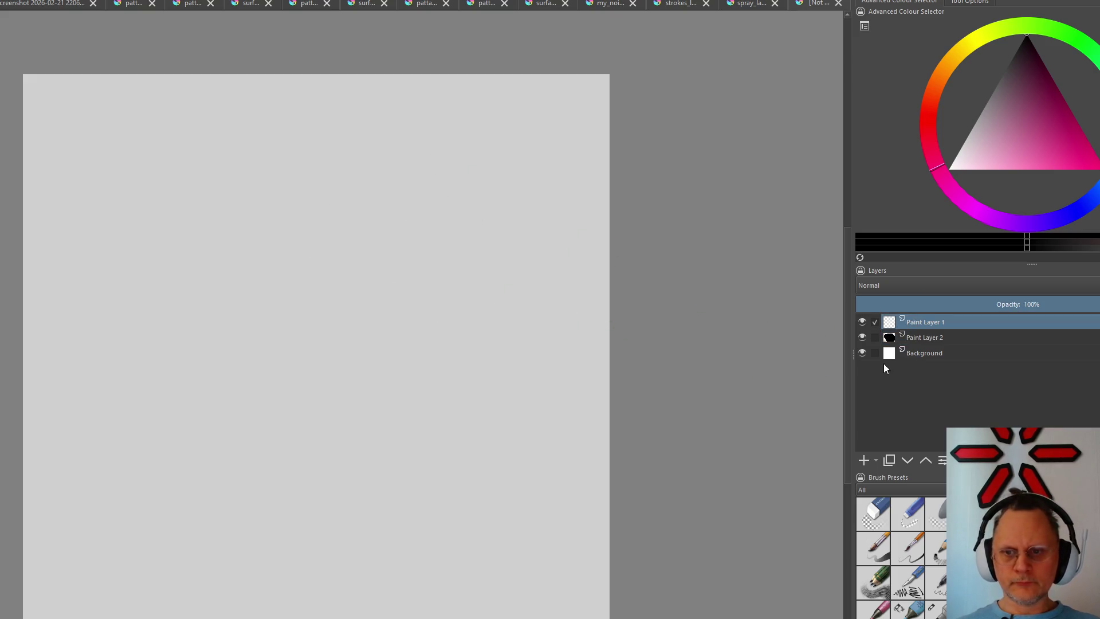
{"action": "left_click", "coordinate": [865, 338]}
{"action": "left_click", "coordinate": [866, 338]}
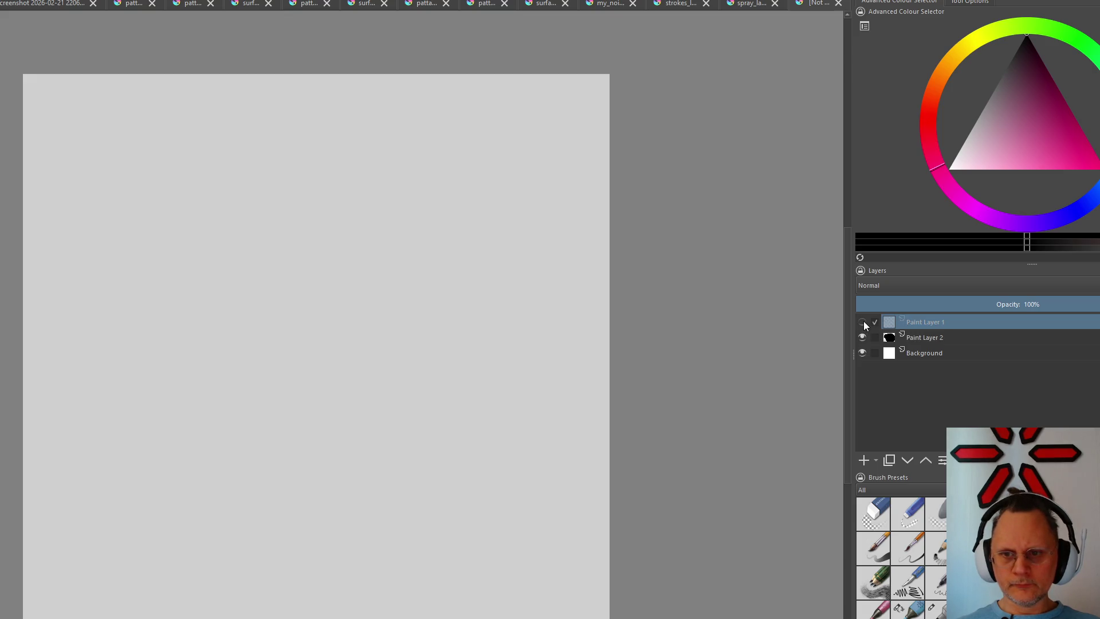
{"action": "left_click", "coordinate": [862, 321]}
{"action": "left_click", "coordinate": [861, 353]}
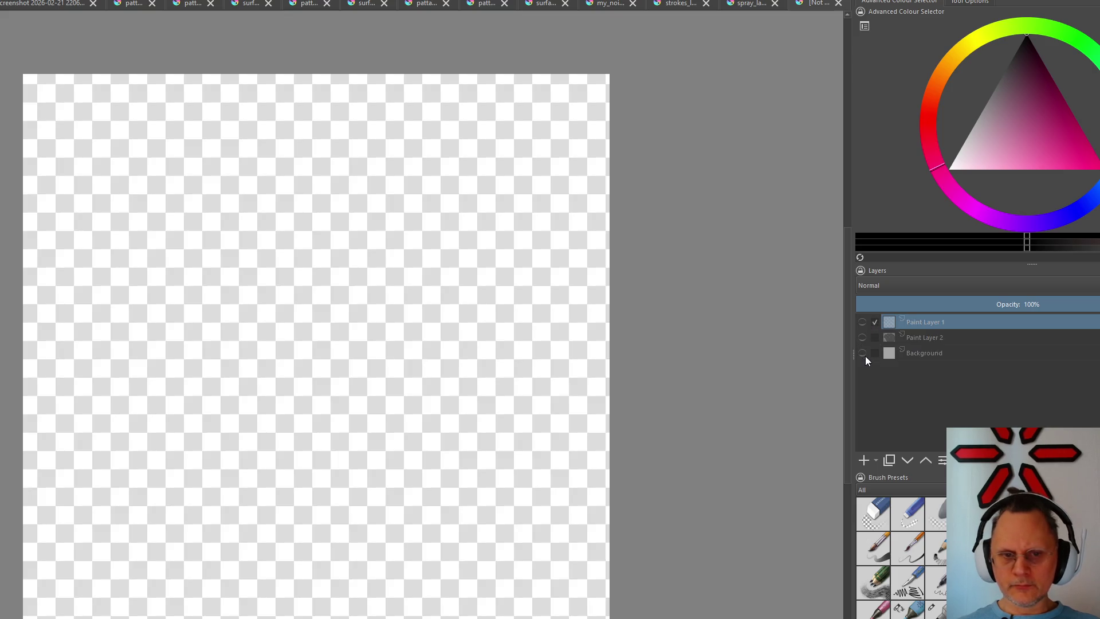
{"action": "left_click", "coordinate": [863, 353]}
{"action": "left_click", "coordinate": [863, 337]}
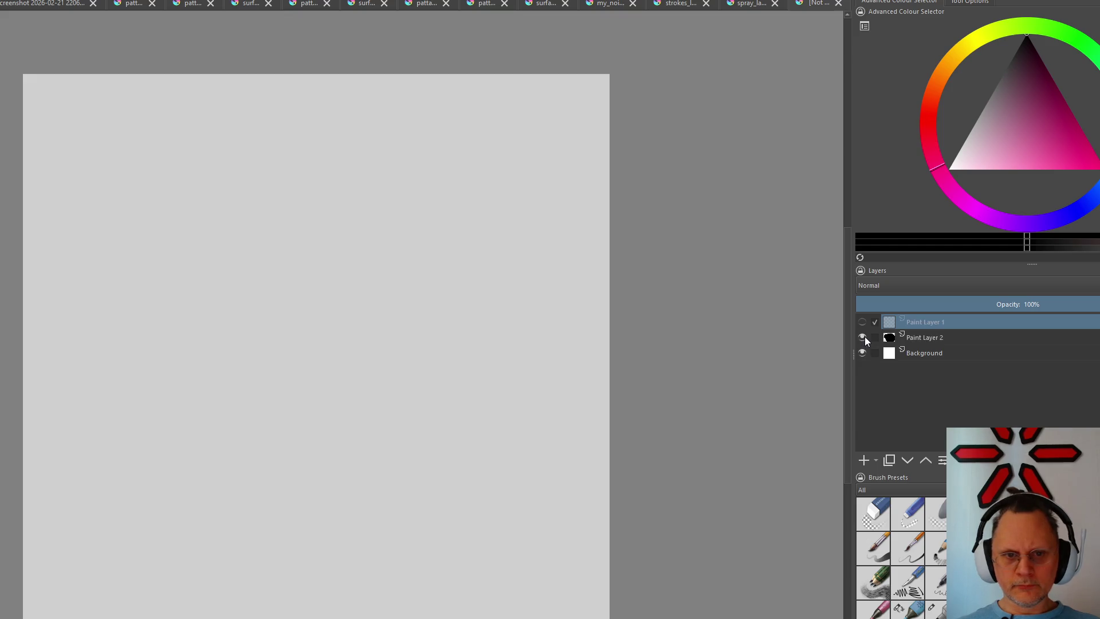
Raise Paint Layer 2 opacity to 100%, select Paint Layer 1 and swap the painting colour to white
{"action": "left_click", "coordinate": [928, 337]}
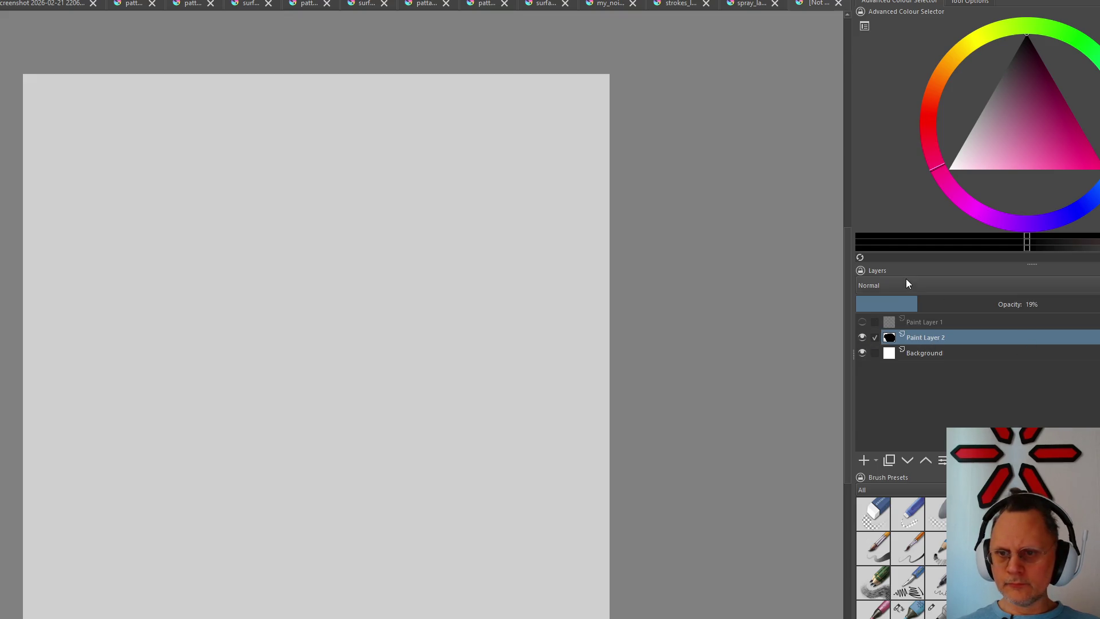
{"action": "left_click_drag", "start_coordinate": [917, 300], "coordinate": [1096, 302]}
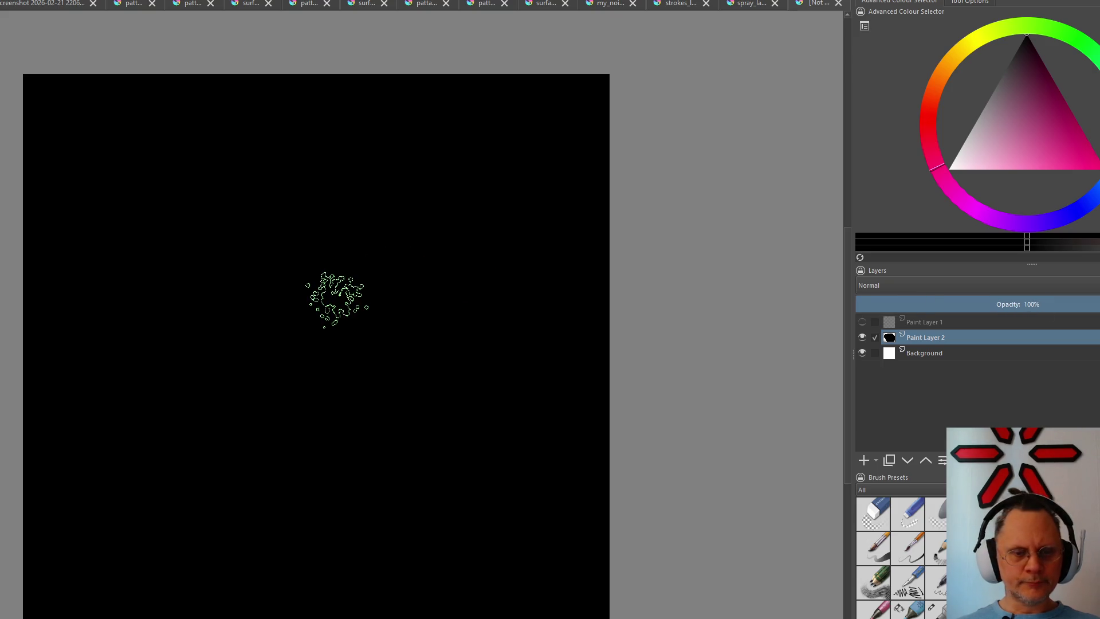
{"action": "left_click", "coordinate": [940, 320]}
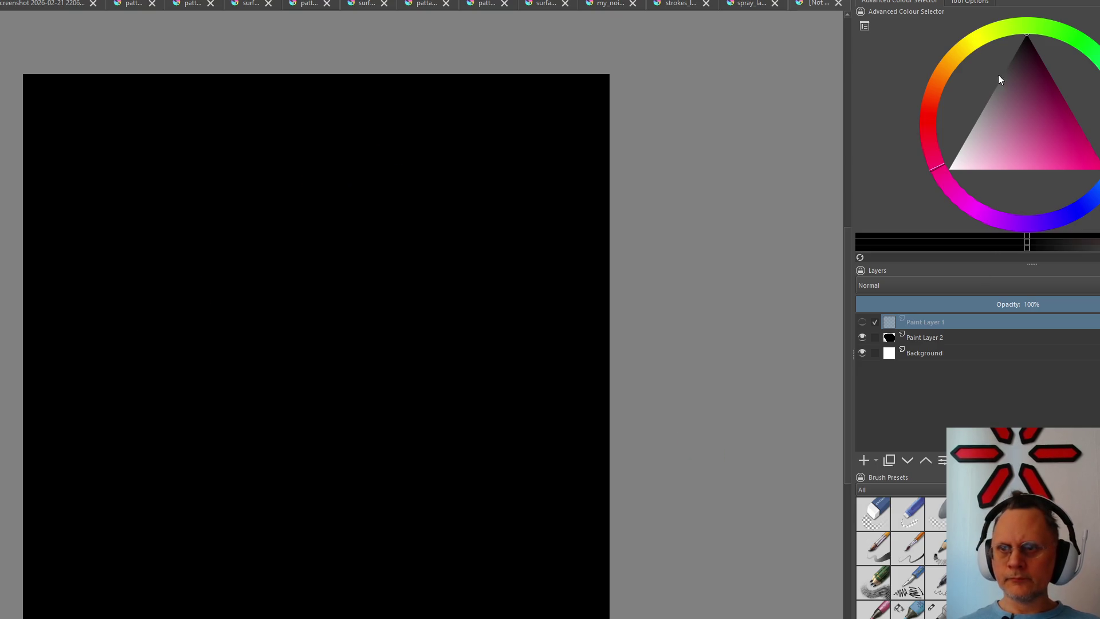
{"action": "key", "text": "x"}
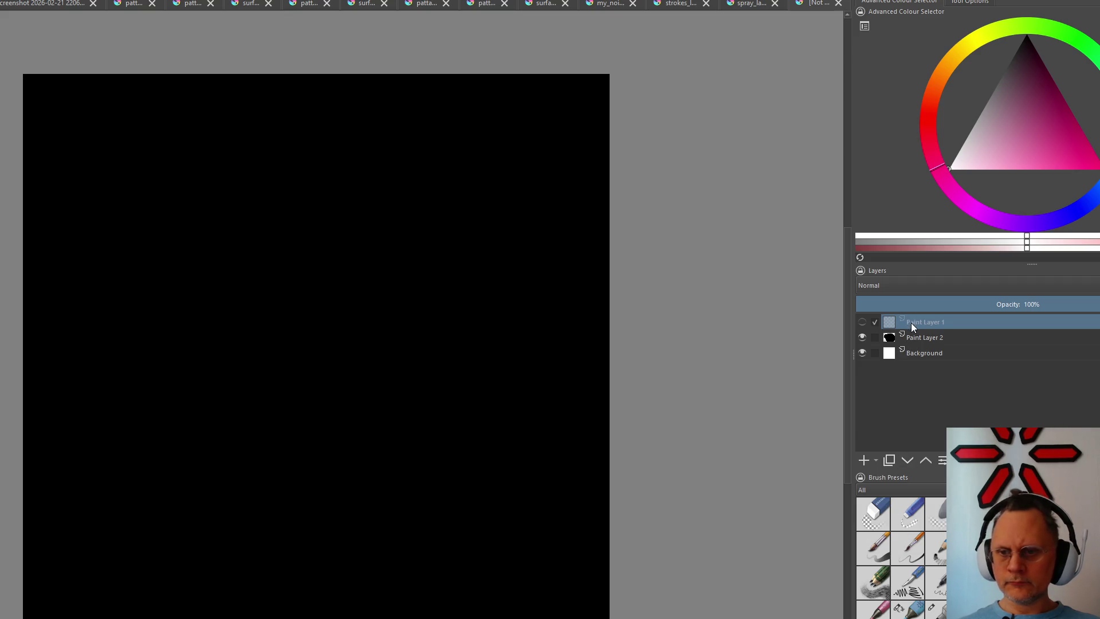
Show Paint Layer 1 and paint grey diagonal strokes across the black canvas
{"action": "left_click", "coordinate": [863, 322]}
{"action": "left_click_drag", "start_coordinate": [468, 159], "coordinate": [198, 464]}
{"action": "left_click_drag", "start_coordinate": [481, 239], "coordinate": [241, 594]}
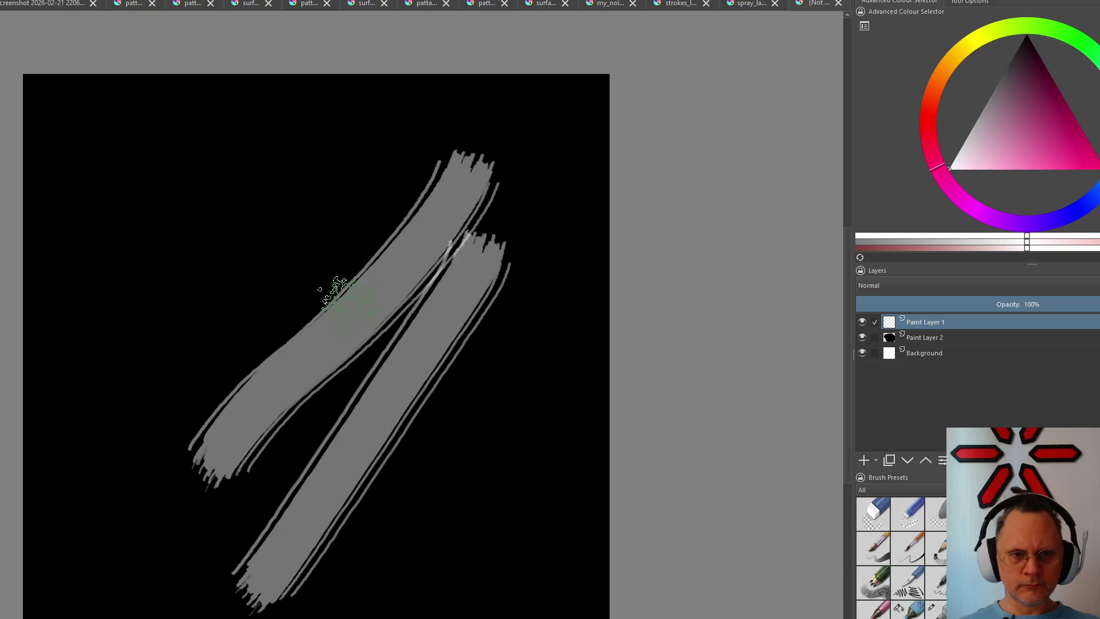
{"action": "left_click_drag", "start_coordinate": [348, 201], "coordinate": [147, 468]}
{"action": "left_click_drag", "start_coordinate": [271, 164], "coordinate": [117, 370]}
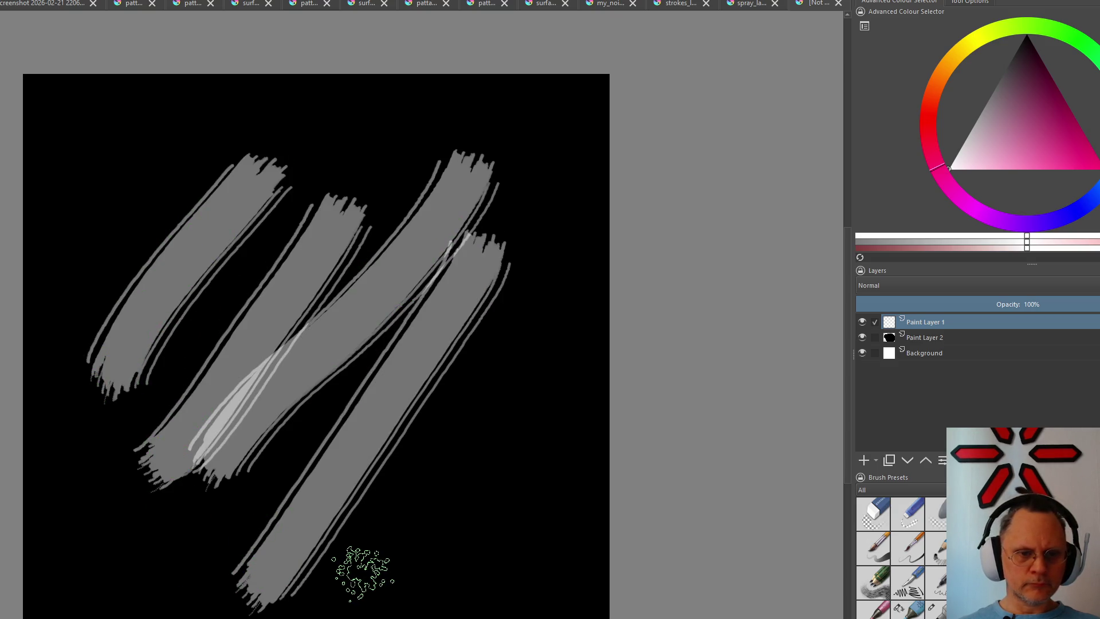
{"action": "left_click_drag", "start_coordinate": [352, 585], "coordinate": [481, 383]}
{"action": "left_click_drag", "start_coordinate": [443, 593], "coordinate": [588, 400]}
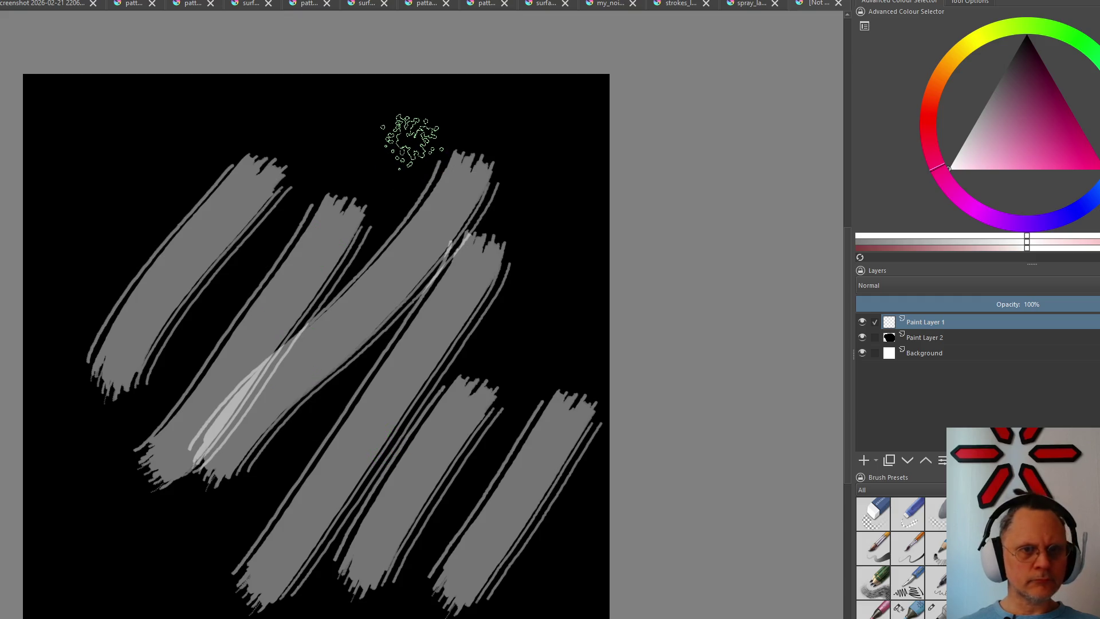
Undo the rightmost stroke and repaint grey strokes at lower right, lower left and top
{"action": "key", "text": "ctrl+z"}
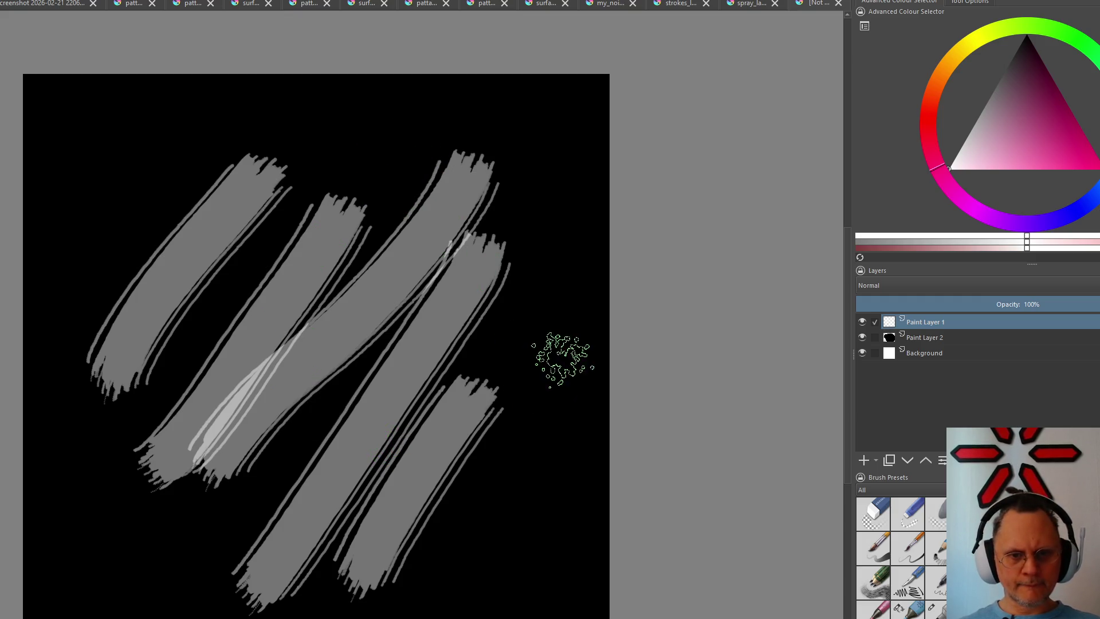
{"action": "left_click_drag", "start_coordinate": [565, 364], "coordinate": [412, 559]}
{"action": "left_click_drag", "start_coordinate": [135, 560], "coordinate": [330, 335]}
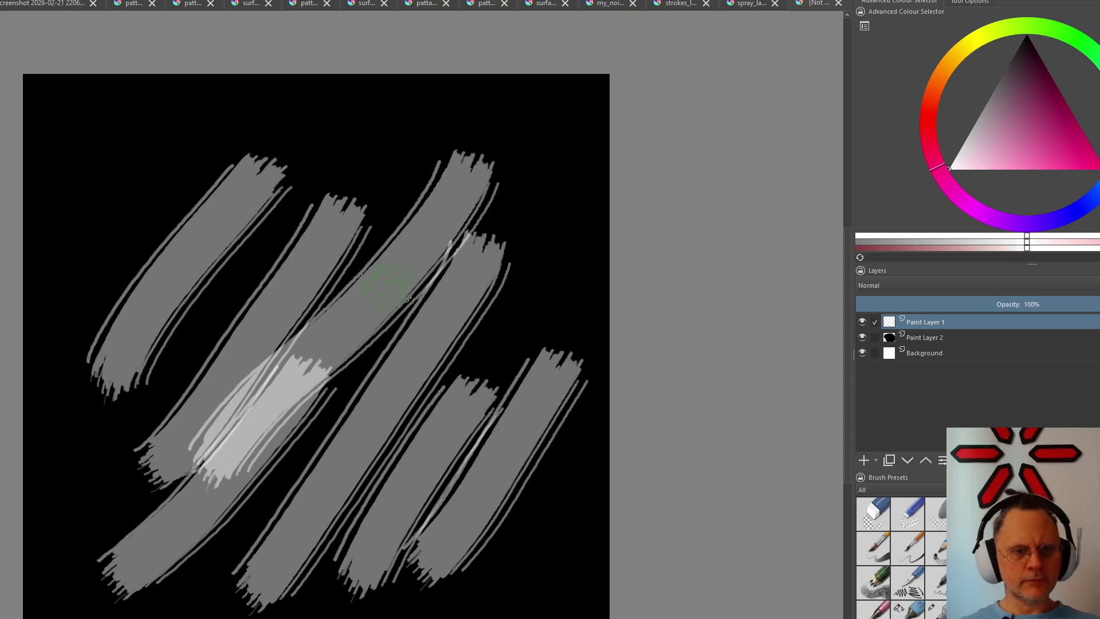
{"action": "left_click_drag", "start_coordinate": [327, 147], "coordinate": [172, 380]}
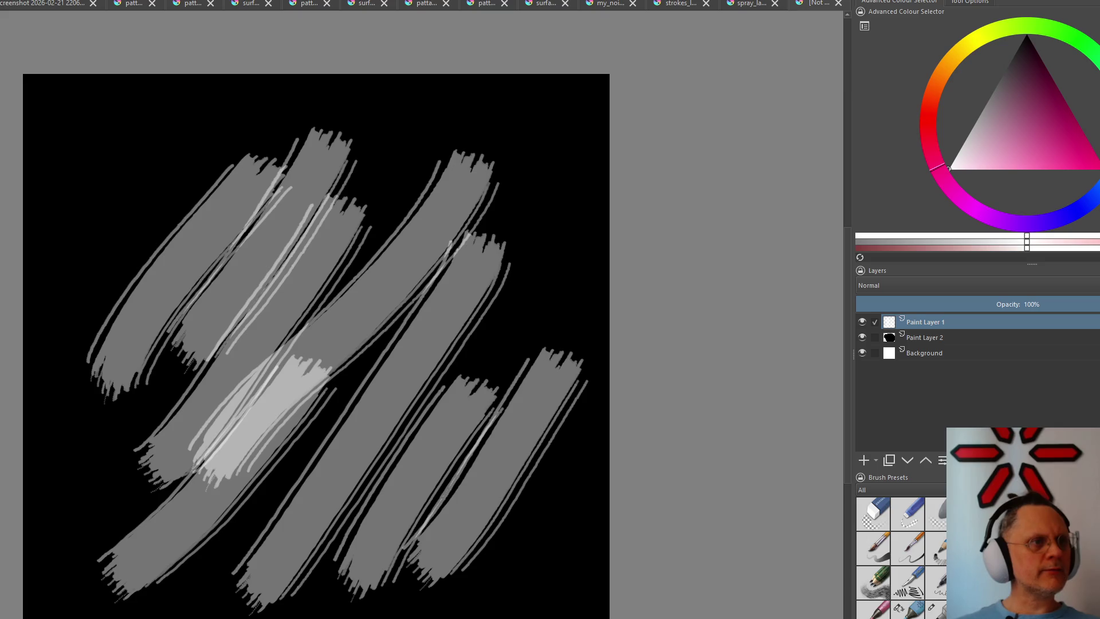
{"action": "mouse_move", "coordinate": [61, 32]}
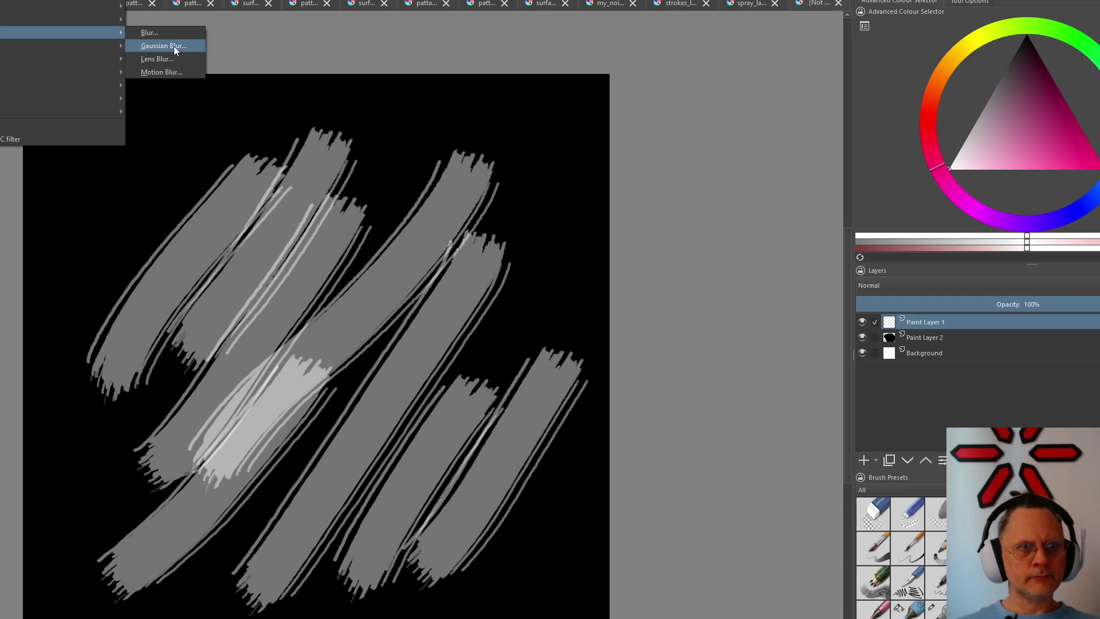
Apply a Gaussian Blur of 11.50 px horizontal and vertical radius to the grey strokes
{"action": "left_click", "coordinate": [175, 50]}
{"action": "mouse_move", "coordinate": [770, 236]}
{"action": "left_mouse_down"}
{"action": "mouse_move", "coordinate": [783, 236]}
{"action": "mouse_move", "coordinate": [768, 241]}
{"action": "left_mouse_up"}
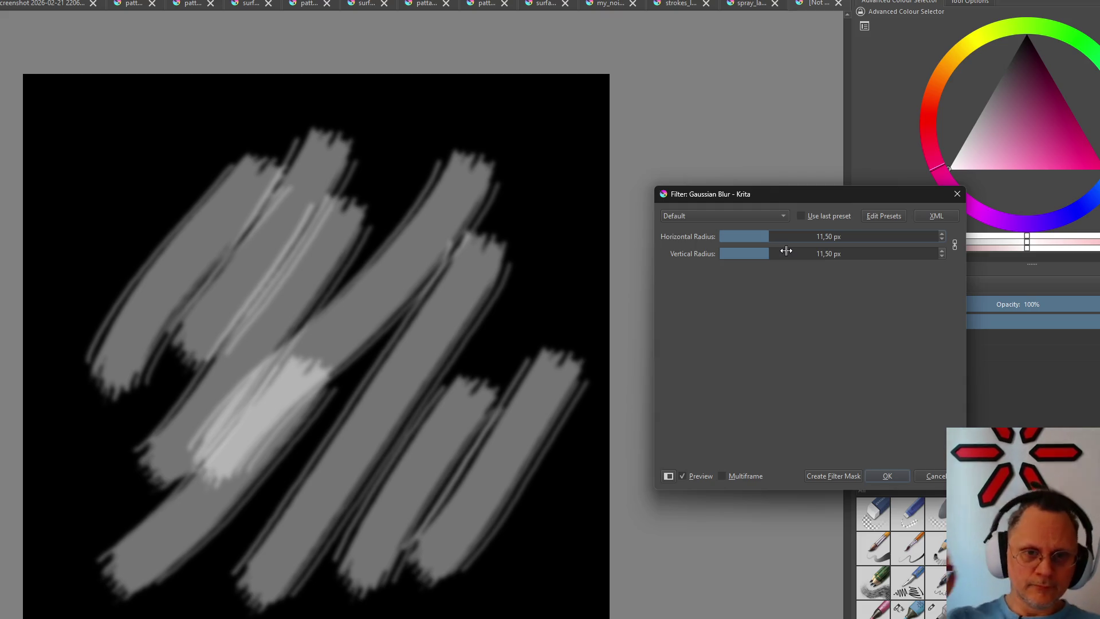
{"action": "left_click", "coordinate": [887, 476]}
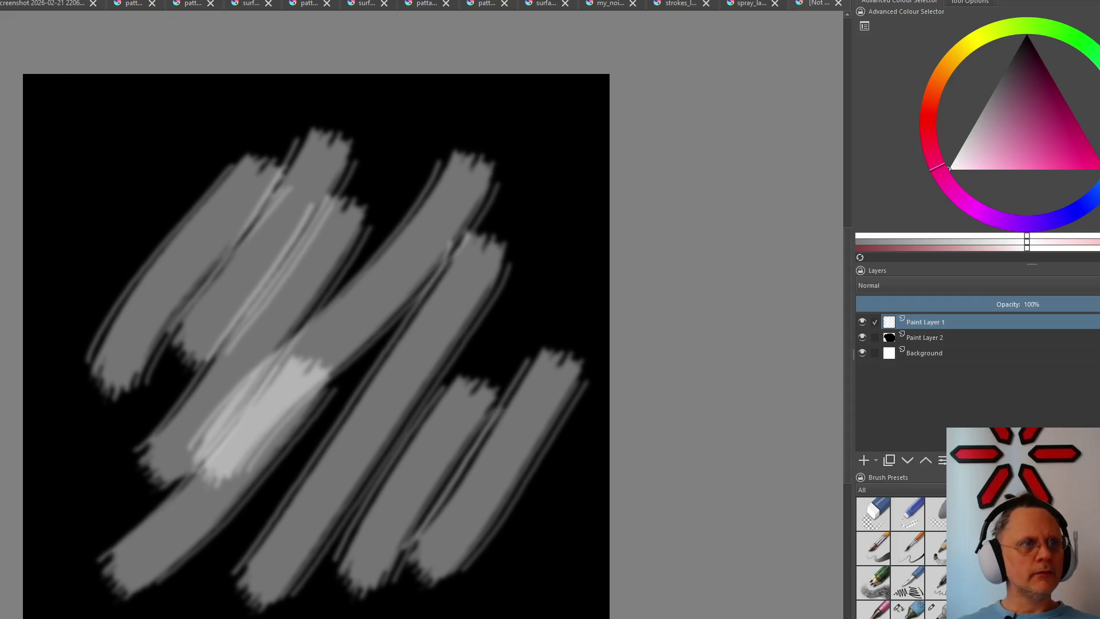
Navigate the menu bar from Image to the Layer menu's New submenu
{"action": "key", "text": "alt+i"}
{"action": "key", "text": "Escape"}
{"action": "key", "text": "alt+l"}
{"action": "key", "text": "Down"}
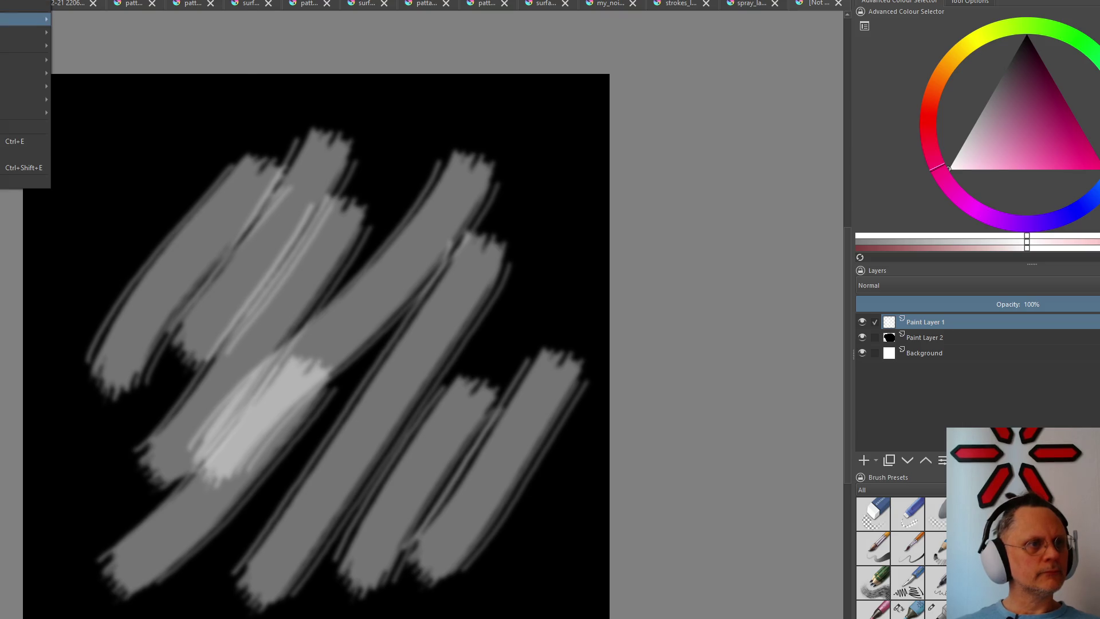
Add Paint Layer 3, then offset the image by 512 px in X and Y
{"action": "key", "text": "Right"}
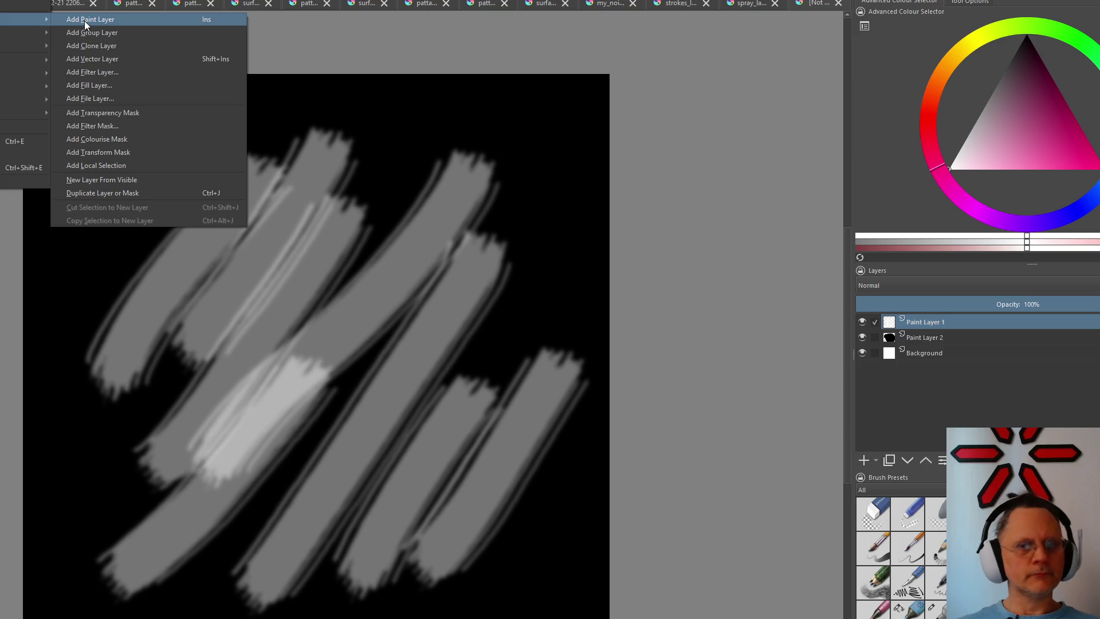
{"action": "left_click", "coordinate": [86, 19]}
{"action": "key", "text": "alt+i"}
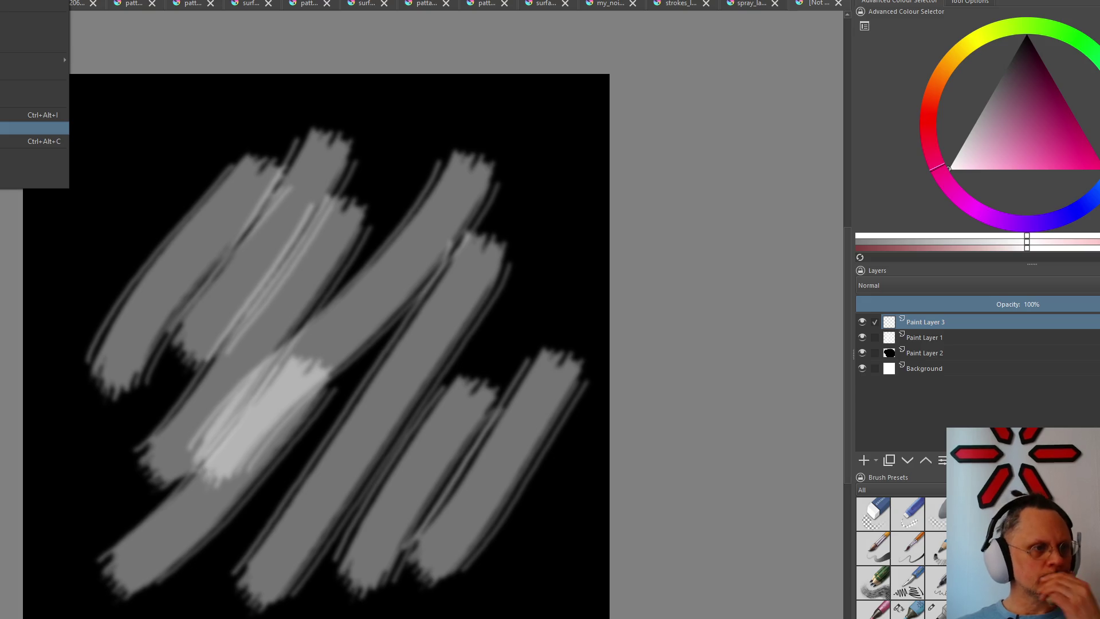
{"action": "key", "text": "Return"}
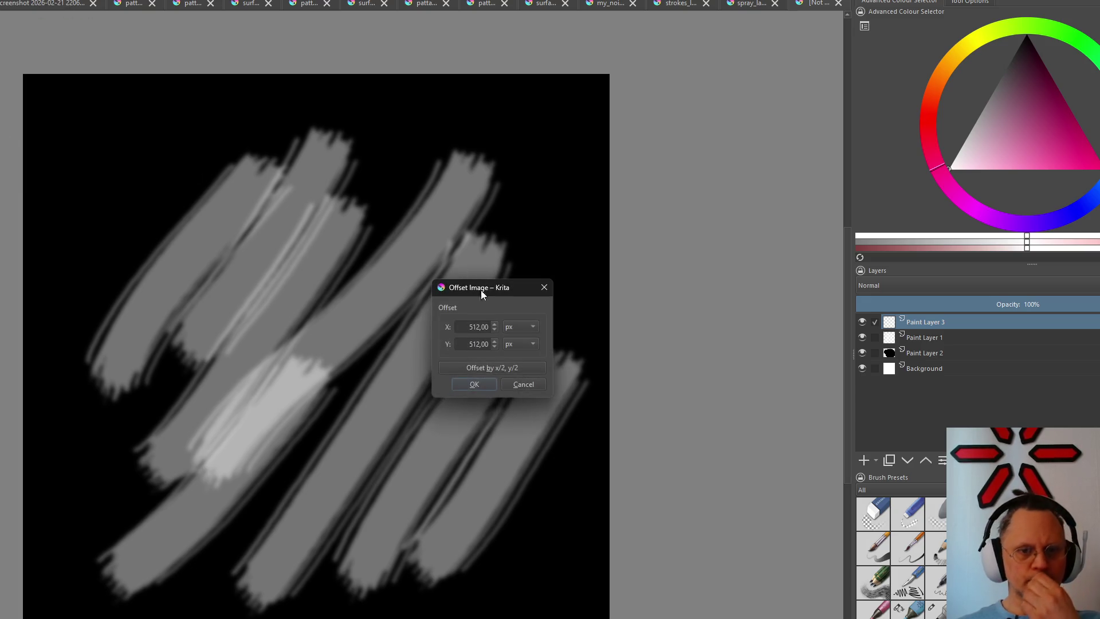
{"action": "left_click", "coordinate": [475, 384]}
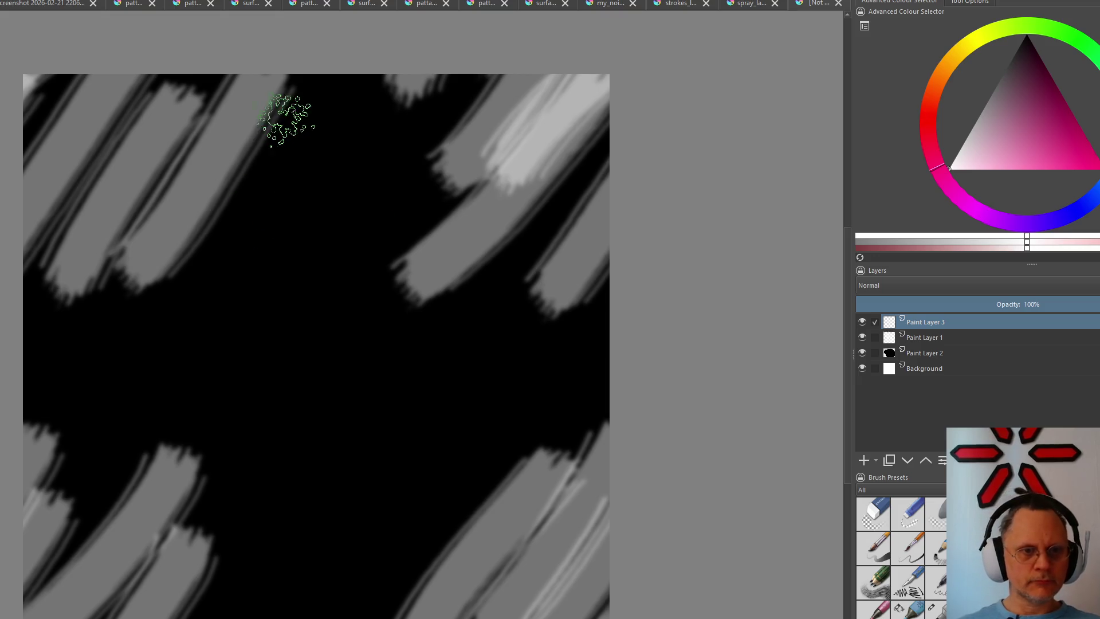
Paint light-grey diagonal strokes across the upper and central canvas on Paint Layer 3
{"action": "left_click_drag", "start_coordinate": [292, 107], "coordinate": [155, 316]}
{"action": "left_click_drag", "start_coordinate": [318, 164], "coordinate": [184, 393]}
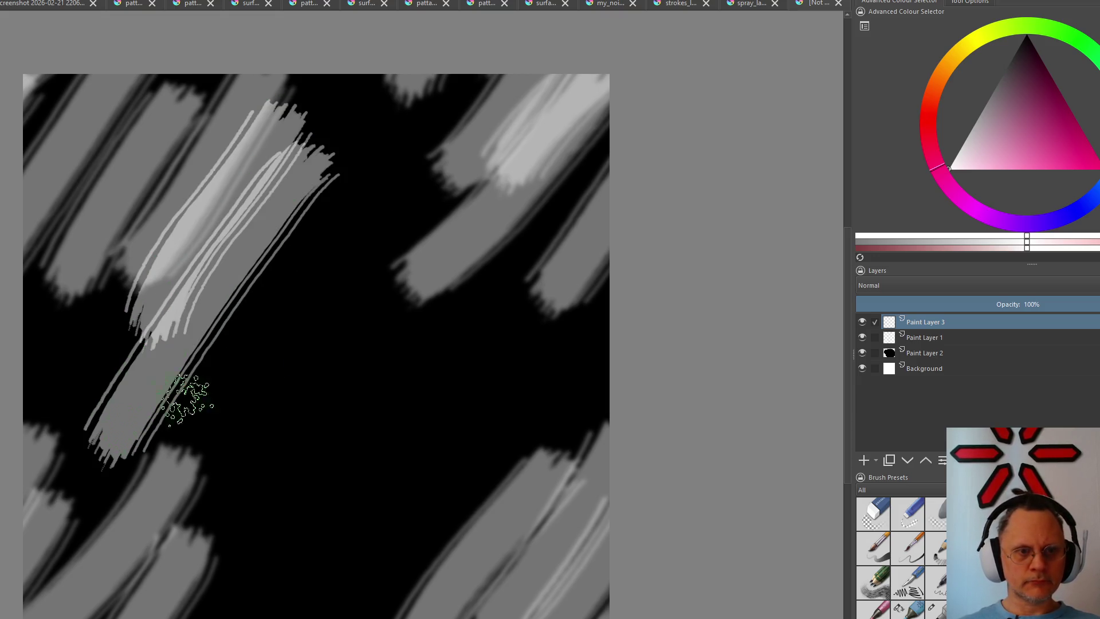
{"action": "left_click_drag", "start_coordinate": [429, 155], "coordinate": [317, 283]}
{"action": "left_click_drag", "start_coordinate": [386, 214], "coordinate": [185, 434]}
{"action": "left_click_drag", "start_coordinate": [468, 172], "coordinate": [284, 429]}
{"action": "left_click_drag", "start_coordinate": [478, 262], "coordinate": [305, 562]}
{"action": "left_click_drag", "start_coordinate": [528, 293], "coordinate": [404, 499]}
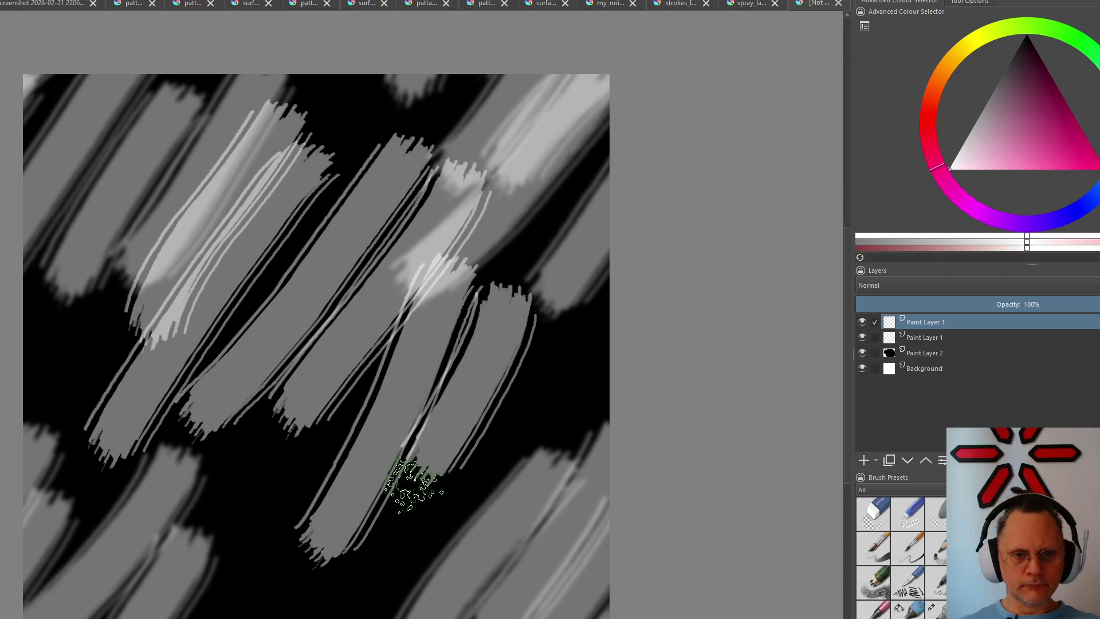
{"action": "left_click_drag", "start_coordinate": [456, 438], "coordinate": [318, 581]}
{"action": "left_click_drag", "start_coordinate": [490, 422], "coordinate": [370, 601]}
Add more light-grey strokes across the centre-left, lower left and right-centre
{"action": "left_click_drag", "start_coordinate": [401, 364], "coordinate": [219, 546]}
{"action": "left_click_drag", "start_coordinate": [236, 442], "coordinate": [184, 507]}
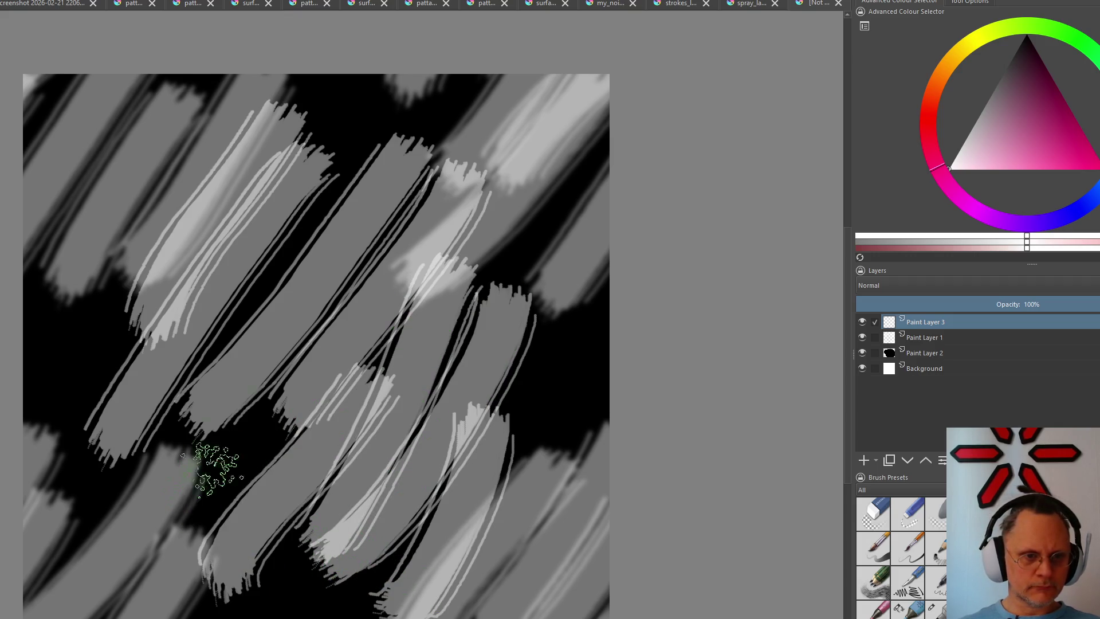
{"action": "left_click_drag", "start_coordinate": [409, 211], "coordinate": [173, 520]}
{"action": "left_click_drag", "start_coordinate": [308, 228], "coordinate": [172, 455]}
{"action": "left_click_drag", "start_coordinate": [184, 533], "coordinate": [314, 400]}
{"action": "mouse_move", "coordinate": [137, 485]}
{"action": "left_mouse_down"}
{"action": "mouse_move", "coordinate": [135, 393]}
{"action": "mouse_move", "coordinate": [241, 288]}
{"action": "left_mouse_up"}
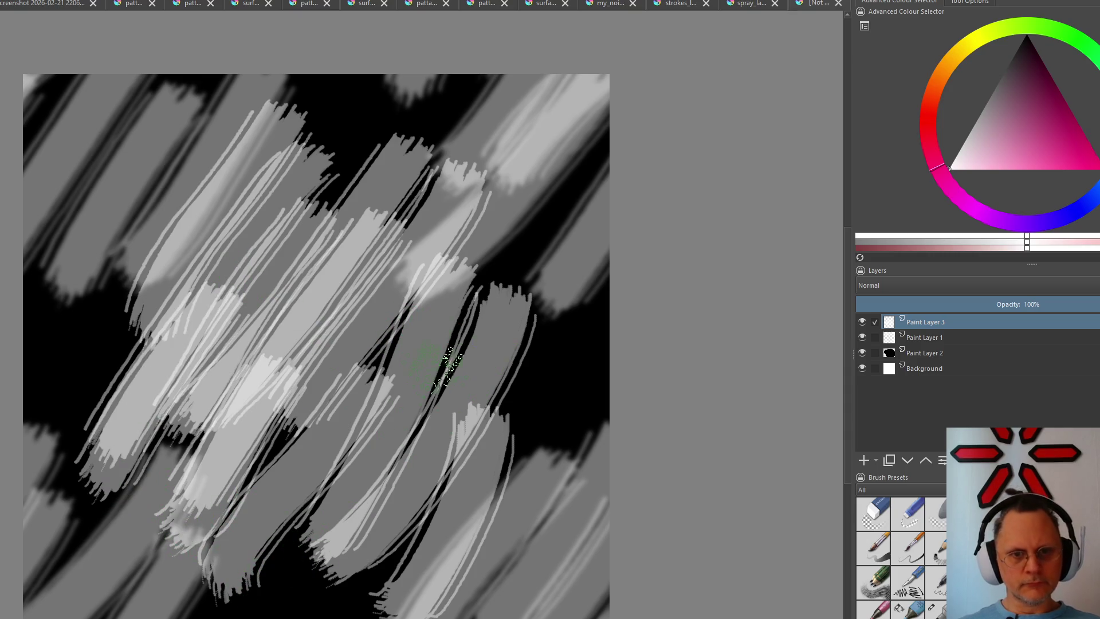
{"action": "left_click_drag", "start_coordinate": [541, 307], "coordinate": [507, 416]}
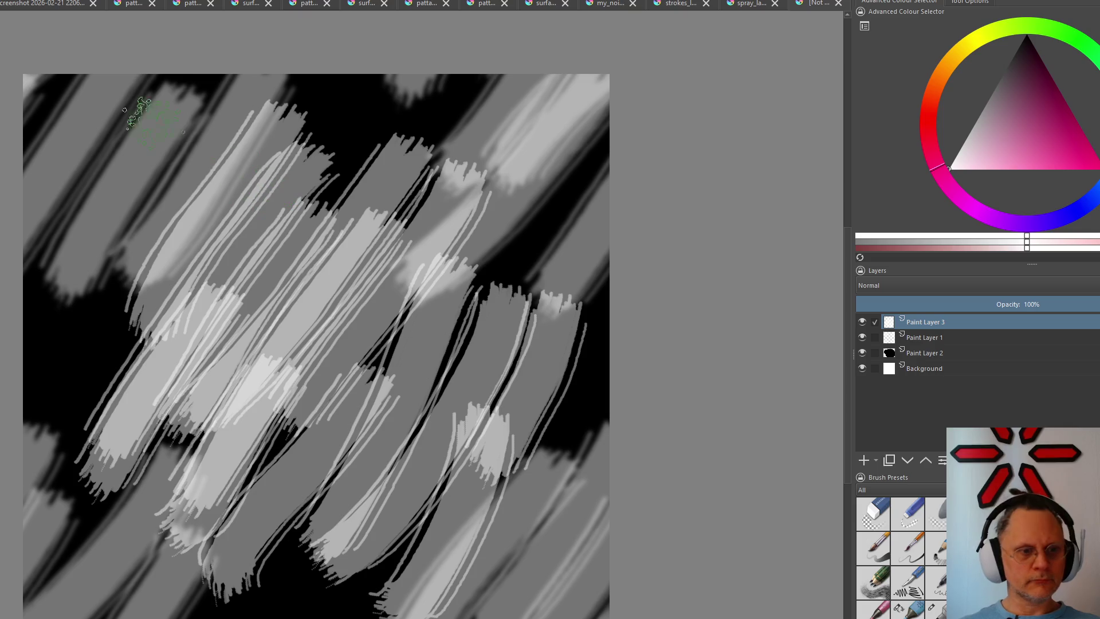
{"action": "key", "text": "alt+r"}
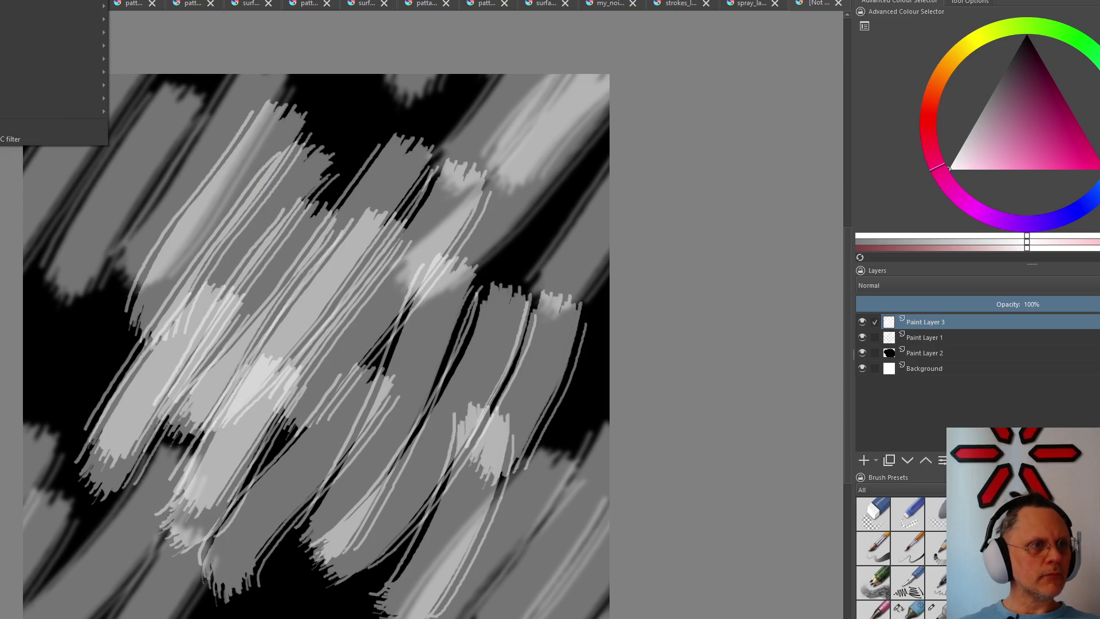
Apply a stronger Gaussian Blur to soften the light-grey strokes on Paint Layer 3
{"action": "left_click", "coordinate": [172, 46]}
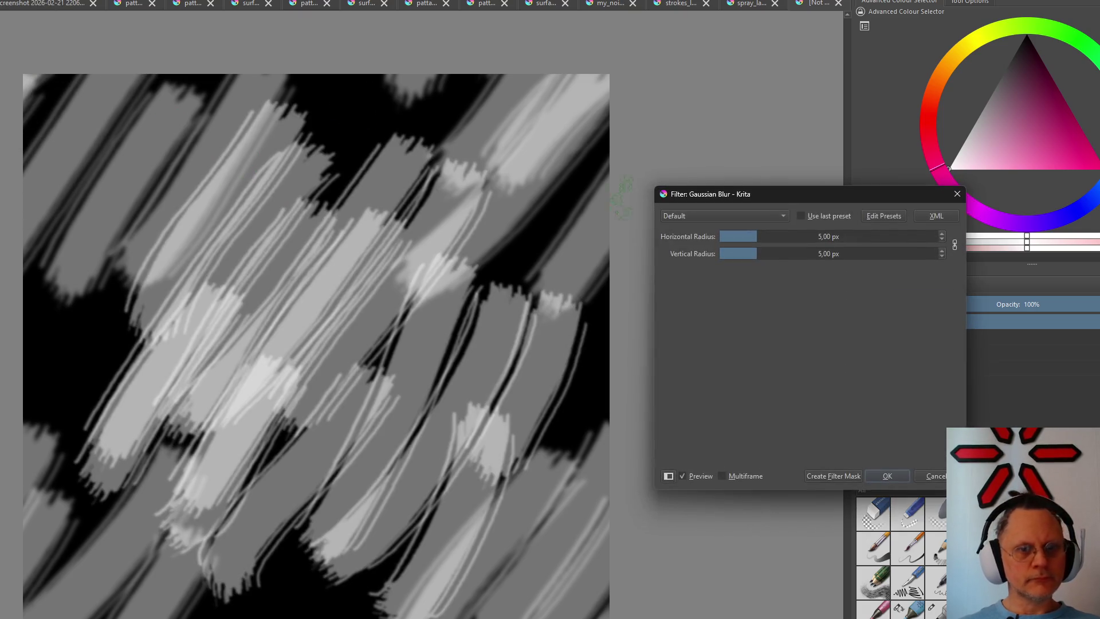
{"action": "left_click", "coordinate": [778, 237]}
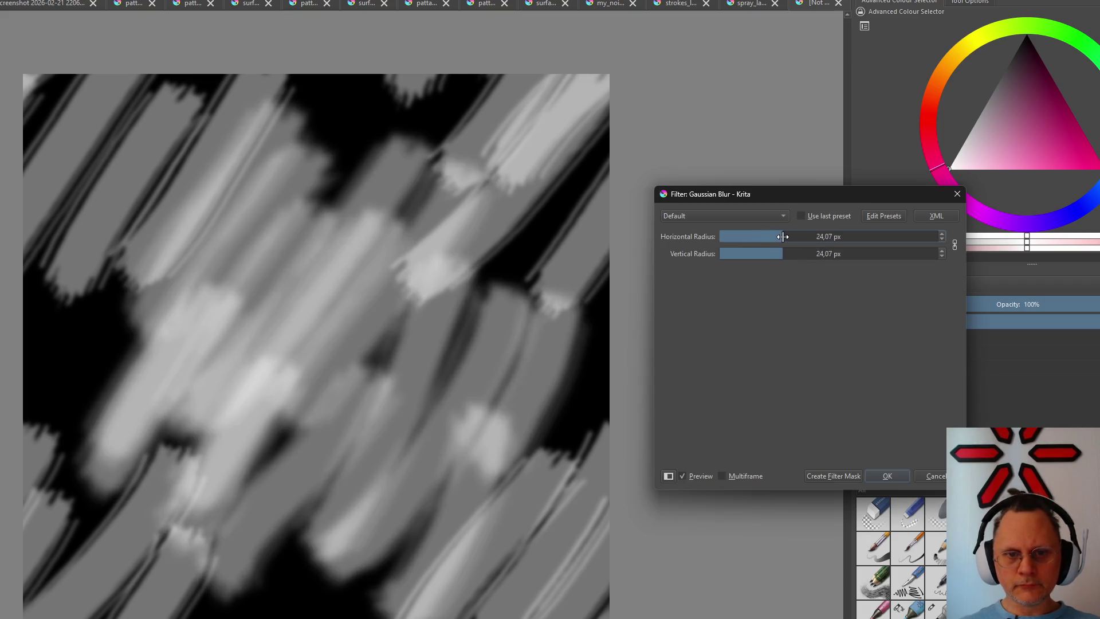
{"action": "left_click", "coordinate": [876, 476]}
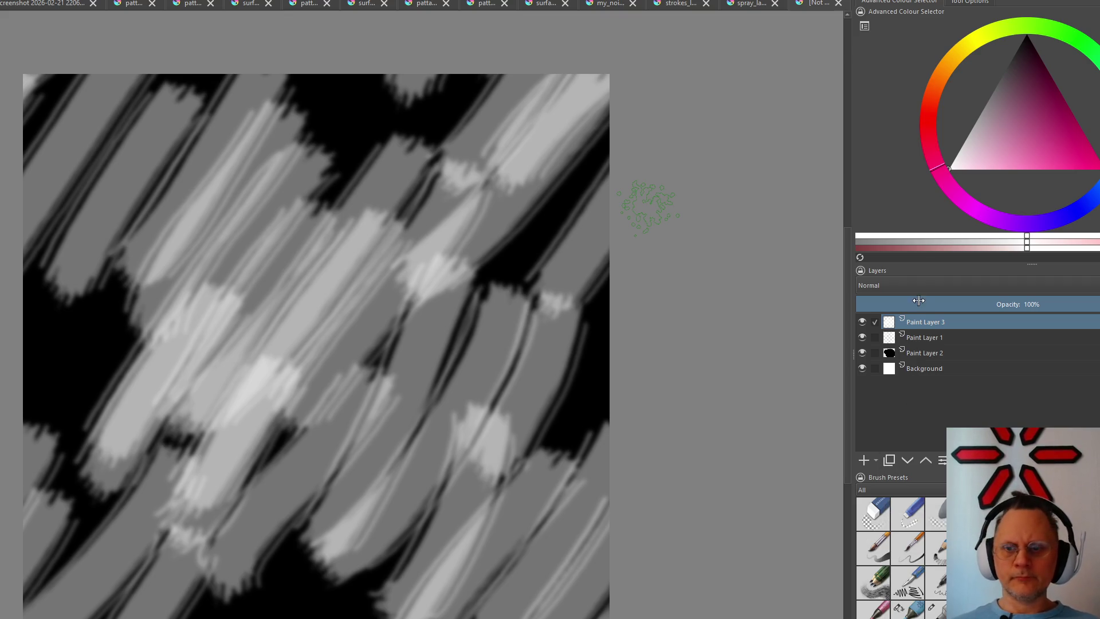
{"action": "key", "text": "alt+i"}
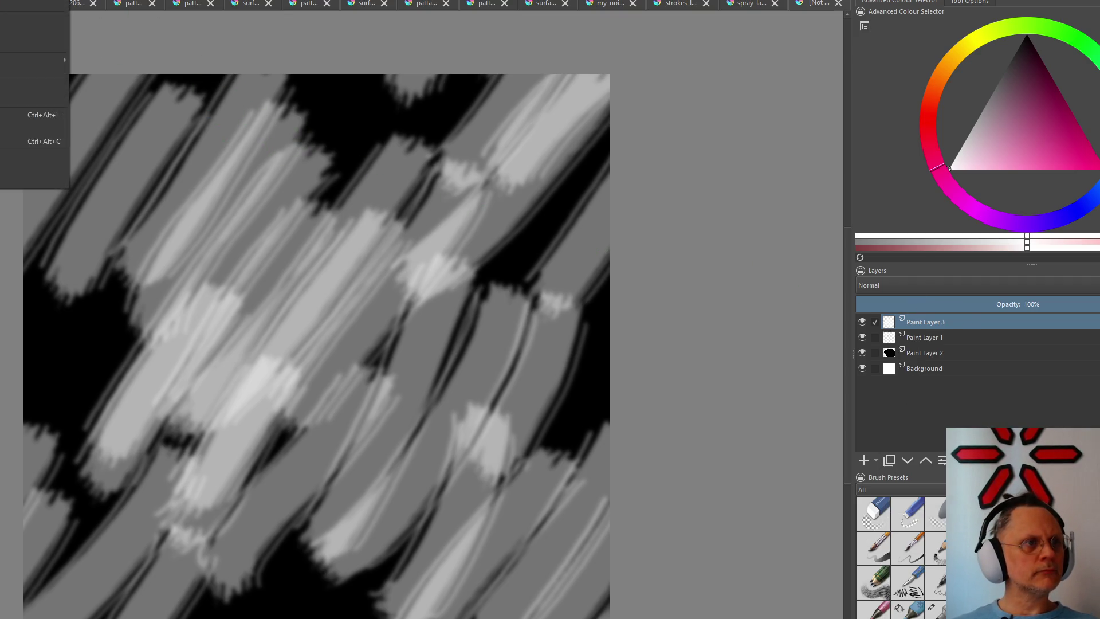
Reach the Offset Image command through the Image menu with the keyboard
{"action": "key", "text": "Escape"}
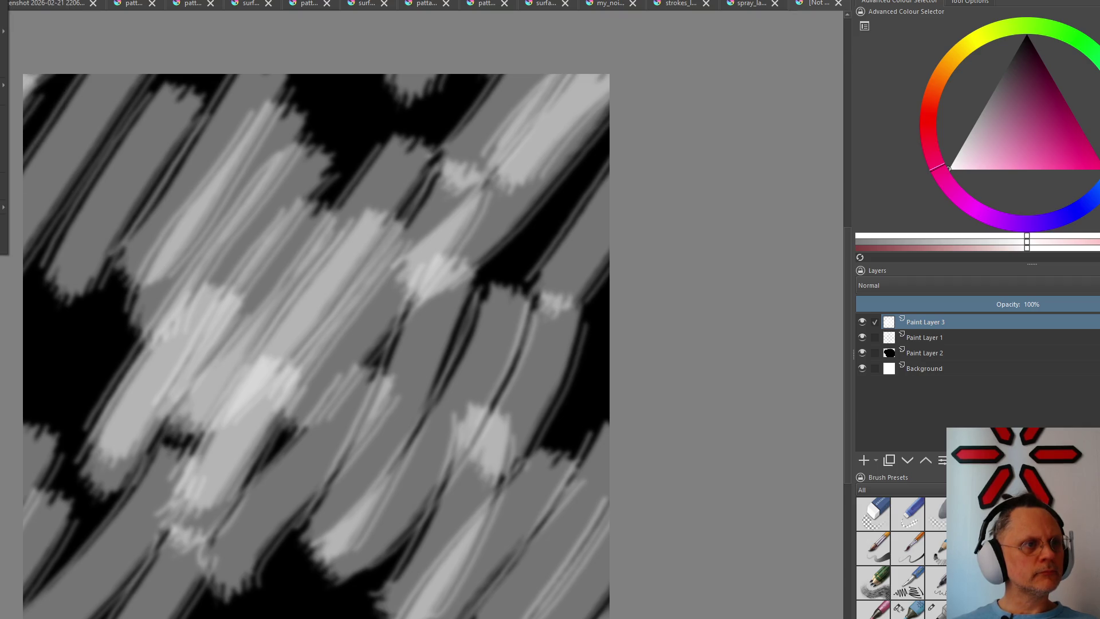
{"action": "key", "text": "Right"}
{"action": "key", "text": "Down"}
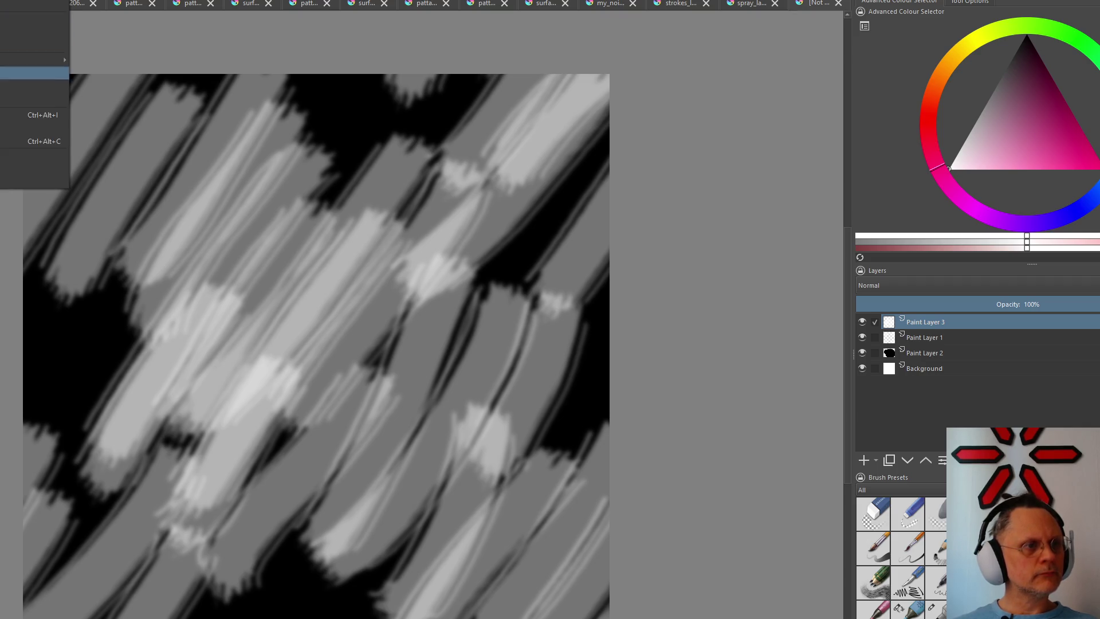
{"action": "key", "text": "Down"}
{"action": "key", "text": "Down"}
{"action": "key", "text": "Down"}
{"action": "key", "text": "Up"}
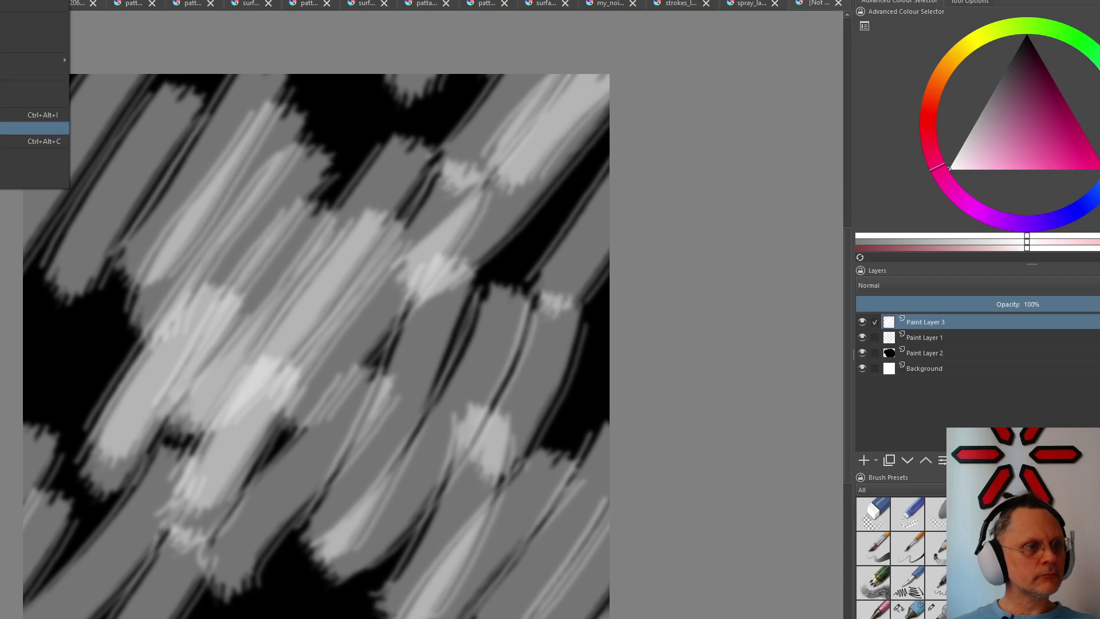
{"action": "key", "text": "Return"}
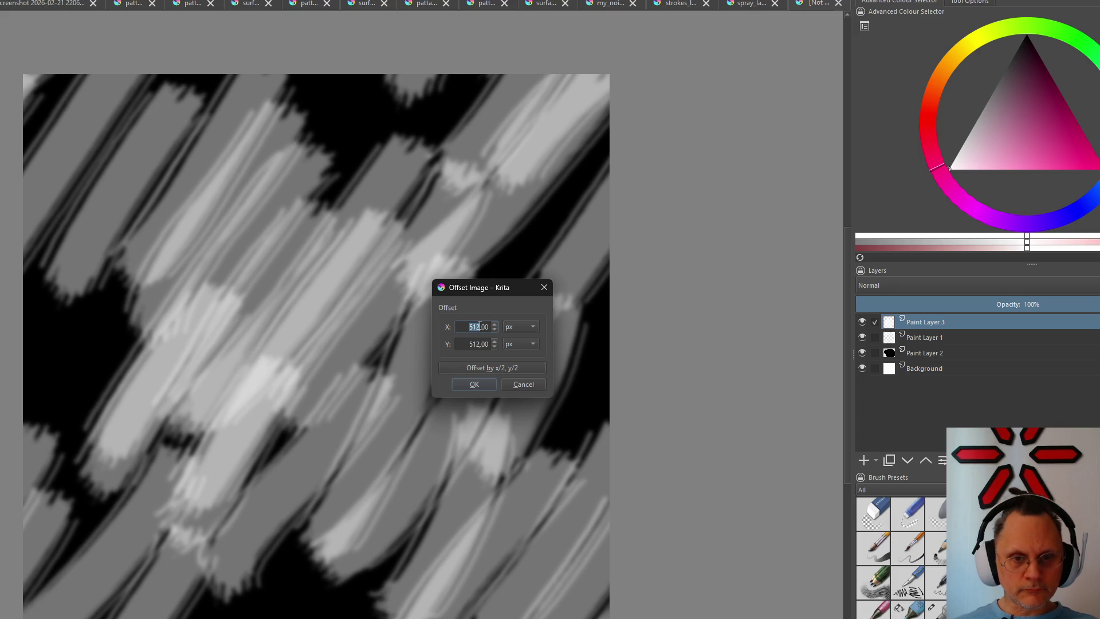
{"action": "type", "text": "256"}
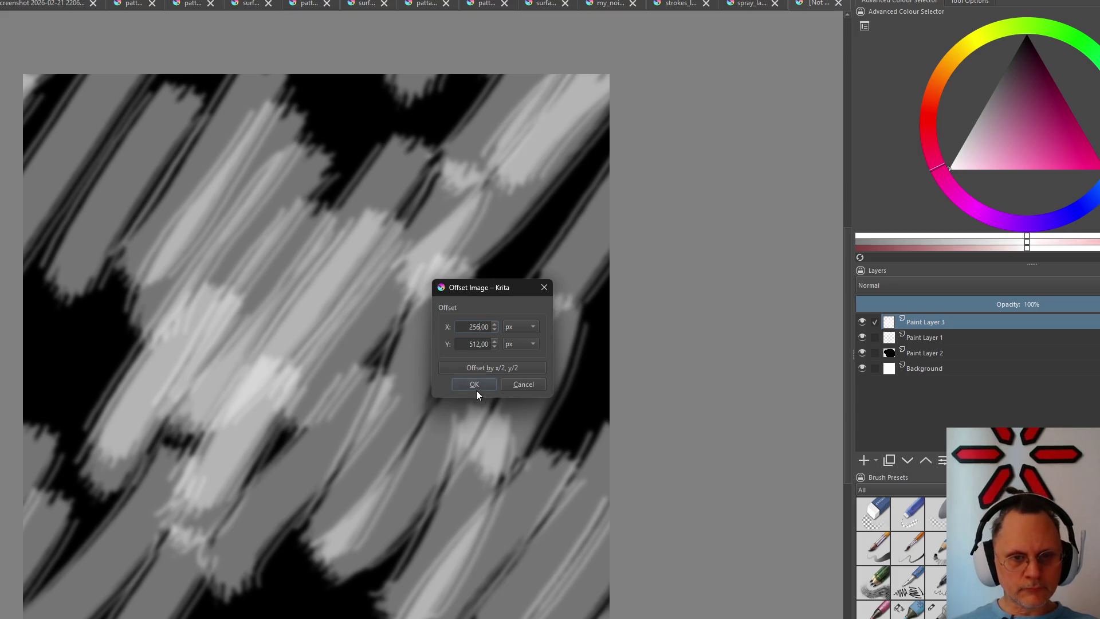
Offset the image by 256 px horizontally and vertically and confirm
{"action": "left_click", "coordinate": [471, 345]}
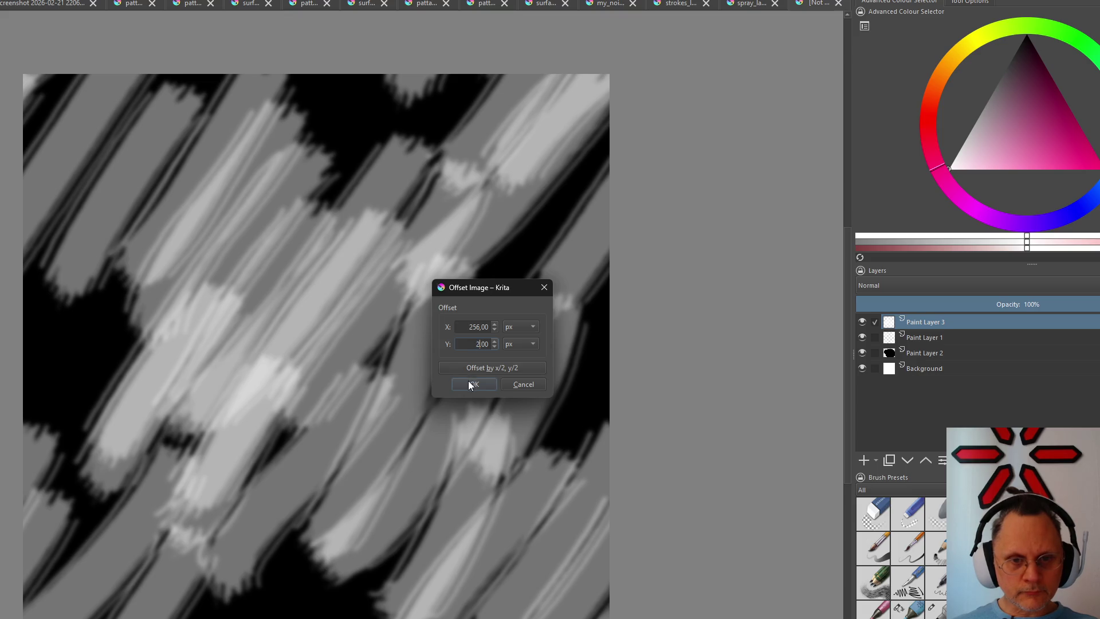
{"action": "type", "text": "6"}
{"action": "key", "text": "Return"}
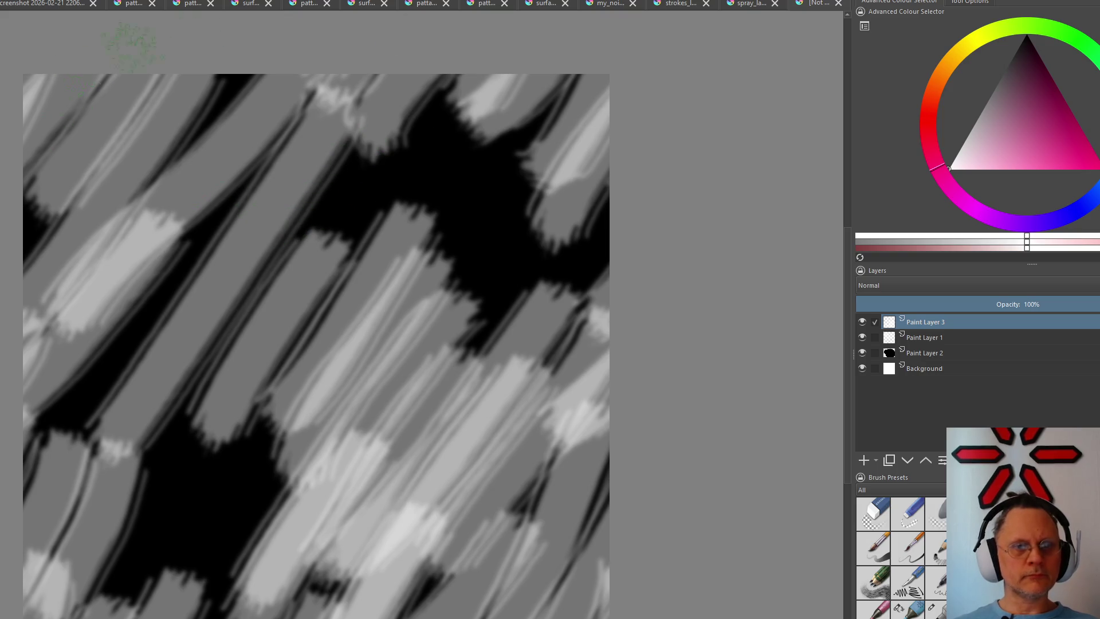
{"action": "left_click", "coordinate": [34, 0]}
{"action": "mouse_move", "coordinate": [21, 19]}
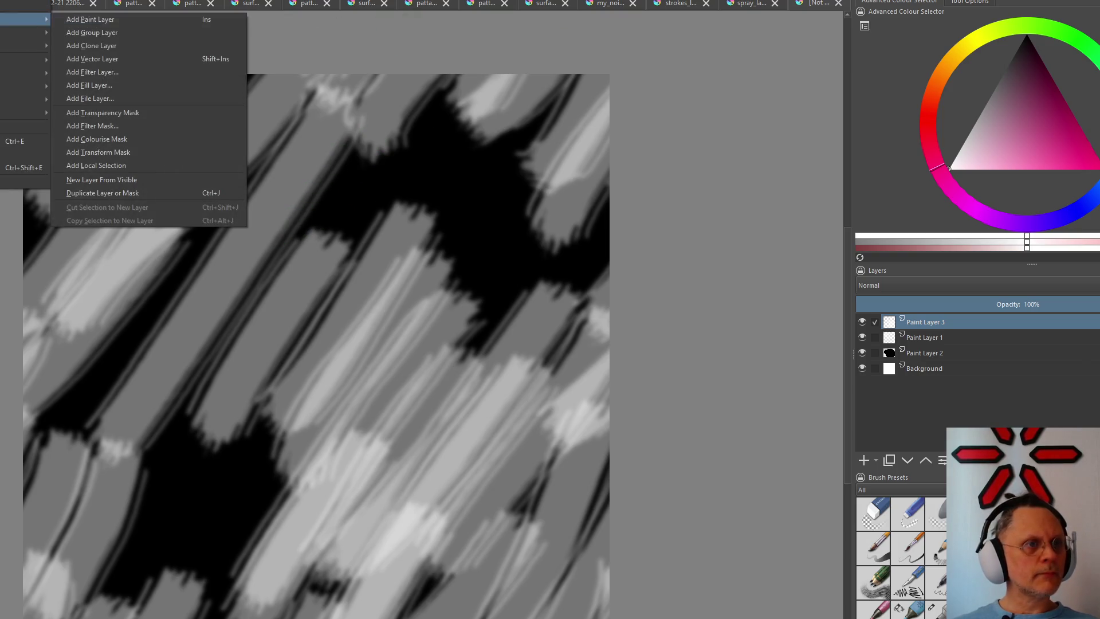
Add Paint Layer 4 and paint light diagonal strokes on the upper right, left-centre and lower left
{"action": "left_click", "coordinate": [130, 24]}
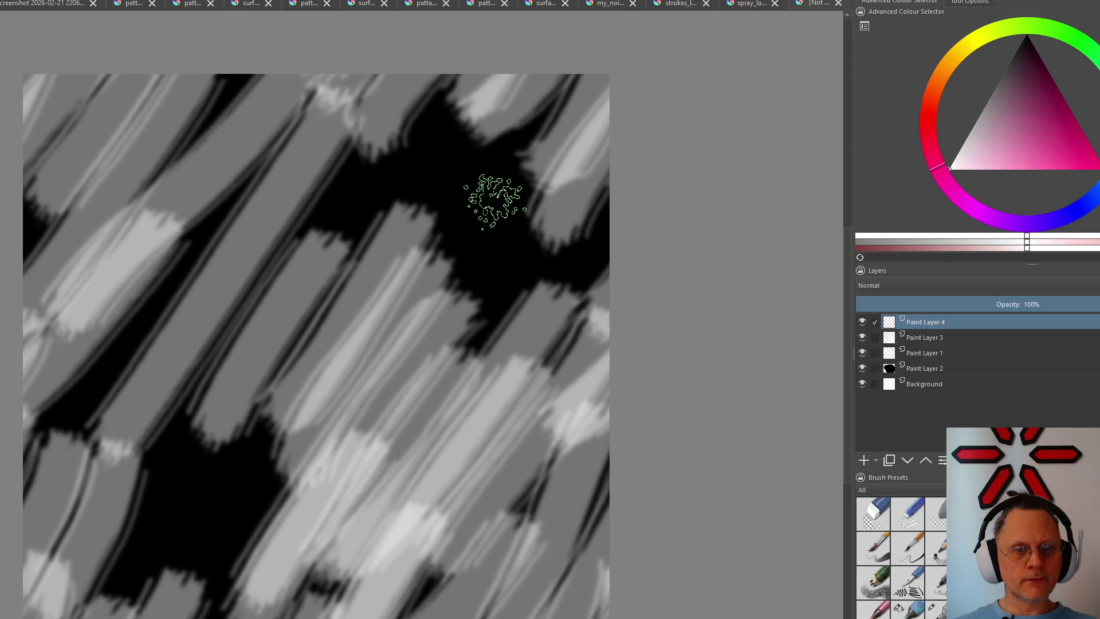
{"action": "left_click_drag", "start_coordinate": [550, 151], "coordinate": [413, 335]}
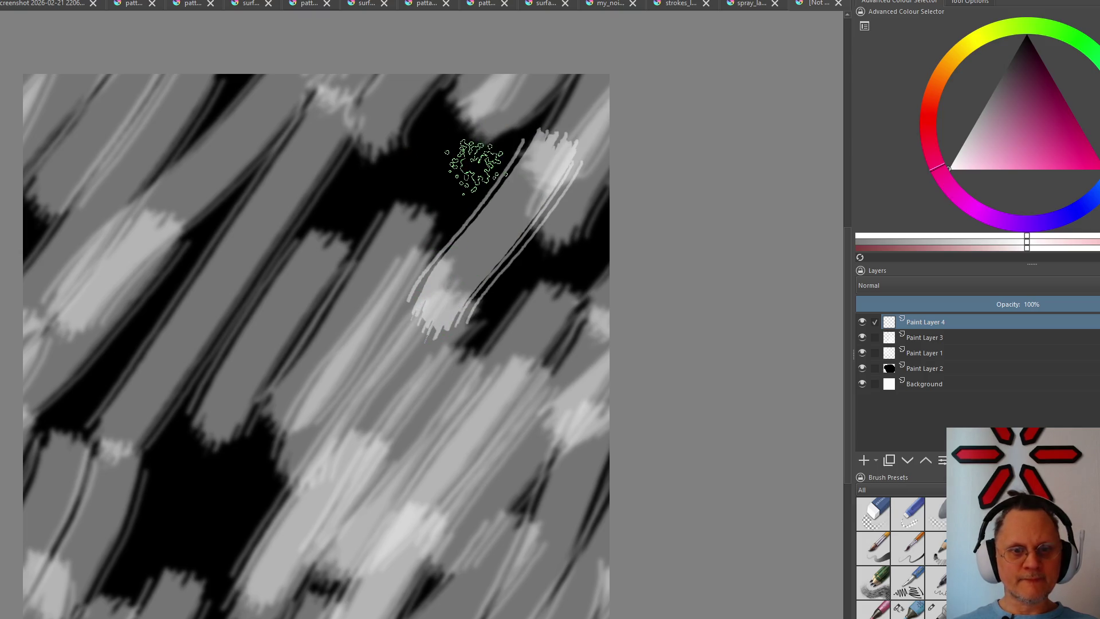
{"action": "left_click_drag", "start_coordinate": [507, 130], "coordinate": [331, 289]}
{"action": "left_click_drag", "start_coordinate": [378, 138], "coordinate": [168, 353]}
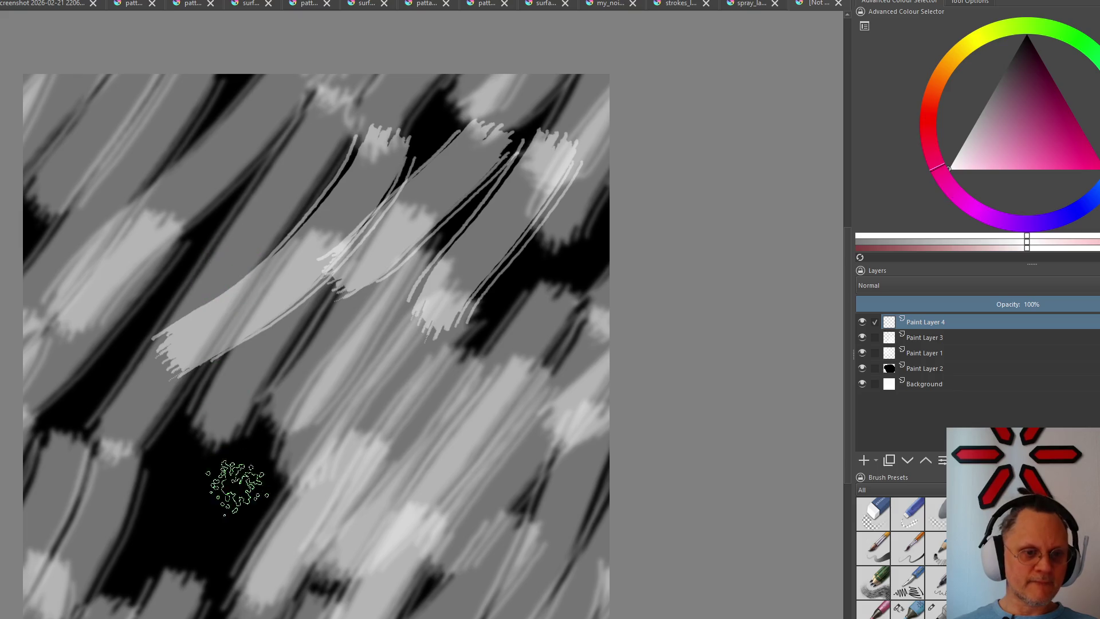
{"action": "left_click_drag", "start_coordinate": [349, 331], "coordinate": [184, 491]}
{"action": "left_click_drag", "start_coordinate": [112, 568], "coordinate": [199, 361]}
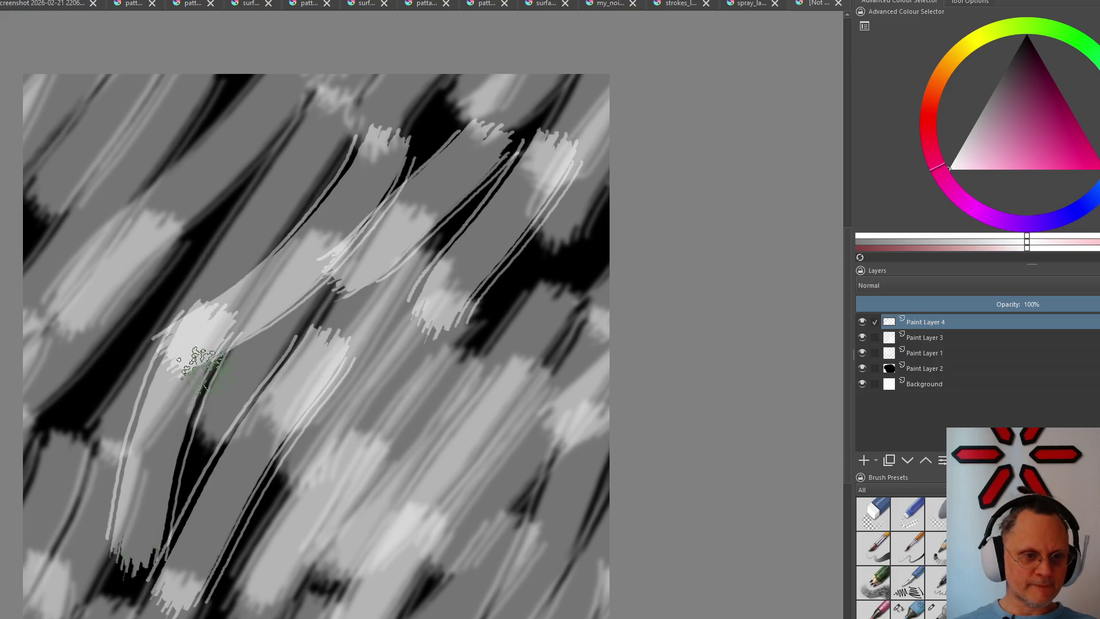
{"action": "left_click_drag", "start_coordinate": [128, 365], "coordinate": [257, 176]}
{"action": "left_click_drag", "start_coordinate": [295, 368], "coordinate": [310, 189]}
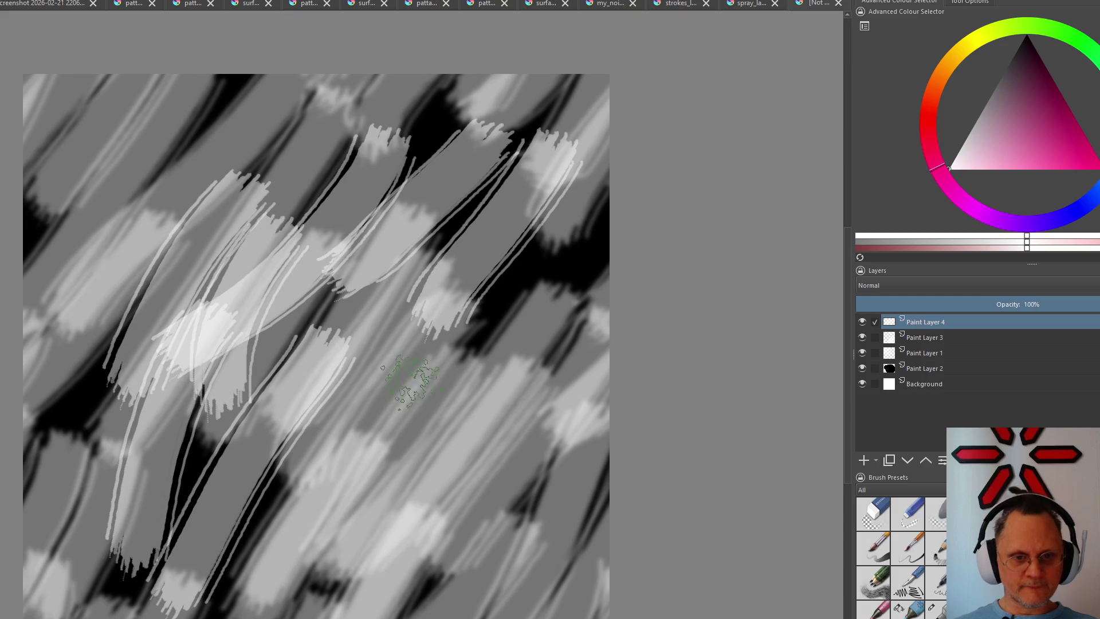
Add light strokes across the lower-middle, upper left, upper-middle and left side
{"action": "left_click_drag", "start_coordinate": [344, 510], "coordinate": [448, 370]}
{"action": "left_click_drag", "start_coordinate": [434, 550], "coordinate": [546, 395]}
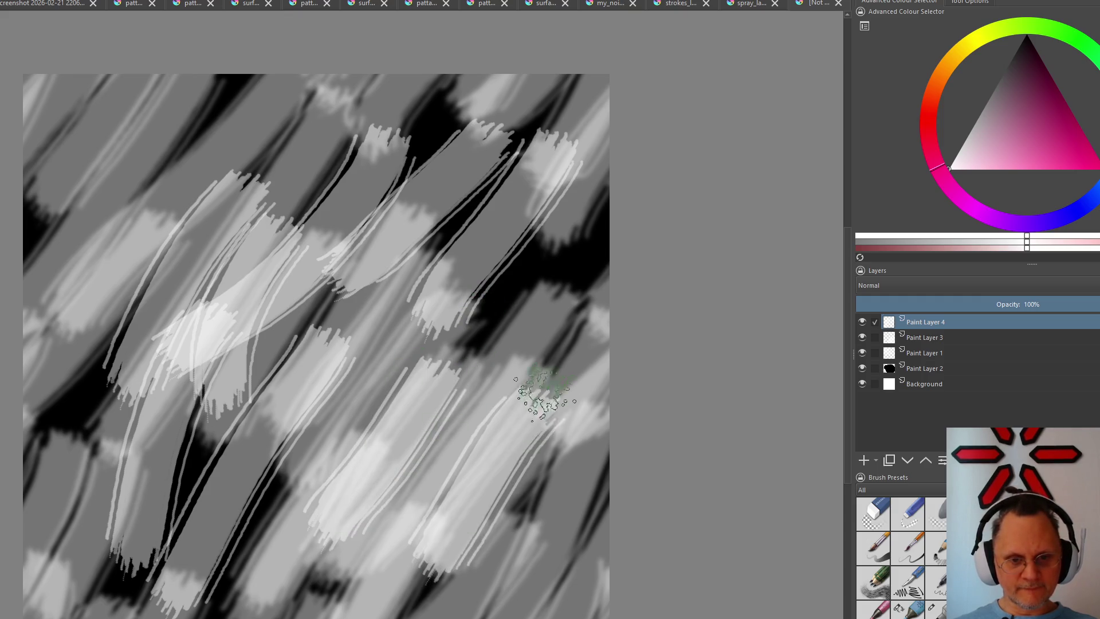
{"action": "left_click_drag", "start_coordinate": [194, 107], "coordinate": [133, 254]}
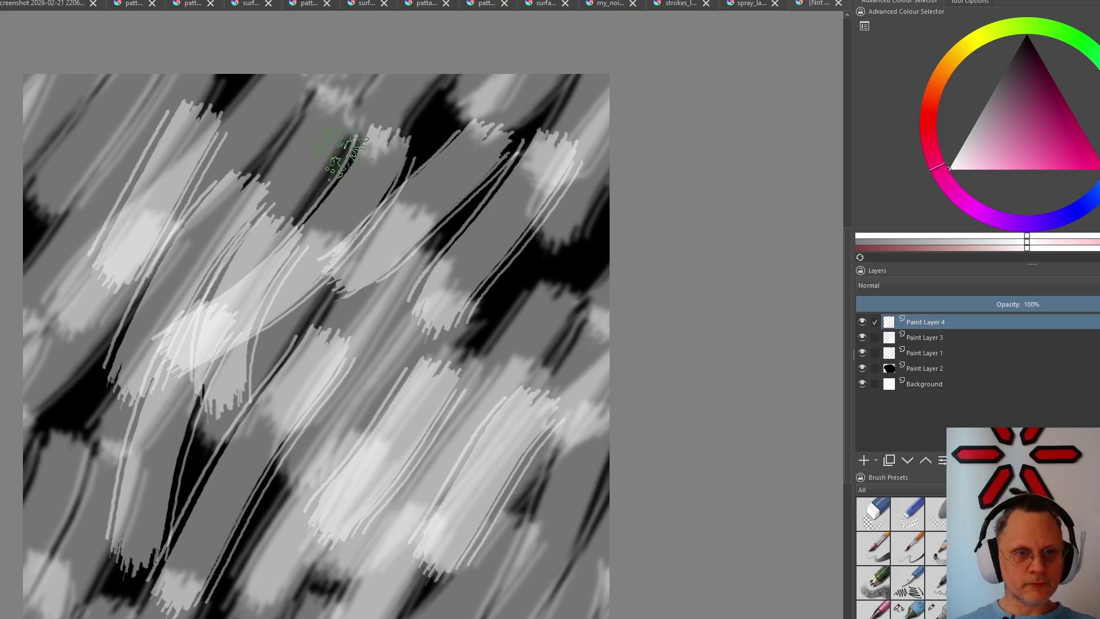
{"action": "left_click_drag", "start_coordinate": [348, 154], "coordinate": [295, 250]}
{"action": "left_click_drag", "start_coordinate": [344, 602], "coordinate": [404, 409]}
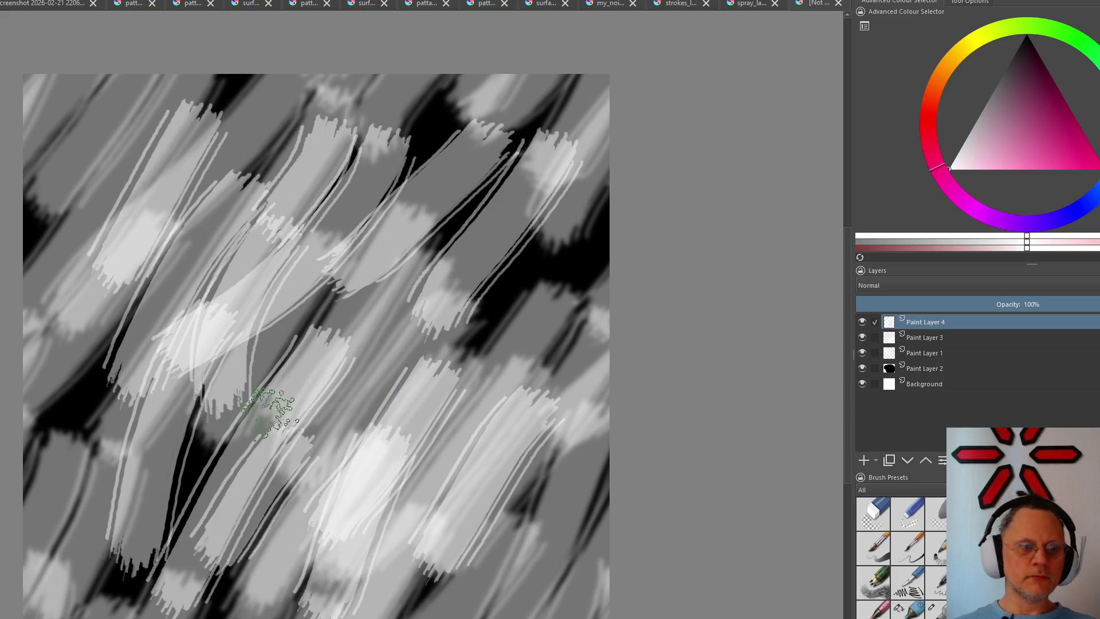
{"action": "left_click_drag", "start_coordinate": [111, 521], "coordinate": [185, 322]}
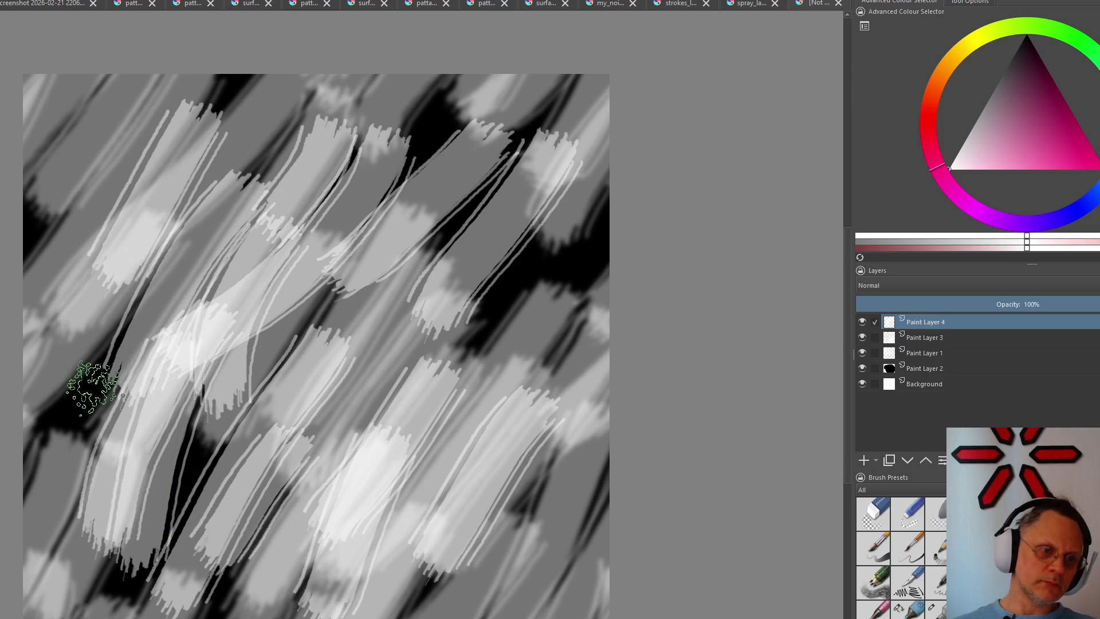
{"action": "left_click_drag", "start_coordinate": [93, 380], "coordinate": [233, 209]}
Apply a Gaussian Blur of about 10.7 px to the Paint Layer 4 strokes
{"action": "left_click", "coordinate": [43, 0]}
{"action": "mouse_move", "coordinate": [52, 32]}
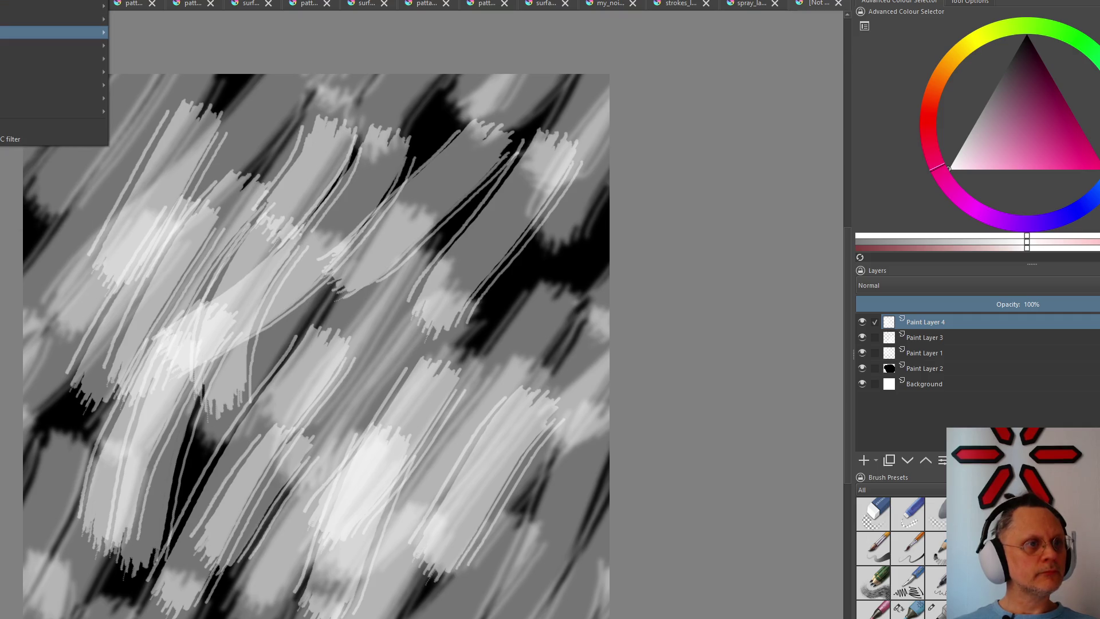
{"action": "left_click", "coordinate": [148, 45]}
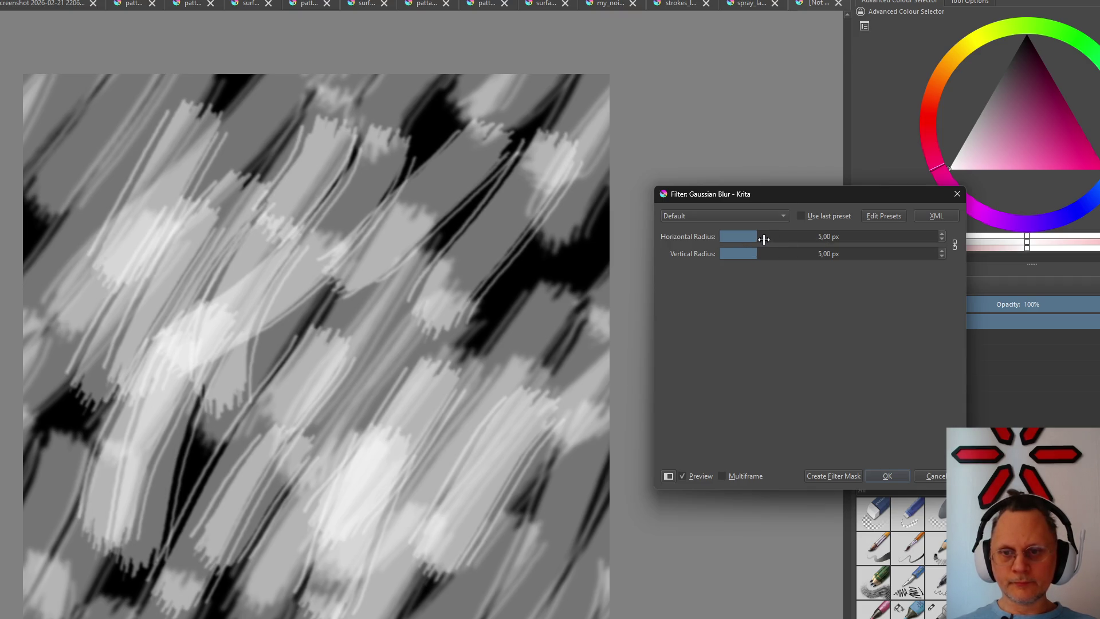
{"action": "mouse_move", "coordinate": [765, 238]}
{"action": "left_mouse_down"}
{"action": "mouse_move", "coordinate": [782, 242]}
{"action": "mouse_move", "coordinate": [771, 242]}
{"action": "left_mouse_up"}
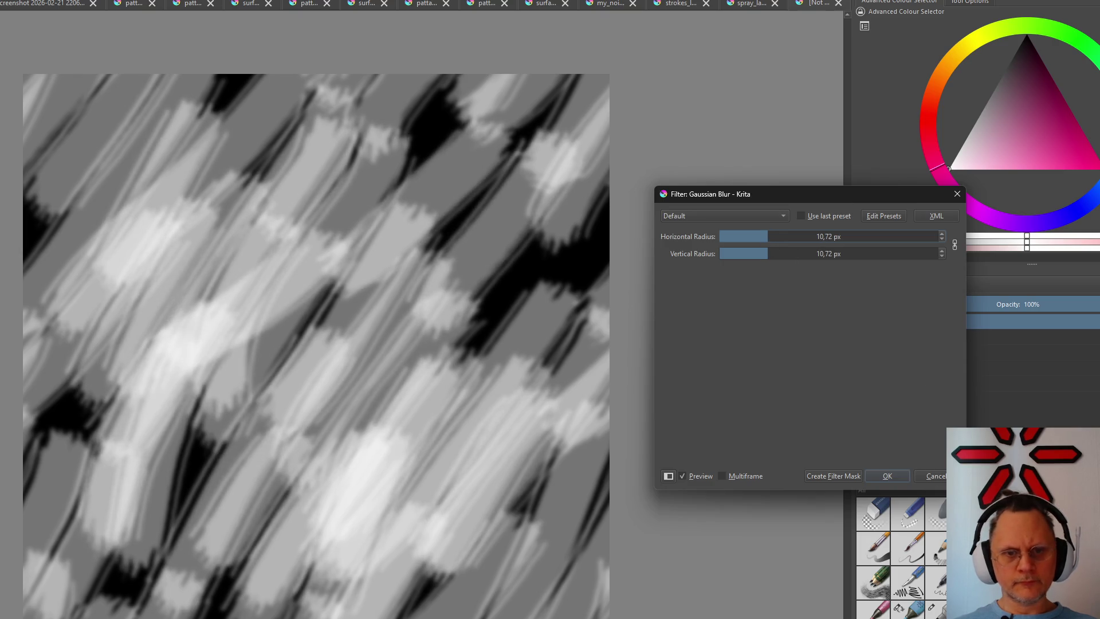
{"action": "left_click", "coordinate": [891, 477]}
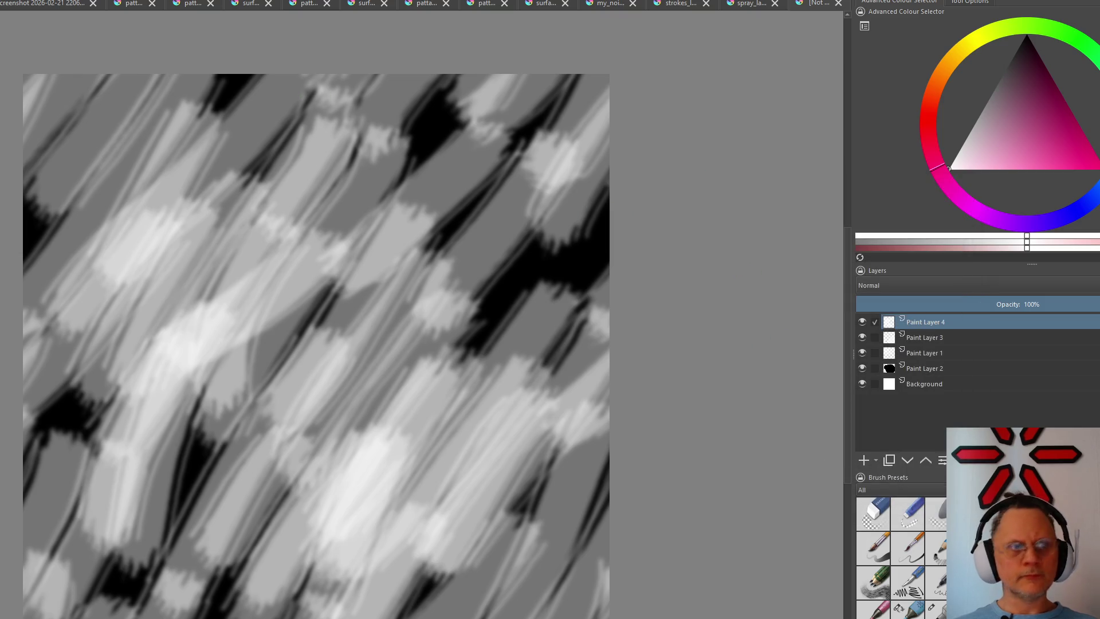
Offset the whole image by 512 px in both directions to check the tiling
{"action": "key", "text": "alt+i"}
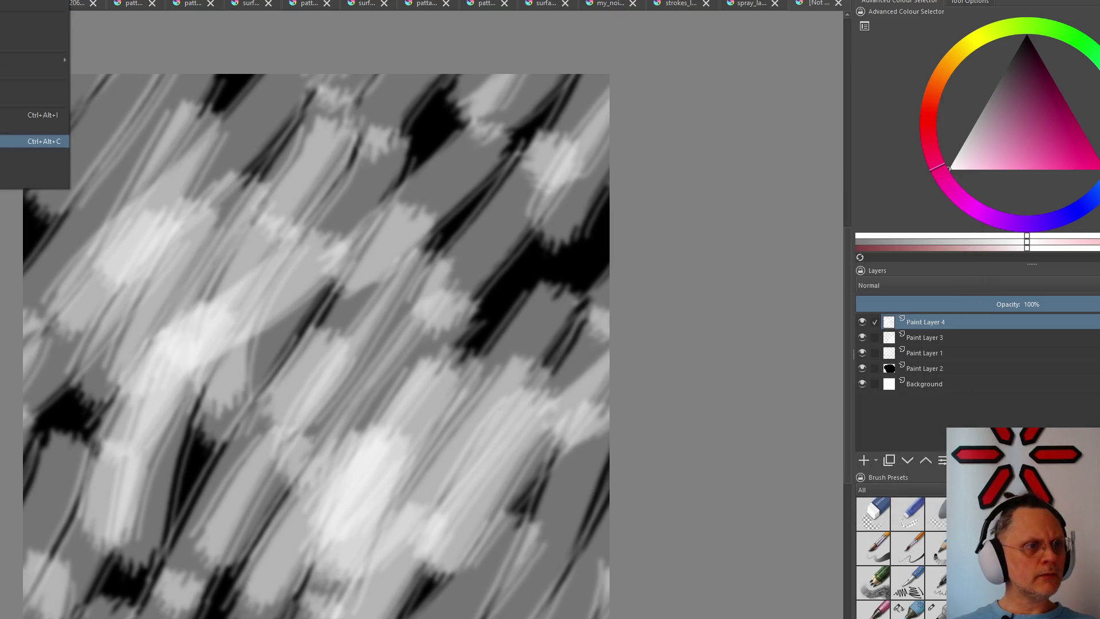
{"action": "key", "text": "Up"}
{"action": "key", "text": "Down"}
{"action": "key", "text": "Up"}
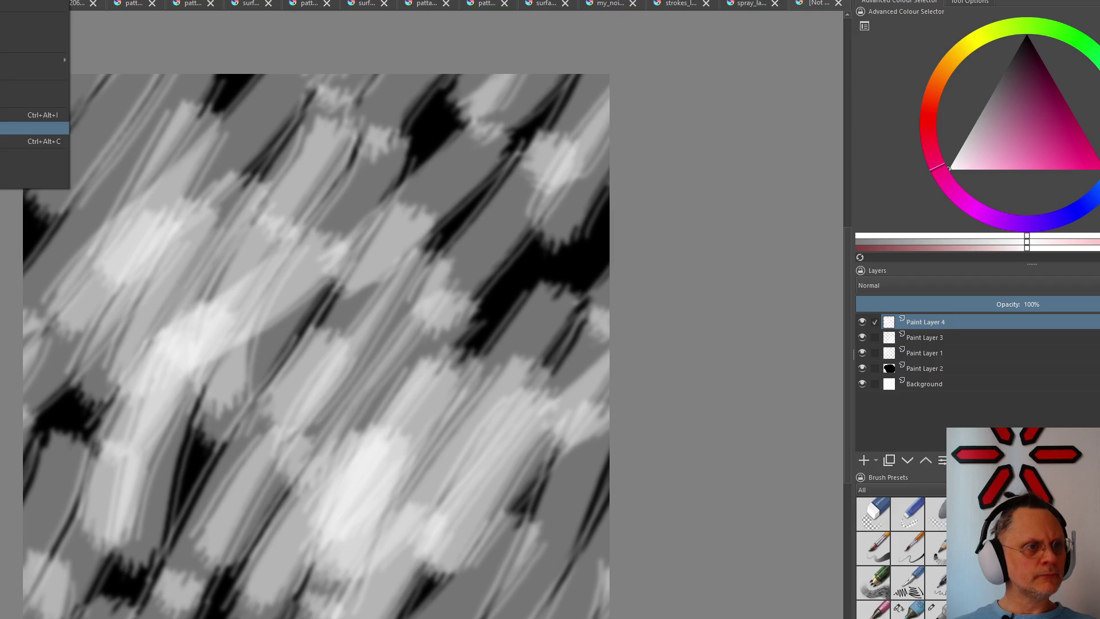
{"action": "key", "text": "Return"}
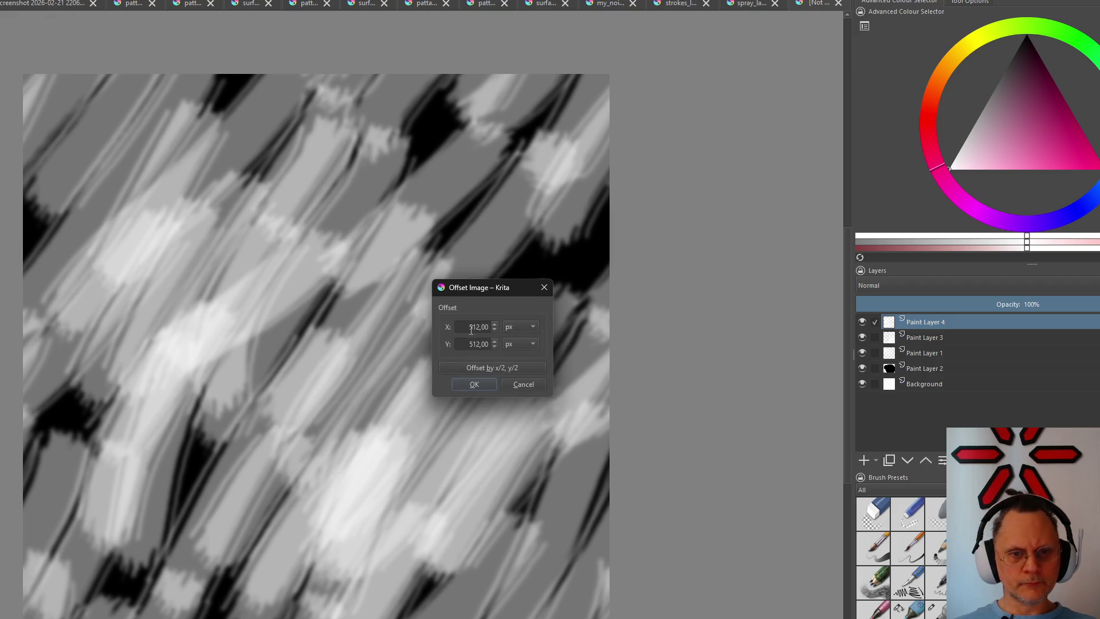
{"action": "left_click", "coordinate": [474, 384]}
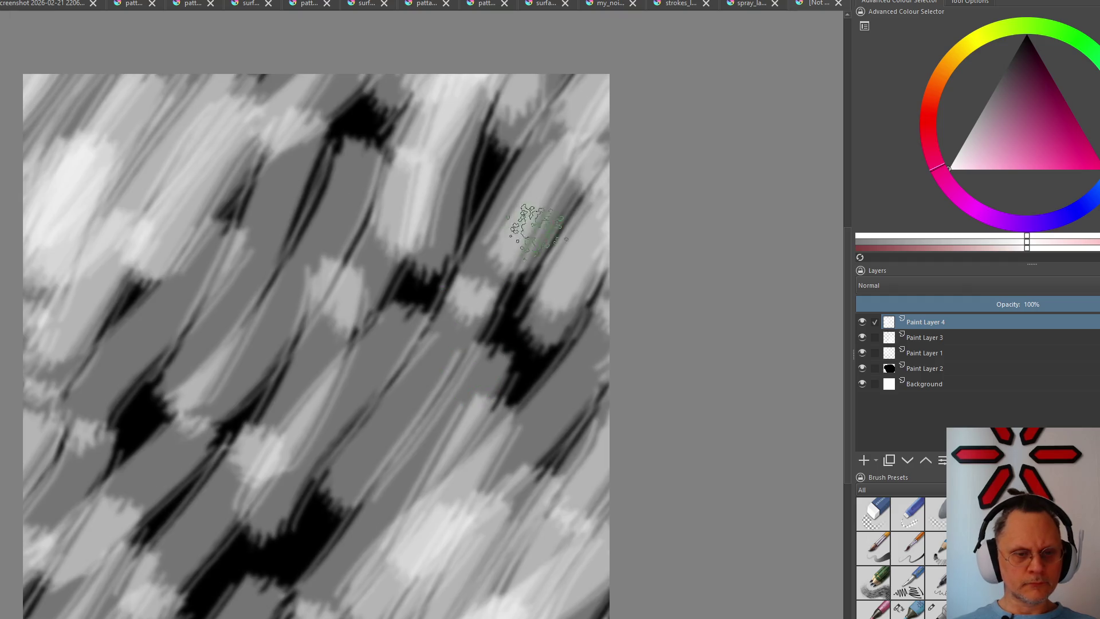
{"action": "key", "text": "alt+s"}
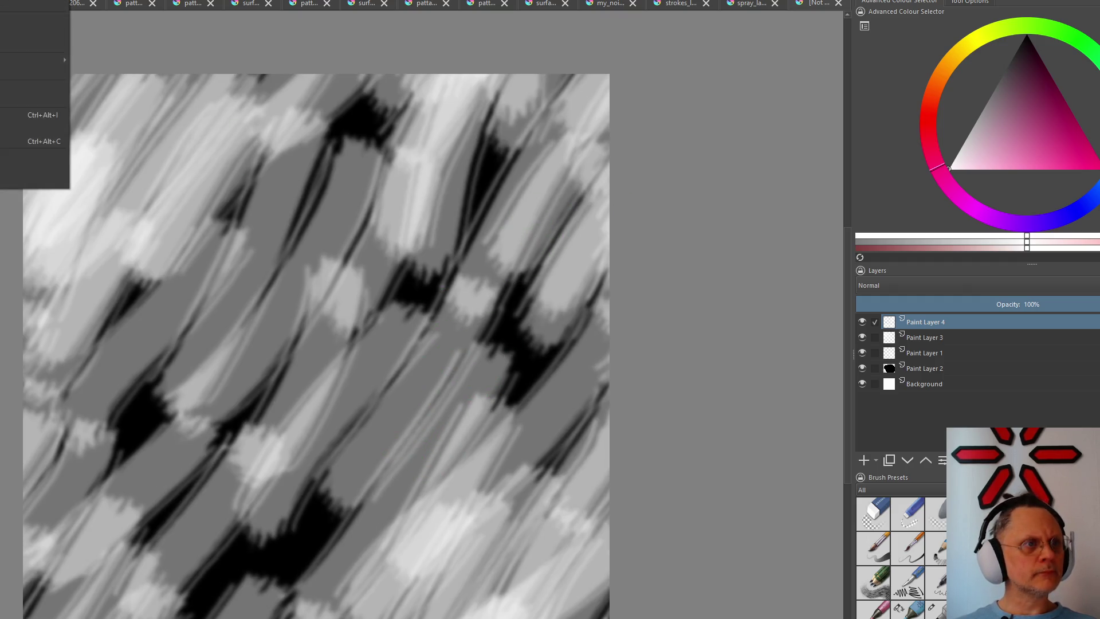
{"action": "key", "text": "Left"}
{"action": "mouse_move", "coordinate": [25, 31]}
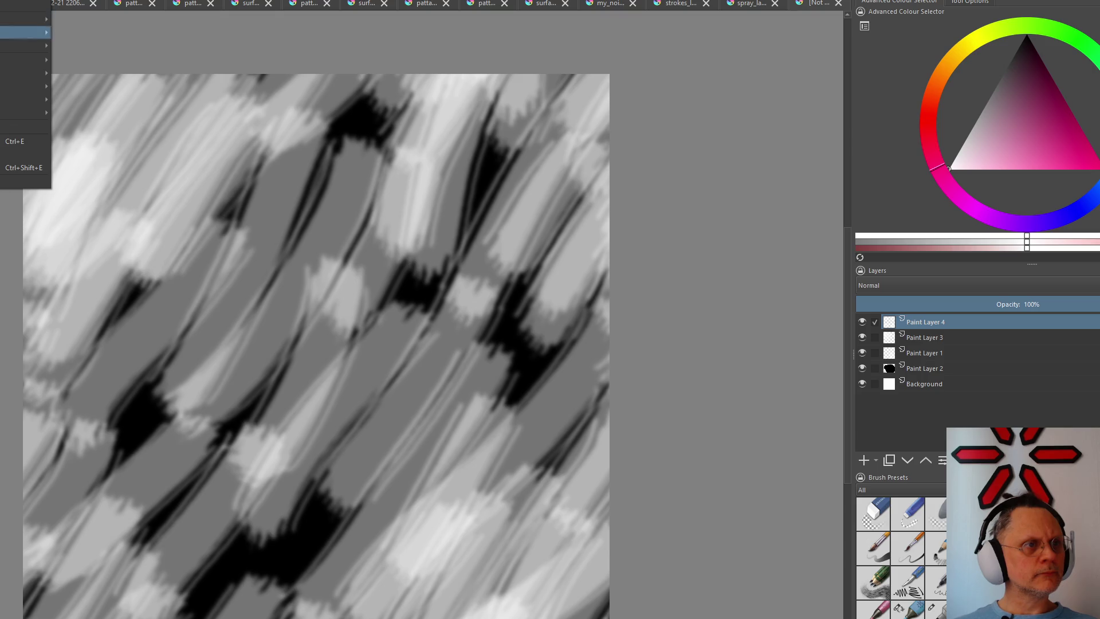
Add Paint Layer 5 and brush light grey diagonal strokes across the canvas centre
{"action": "left_click", "coordinate": [122, 29]}
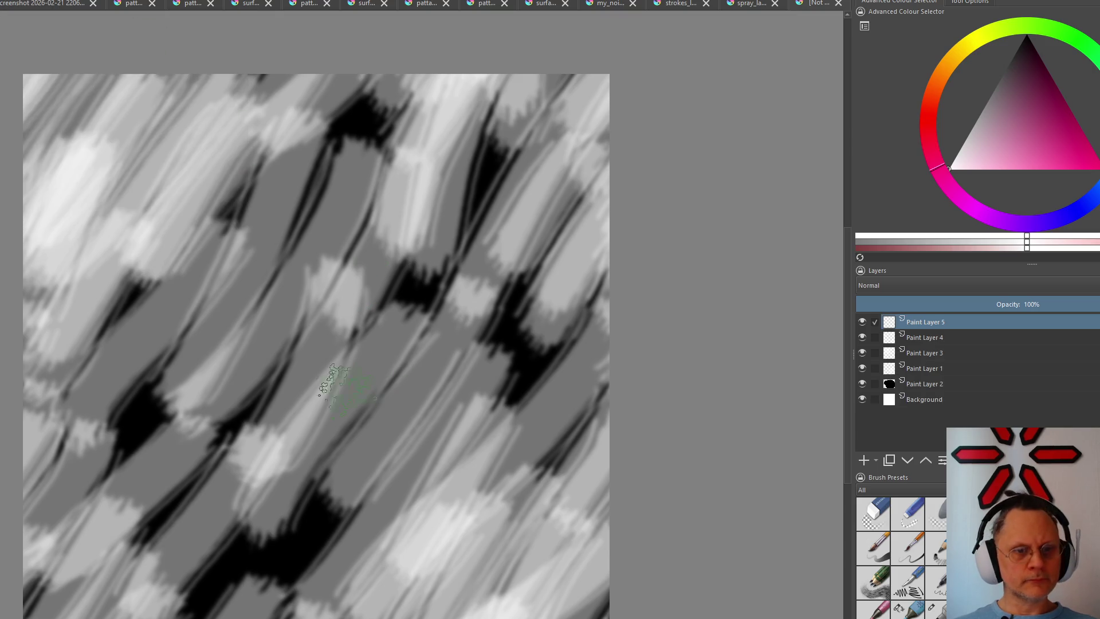
{"action": "left_click_drag", "start_coordinate": [443, 345], "coordinate": [301, 567]}
{"action": "left_click_drag", "start_coordinate": [378, 336], "coordinate": [257, 542]}
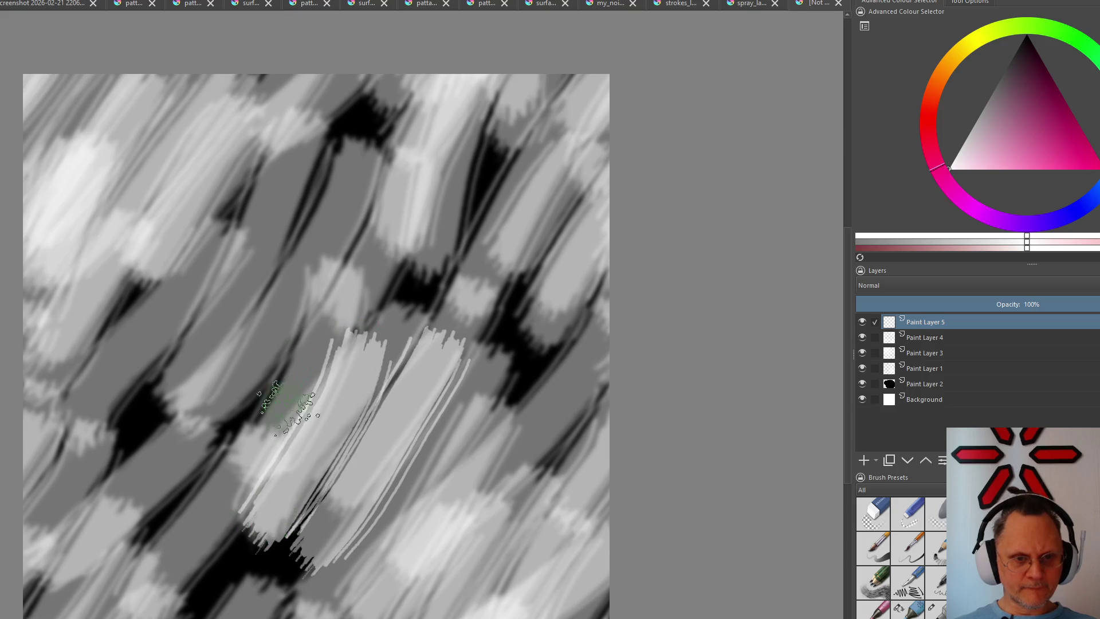
{"action": "left_click_drag", "start_coordinate": [370, 197], "coordinate": [275, 352]}
{"action": "mouse_move", "coordinate": [310, 190]}
{"action": "left_mouse_down"}
{"action": "mouse_move", "coordinate": [240, 177]}
{"action": "mouse_move", "coordinate": [258, 332]}
{"action": "mouse_move", "coordinate": [178, 405]}
{"action": "mouse_move", "coordinate": [206, 528]}
{"action": "left_mouse_up"}
Extend the grey strokes into the lower-middle, upper-middle and upper-right areas
{"action": "mouse_move", "coordinate": [307, 454]}
{"action": "left_mouse_down"}
{"action": "mouse_move", "coordinate": [289, 461]}
{"action": "mouse_move", "coordinate": [368, 491]}
{"action": "left_mouse_up"}
{"action": "left_click_drag", "start_coordinate": [294, 184], "coordinate": [216, 290]}
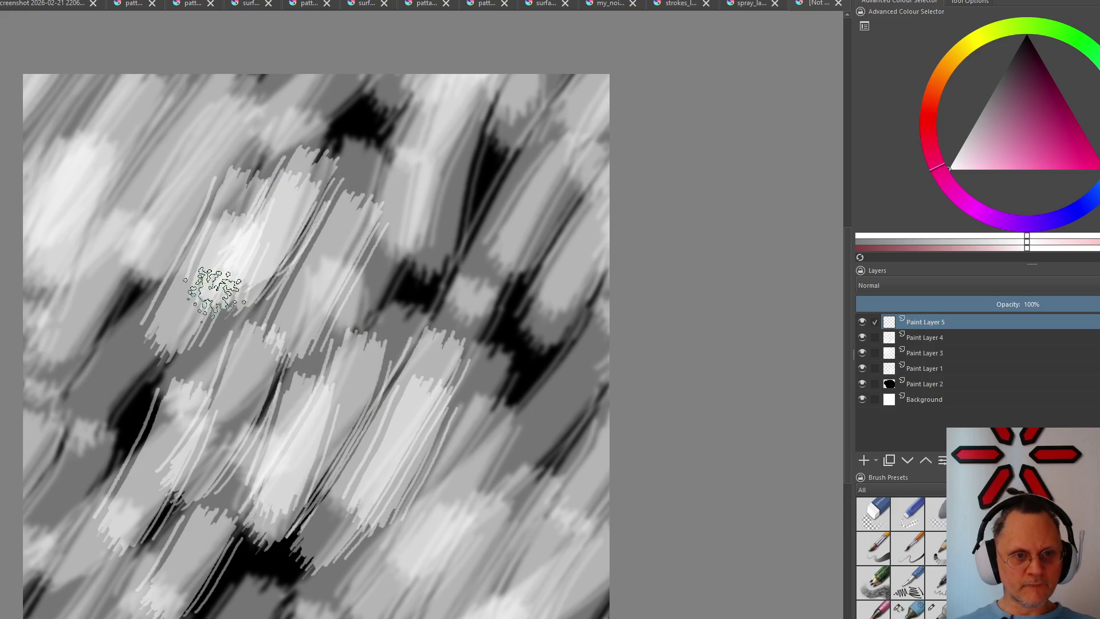
{"action": "mouse_move", "coordinate": [437, 491]}
{"action": "left_mouse_down"}
{"action": "mouse_move", "coordinate": [411, 589]}
{"action": "mouse_move", "coordinate": [523, 393]}
{"action": "mouse_move", "coordinate": [479, 400]}
{"action": "mouse_move", "coordinate": [494, 305]}
{"action": "left_mouse_up"}
{"action": "left_click_drag", "start_coordinate": [504, 246], "coordinate": [437, 315]}
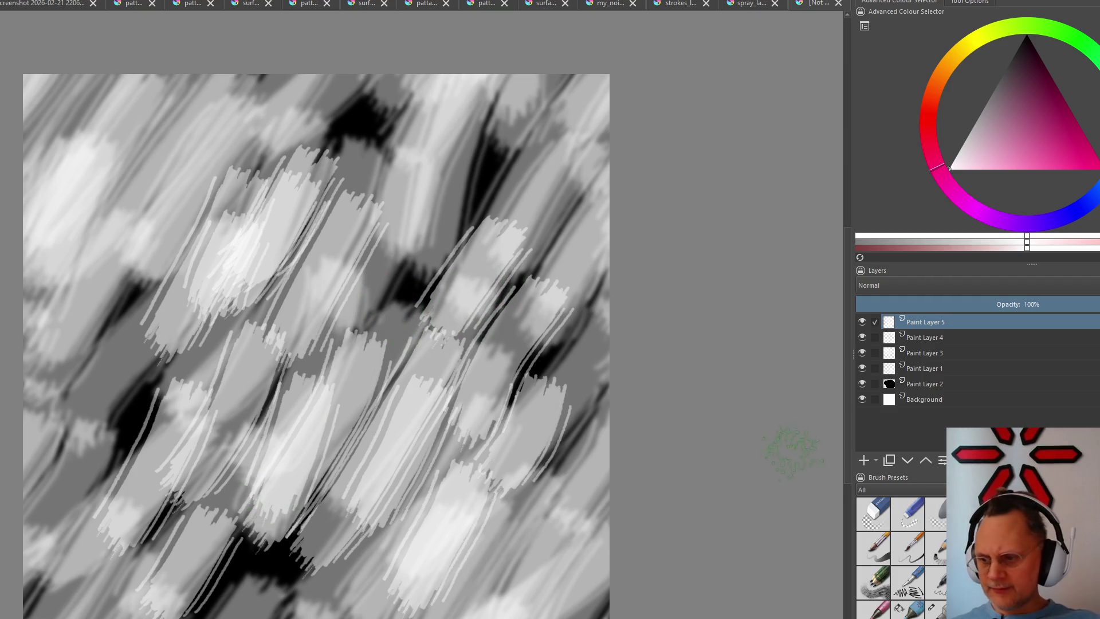
Browse the Select and Layer menus by keyboard looking for the next adjustment command
{"action": "key", "text": "alt+s"}
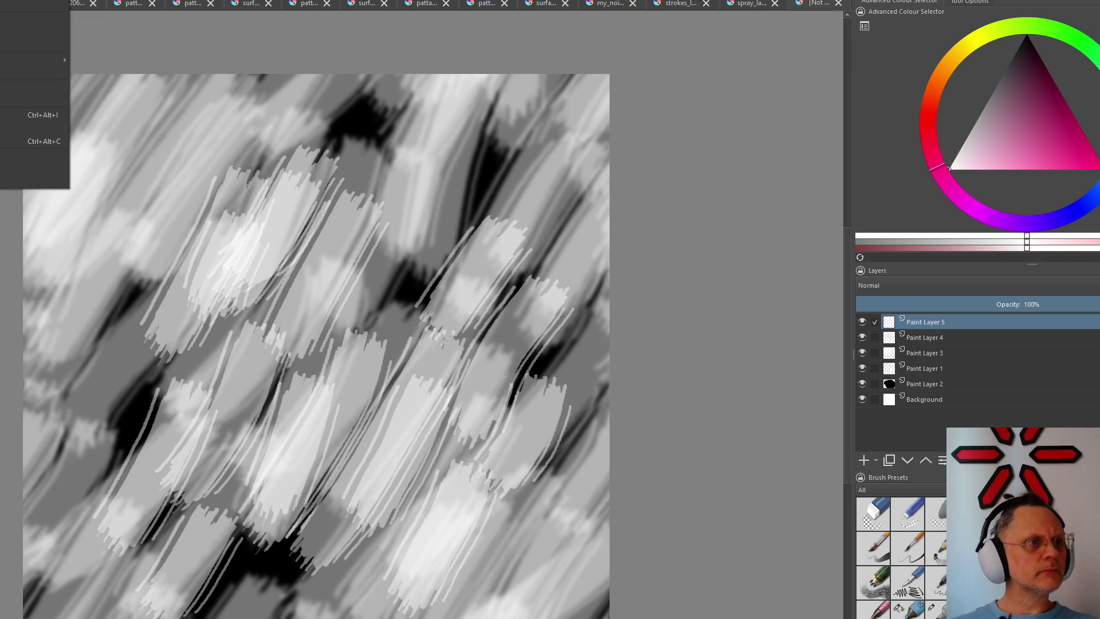
{"action": "key", "text": "Left"}
{"action": "key", "text": "Left"}
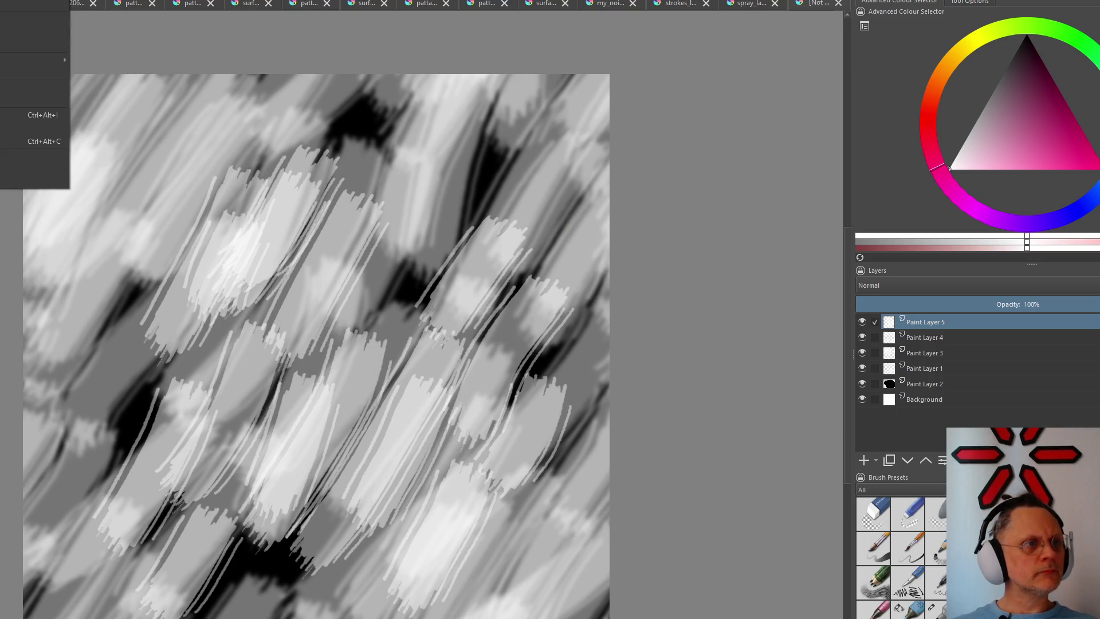
{"action": "key", "text": "Right"}
{"action": "key", "text": "Right"}
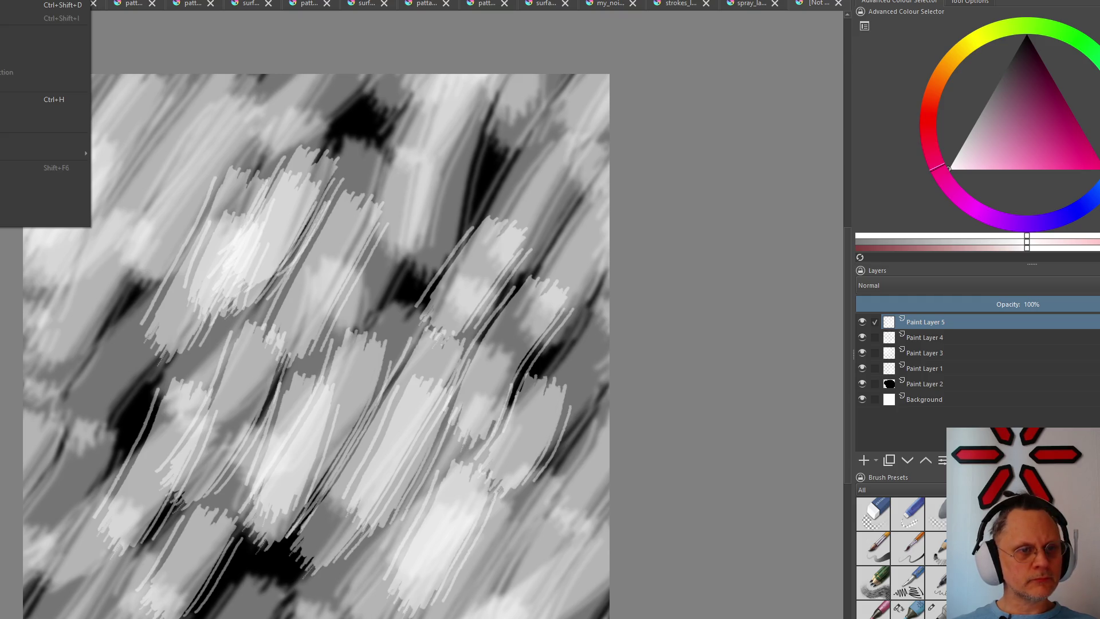
{"action": "key", "text": "Left"}
{"action": "key", "text": "Down"}
{"action": "key", "text": "Down"}
{"action": "key", "text": "Down"}
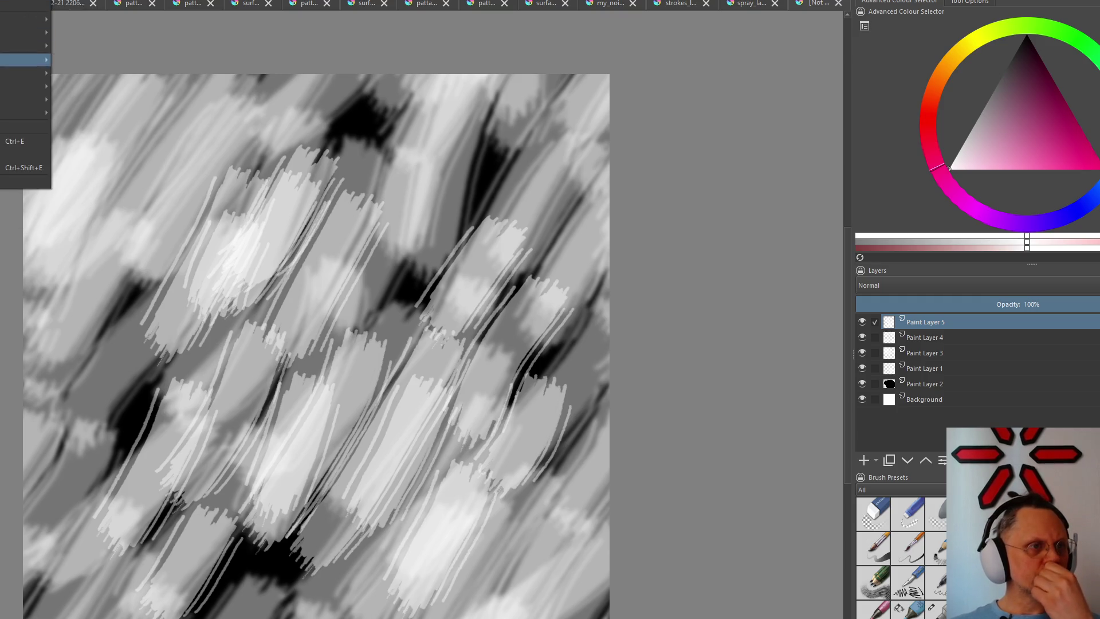
{"action": "key", "text": "Right"}
{"action": "key", "text": "Up"}
{"action": "key", "text": "Up"}
{"action": "key", "text": "Up"}
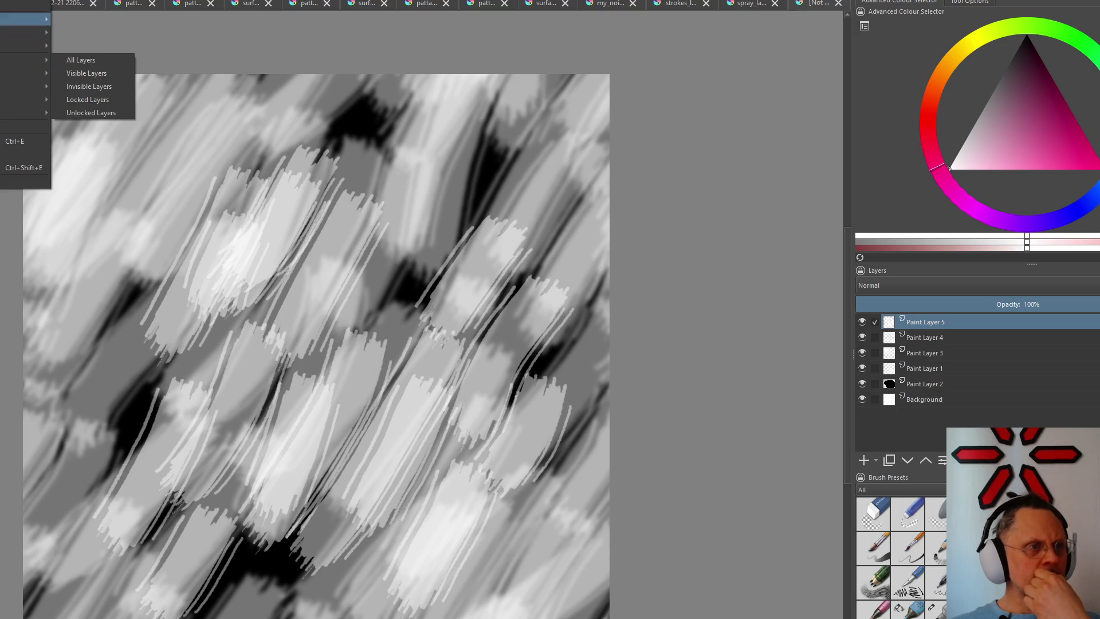
{"action": "key", "text": "Right"}
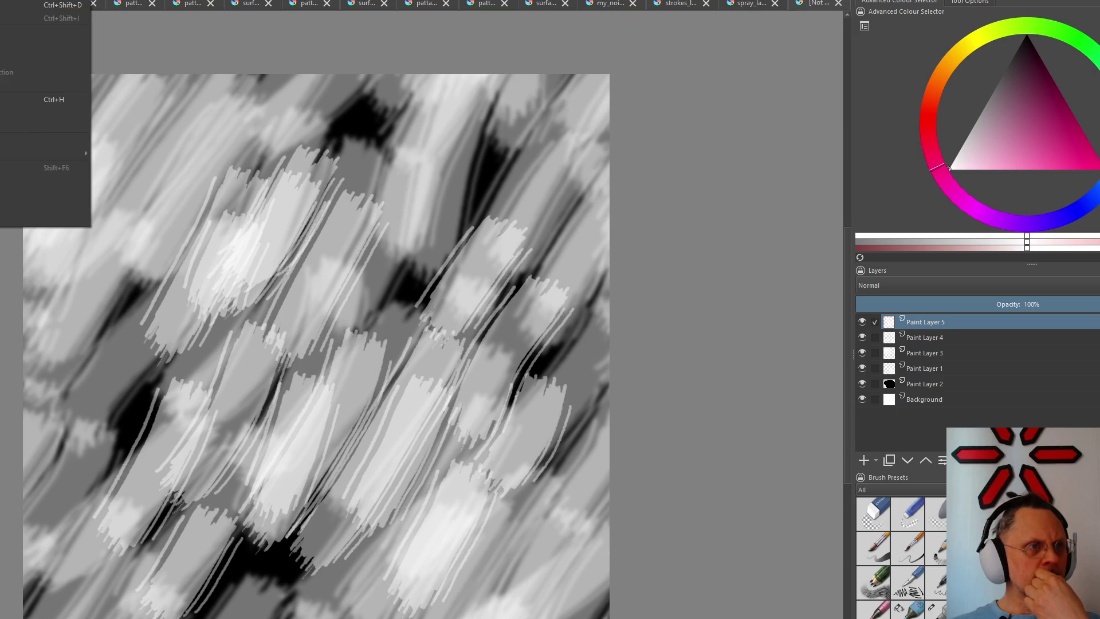
Apply a Gaussian Blur with matched horizontal and vertical radius to the new grey strokes
{"action": "key", "text": "Right"}
{"action": "key", "text": "Down"}
{"action": "key", "text": "Down"}
{"action": "key", "text": "Down"}
{"action": "key", "text": "Right"}
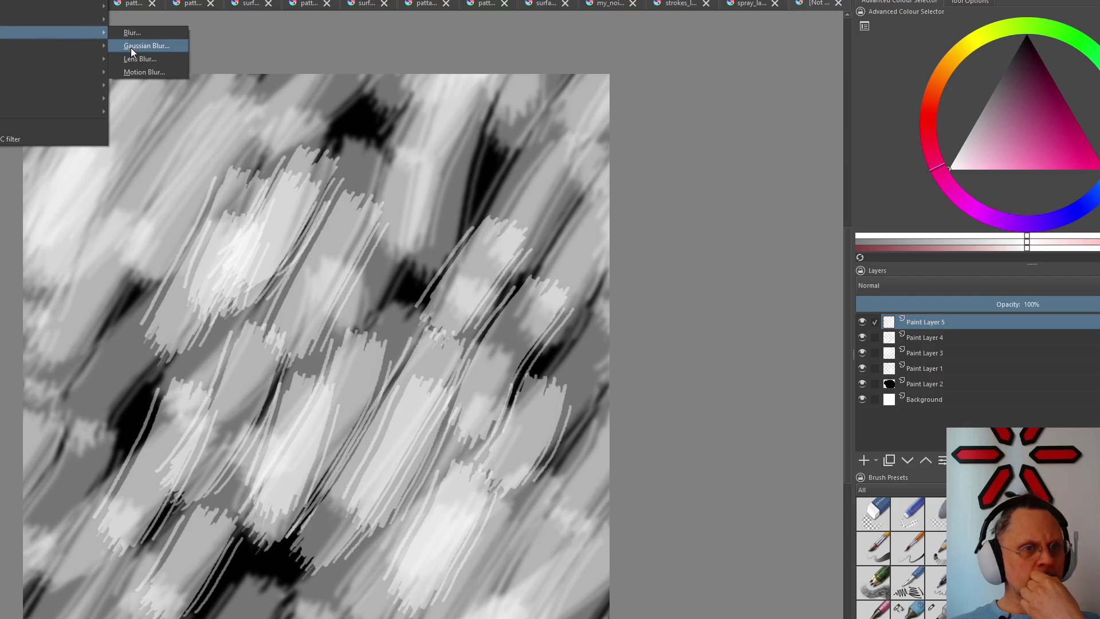
{"action": "left_click", "coordinate": [131, 49]}
{"action": "mouse_move", "coordinate": [761, 238]}
{"action": "left_mouse_down"}
{"action": "mouse_move", "coordinate": [785, 237]}
{"action": "mouse_move", "coordinate": [774, 238]}
{"action": "left_mouse_up"}
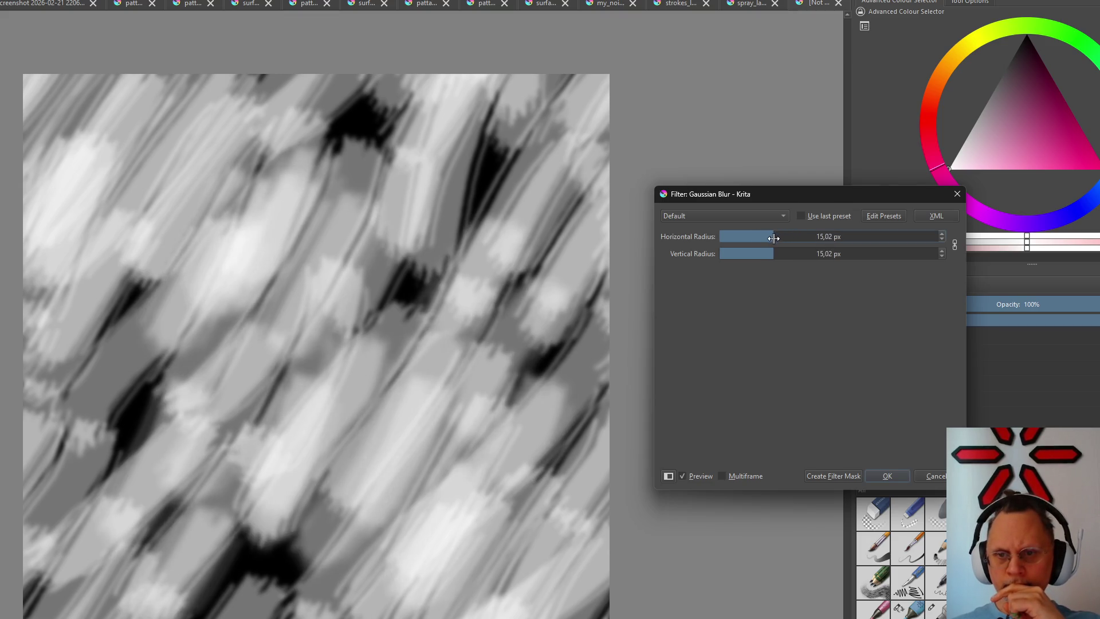
{"action": "left_click", "coordinate": [879, 475]}
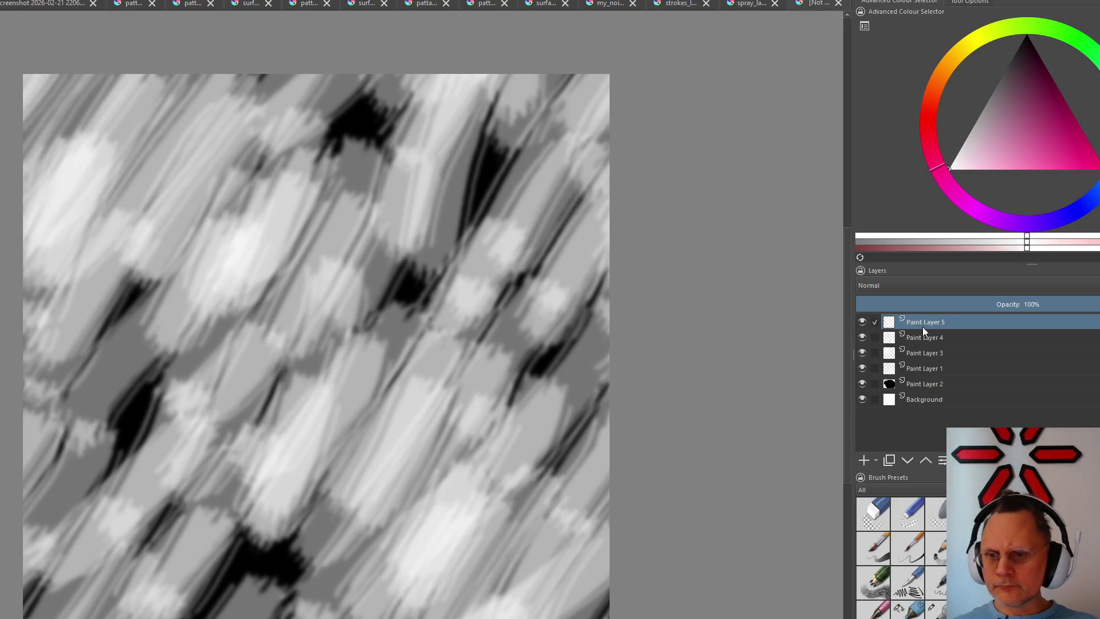
Set Paint Layer 4's blending mode to Addition in the Layers docker
{"action": "left_click", "coordinate": [887, 284]}
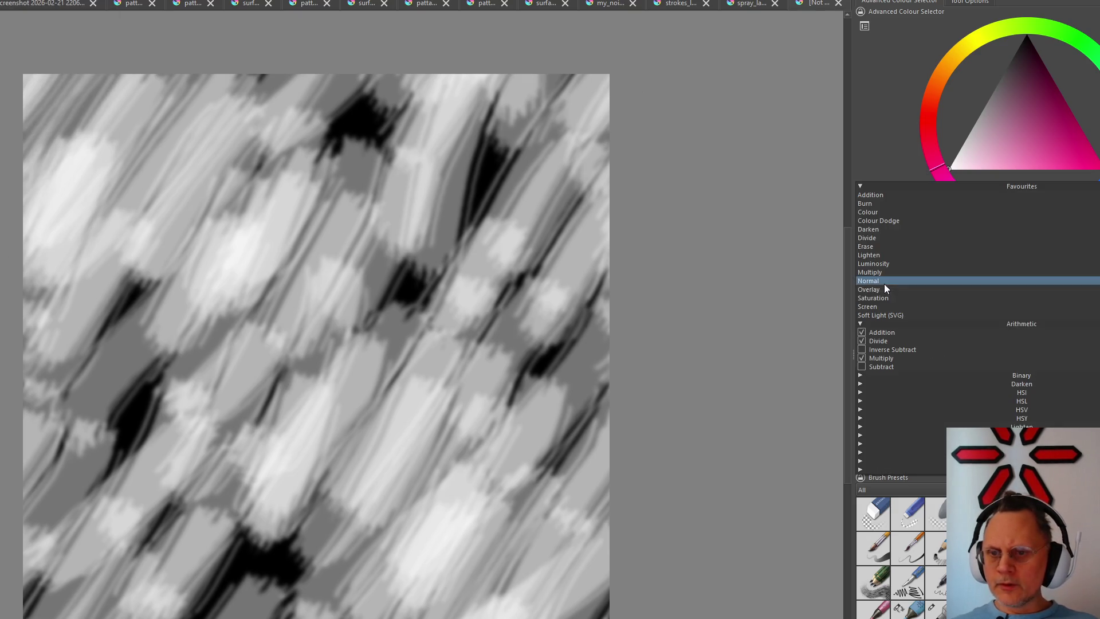
{"action": "left_click", "coordinate": [919, 332]}
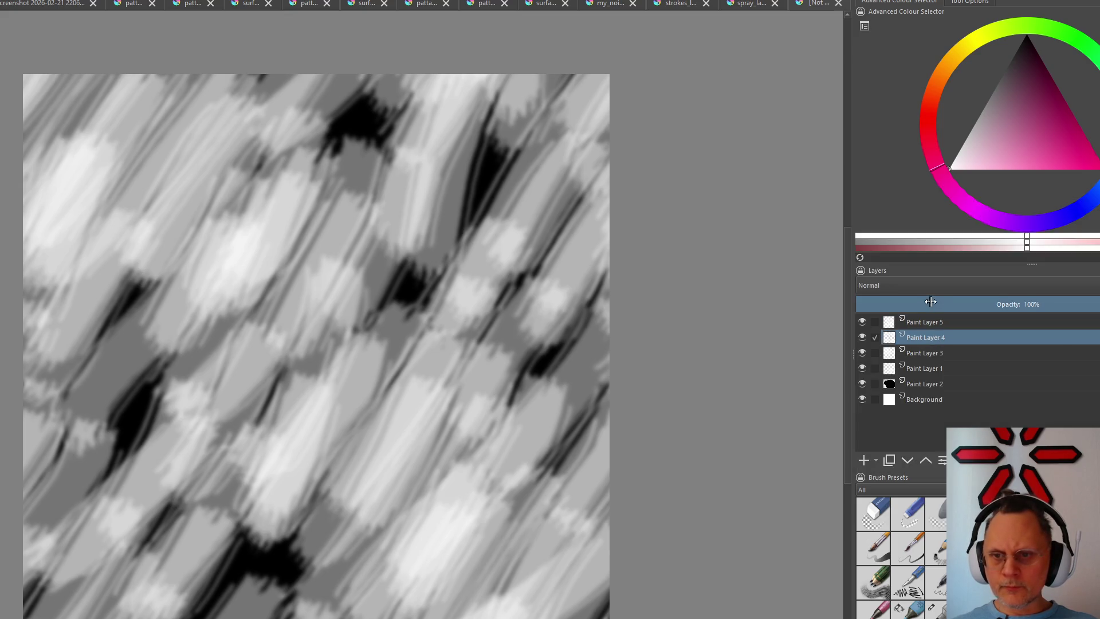
{"action": "left_click", "coordinate": [926, 299]}
{"action": "left_click", "coordinate": [922, 329]}
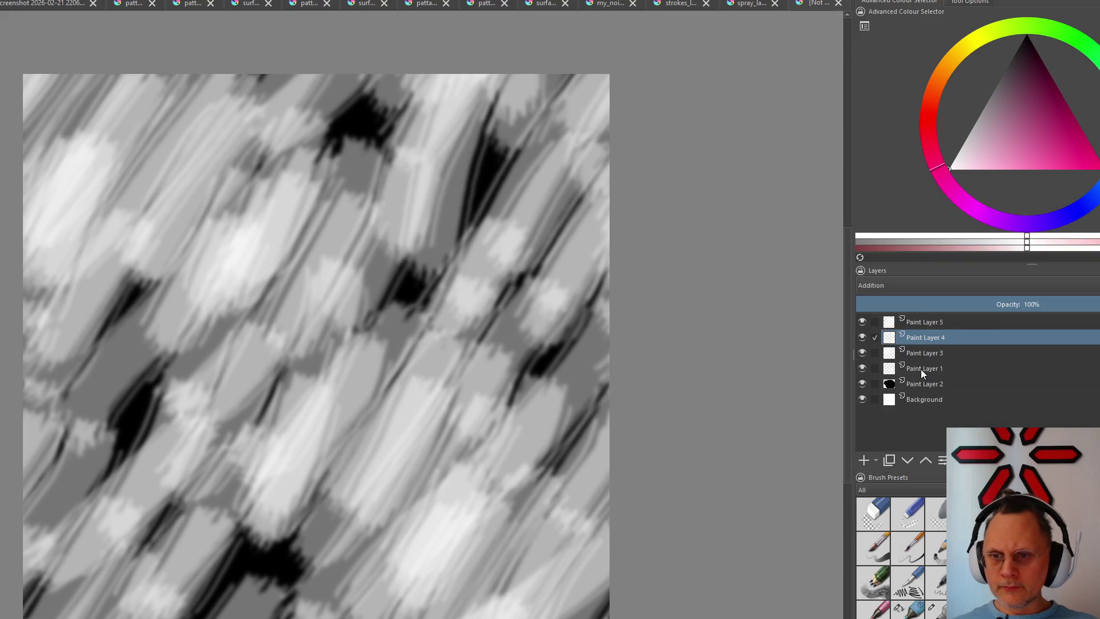
{"action": "left_click", "coordinate": [926, 354]}
Select Paint Layer 1 and set its blending mode to Addition as well
{"action": "left_click", "coordinate": [905, 289]}
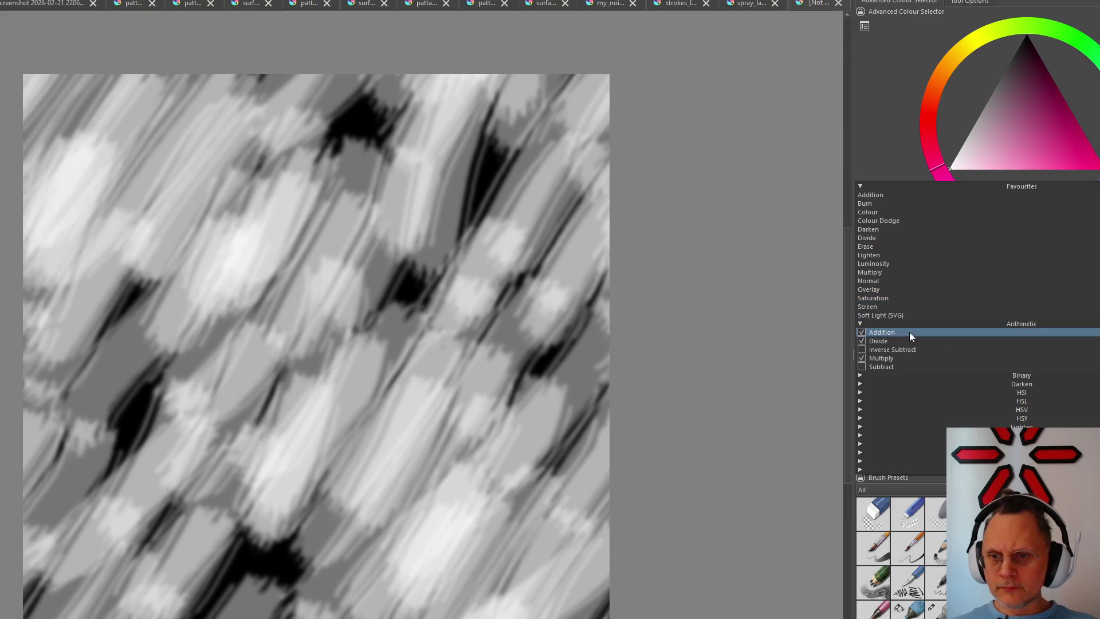
{"action": "left_click", "coordinate": [909, 333]}
{"action": "left_click", "coordinate": [918, 370]}
{"action": "left_click", "coordinate": [923, 288]}
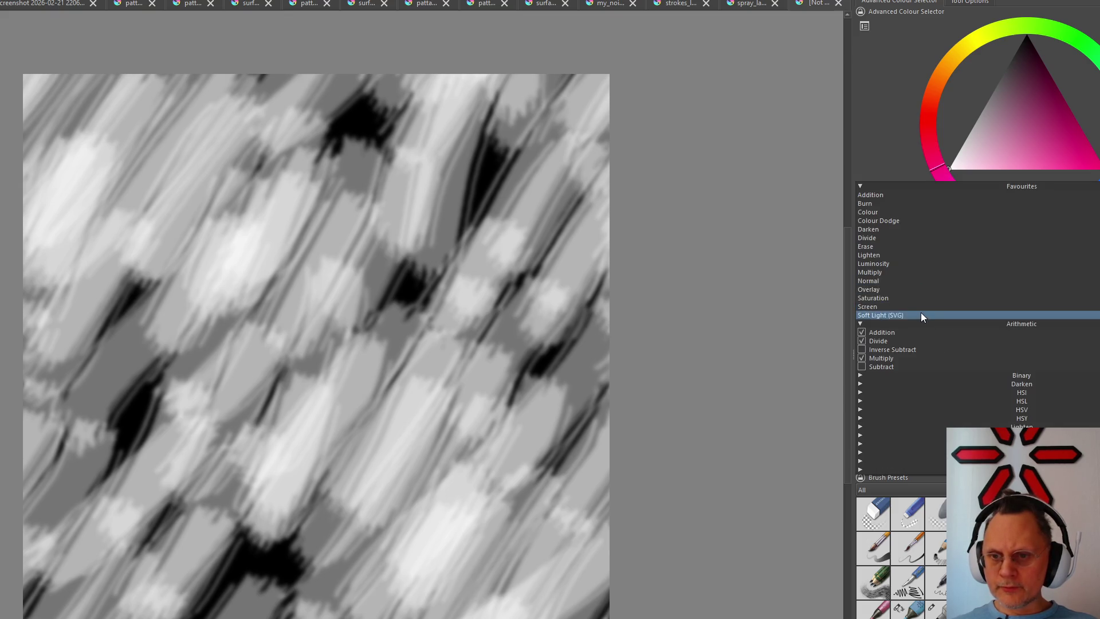
{"action": "left_click", "coordinate": [918, 335]}
{"action": "scroll", "coordinate": [369, 276], "scroll_direction": "down", "scroll_amount": 5}
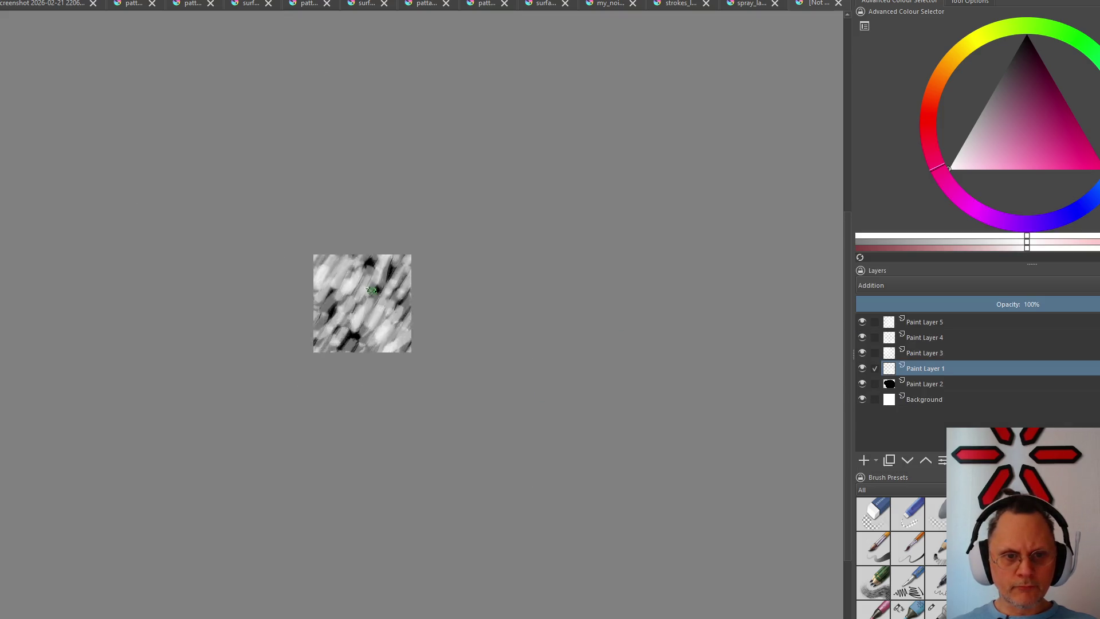
{"action": "scroll", "coordinate": [370, 284], "scroll_direction": "up", "scroll_amount": 8}
{"action": "scroll", "coordinate": [368, 284], "scroll_direction": "down", "scroll_amount": 3}
{"action": "scroll", "coordinate": [374, 289], "scroll_direction": "down", "scroll_amount": 1}
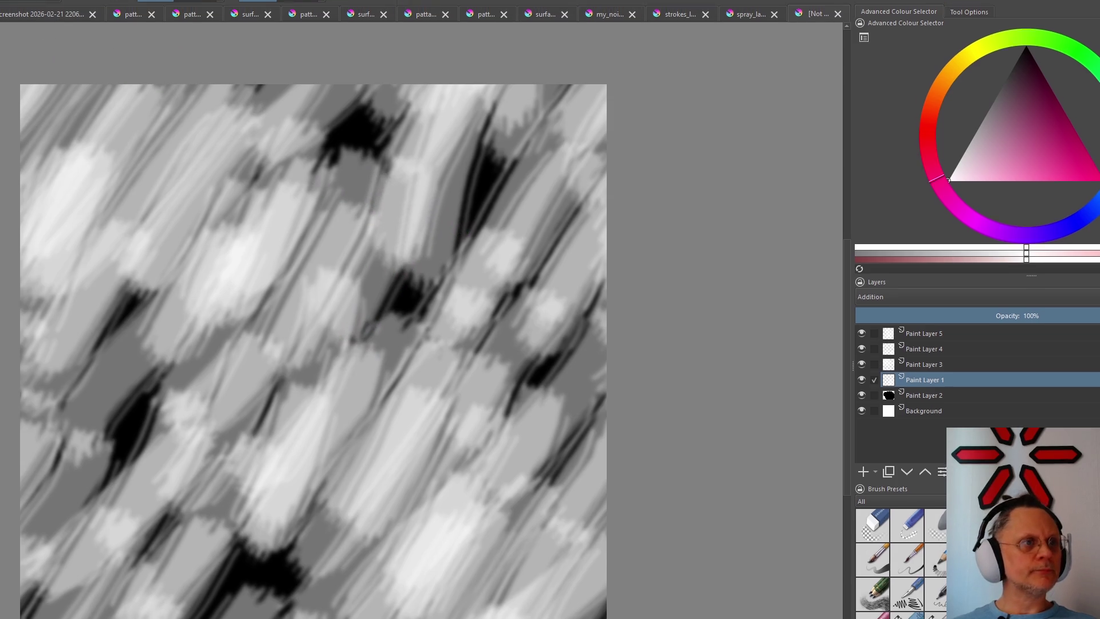
Bring up Filter > Adjust > Levels for Paint Layer 1 twice, closing it each time without changes
{"action": "left_click", "coordinate": [25, 2]}
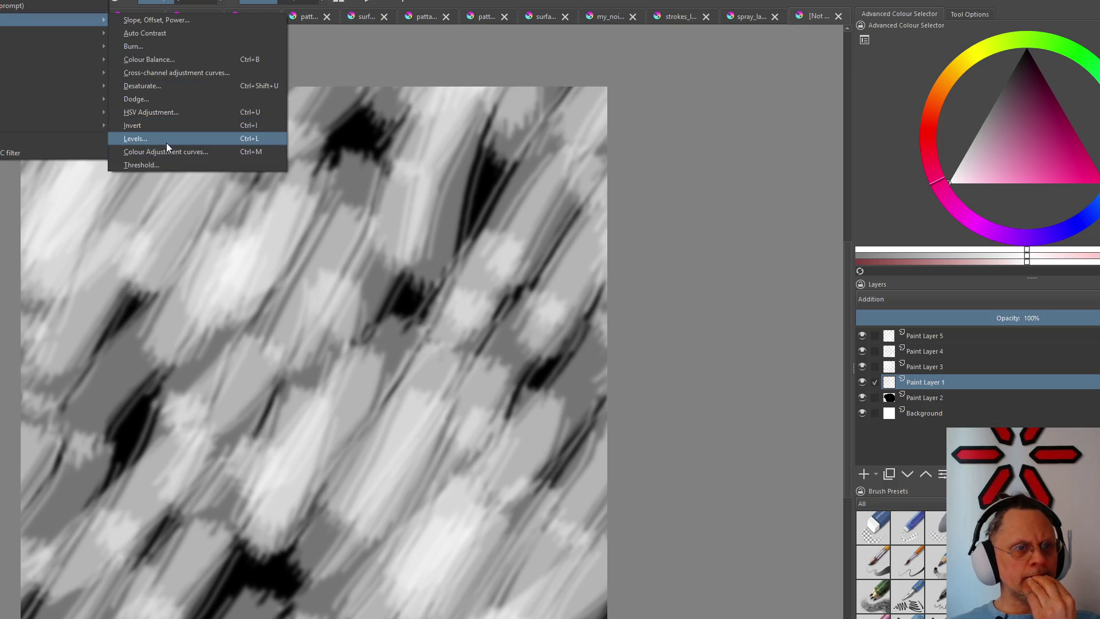
{"action": "left_click", "coordinate": [166, 139]}
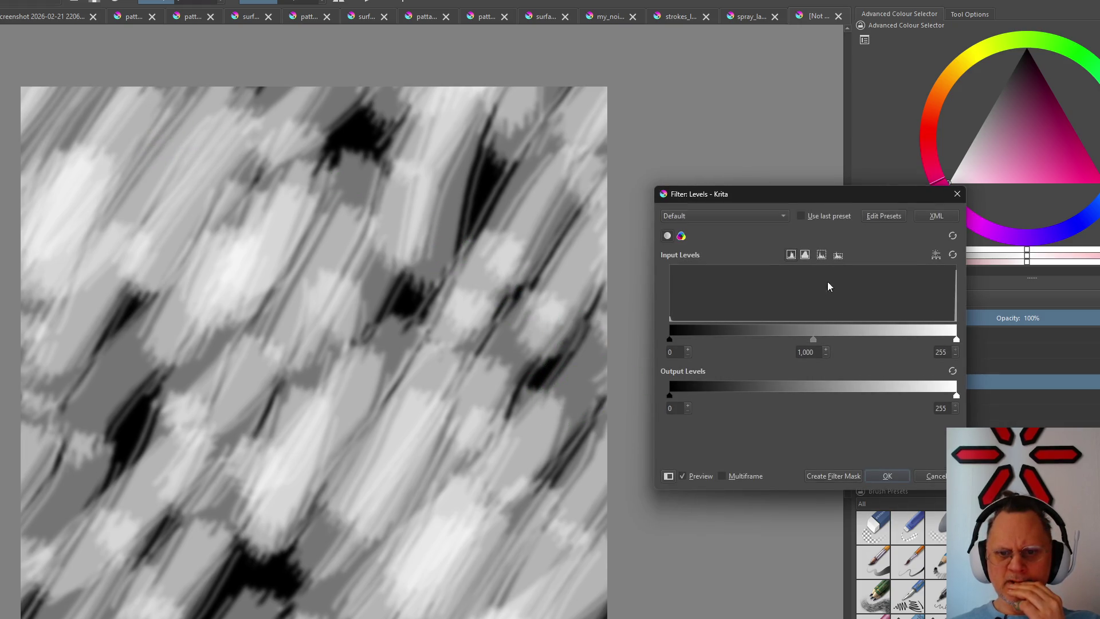
{"action": "left_click", "coordinate": [955, 197]}
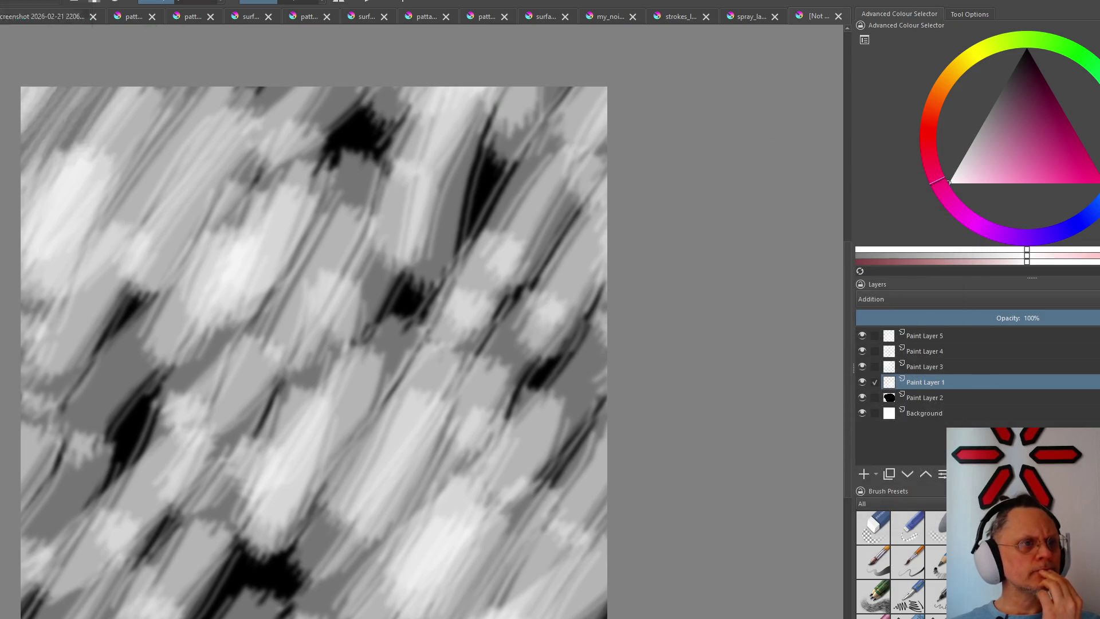
{"action": "key", "text": "alt+r"}
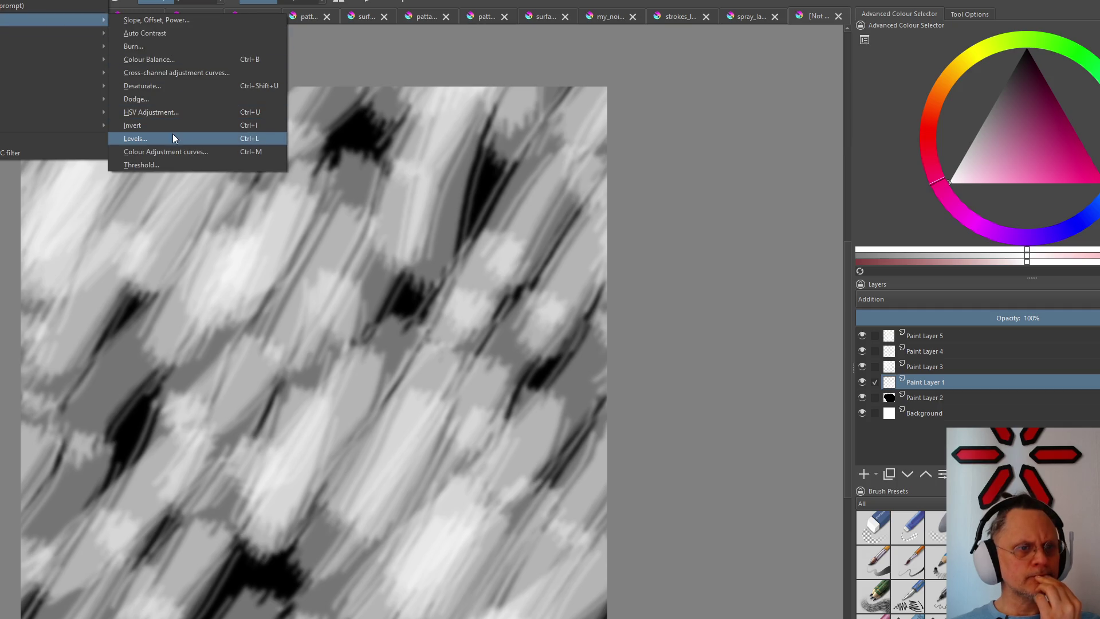
{"action": "left_click", "coordinate": [136, 138]}
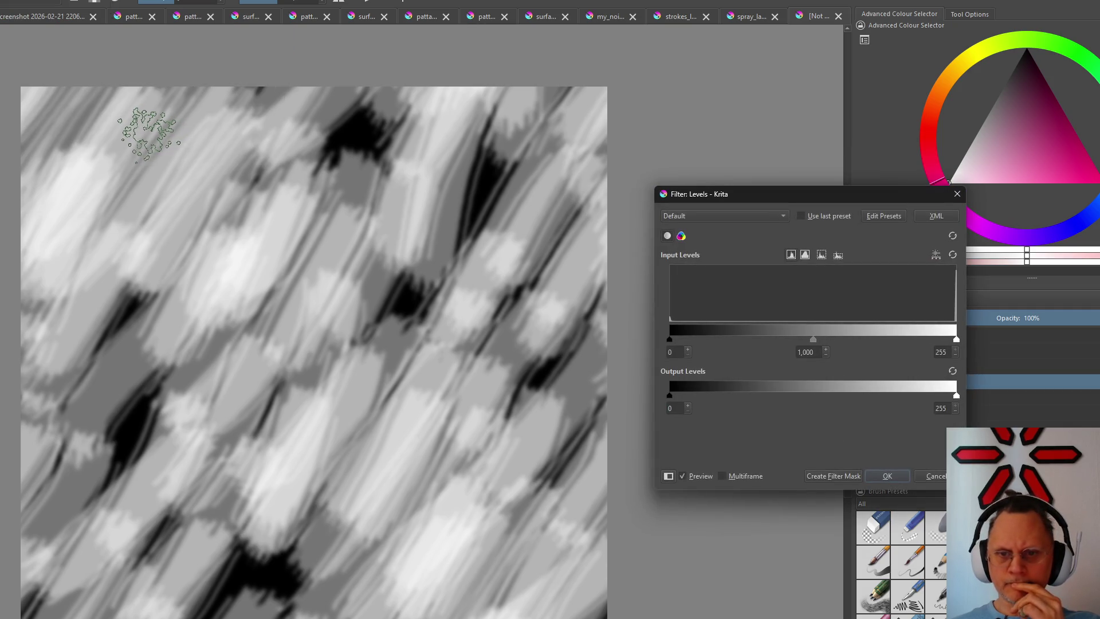
{"action": "left_click", "coordinate": [954, 195]}
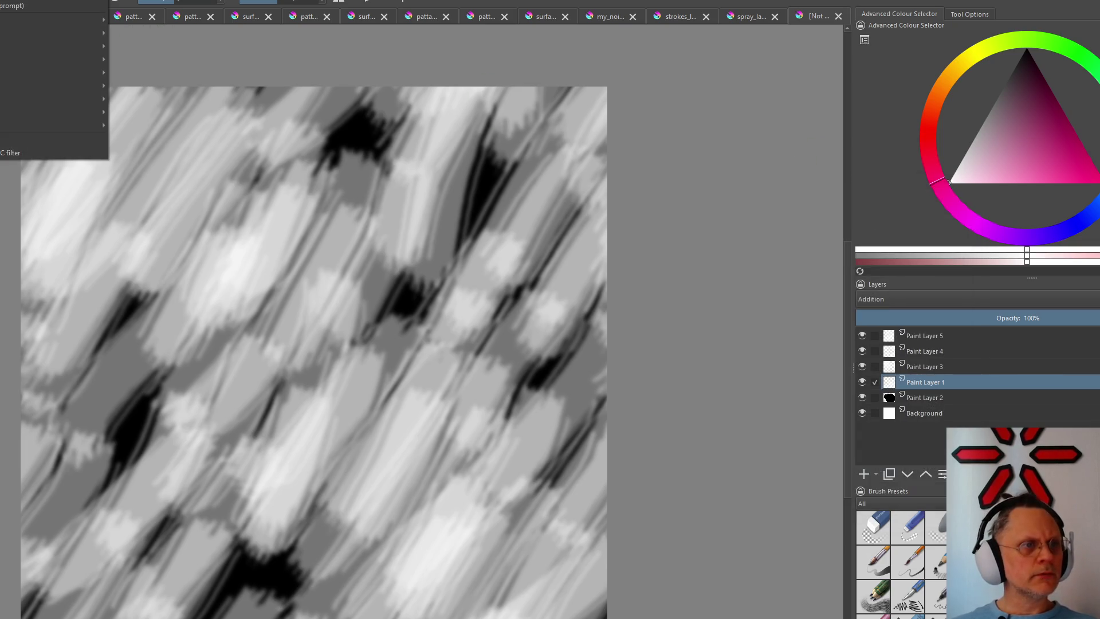
{"action": "mouse_move", "coordinate": [52, 19]}
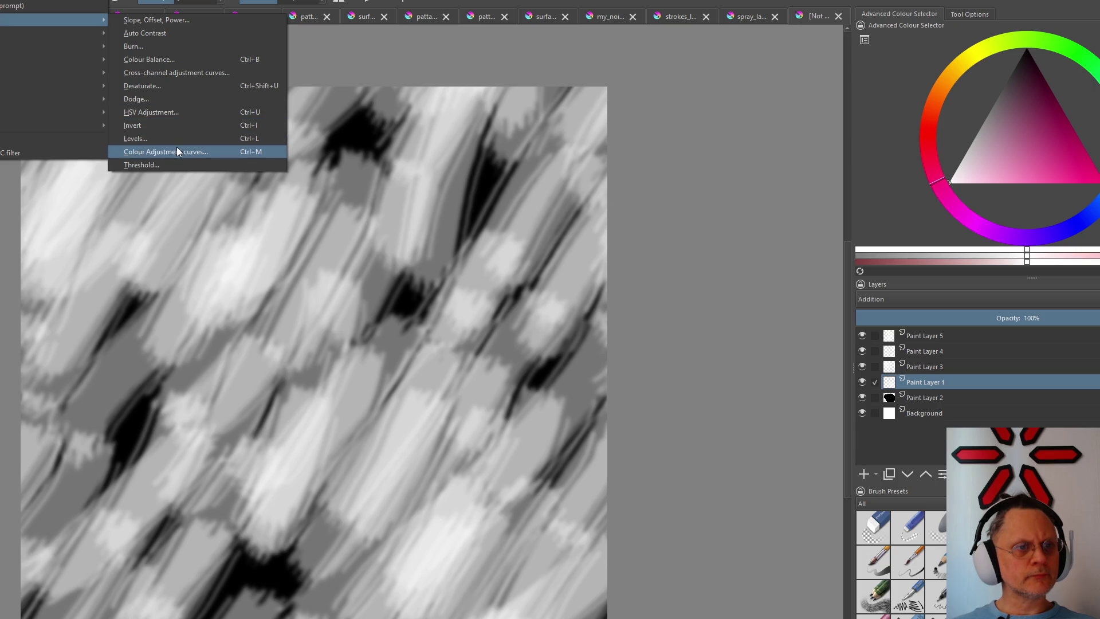
Cancel the Colour Adjustment curves dialog and flatten all layers via Layer > Flatten Image
{"action": "left_click", "coordinate": [181, 153]}
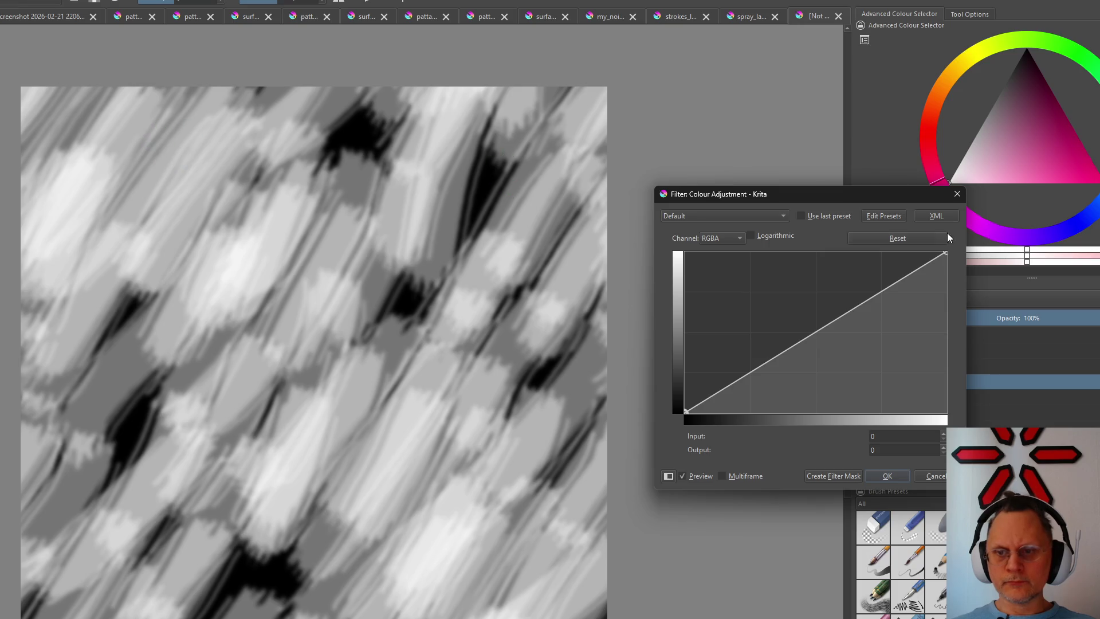
{"action": "left_click", "coordinate": [957, 193]}
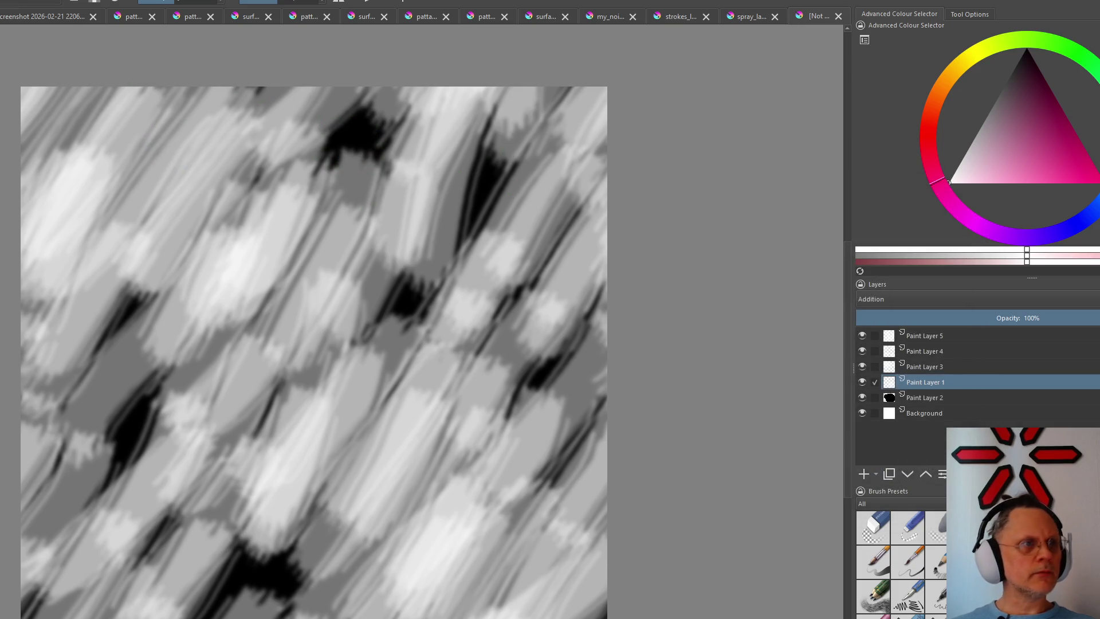
{"action": "key", "text": "Escape"}
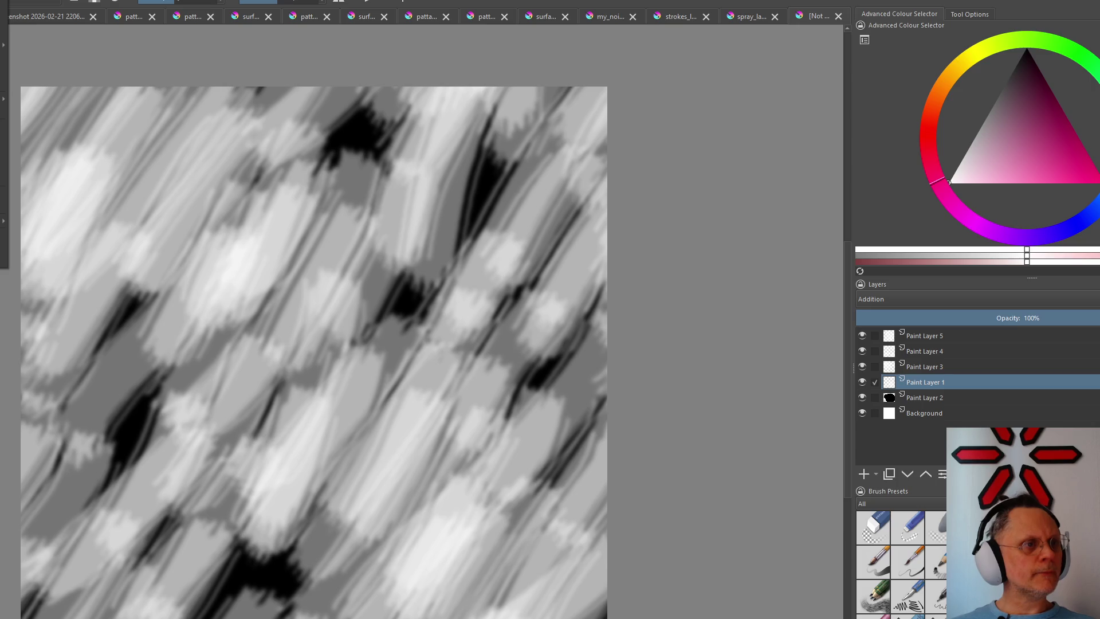
{"action": "key", "text": "alt+i"}
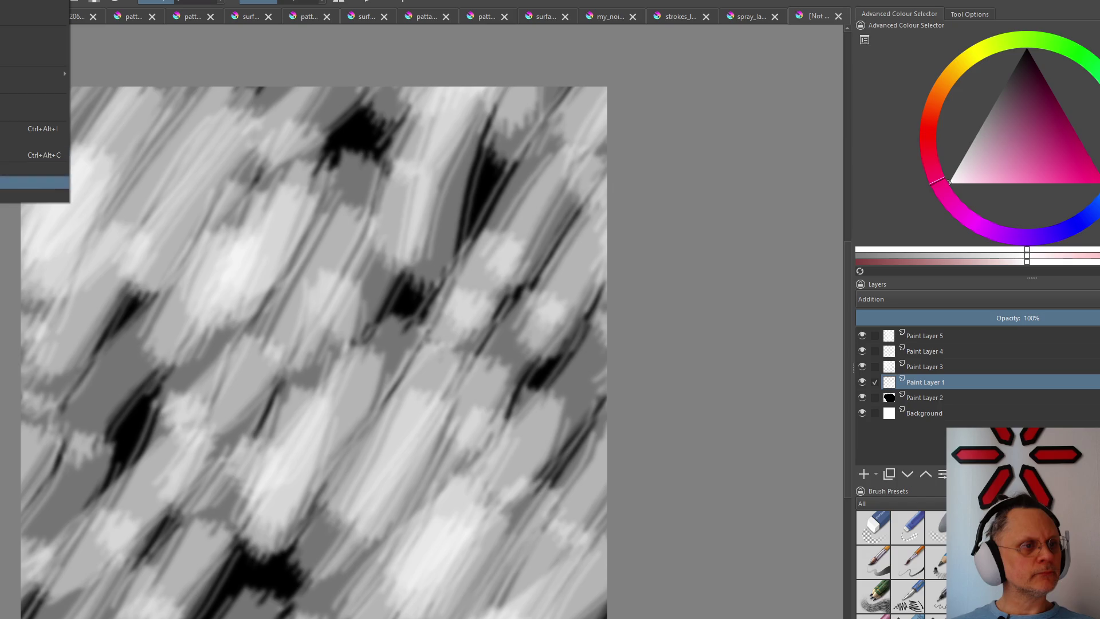
{"action": "key", "text": "Escape"}
{"action": "key", "text": "alt+l"}
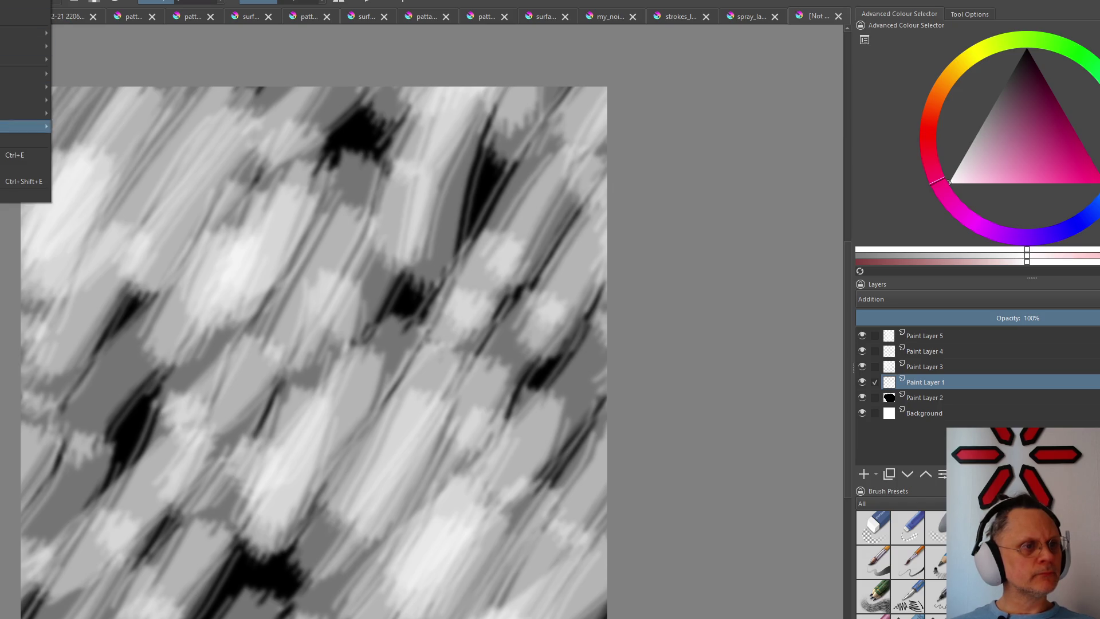
{"action": "key", "text": "Return"}
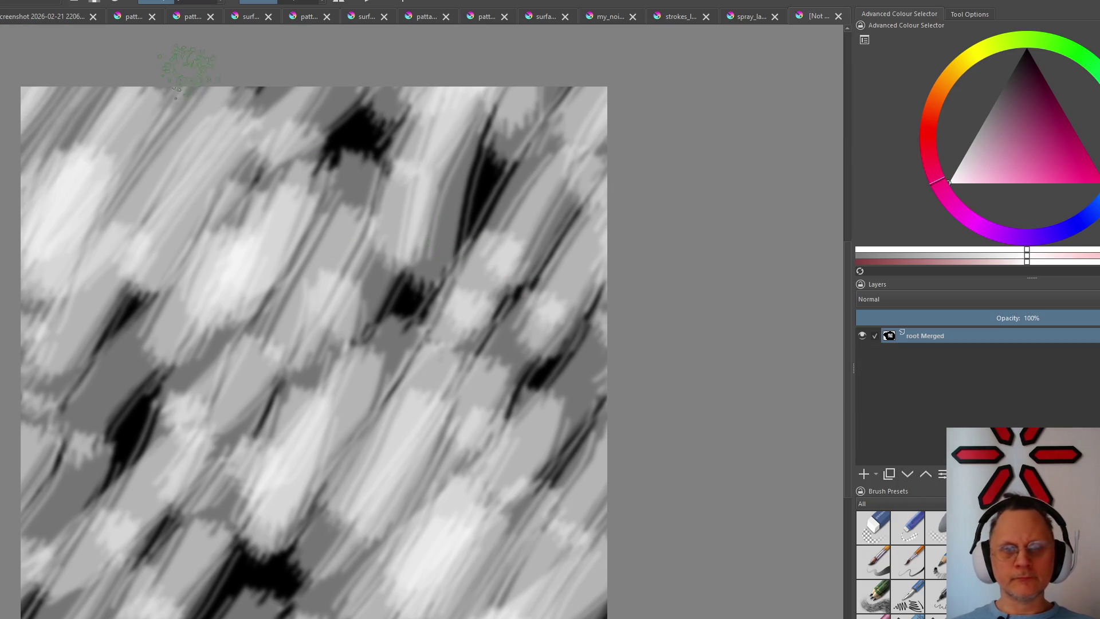
Reopen Colour Adjustment curves on the merged layer, cancel it, and return to the Filter menu
{"action": "key", "text": "alt+r"}
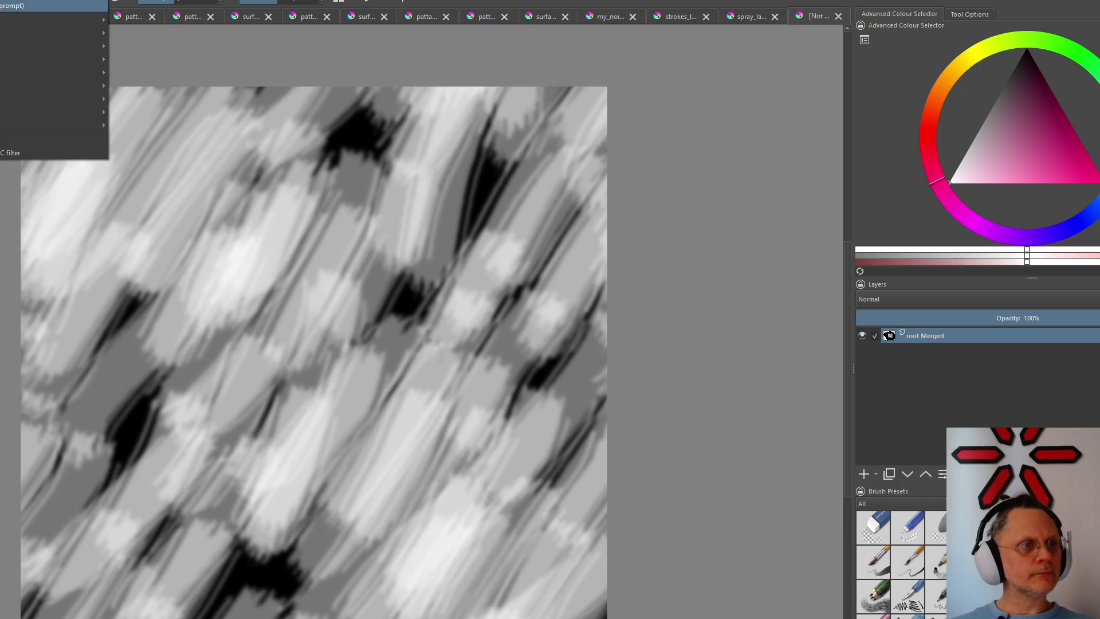
{"action": "key", "text": "Down"}
{"action": "key", "text": "Right"}
{"action": "left_click", "coordinate": [232, 152]}
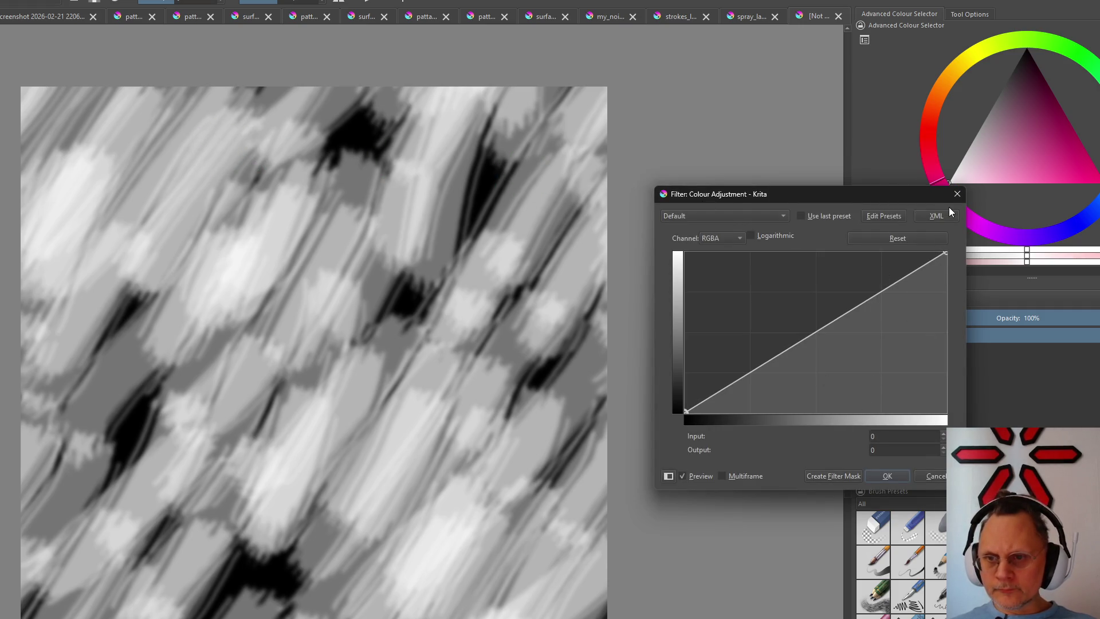
{"action": "left_click", "coordinate": [956, 194]}
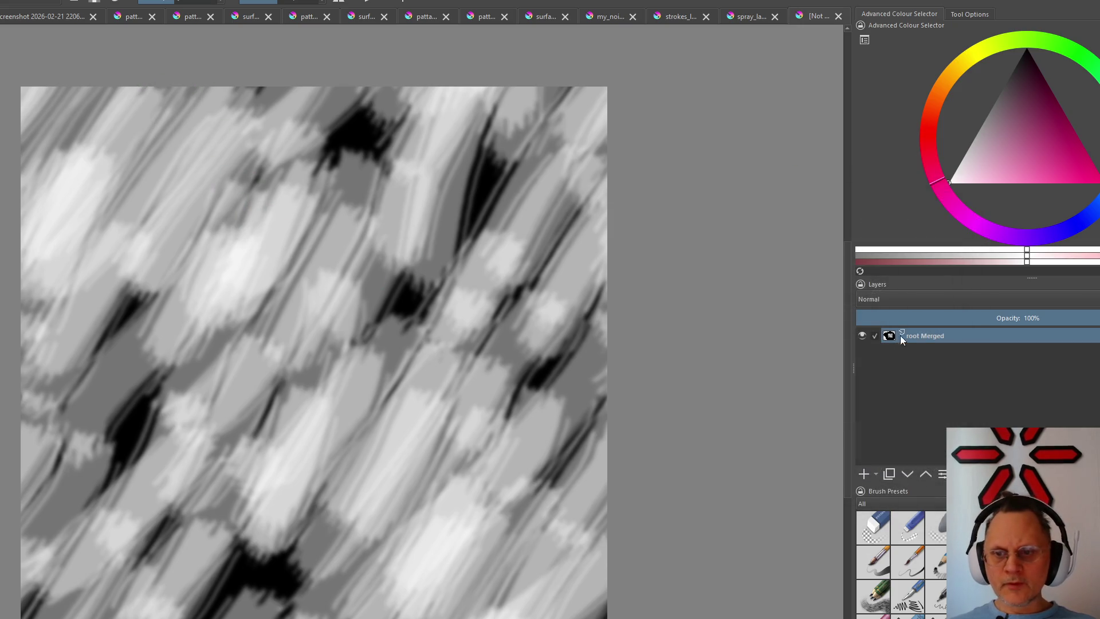
{"action": "left_click", "coordinate": [26, 2]}
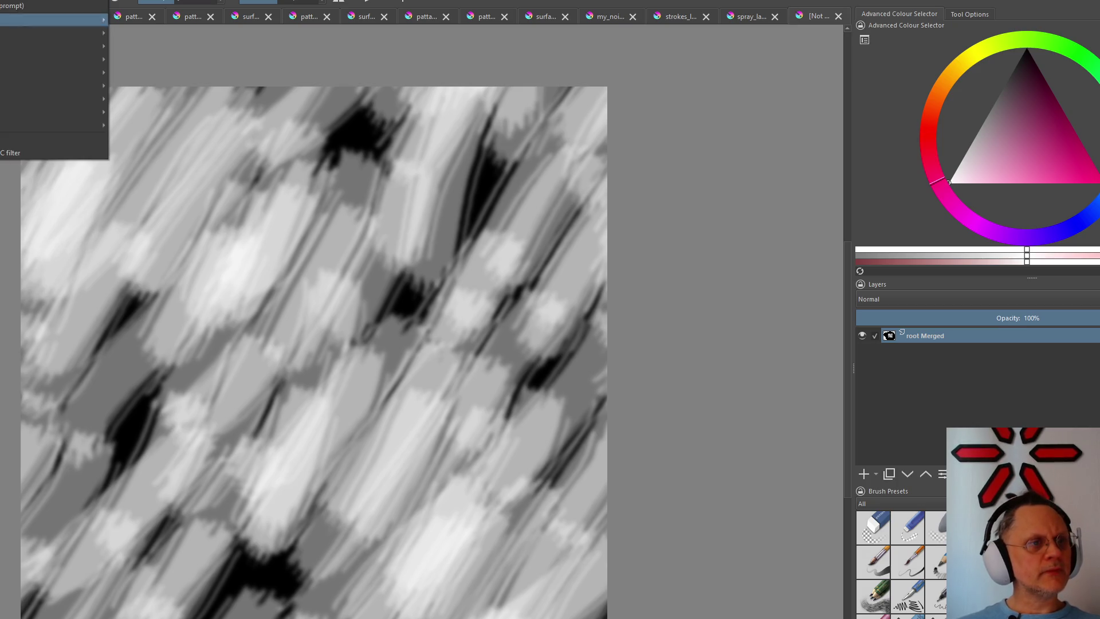
{"action": "mouse_move", "coordinate": [52, 20]}
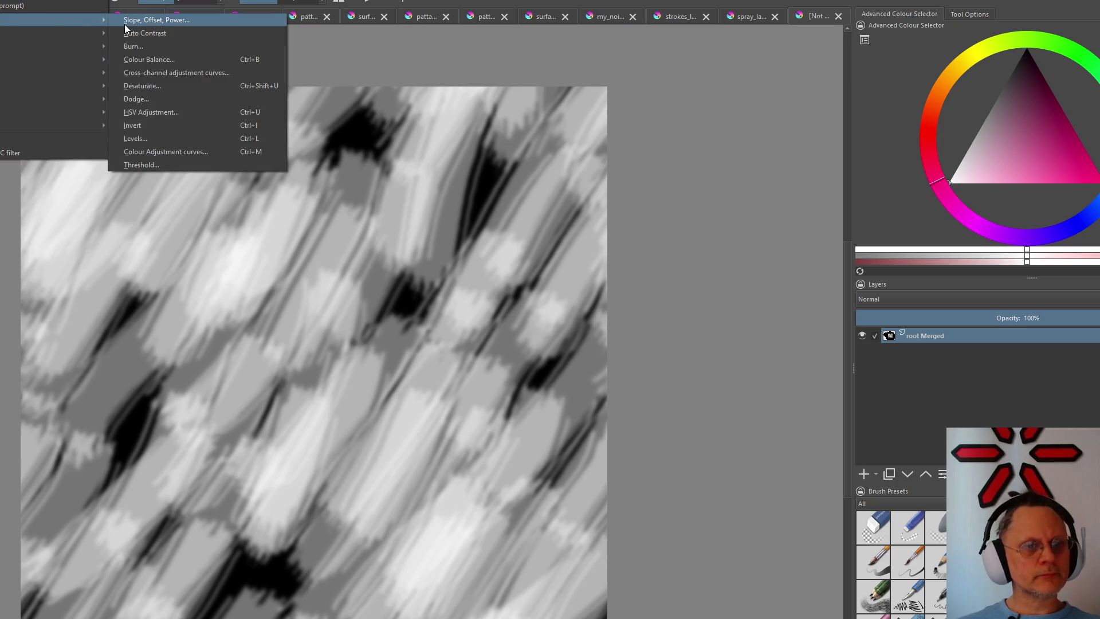
In Levels, drag the input black and white points back and forth between mostly-white and mostly-black previews
{"action": "left_click", "coordinate": [171, 137]}
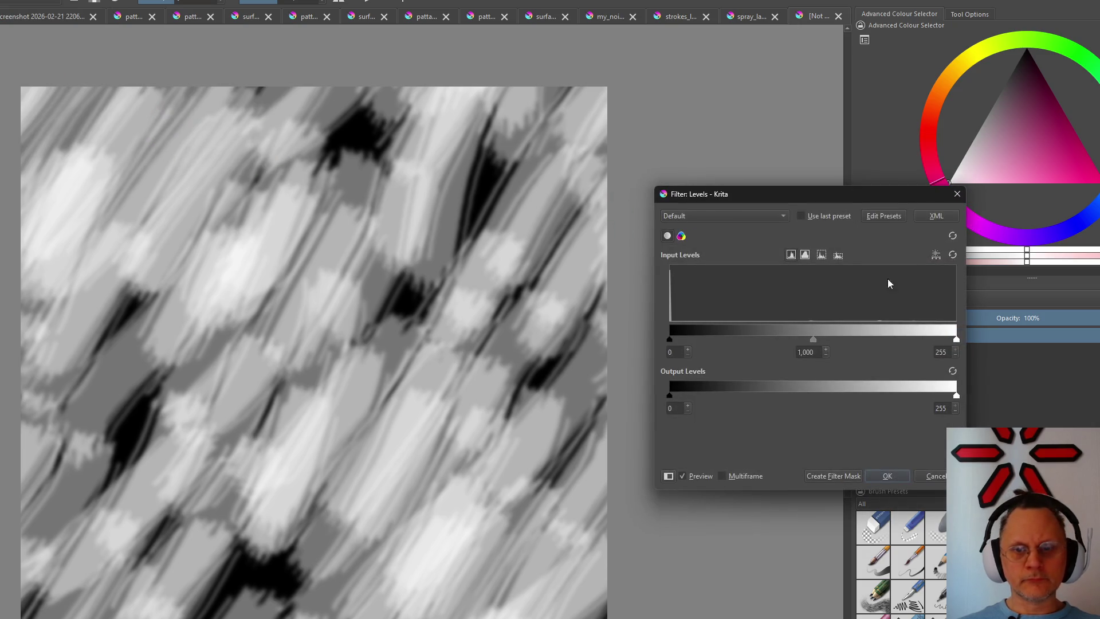
{"action": "left_click_drag", "start_coordinate": [956, 339], "coordinate": [807, 341]}
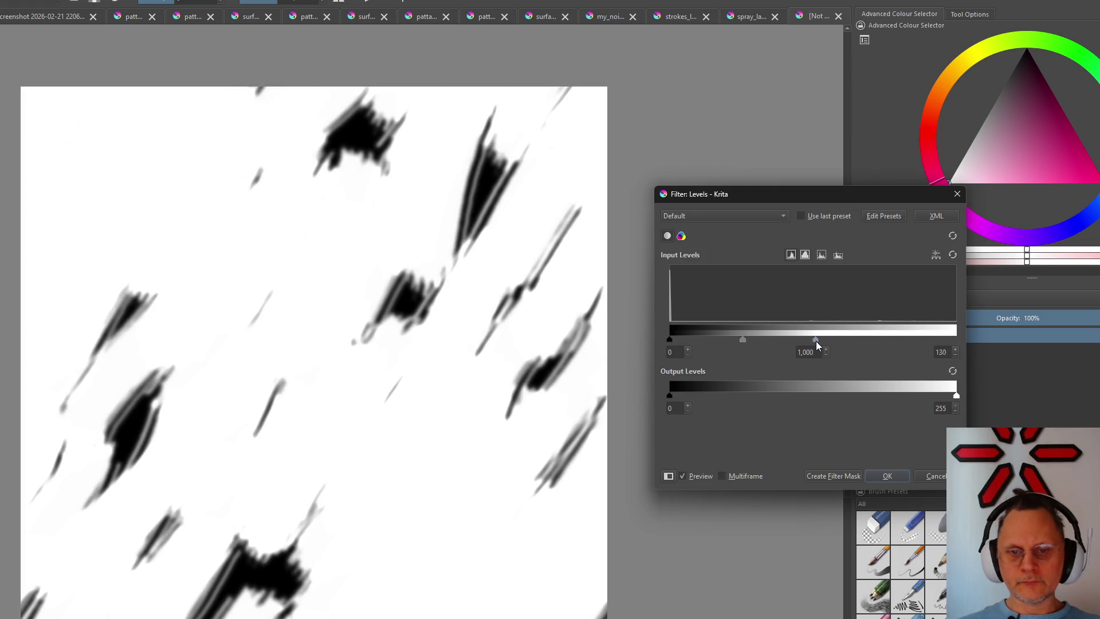
{"action": "left_click_drag", "start_coordinate": [816, 341], "coordinate": [972, 345]}
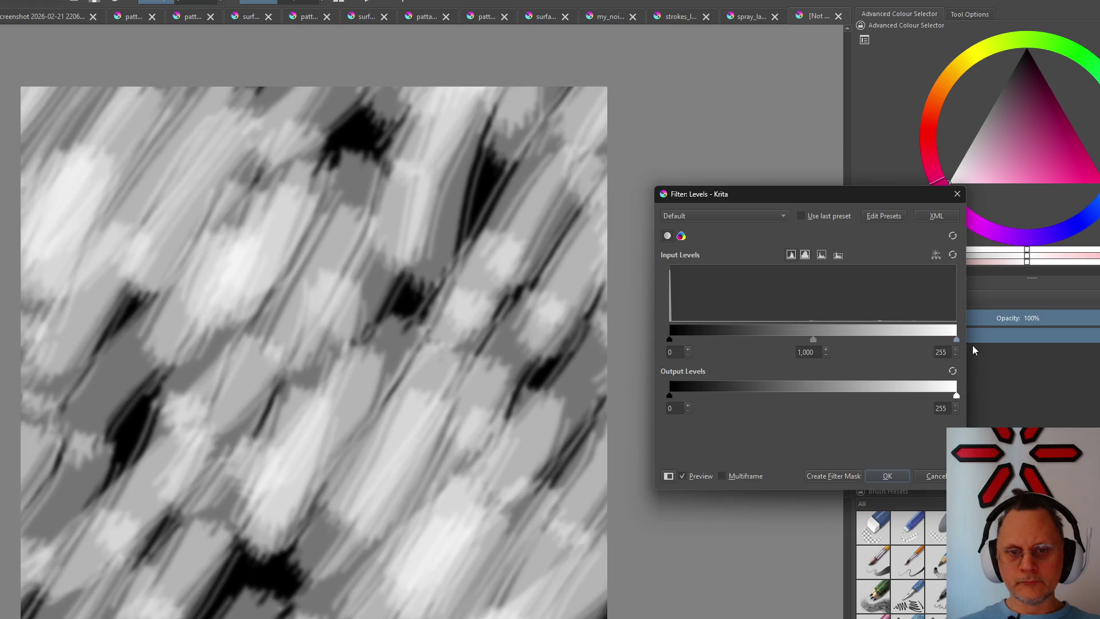
{"action": "left_click_drag", "start_coordinate": [671, 341], "coordinate": [848, 344]}
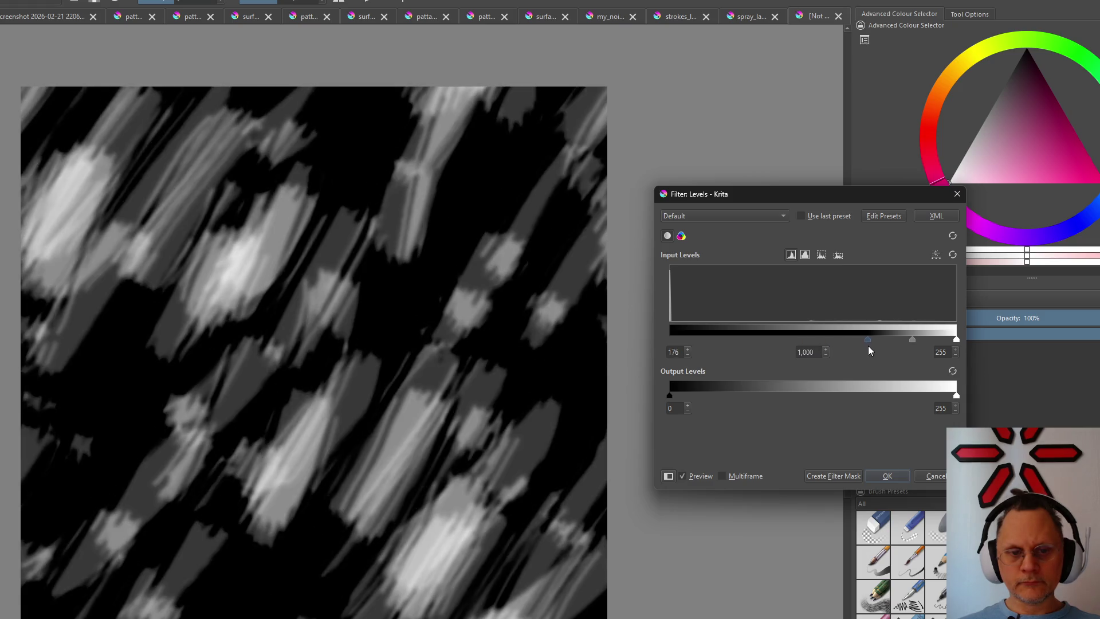
{"action": "left_click_drag", "start_coordinate": [848, 345], "coordinate": [791, 341]}
{"action": "mouse_move", "coordinate": [954, 338]}
{"action": "left_mouse_down"}
{"action": "mouse_move", "coordinate": [780, 341]}
{"action": "mouse_move", "coordinate": [886, 338]}
{"action": "left_mouse_up"}
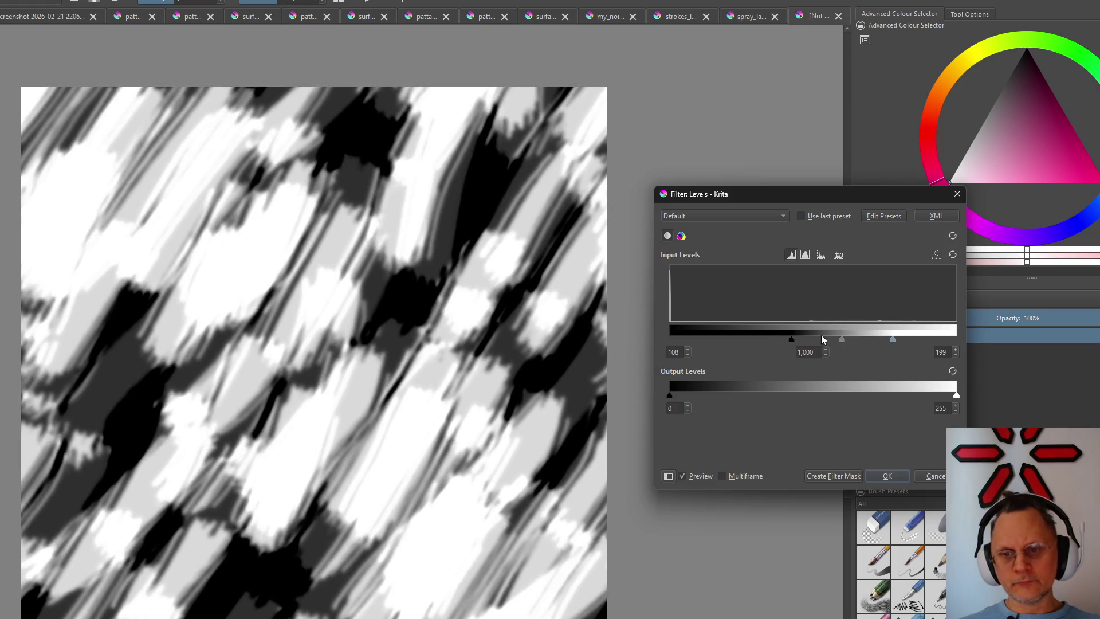
{"action": "left_click_drag", "start_coordinate": [791, 337], "coordinate": [912, 341]}
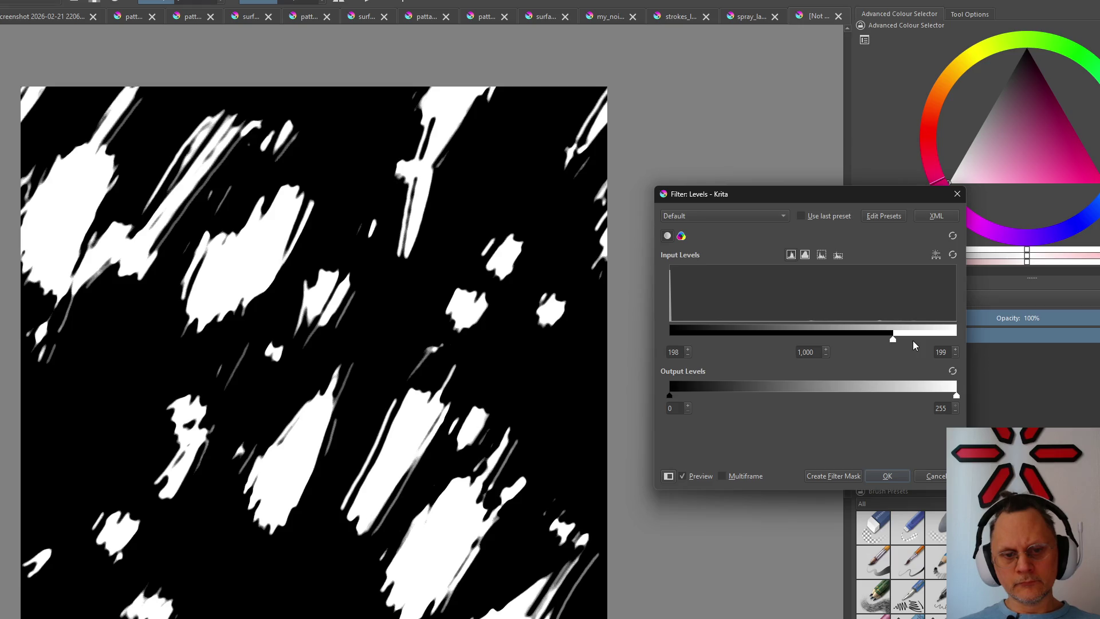
{"action": "mouse_move", "coordinate": [892, 340]}
{"action": "left_mouse_down"}
{"action": "mouse_move", "coordinate": [851, 343]}
{"action": "mouse_move", "coordinate": [933, 338]}
{"action": "left_mouse_up"}
{"action": "mouse_move", "coordinate": [848, 339]}
{"action": "left_mouse_down"}
{"action": "mouse_move", "coordinate": [931, 339]}
{"action": "mouse_move", "coordinate": [812, 355]}
{"action": "left_mouse_up"}
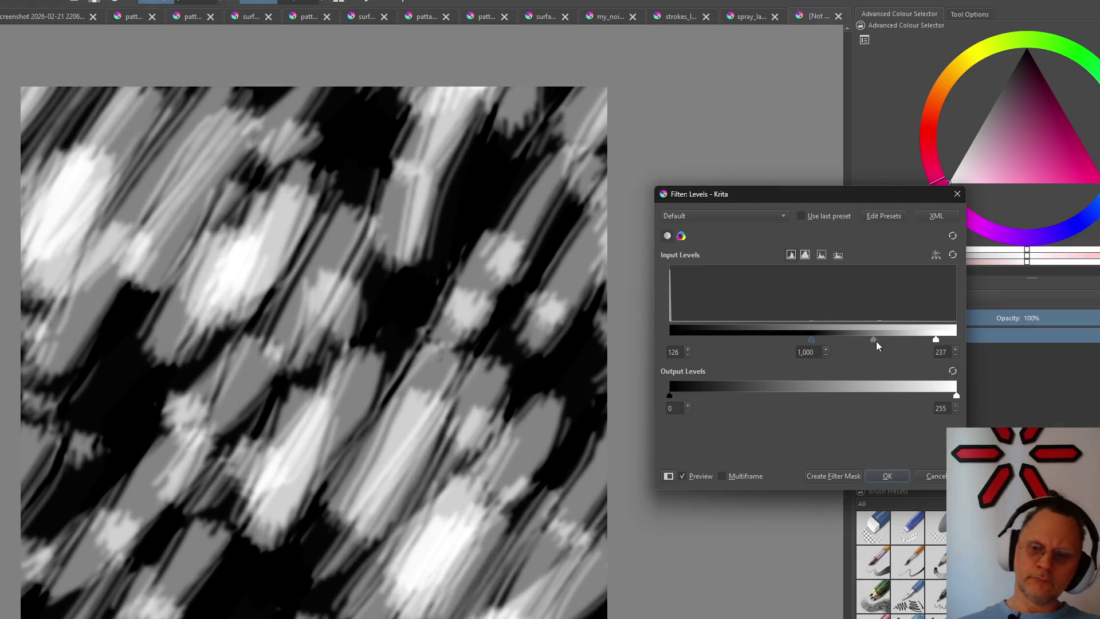
Narrow the input range to hard black-and-white streak shapes, then cancel the Levels adjustment
{"action": "mouse_move", "coordinate": [931, 339]}
{"action": "left_mouse_down"}
{"action": "mouse_move", "coordinate": [818, 341]}
{"action": "mouse_move", "coordinate": [894, 338]}
{"action": "left_mouse_up"}
{"action": "left_click_drag", "start_coordinate": [816, 340], "coordinate": [685, 339]}
{"action": "mouse_move", "coordinate": [891, 339]}
{"action": "left_mouse_down"}
{"action": "mouse_move", "coordinate": [699, 349]}
{"action": "mouse_move", "coordinate": [770, 342]}
{"action": "left_mouse_up"}
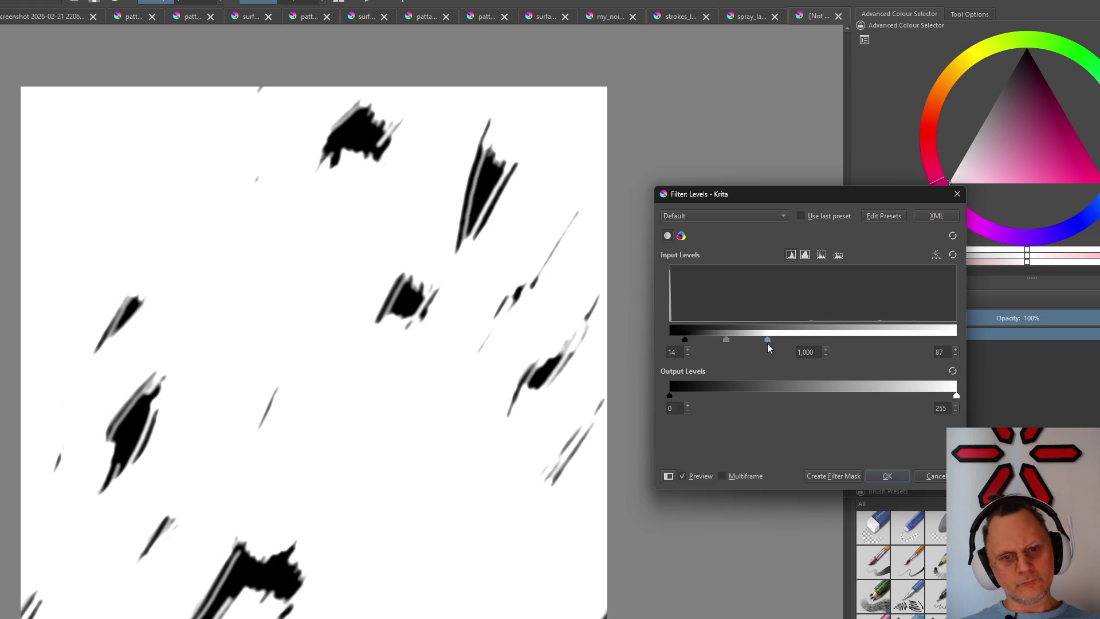
{"action": "left_click_drag", "start_coordinate": [682, 339], "coordinate": [761, 341]}
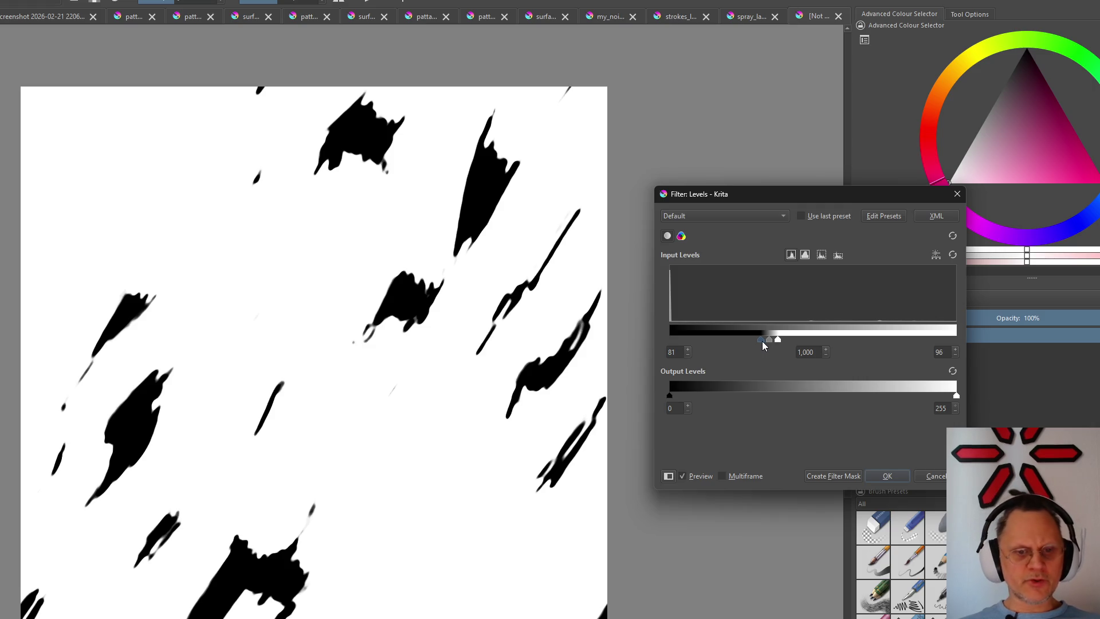
{"action": "left_click_drag", "start_coordinate": [760, 339], "coordinate": [705, 344]}
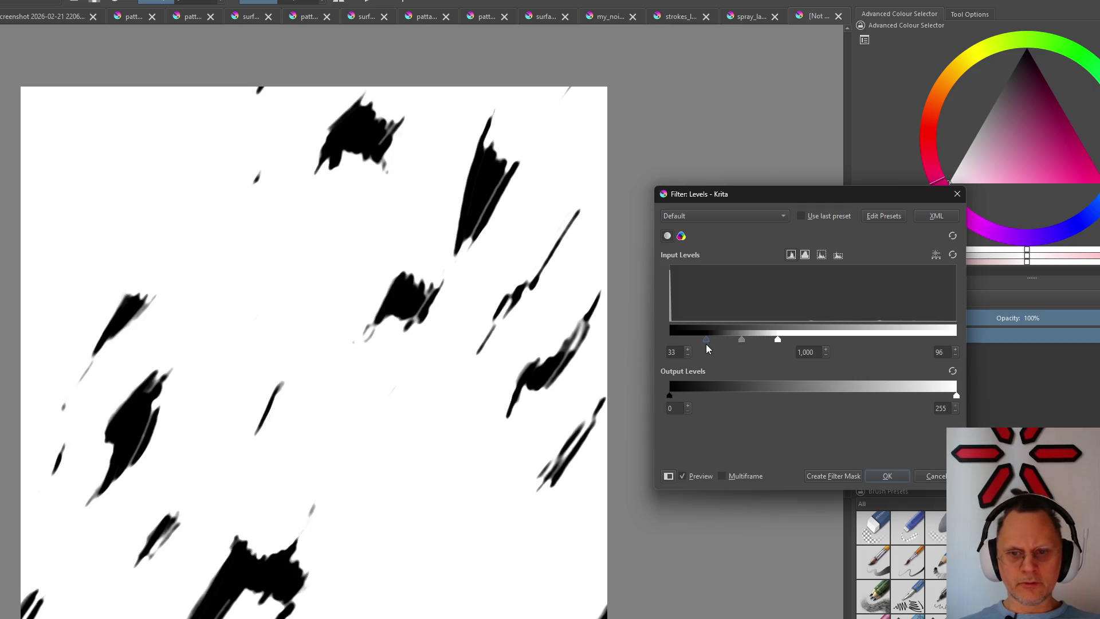
{"action": "mouse_move", "coordinate": [776, 337]}
{"action": "left_mouse_down"}
{"action": "mouse_move", "coordinate": [720, 341]}
{"action": "mouse_move", "coordinate": [864, 341]}
{"action": "left_mouse_up"}
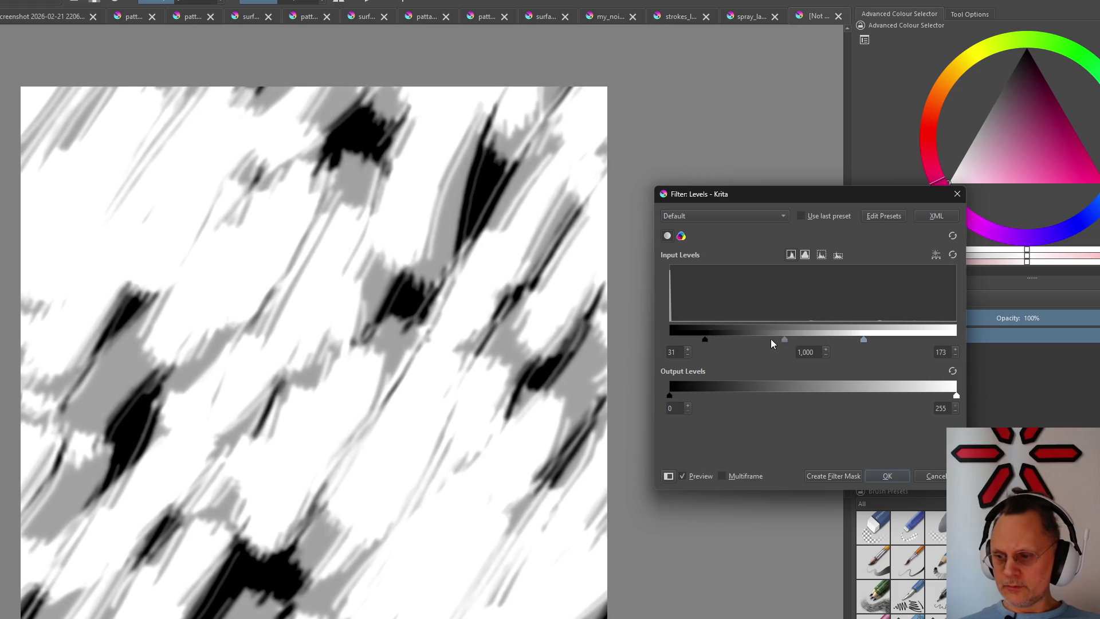
{"action": "left_click_drag", "start_coordinate": [707, 338], "coordinate": [876, 334]}
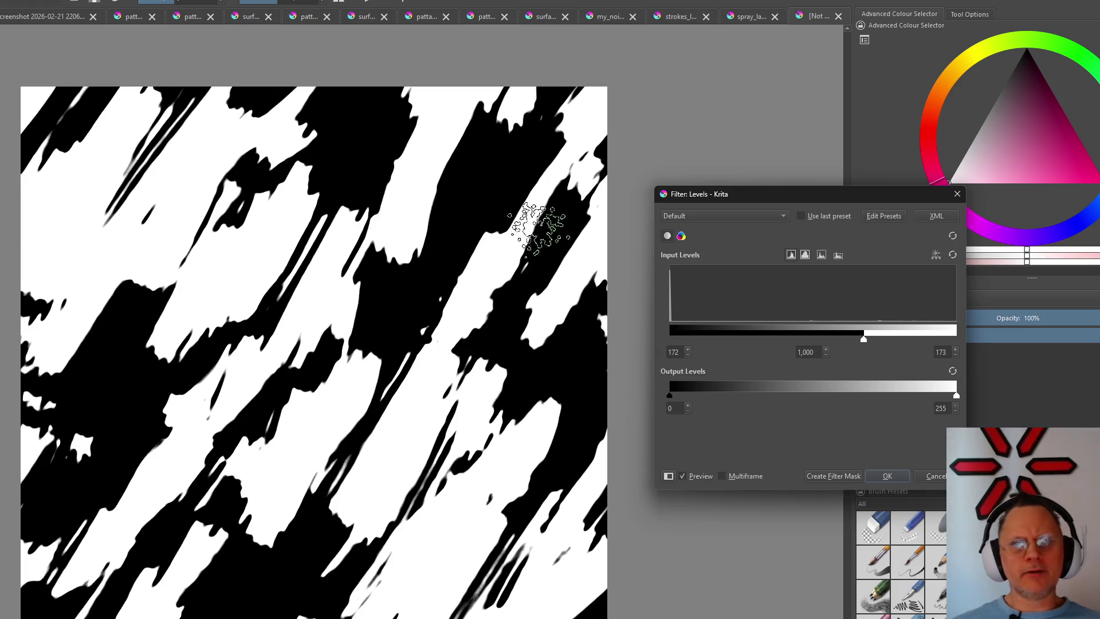
{"action": "left_click", "coordinate": [935, 477]}
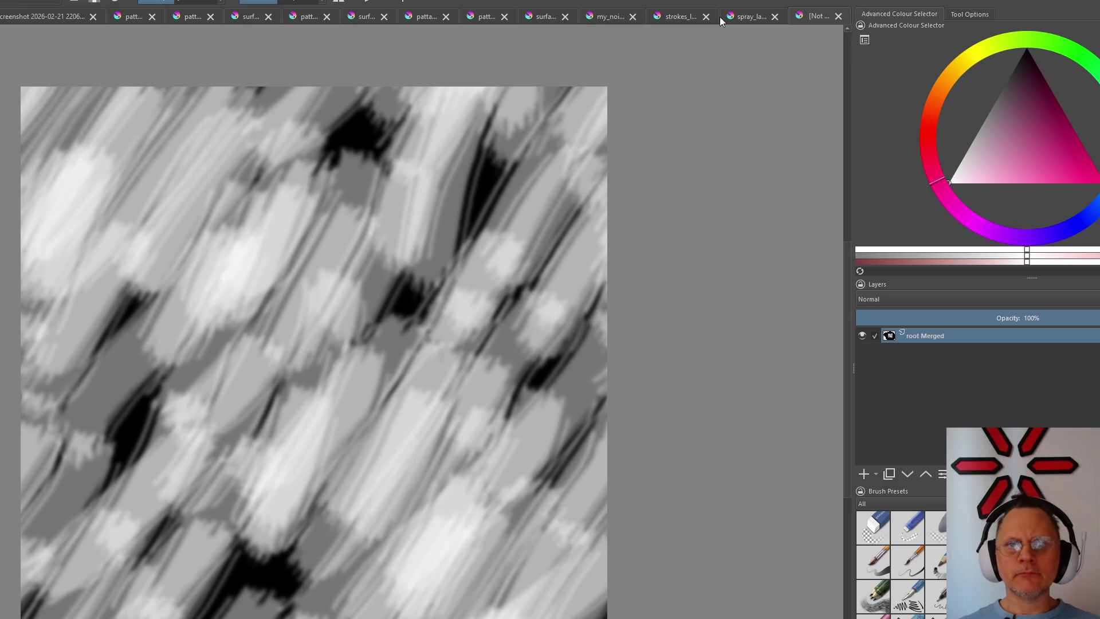
{"action": "left_click", "coordinate": [677, 16]}
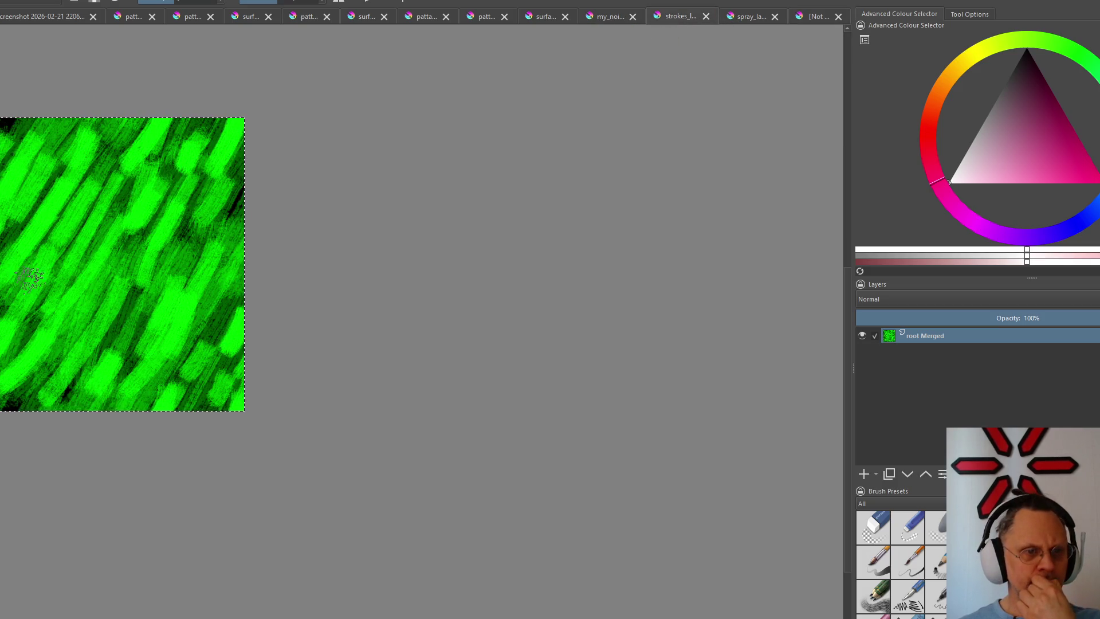
{"action": "scroll", "coordinate": [28, 276], "scroll_direction": "down", "scroll_amount": 3}
{"action": "scroll", "coordinate": [35, 274], "scroll_direction": "up", "scroll_amount": 4}
{"action": "scroll", "coordinate": [70, 262], "scroll_direction": "up", "scroll_amount": 3}
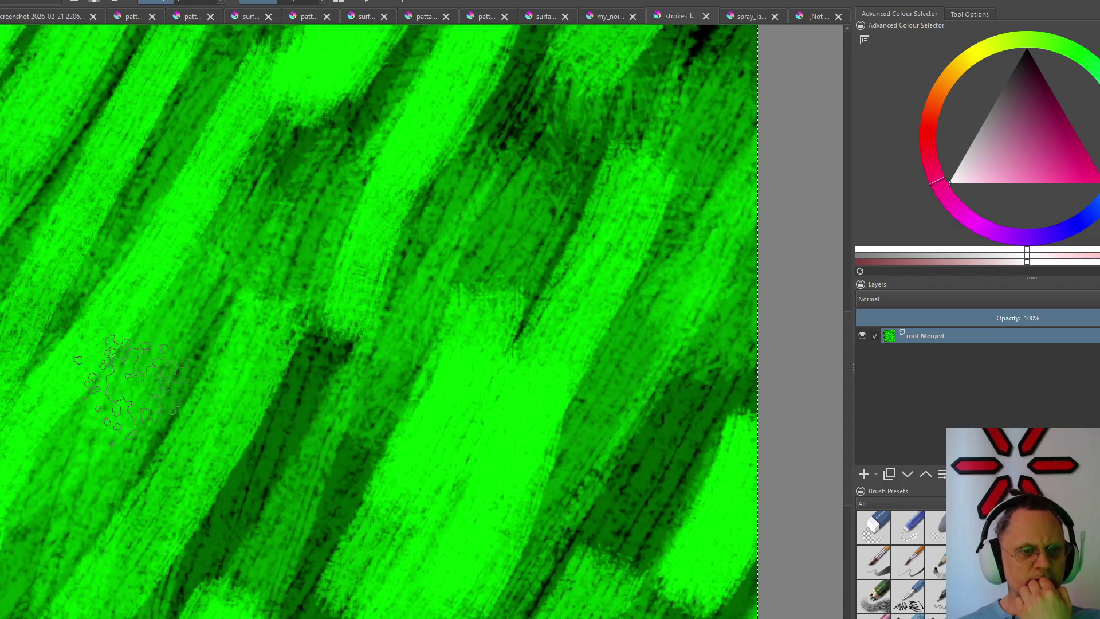
{"action": "scroll", "coordinate": [293, 357], "scroll_direction": "down", "scroll_amount": 2}
{"action": "scroll", "coordinate": [280, 333], "scroll_direction": "down", "scroll_amount": 3}
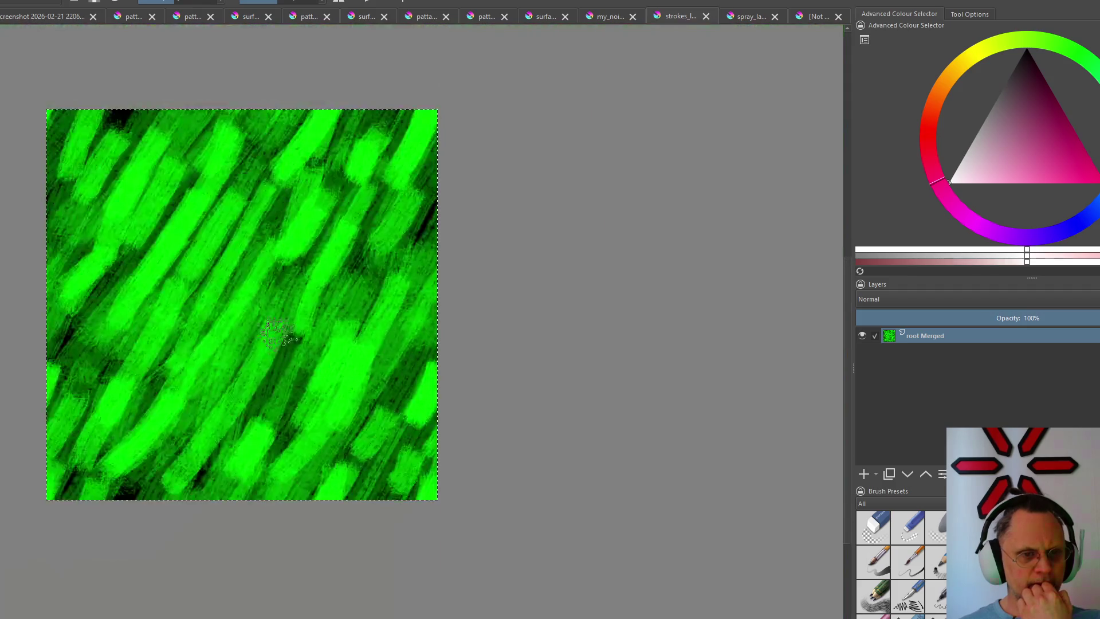
{"action": "scroll", "coordinate": [204, 251], "scroll_direction": "down", "scroll_amount": 1}
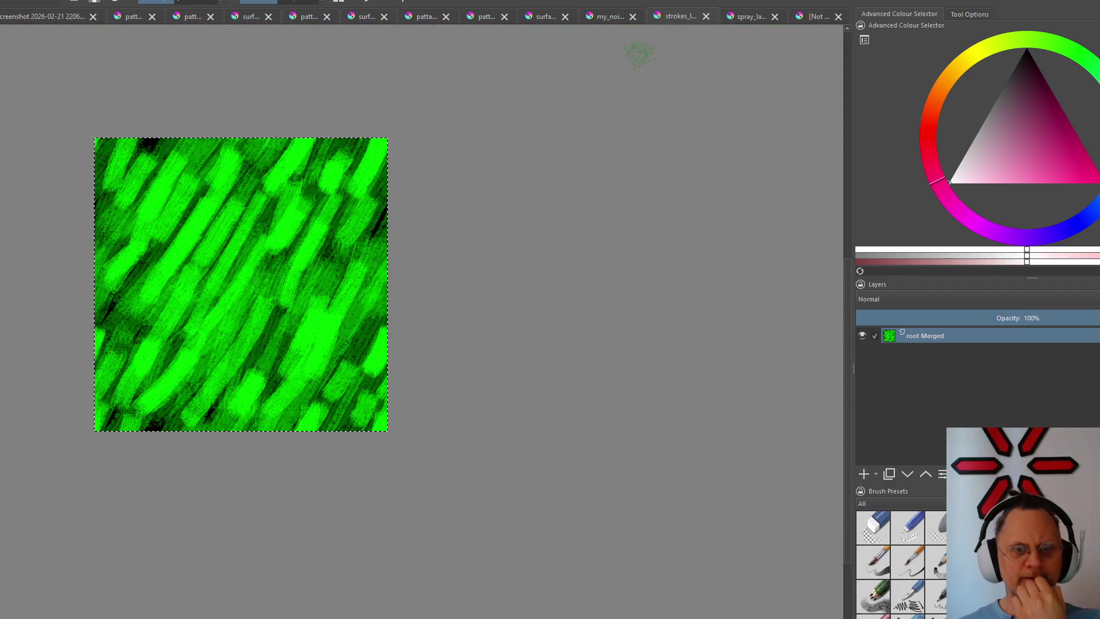
{"action": "left_click", "coordinate": [749, 15]}
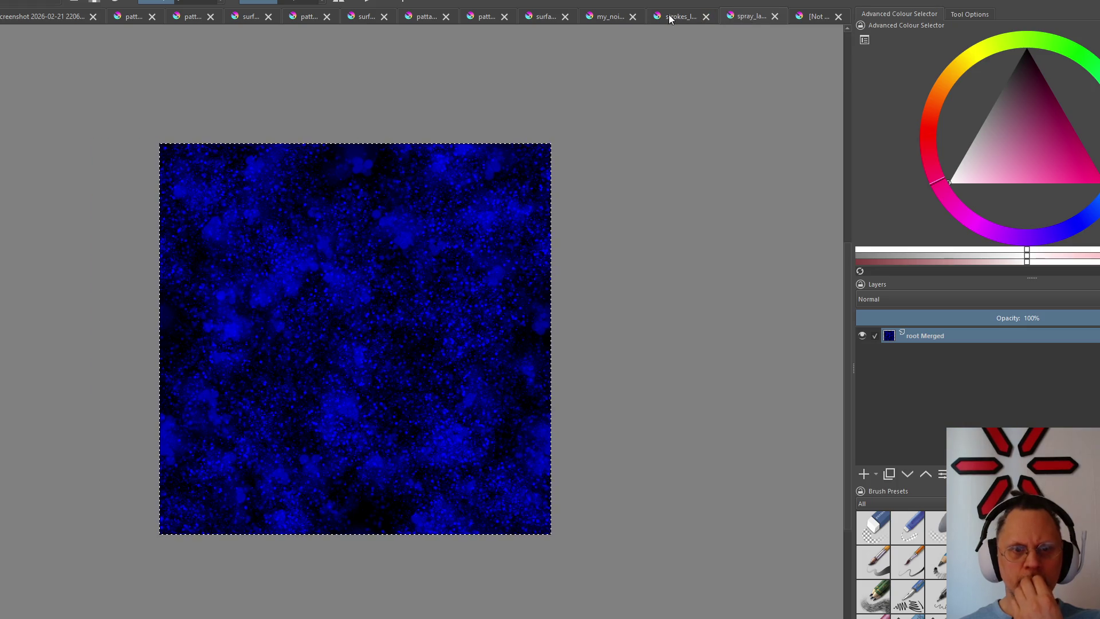
{"action": "left_click", "coordinate": [669, 19]}
{"action": "left_click", "coordinate": [748, 17]}
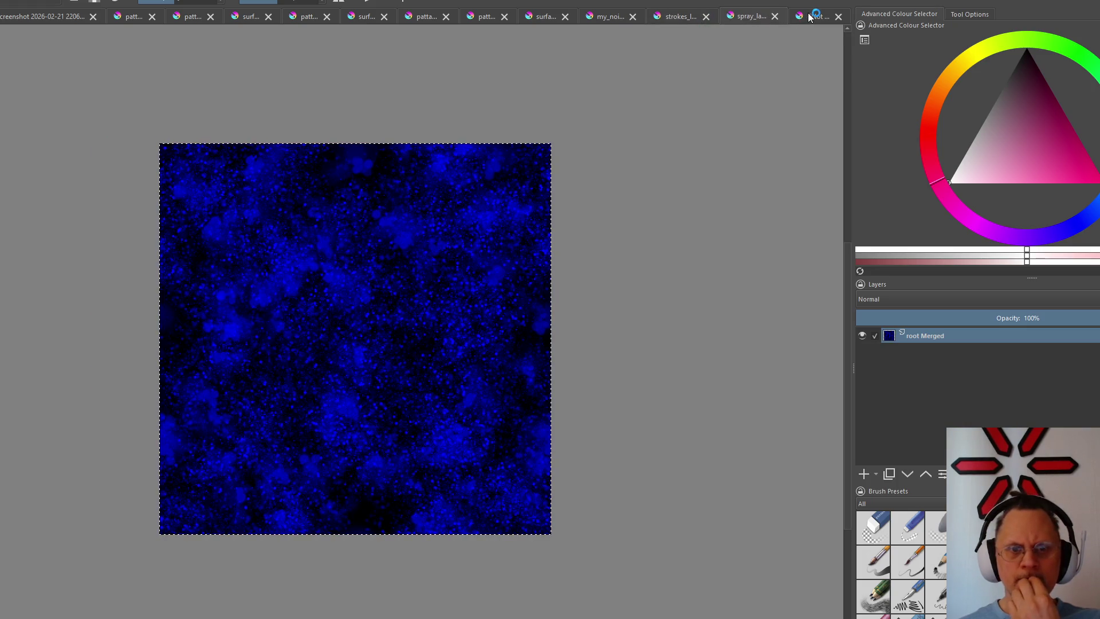
{"action": "left_click", "coordinate": [808, 17]}
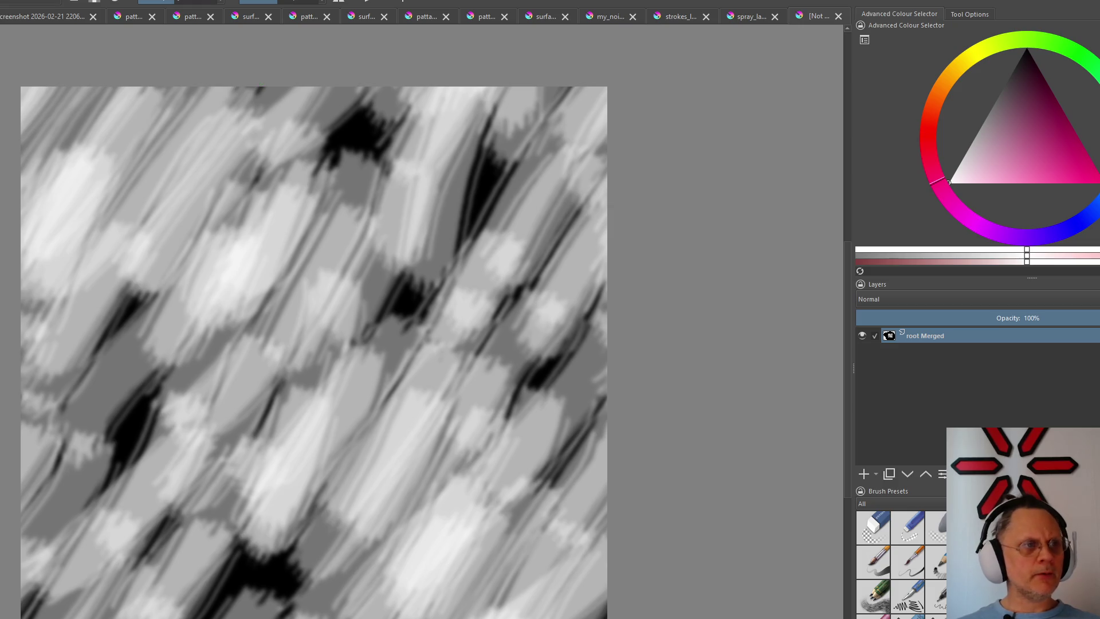
{"action": "left_click", "coordinate": [741, 15]}
{"action": "left_click", "coordinate": [677, 17]}
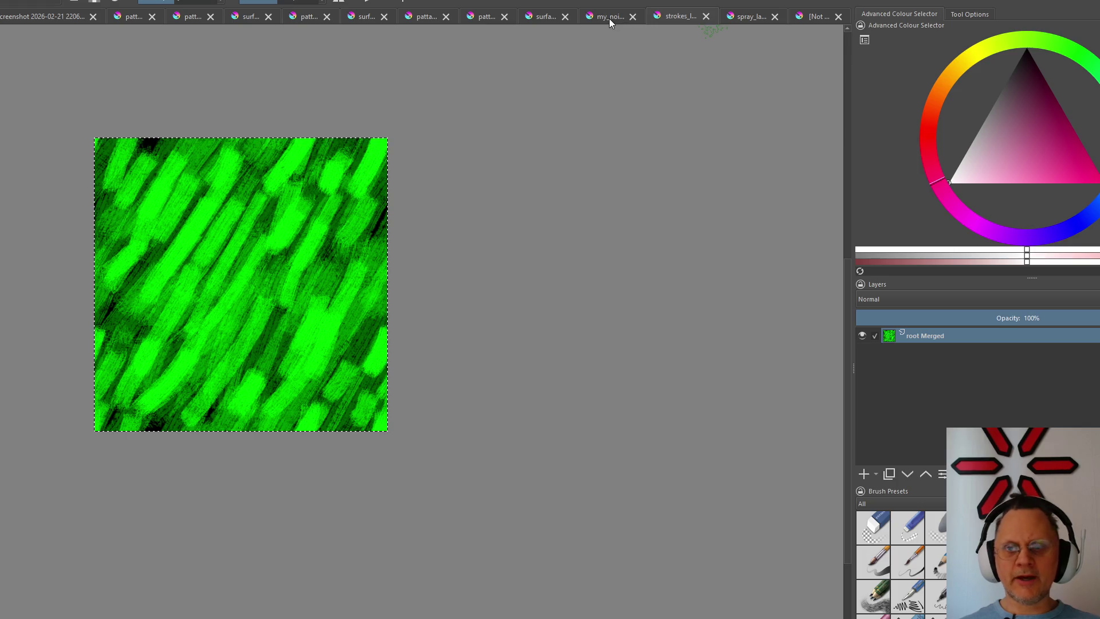
{"action": "left_click", "coordinate": [609, 18]}
{"action": "left_click", "coordinate": [749, 14]}
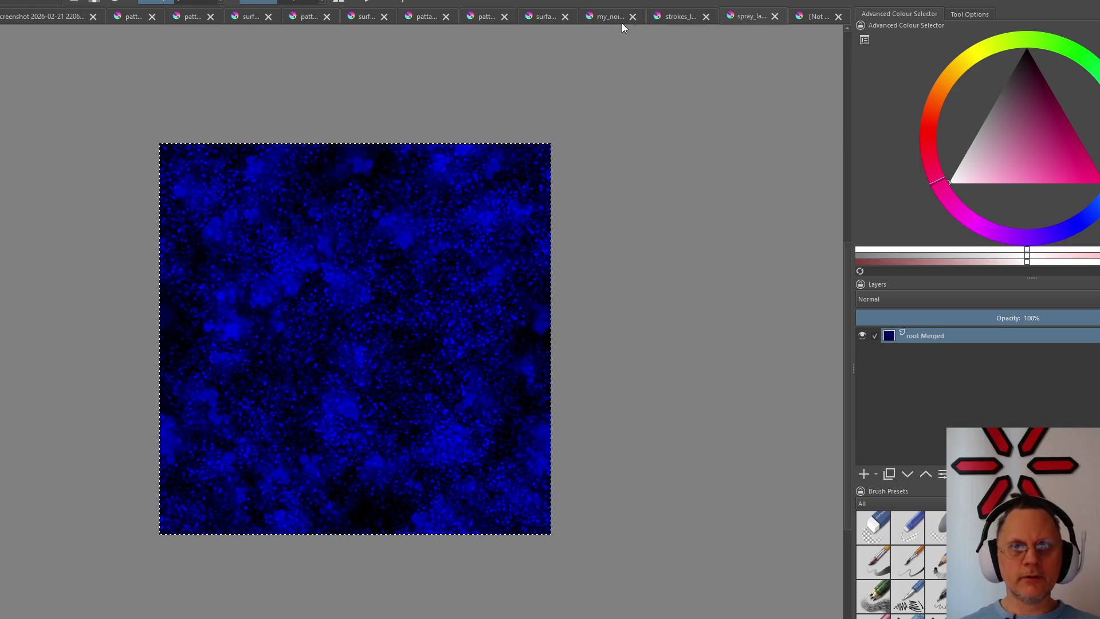
{"action": "left_click", "coordinate": [685, 15]}
{"action": "left_click", "coordinate": [816, 17]}
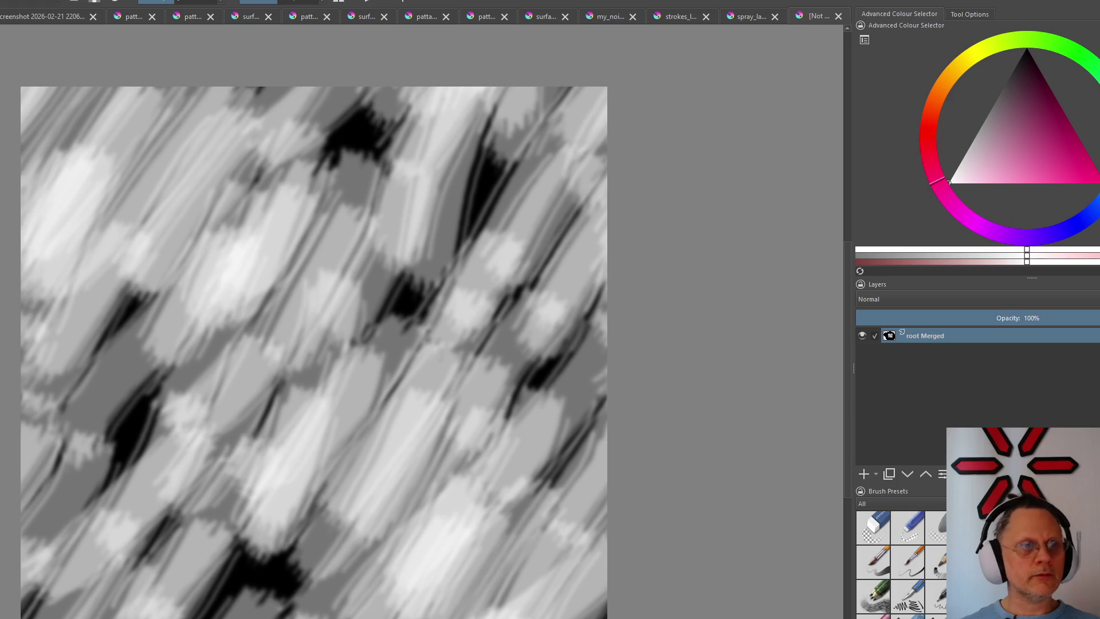
Browse the Layer menu's import/export, convert and select submenus by keyboard, then close it
{"action": "key", "text": "alt+l"}
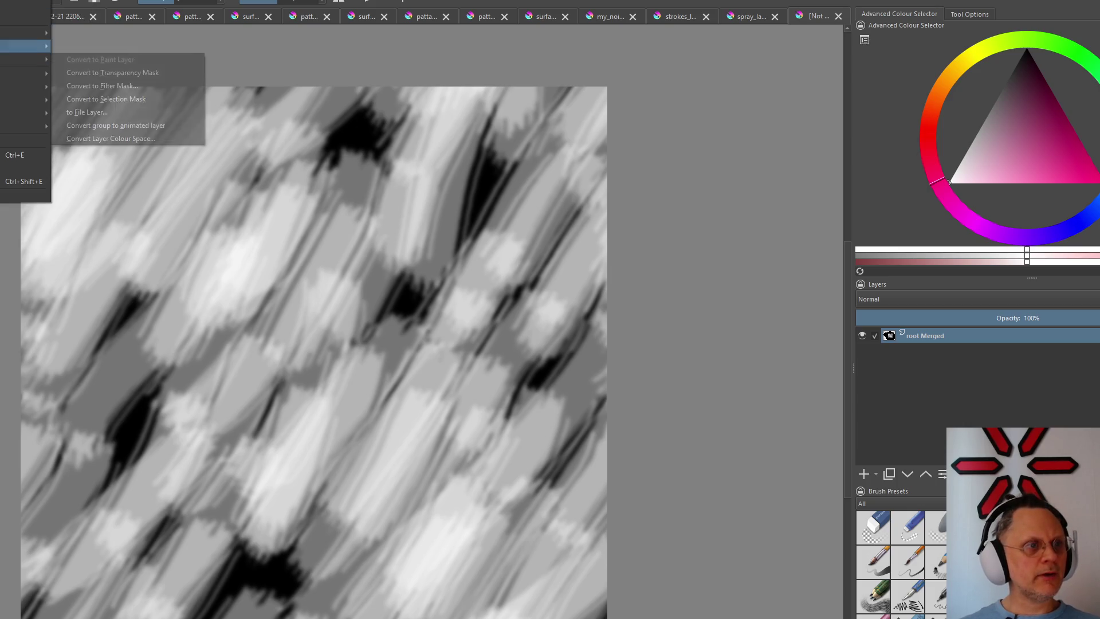
{"action": "key", "text": "Down"}
{"action": "key", "text": "Right"}
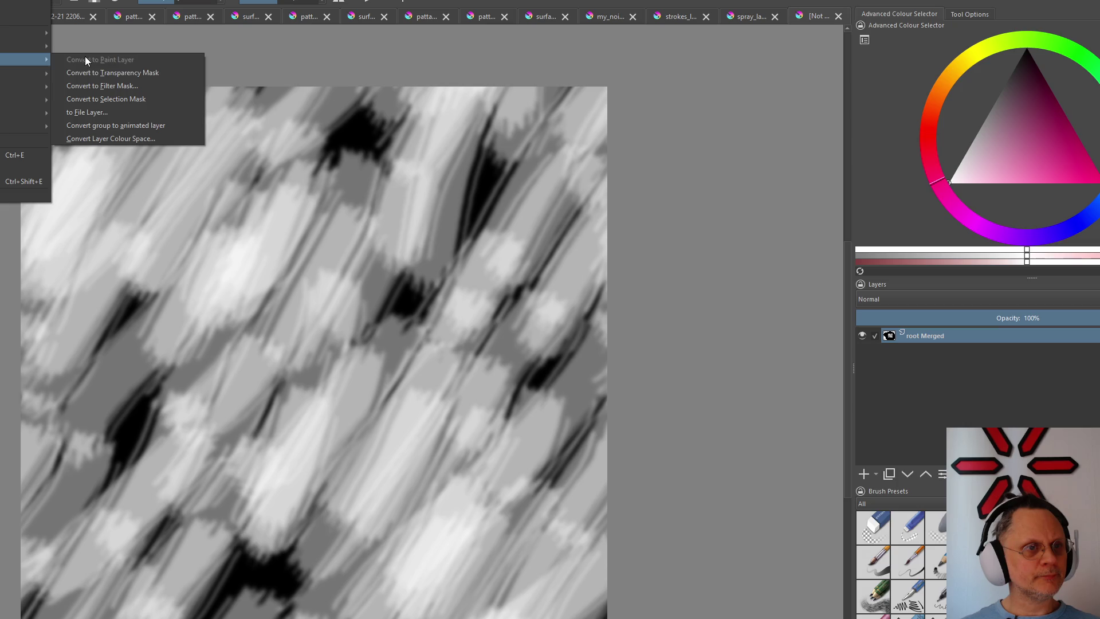
{"action": "key", "text": "Down"}
{"action": "key", "text": "Right"}
{"action": "key", "text": "Up"}
{"action": "key", "text": "Up"}
{"action": "key", "text": "Right"}
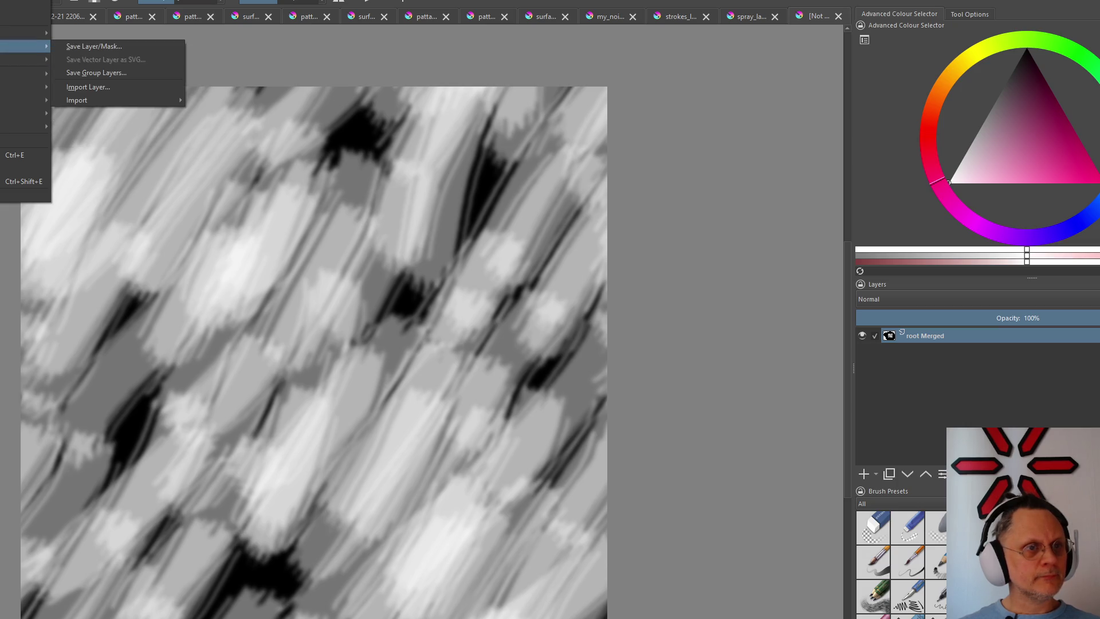
{"action": "key", "text": "Escape"}
{"action": "key", "text": "Escape"}
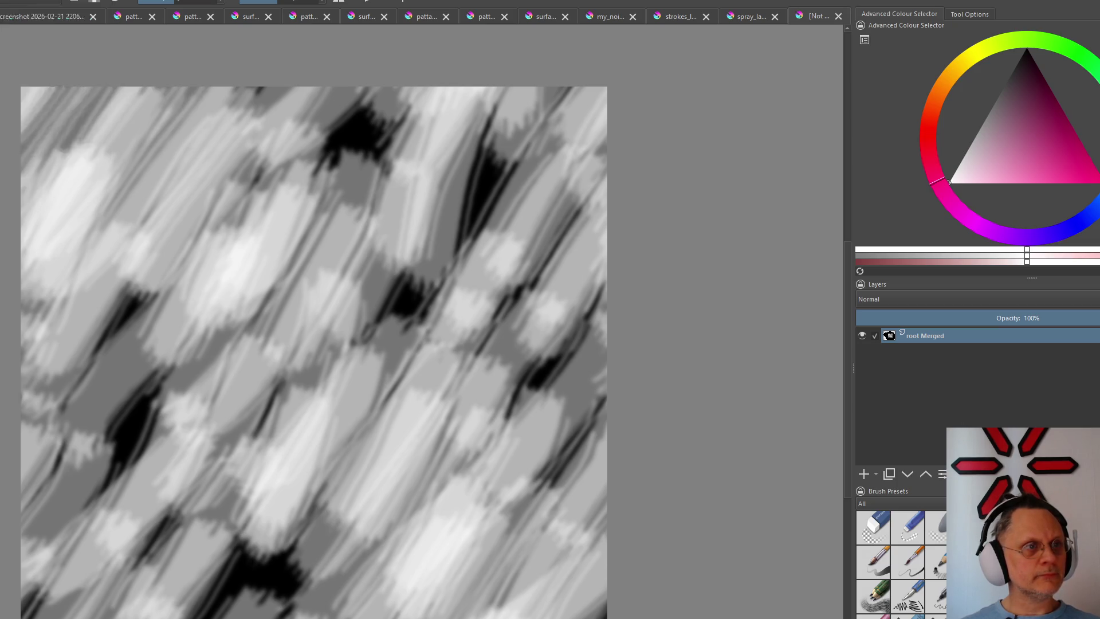
Bring up the Filter > Adjust list of colour adjustment filters
{"action": "key", "text": "alt+r"}
{"action": "key", "text": "Down"}
{"action": "key", "text": "Right"}
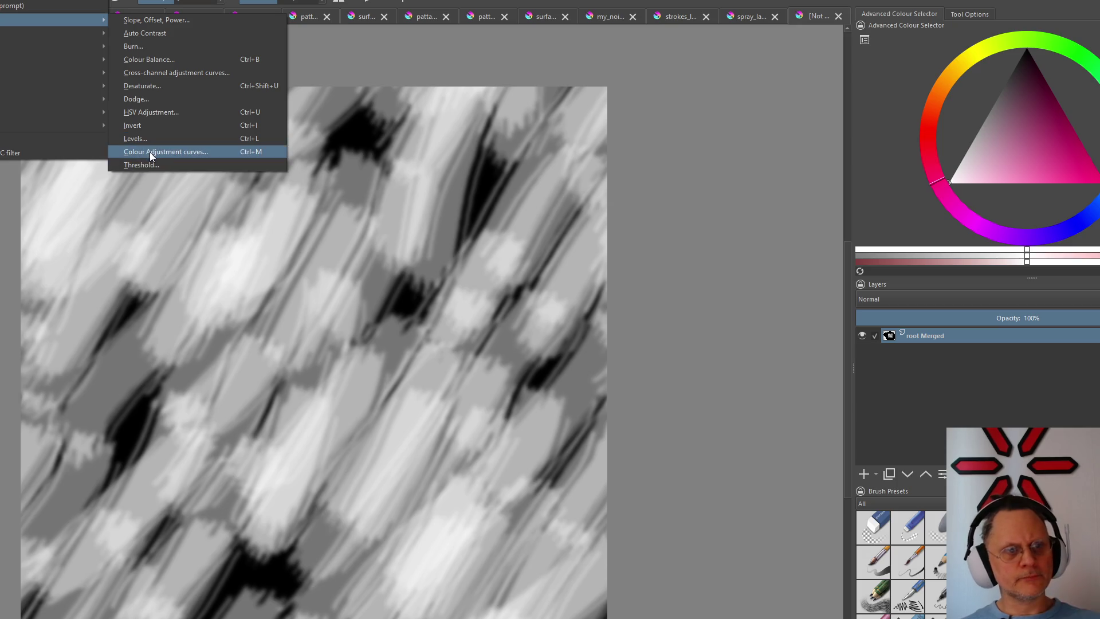
Apply Colour Adjustment curves with the Red and Blue channel top points dragged to 0, leaving green streaks
{"action": "left_click", "coordinate": [149, 152]}
{"action": "left_click", "coordinate": [722, 239]}
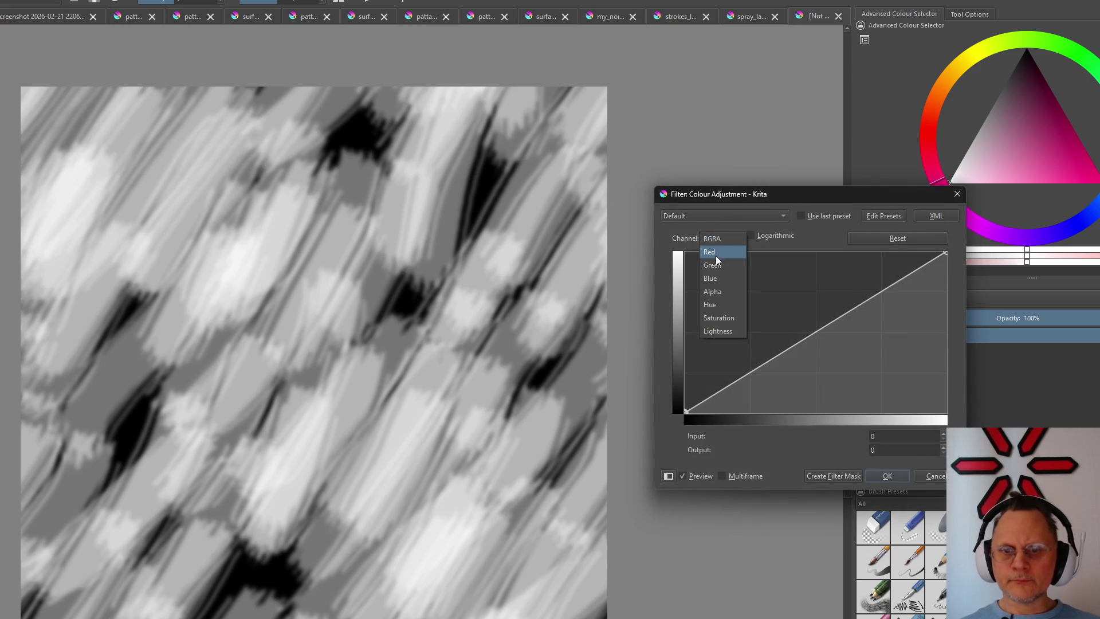
{"action": "left_click", "coordinate": [946, 254]}
{"action": "left_click_drag", "start_coordinate": [946, 254], "coordinate": [945, 412]}
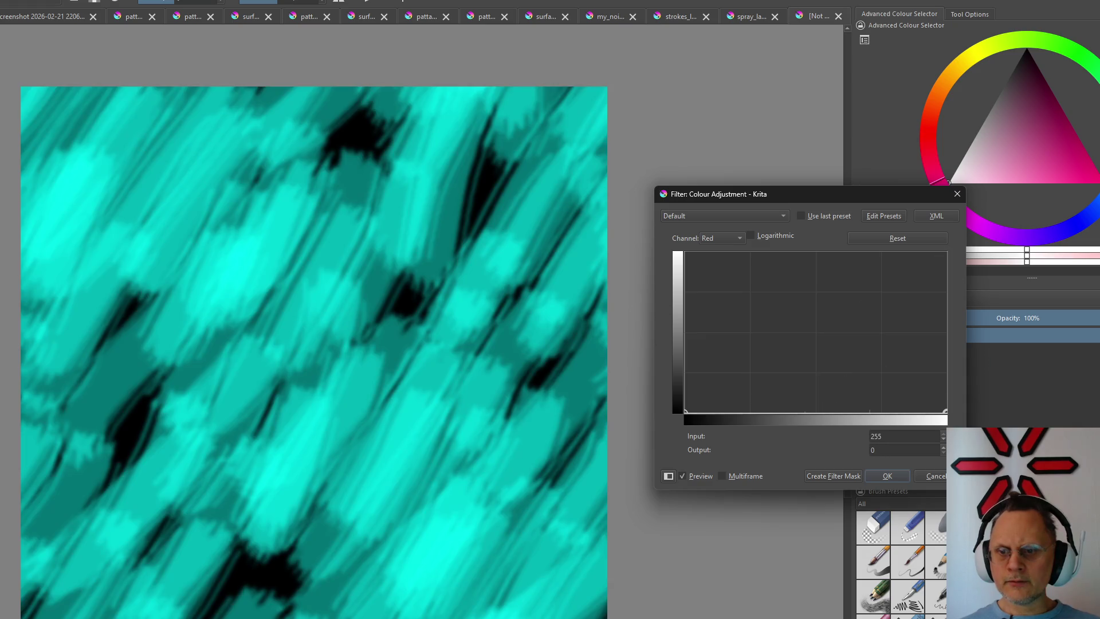
{"action": "left_click", "coordinate": [727, 239]}
{"action": "left_click", "coordinate": [728, 266]}
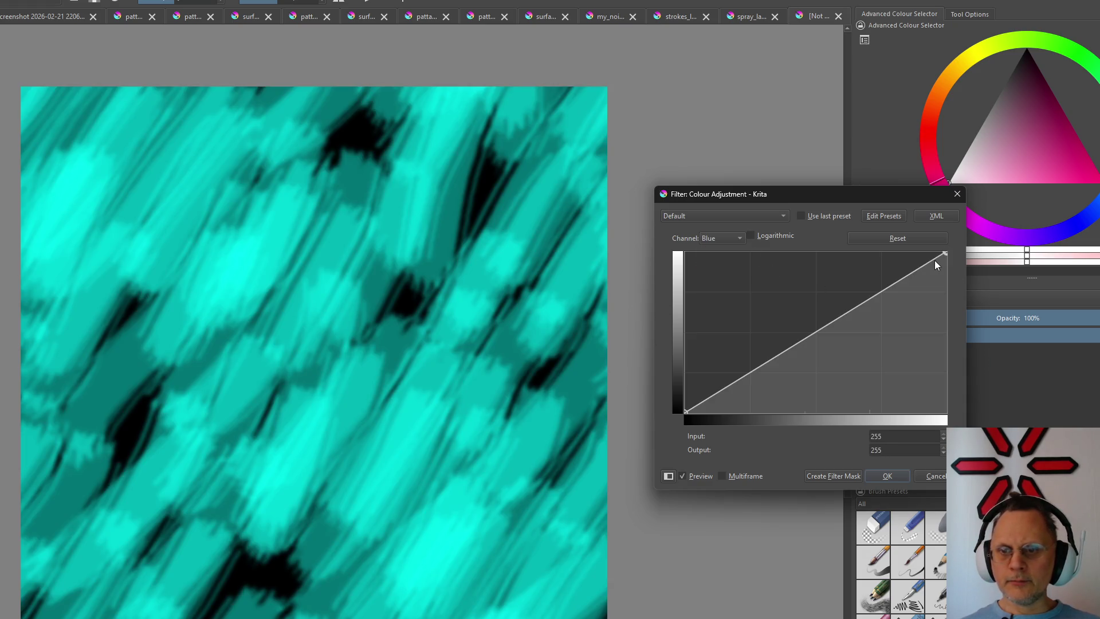
{"action": "left_click_drag", "start_coordinate": [946, 253], "coordinate": [946, 411]}
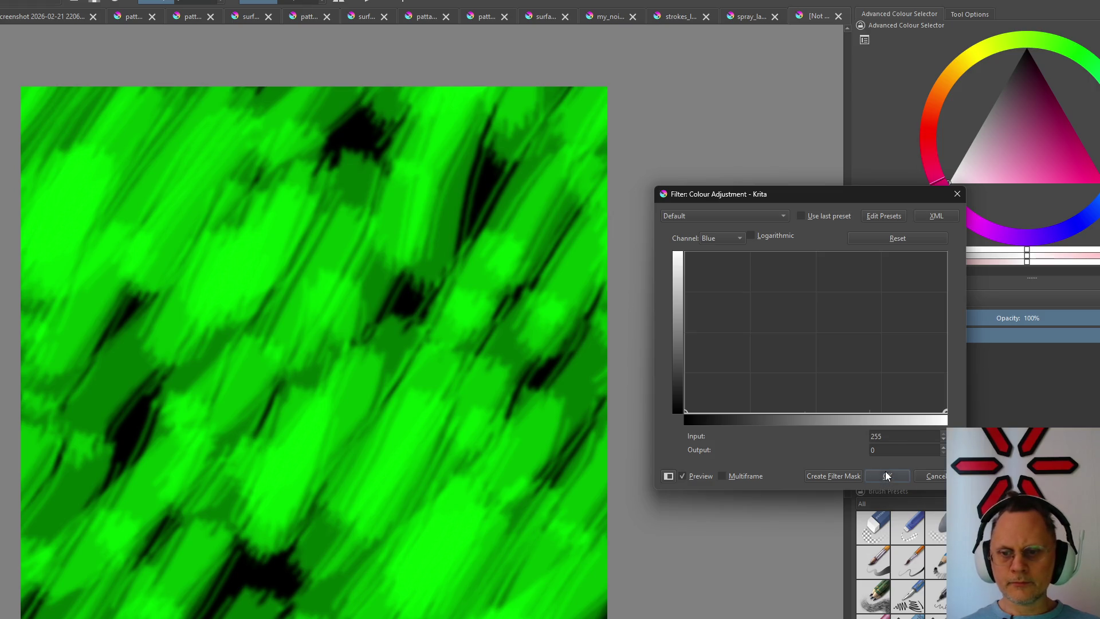
{"action": "left_click", "coordinate": [887, 476]}
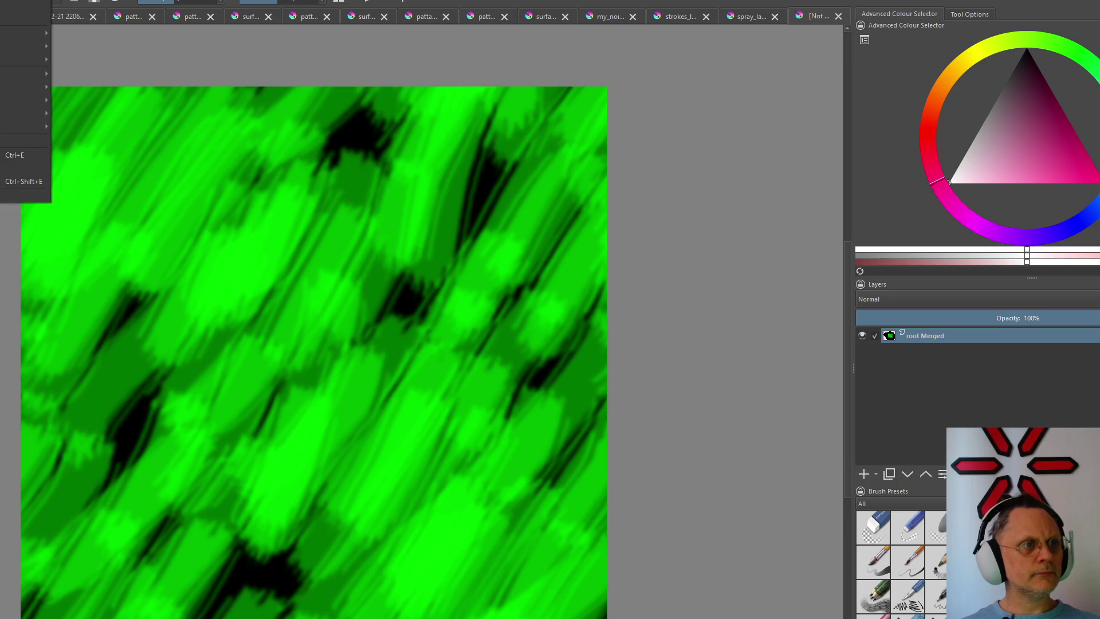
Select the whole canvas and switch to the my_noise blue noise document
{"action": "left_click", "coordinate": [26, 181]}
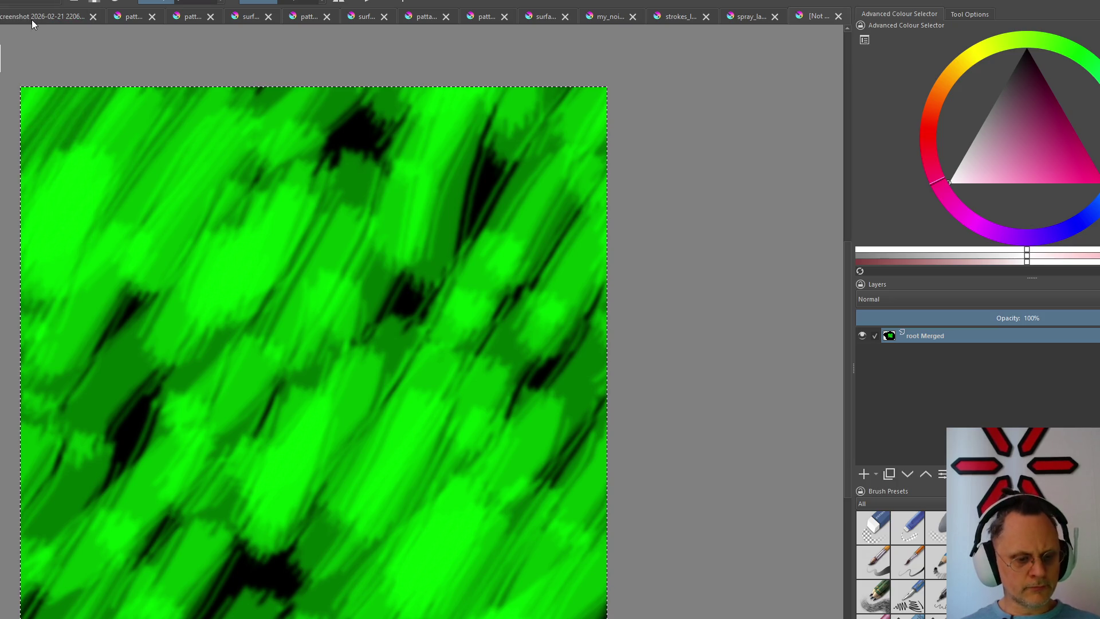
{"action": "left_click", "coordinate": [603, 18]}
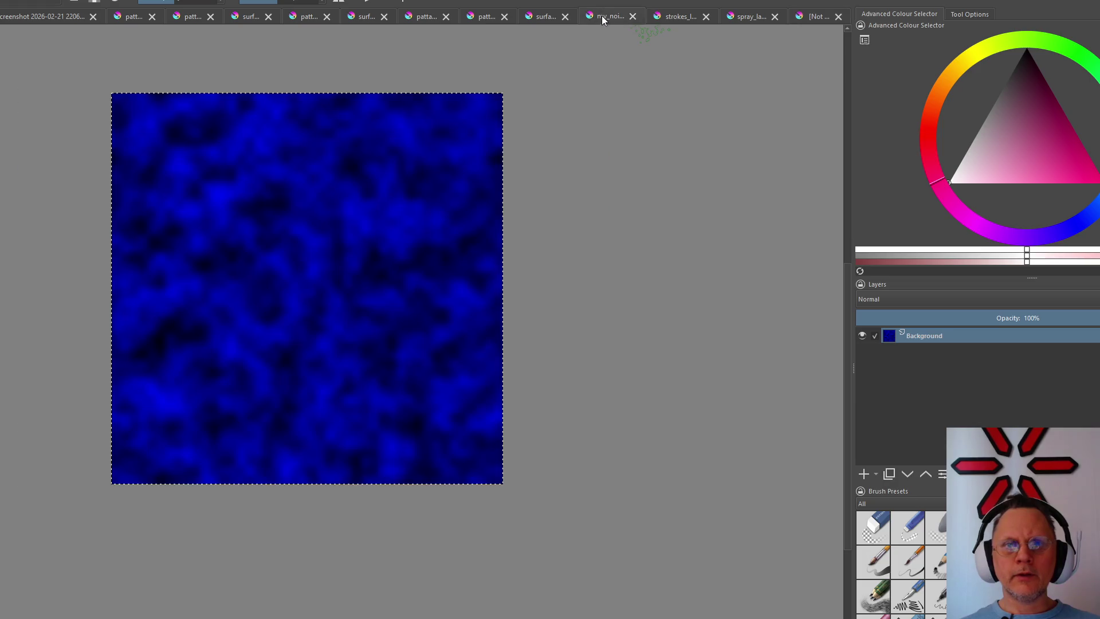
Paste the green streaks into the surface texture document in Addition mode and hide the old Merged layer
{"action": "left_click", "coordinate": [537, 24]}
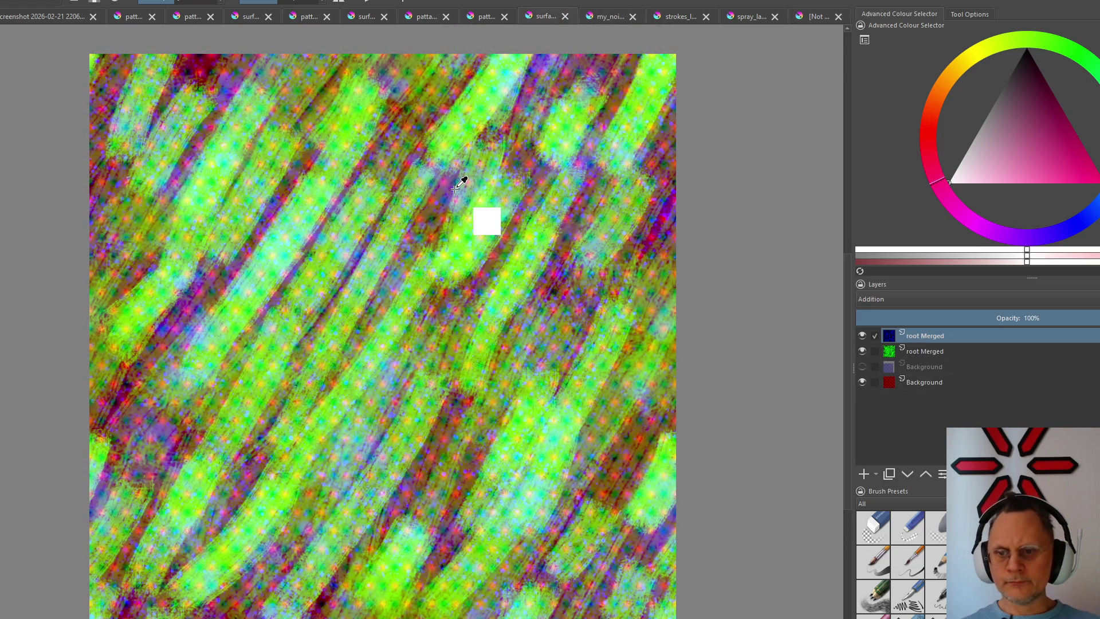
{"action": "key", "text": "ctrl+v"}
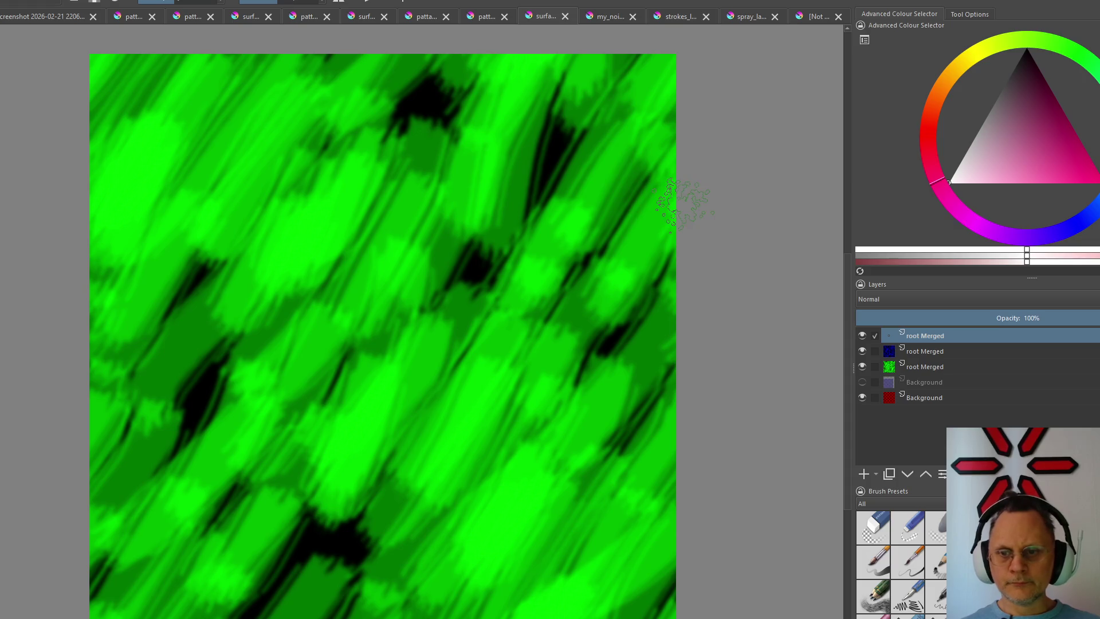
{"action": "left_click", "coordinate": [915, 304]}
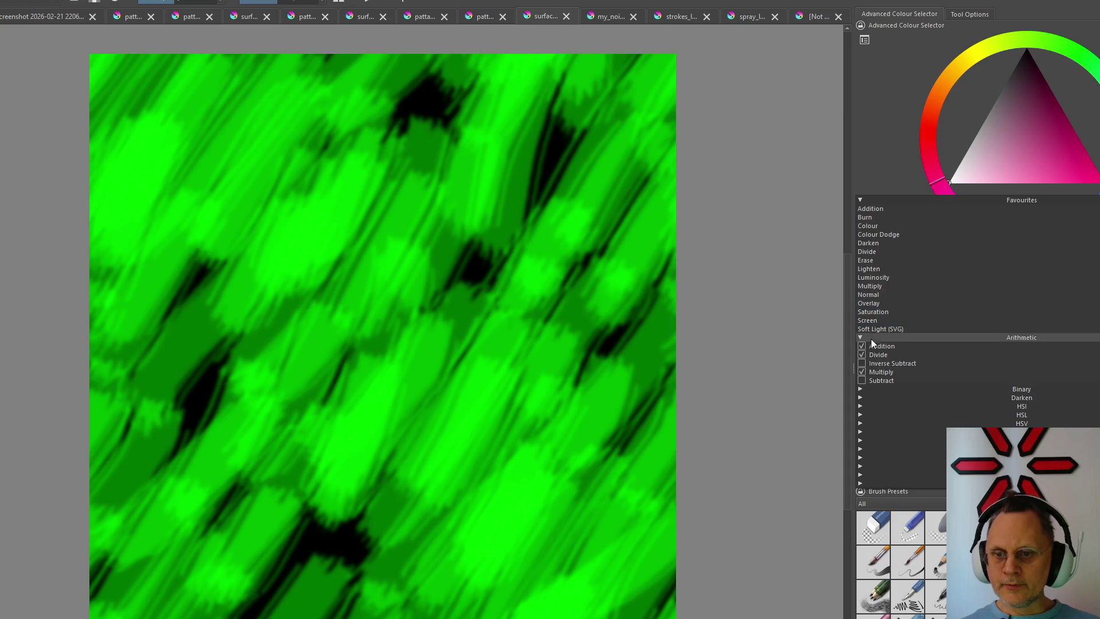
{"action": "left_click", "coordinate": [887, 346]}
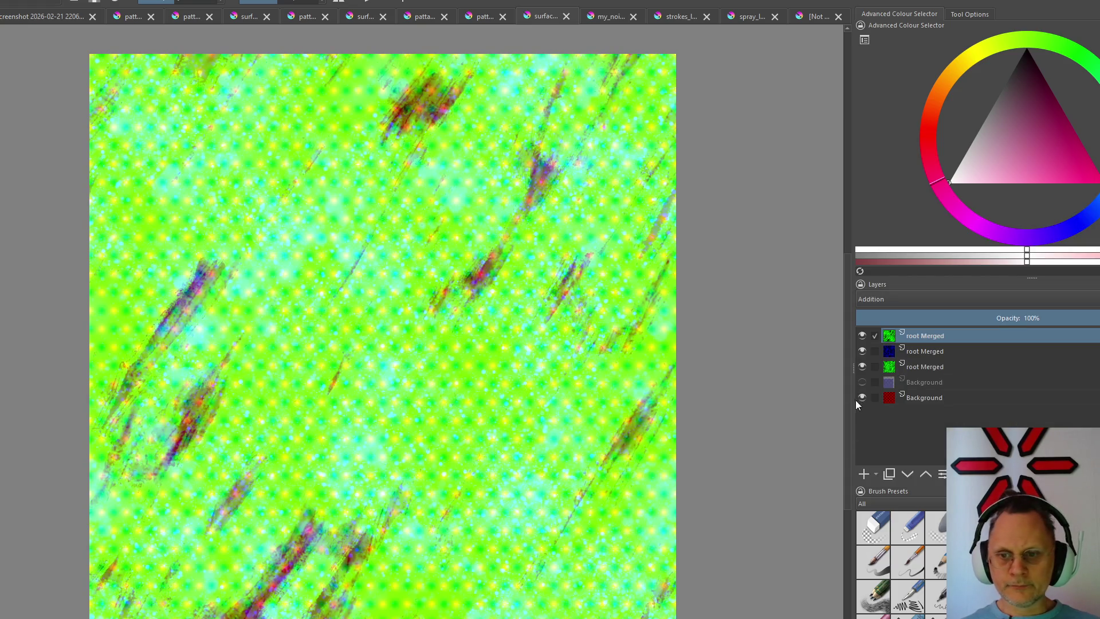
{"action": "left_click", "coordinate": [863, 366]}
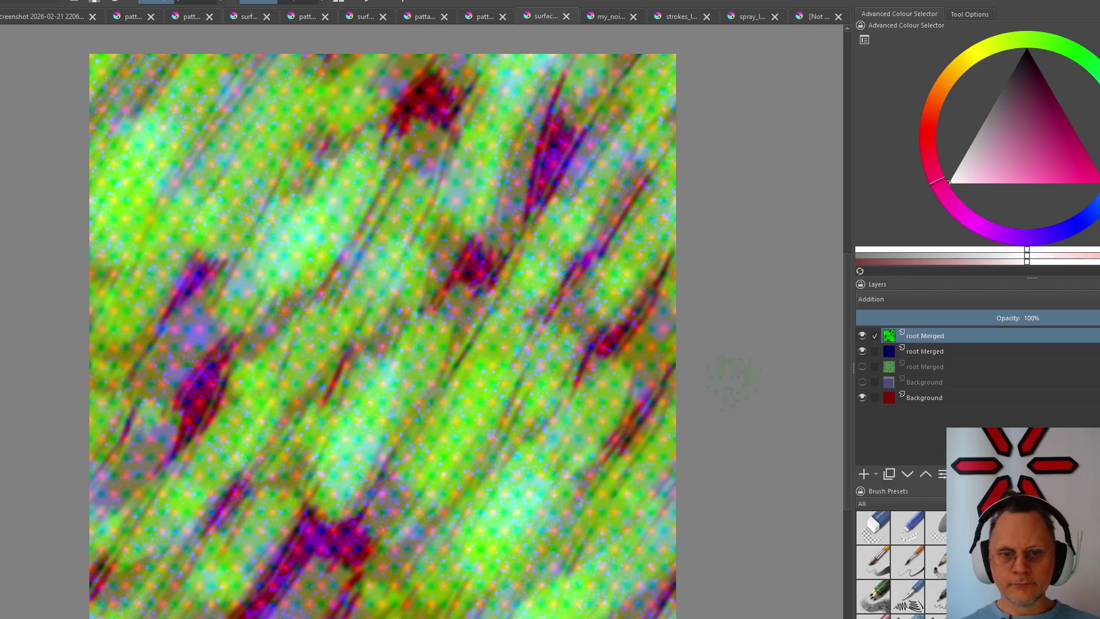
{"action": "scroll", "coordinate": [412, 313], "scroll_direction": "up", "scroll_amount": 1}
{"action": "scroll", "coordinate": [413, 314], "scroll_direction": "up", "scroll_amount": 1}
{"action": "scroll", "coordinate": [413, 311], "scroll_direction": "down", "scroll_amount": 3}
{"action": "scroll", "coordinate": [413, 309], "scroll_direction": "down", "scroll_amount": 2}
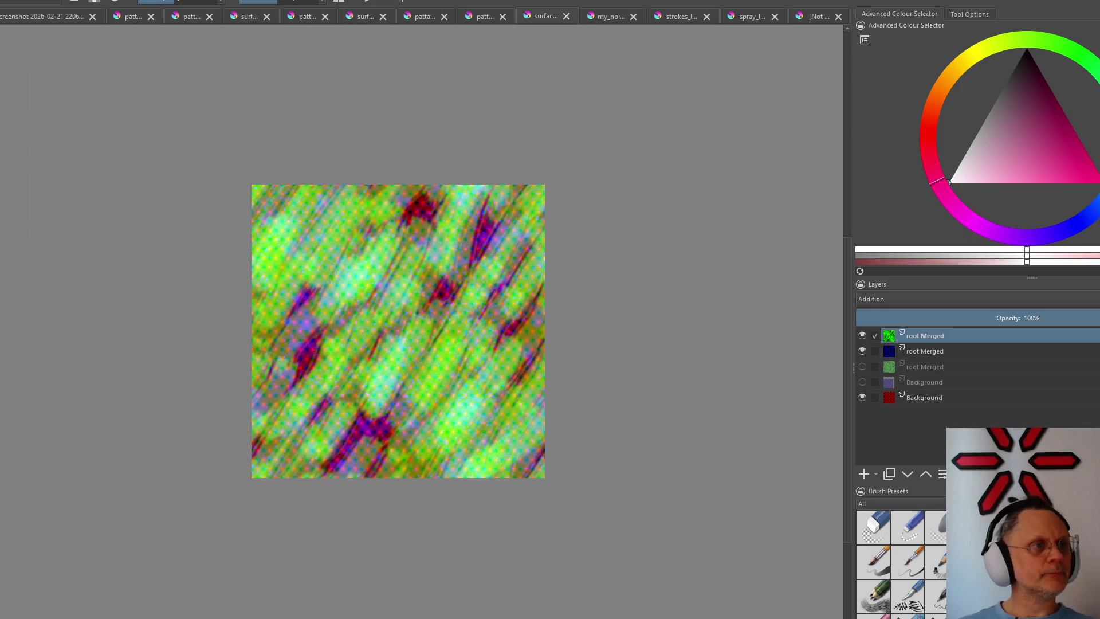
Export the combined texture as PNG, close the game editor window and switch to the shader code
{"action": "key", "text": "ctrl+s"}
{"action": "left_click", "coordinate": [547, 498]}
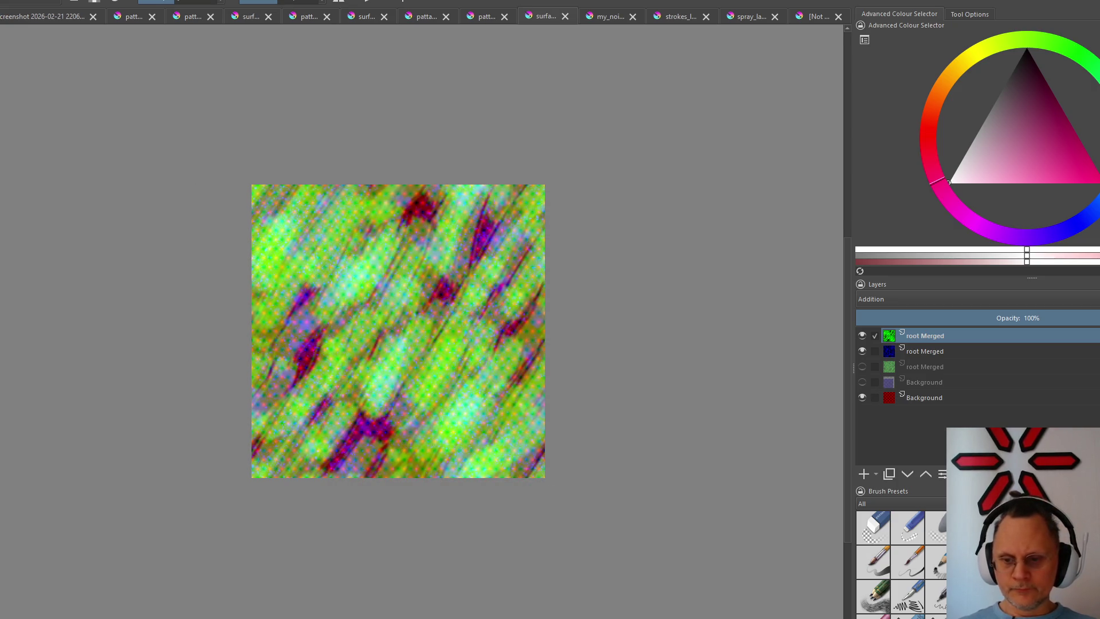
{"action": "key", "text": "alt+Tab"}
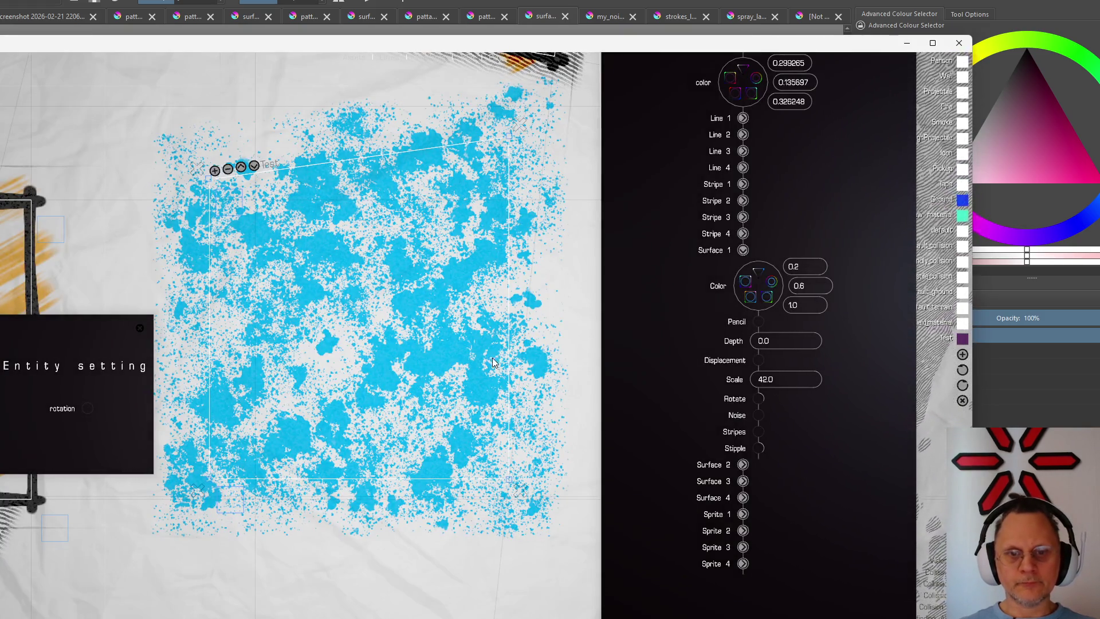
{"action": "left_click", "coordinate": [486, 13]}
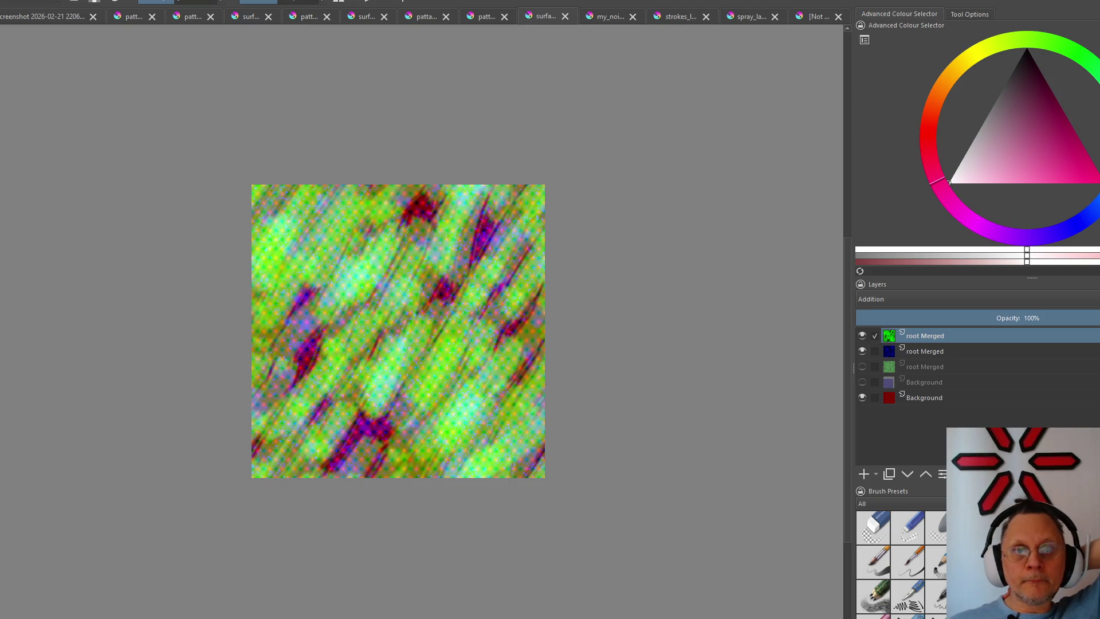
{"action": "key", "text": "alt+Tab"}
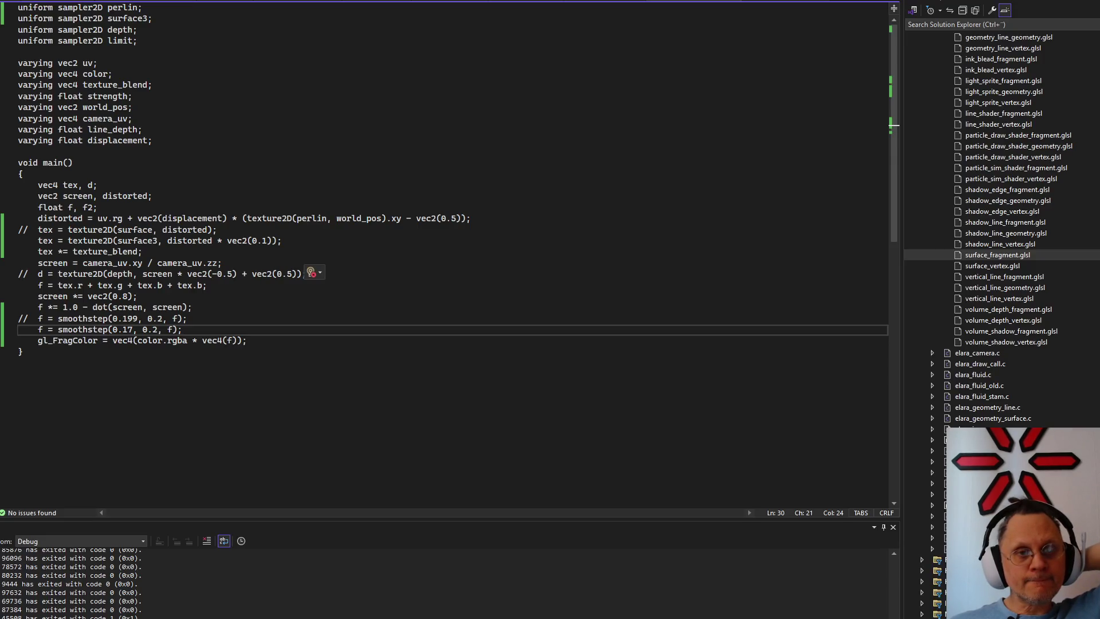
Build and start the Under Control game with F5 and bring its window forward
{"action": "key", "text": "F5"}
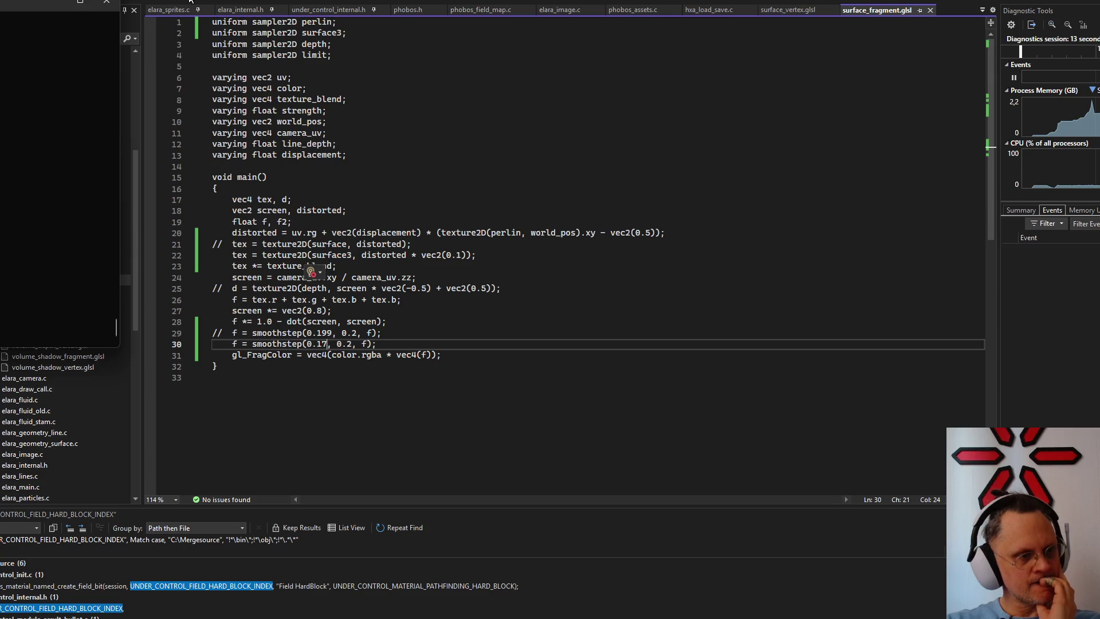
{"action": "key", "text": "alt+Tab"}
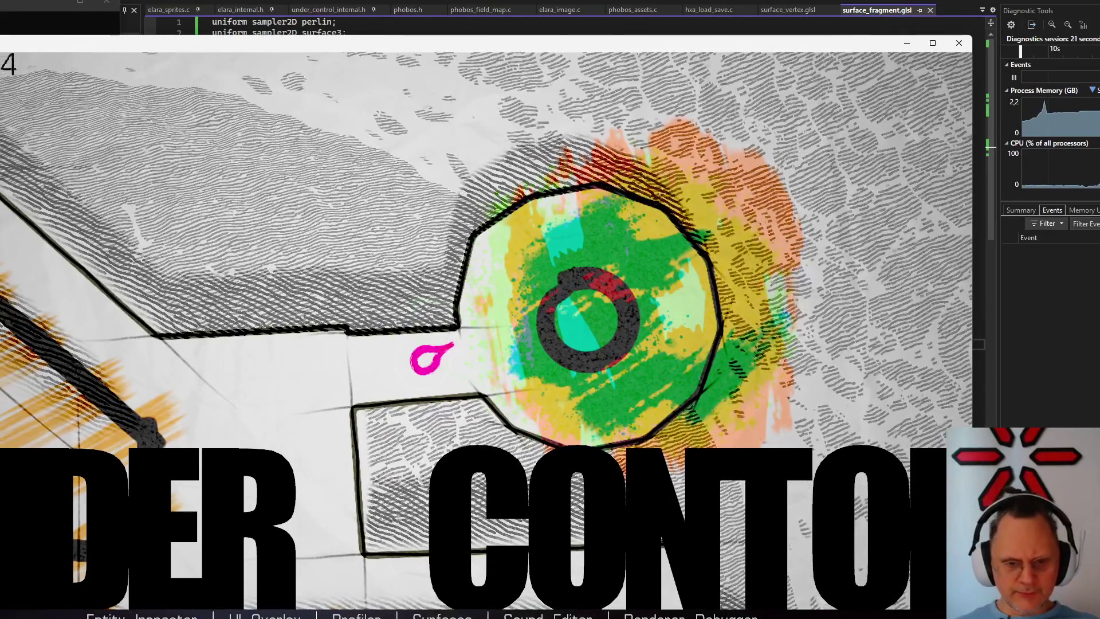
Show the texture debug panels, browse assets and select the lower-right crate on the map
{"action": "key", "text": "F2"}
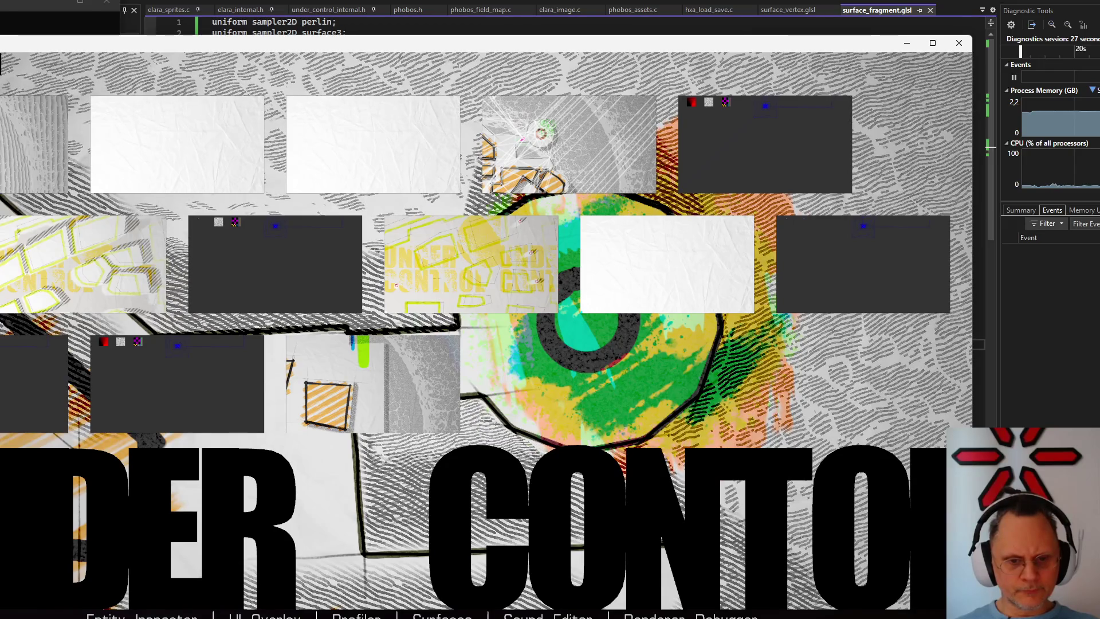
{"action": "key", "text": "Escape"}
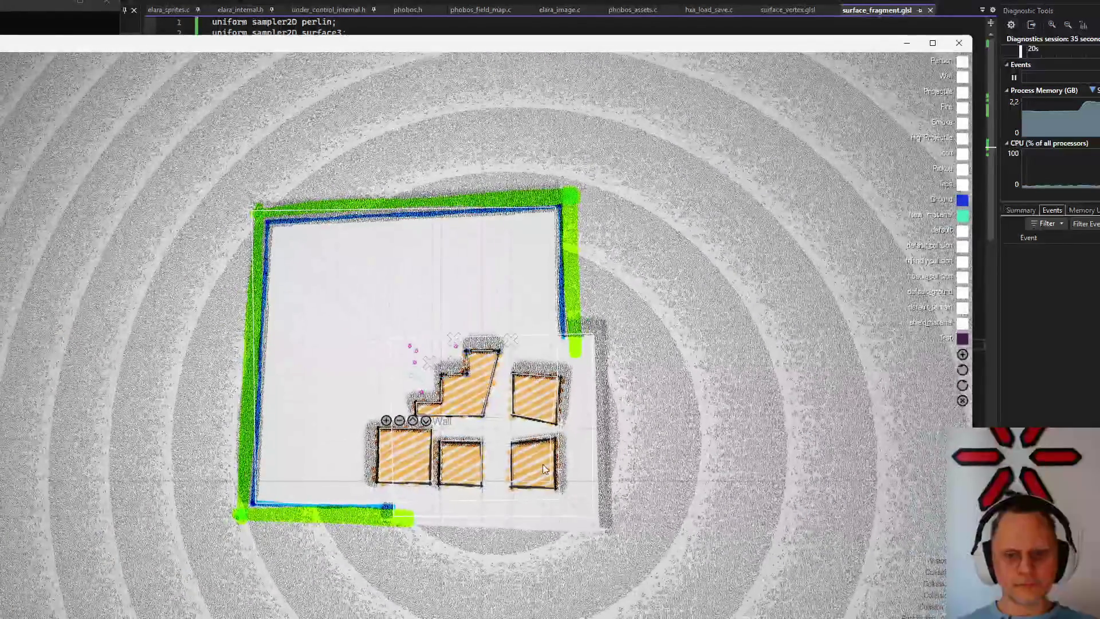
{"action": "left_click", "coordinate": [530, 449]}
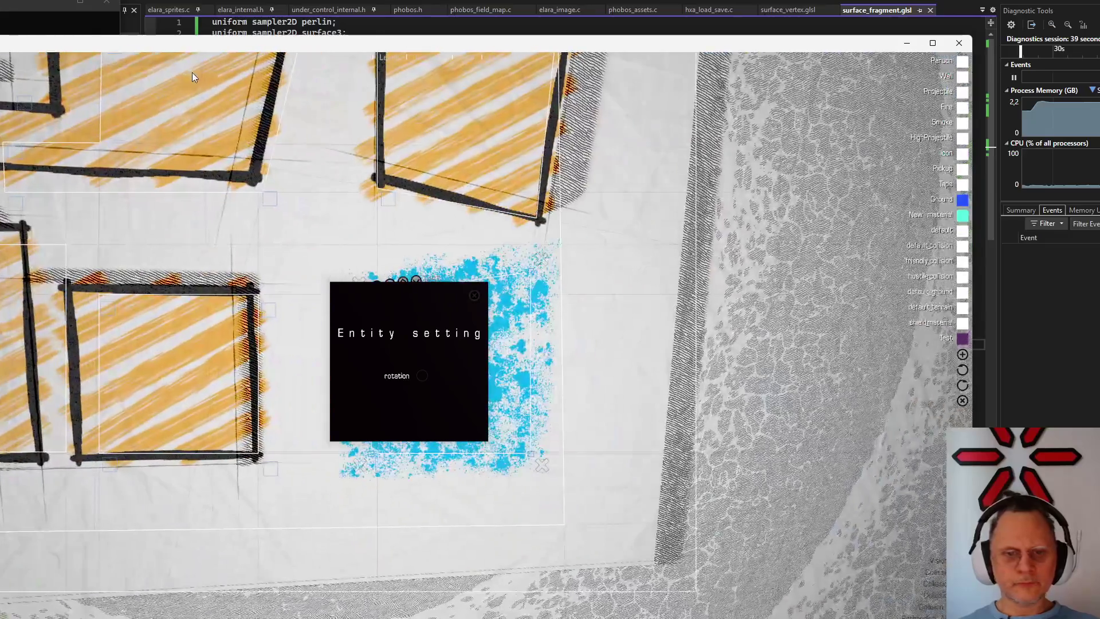
Close the entity settings and bring up the blue square's material Surface 1 settings
{"action": "left_click", "coordinate": [475, 294]}
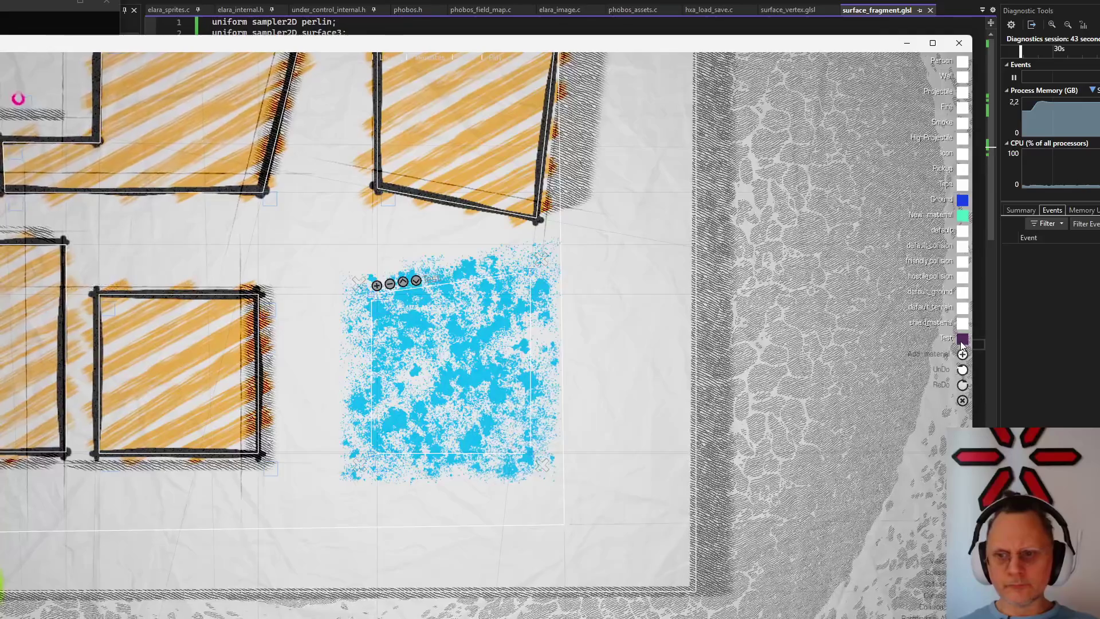
{"action": "left_click", "coordinate": [962, 339]}
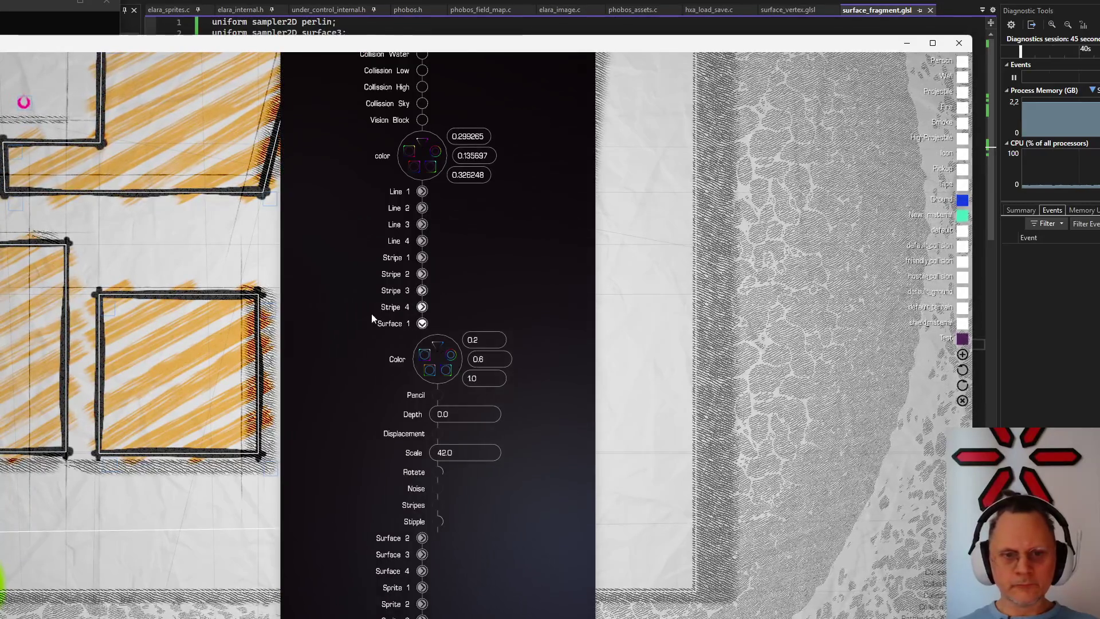
Move the material panel aside, adjust Stipple and Stripes, and set the surface Scale to 22
{"action": "left_click_drag", "start_coordinate": [372, 313], "coordinate": [660, 233]}
{"action": "mouse_move", "coordinate": [760, 408]}
{"action": "left_mouse_down"}
{"action": "mouse_move", "coordinate": [761, 460]}
{"action": "mouse_move", "coordinate": [743, 317]}
{"action": "mouse_move", "coordinate": [769, 388]}
{"action": "left_mouse_up"}
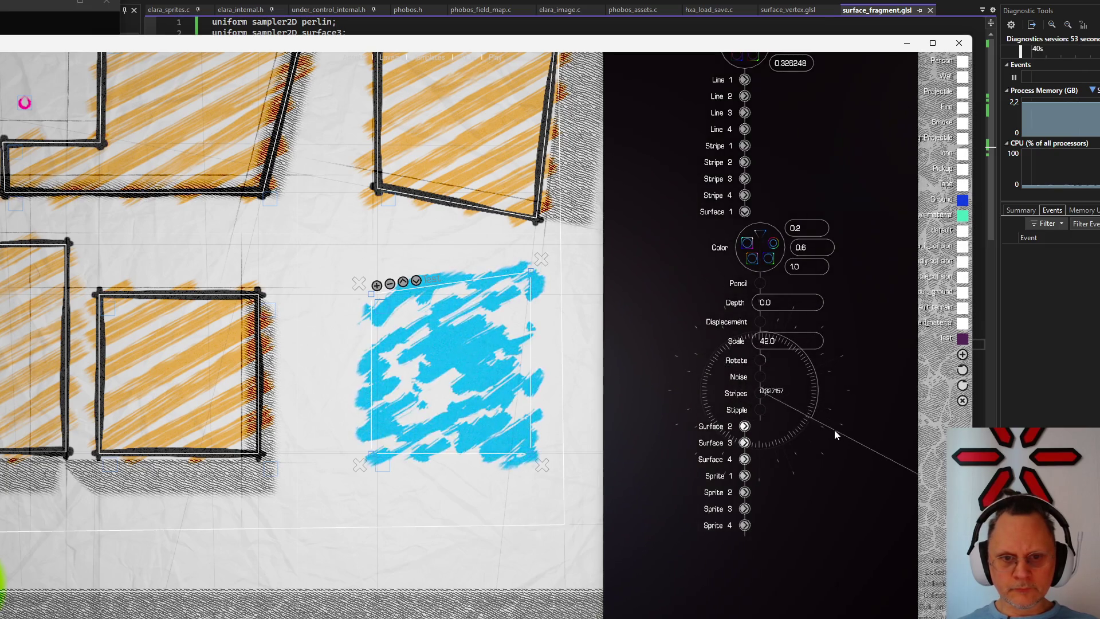
{"action": "left_click_drag", "start_coordinate": [798, 329], "coordinate": [840, 413]}
{"action": "scroll", "coordinate": [395, 361], "scroll_direction": "up", "scroll_amount": 2}
{"action": "scroll", "coordinate": [258, 302], "scroll_direction": "down", "scroll_amount": 1}
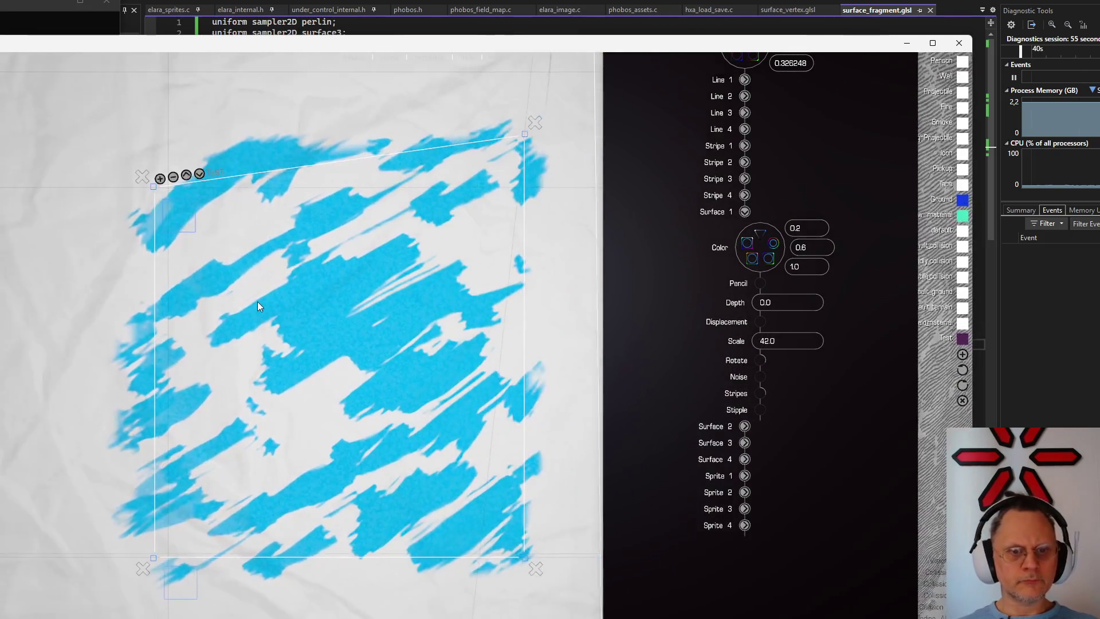
{"action": "scroll", "coordinate": [257, 302], "scroll_direction": "down", "scroll_amount": 2}
{"action": "scroll", "coordinate": [256, 300], "scroll_direction": "down", "scroll_amount": 1}
{"action": "scroll", "coordinate": [251, 291], "scroll_direction": "up", "scroll_amount": 2}
{"action": "scroll", "coordinate": [252, 292], "scroll_direction": "up", "scroll_amount": 1}
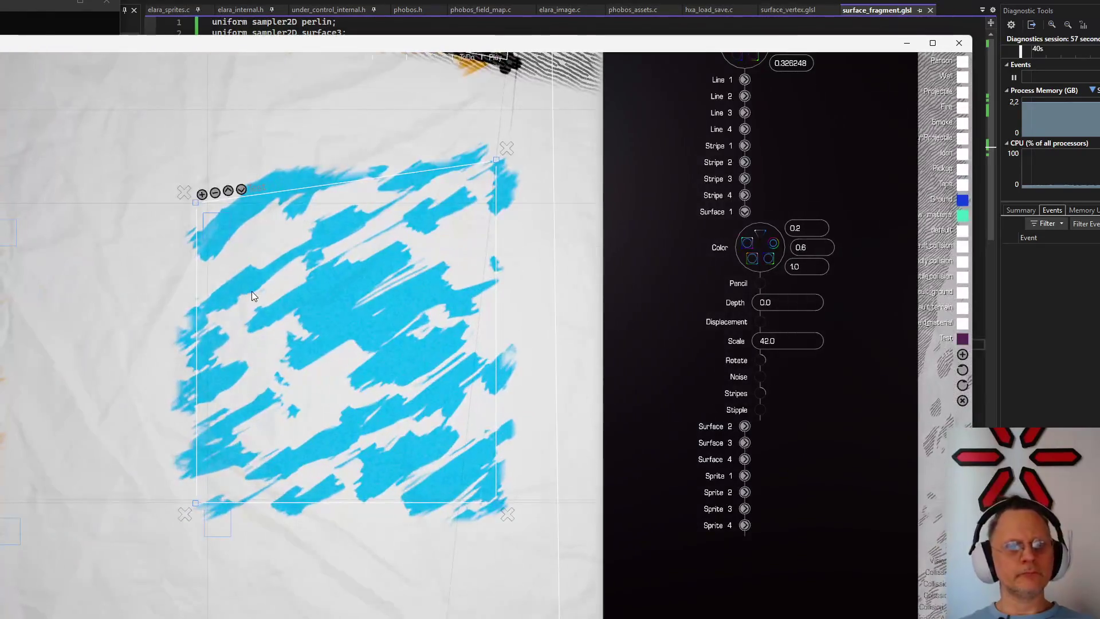
{"action": "scroll", "coordinate": [250, 341], "scroll_direction": "up", "scroll_amount": 1}
{"action": "scroll", "coordinate": [249, 342], "scroll_direction": "down", "scroll_amount": 1}
{"action": "scroll", "coordinate": [254, 339], "scroll_direction": "down", "scroll_amount": 1}
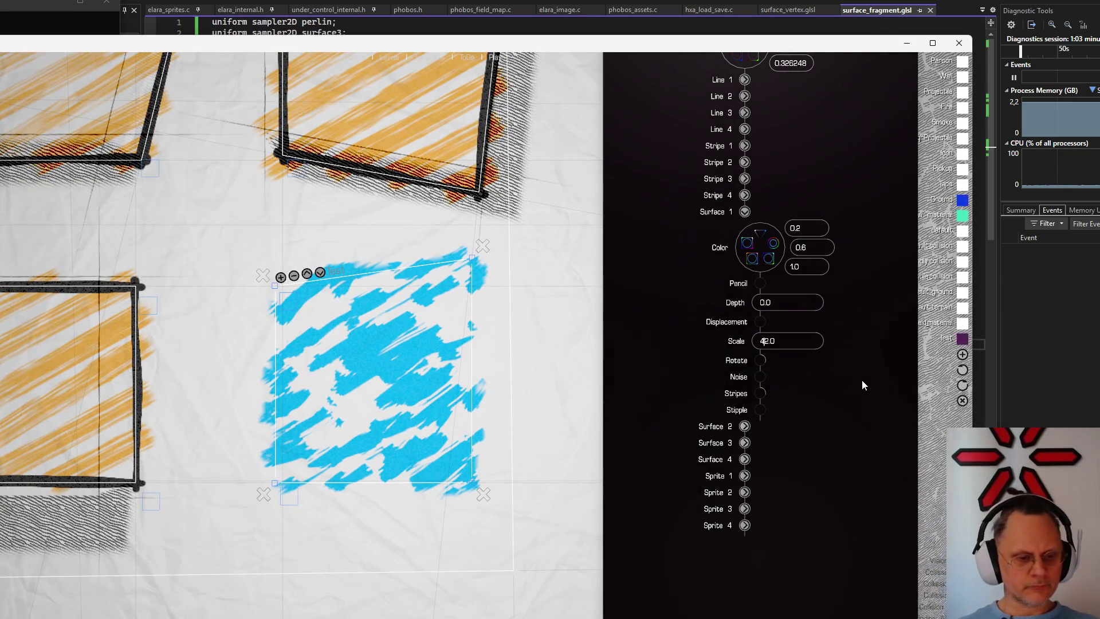
{"action": "type", "text": "22"}
{"action": "key", "text": "Return"}
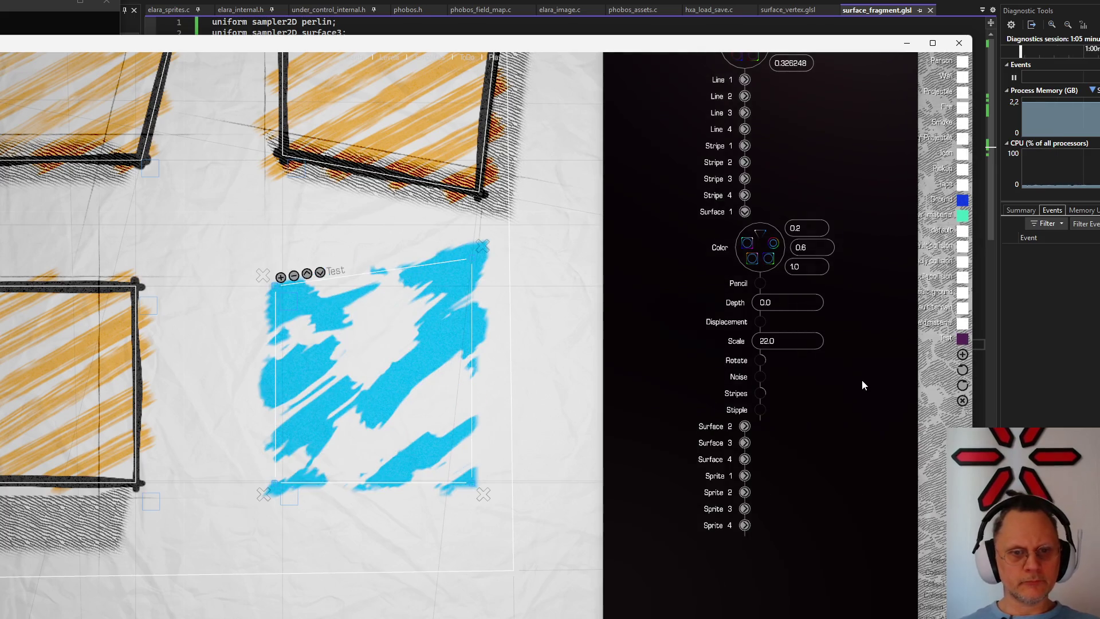
{"action": "scroll", "coordinate": [403, 283], "scroll_direction": "up", "scroll_amount": 1}
{"action": "scroll", "coordinate": [396, 280], "scroll_direction": "down", "scroll_amount": 2}
{"action": "scroll", "coordinate": [393, 273], "scroll_direction": "up", "scroll_amount": 2}
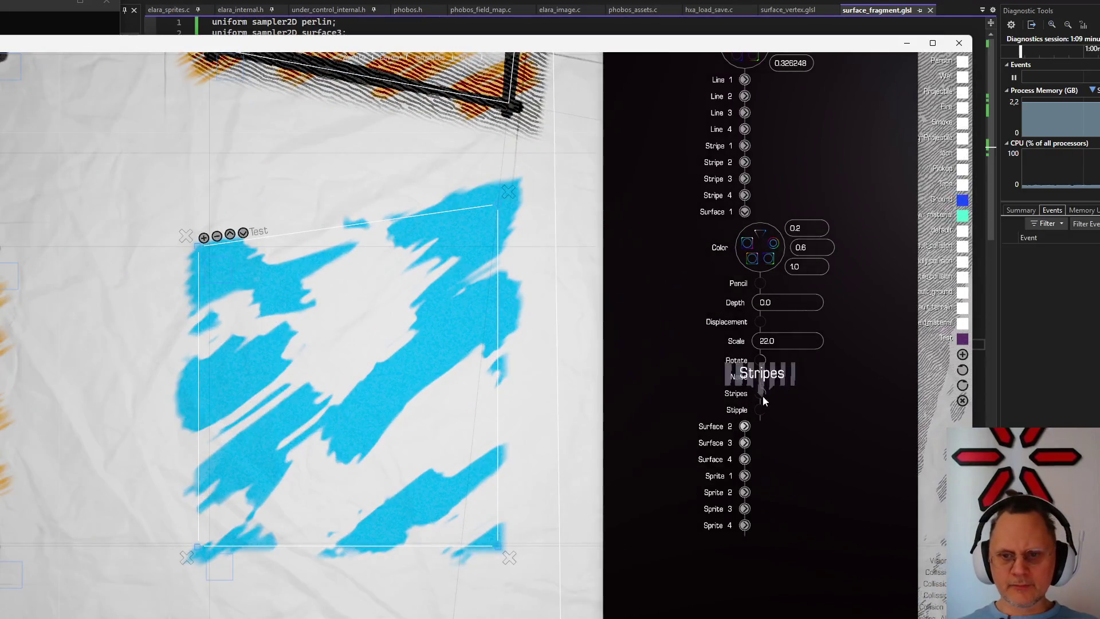
Keep raising Stripes and Stipple until the square fills with broad diagonal strokes
{"action": "left_click_drag", "start_coordinate": [761, 395], "coordinate": [795, 491]}
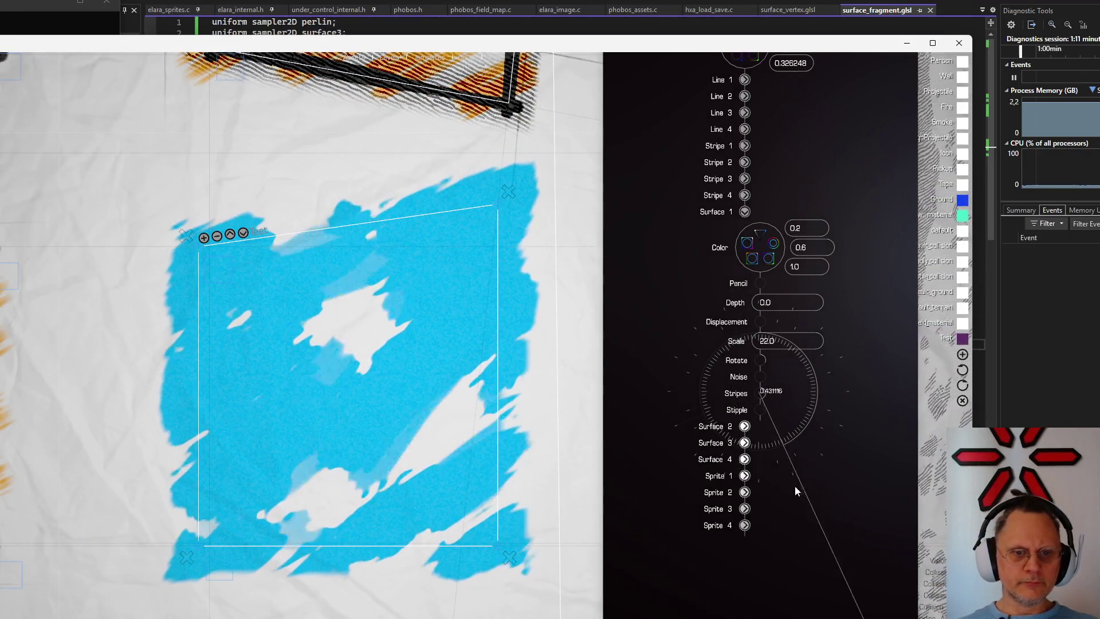
{"action": "left_click_drag", "start_coordinate": [795, 491], "coordinate": [756, 544]}
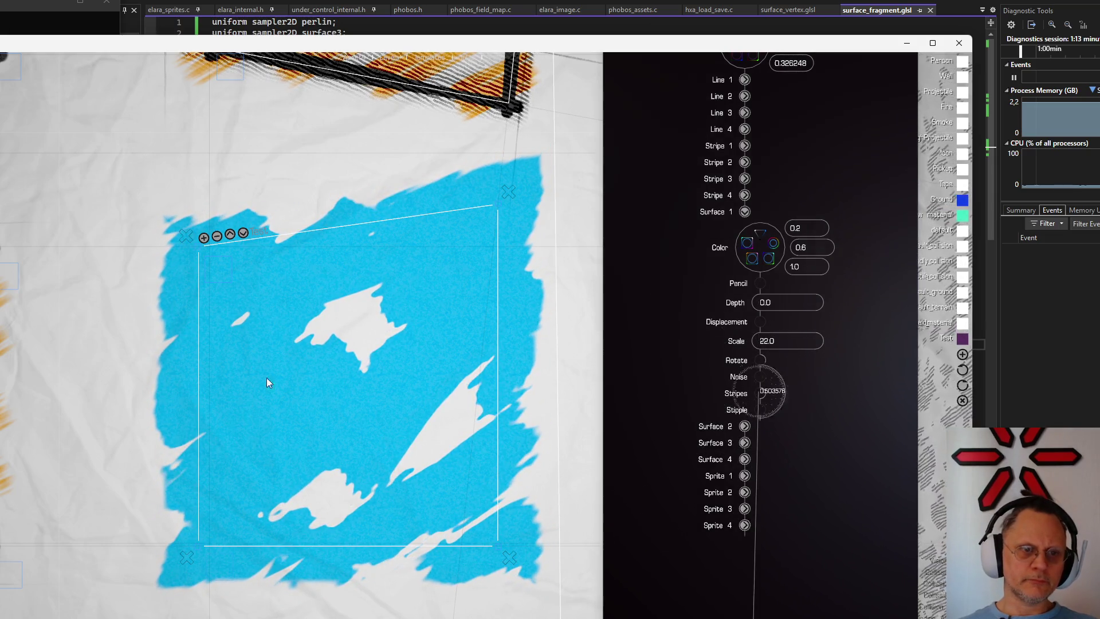
{"action": "scroll", "coordinate": [267, 379], "scroll_direction": "down", "scroll_amount": 3}
{"action": "scroll", "coordinate": [284, 343], "scroll_direction": "up", "scroll_amount": 2}
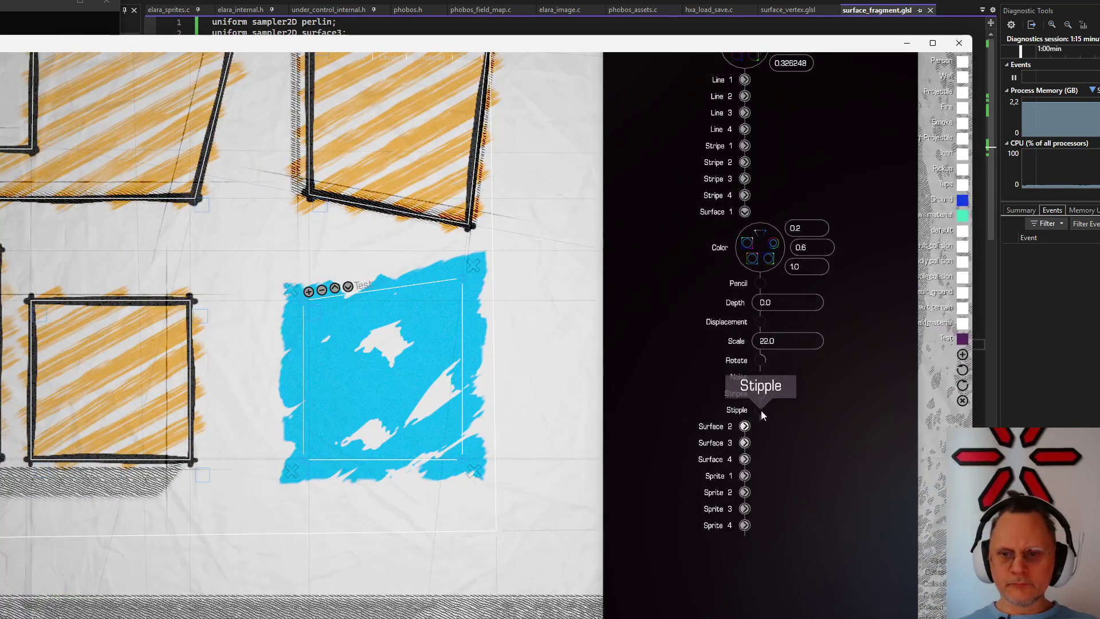
{"action": "left_click_drag", "start_coordinate": [761, 410], "coordinate": [783, 324]}
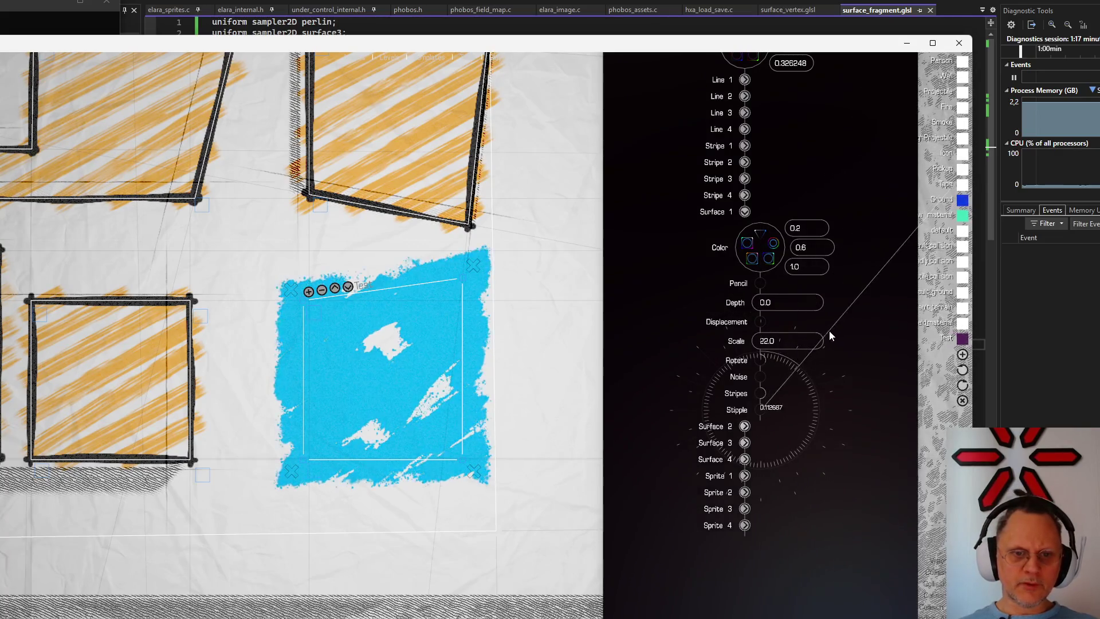
{"action": "mouse_move", "coordinate": [783, 324]}
{"action": "left_mouse_down"}
{"action": "mouse_move", "coordinate": [877, 448]}
{"action": "mouse_move", "coordinate": [741, 303]}
{"action": "mouse_move", "coordinate": [789, 295]}
{"action": "left_mouse_up"}
{"action": "scroll", "coordinate": [385, 301], "scroll_direction": "up", "scroll_amount": 2}
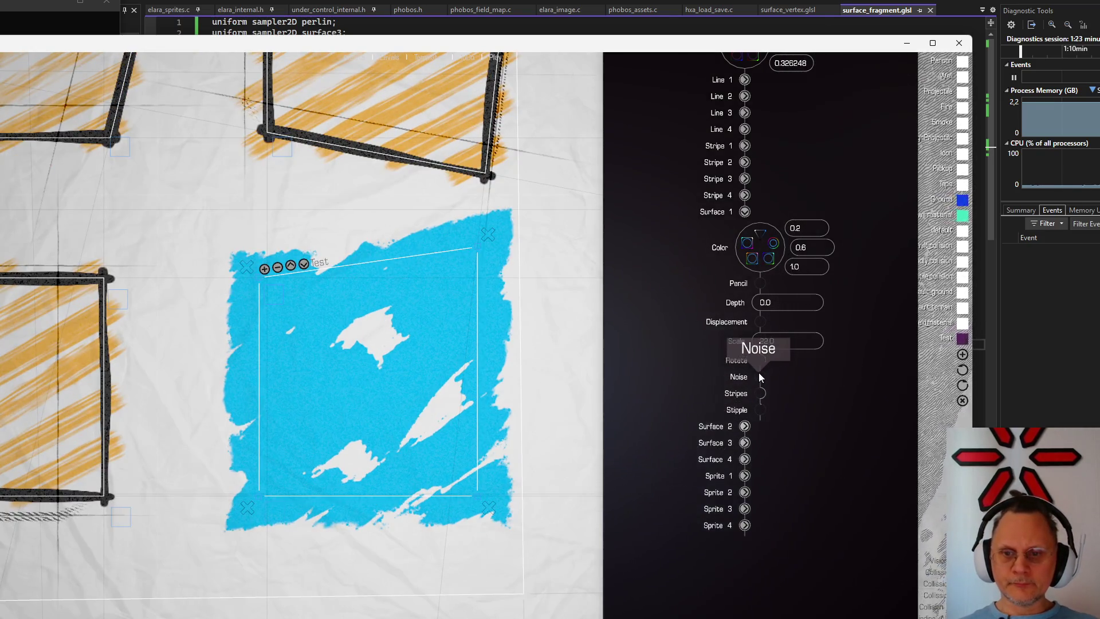
{"action": "mouse_move", "coordinate": [761, 393]}
{"action": "left_mouse_down"}
{"action": "mouse_move", "coordinate": [782, 441]}
{"action": "mouse_move", "coordinate": [834, 416]}
{"action": "mouse_move", "coordinate": [857, 370]}
{"action": "mouse_move", "coordinate": [918, 447]}
{"action": "left_mouse_up"}
{"action": "scroll", "coordinate": [413, 396], "scroll_direction": "up", "scroll_amount": 3}
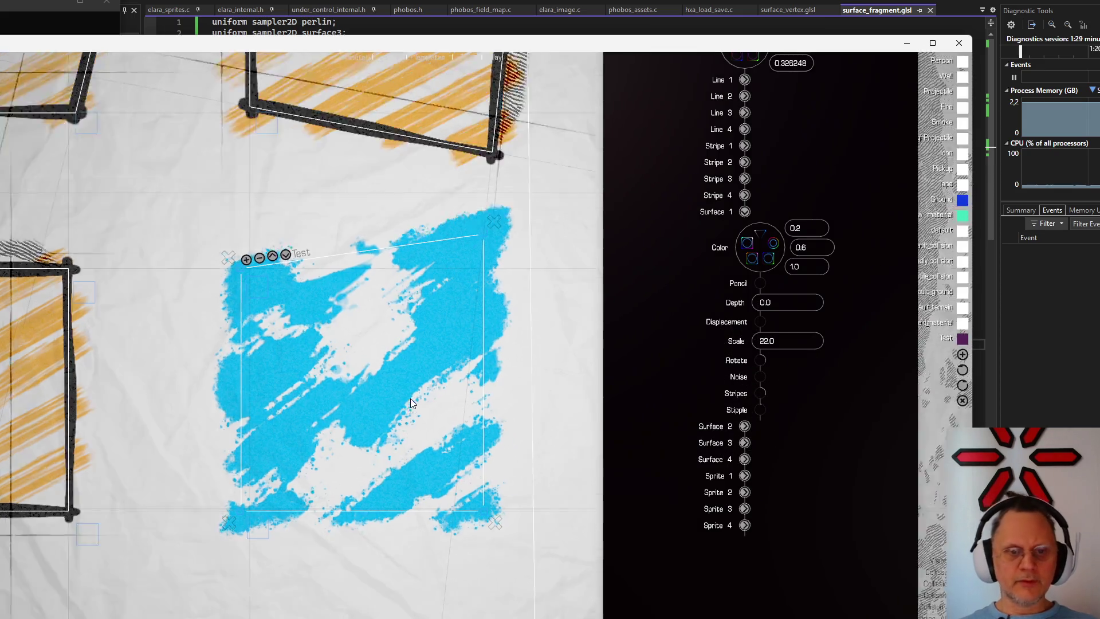
Tune Stipple, Stripes and Noise toward broad rough strokes
{"action": "mouse_move", "coordinate": [763, 410]}
{"action": "left_mouse_down"}
{"action": "mouse_move", "coordinate": [828, 319]}
{"action": "mouse_move", "coordinate": [797, 291]}
{"action": "mouse_move", "coordinate": [749, 292]}
{"action": "mouse_move", "coordinate": [808, 288]}
{"action": "mouse_move", "coordinate": [841, 309]}
{"action": "mouse_move", "coordinate": [773, 306]}
{"action": "left_mouse_up"}
{"action": "scroll", "coordinate": [420, 292], "scroll_direction": "up", "scroll_amount": 2}
{"action": "scroll", "coordinate": [419, 295], "scroll_direction": "down", "scroll_amount": 4}
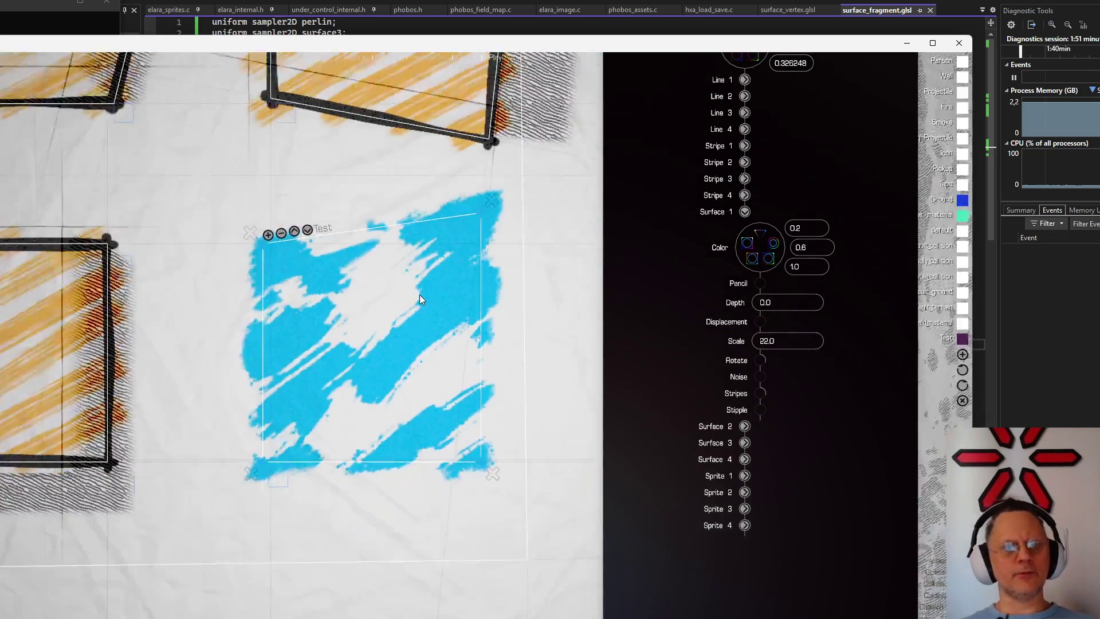
{"action": "scroll", "coordinate": [419, 295], "scroll_direction": "up", "scroll_amount": 2}
{"action": "mouse_move", "coordinate": [761, 393]}
{"action": "left_mouse_down"}
{"action": "mouse_move", "coordinate": [828, 339]}
{"action": "mouse_move", "coordinate": [840, 407]}
{"action": "mouse_move", "coordinate": [760, 409]}
{"action": "mouse_move", "coordinate": [857, 398]}
{"action": "mouse_move", "coordinate": [712, 272]}
{"action": "left_mouse_up"}
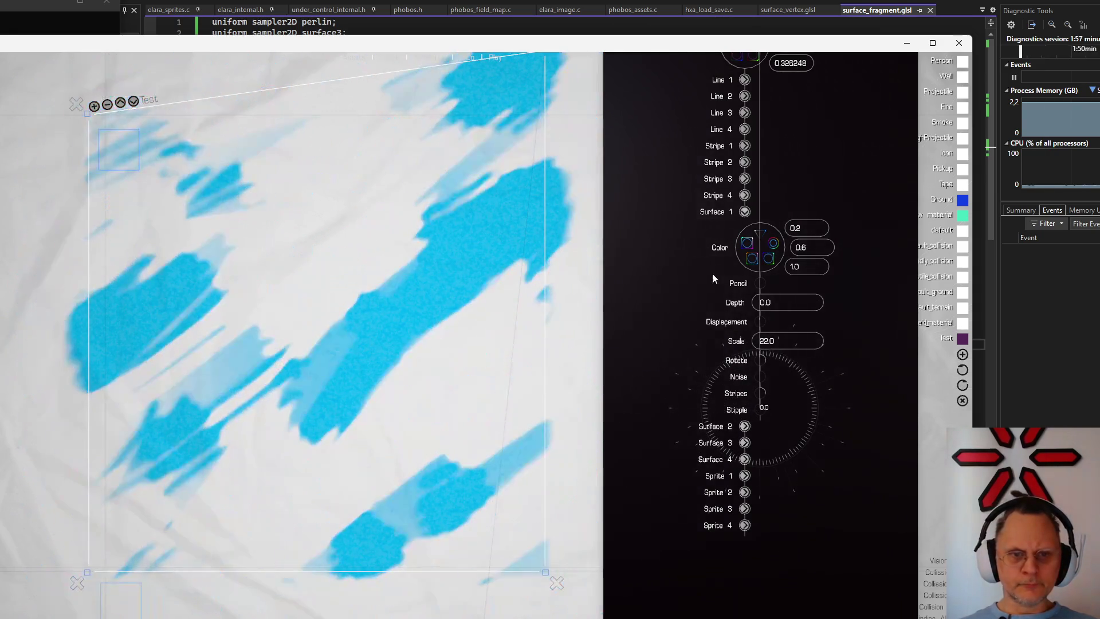
{"action": "mouse_move", "coordinate": [759, 377]}
{"action": "left_mouse_down"}
{"action": "mouse_move", "coordinate": [773, 340]}
{"action": "mouse_move", "coordinate": [799, 334]}
{"action": "mouse_move", "coordinate": [814, 349]}
{"action": "mouse_move", "coordinate": [804, 327]}
{"action": "left_mouse_up"}
Lower and fine-tune Stripes until the fill becomes dotted diagonal bands
{"action": "mouse_move", "coordinate": [760, 394]}
{"action": "left_mouse_down"}
{"action": "mouse_move", "coordinate": [781, 418]}
{"action": "mouse_move", "coordinate": [871, 418]}
{"action": "mouse_move", "coordinate": [868, 344]}
{"action": "left_mouse_up"}
{"action": "scroll", "coordinate": [288, 303], "scroll_direction": "down", "scroll_amount": 3}
{"action": "scroll", "coordinate": [290, 304], "scroll_direction": "down", "scroll_amount": 2}
{"action": "scroll", "coordinate": [321, 300], "scroll_direction": "up", "scroll_amount": 2}
{"action": "scroll", "coordinate": [320, 300], "scroll_direction": "up", "scroll_amount": 3}
{"action": "scroll", "coordinate": [345, 295], "scroll_direction": "up", "scroll_amount": 2}
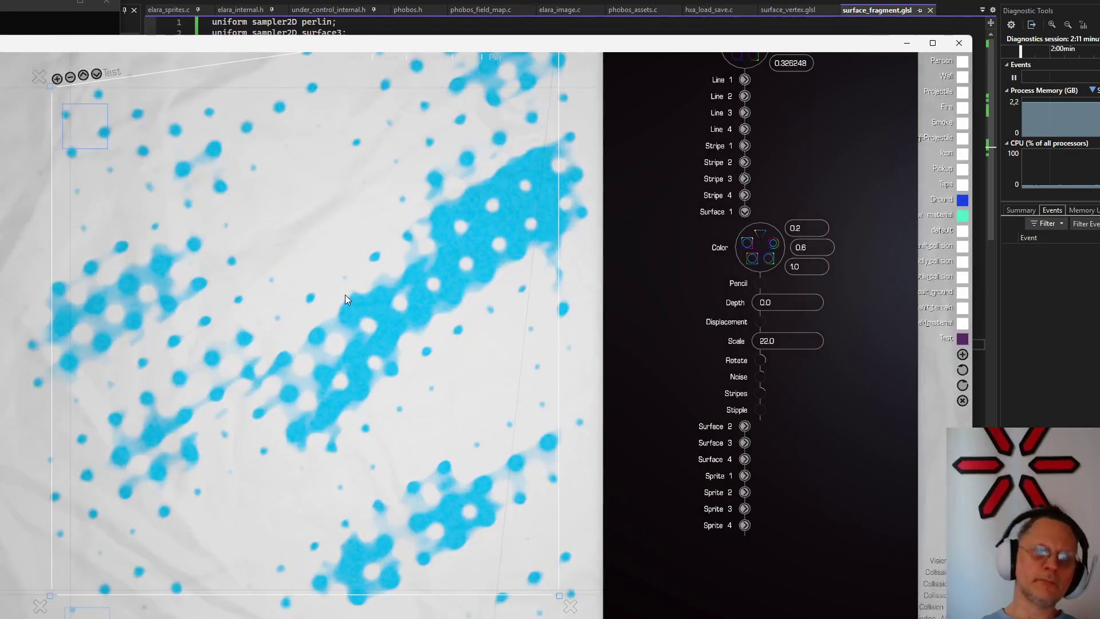
{"action": "scroll", "coordinate": [345, 295], "scroll_direction": "up", "scroll_amount": 1}
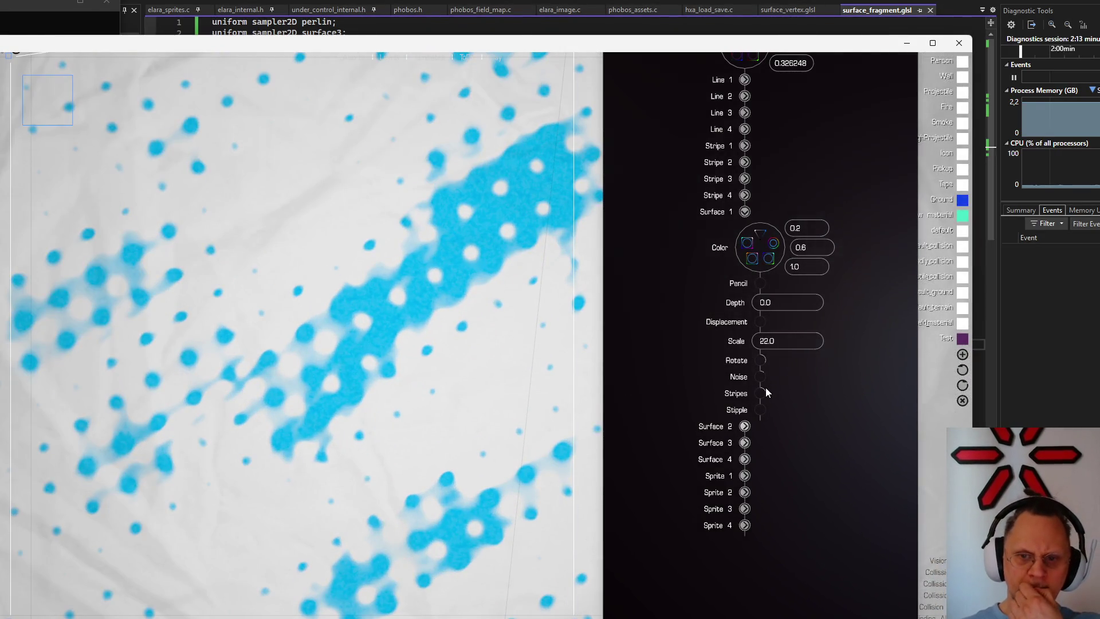
{"action": "left_click_drag", "start_coordinate": [762, 395], "coordinate": [869, 330]}
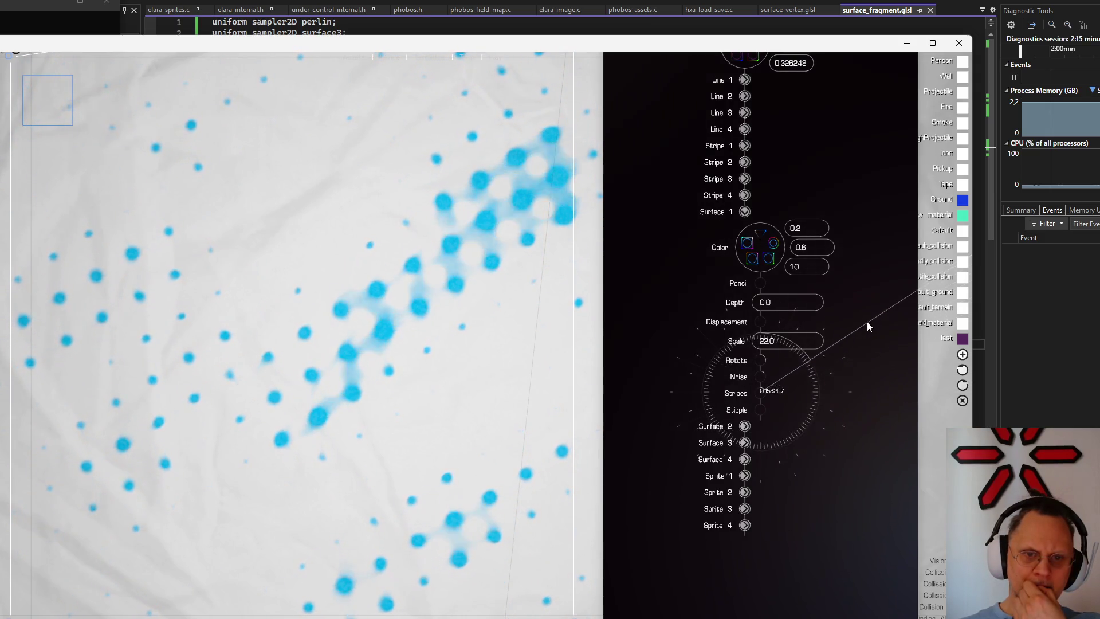
{"action": "left_click_drag", "start_coordinate": [869, 330], "coordinate": [870, 336]}
{"action": "scroll", "coordinate": [255, 295], "scroll_direction": "down", "scroll_amount": 2}
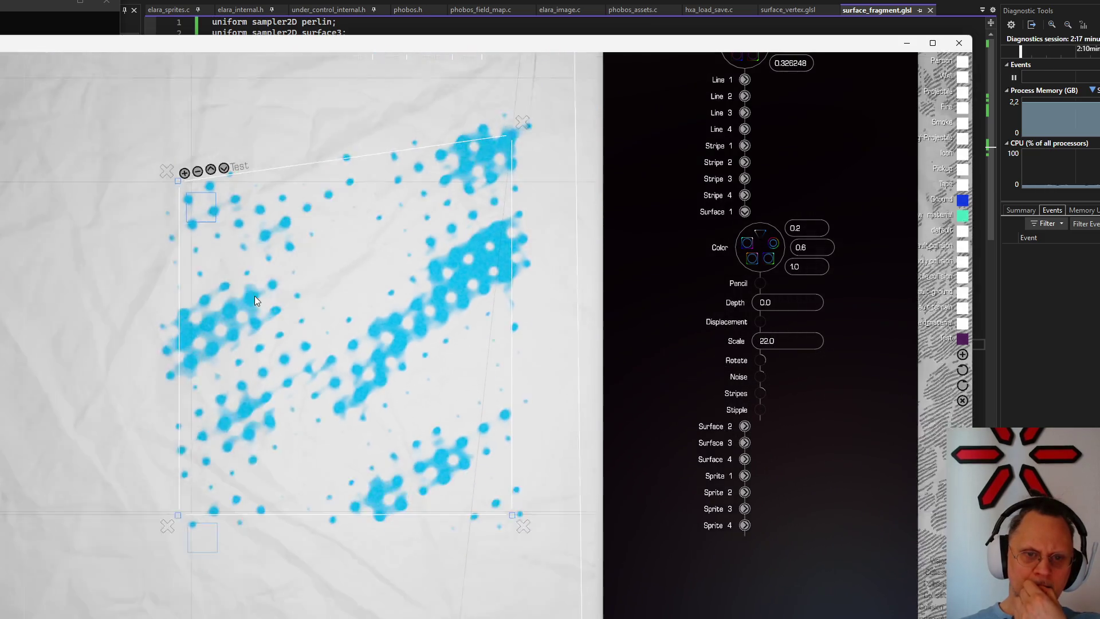
{"action": "scroll", "coordinate": [287, 288], "scroll_direction": "down", "scroll_amount": 2}
{"action": "scroll", "coordinate": [290, 285], "scroll_direction": "up", "scroll_amount": 1}
{"action": "scroll", "coordinate": [290, 277], "scroll_direction": "up", "scroll_amount": 1}
{"action": "scroll", "coordinate": [337, 257], "scroll_direction": "down", "scroll_amount": 1}
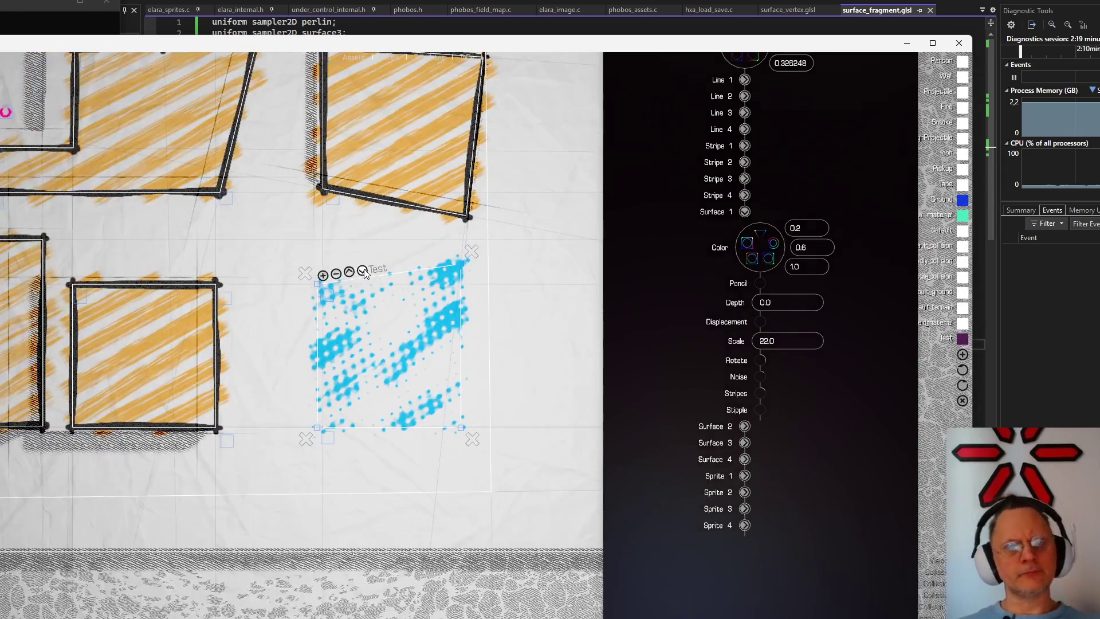
{"action": "scroll", "coordinate": [443, 350], "scroll_direction": "down", "scroll_amount": 2}
{"action": "scroll", "coordinate": [442, 350], "scroll_direction": "down", "scroll_amount": 1}
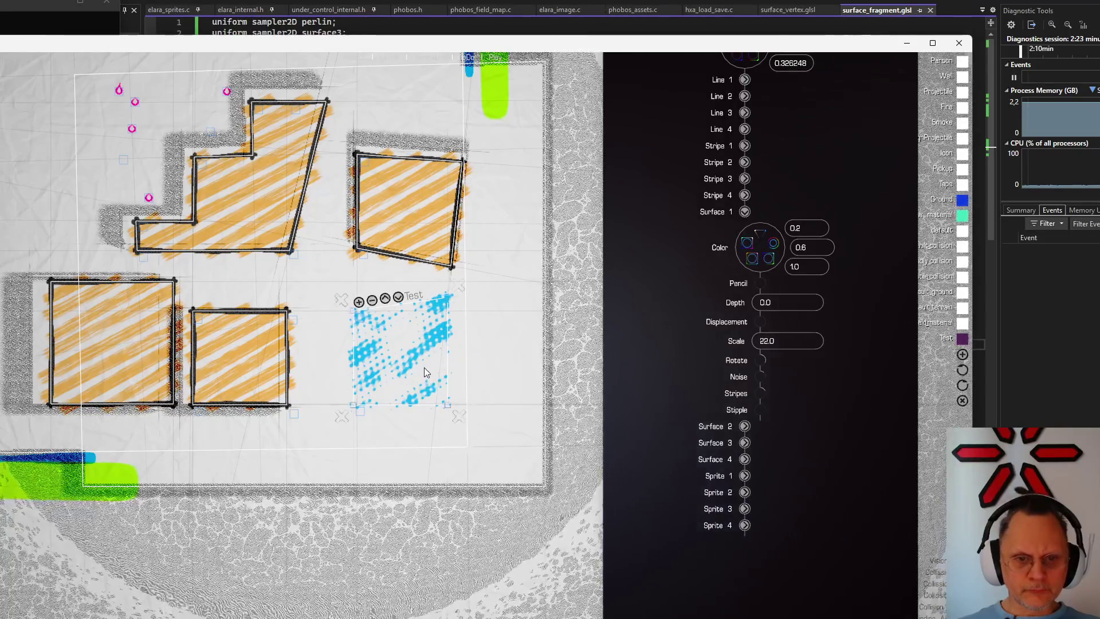
Place the blue square beside the orange one, then raise Stripes, rotate them and add Noise
{"action": "mouse_move", "coordinate": [454, 412]}
{"action": "left_mouse_down"}
{"action": "mouse_move", "coordinate": [539, 268]}
{"action": "mouse_move", "coordinate": [445, 407]}
{"action": "left_mouse_up"}
{"action": "key", "text": "f"}
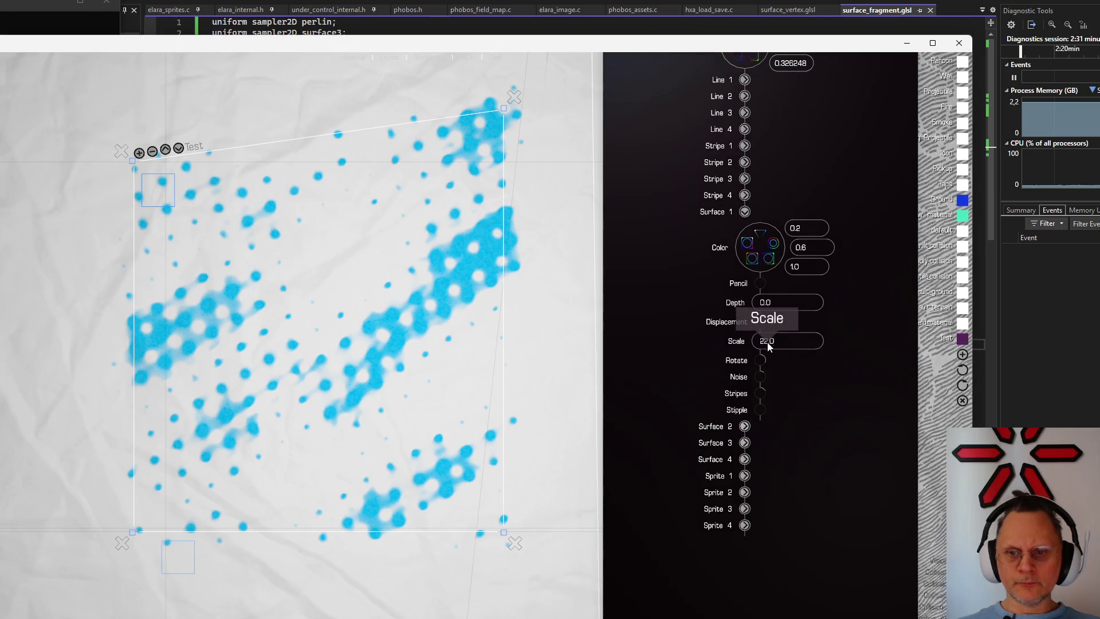
{"action": "type", "text": "4"}
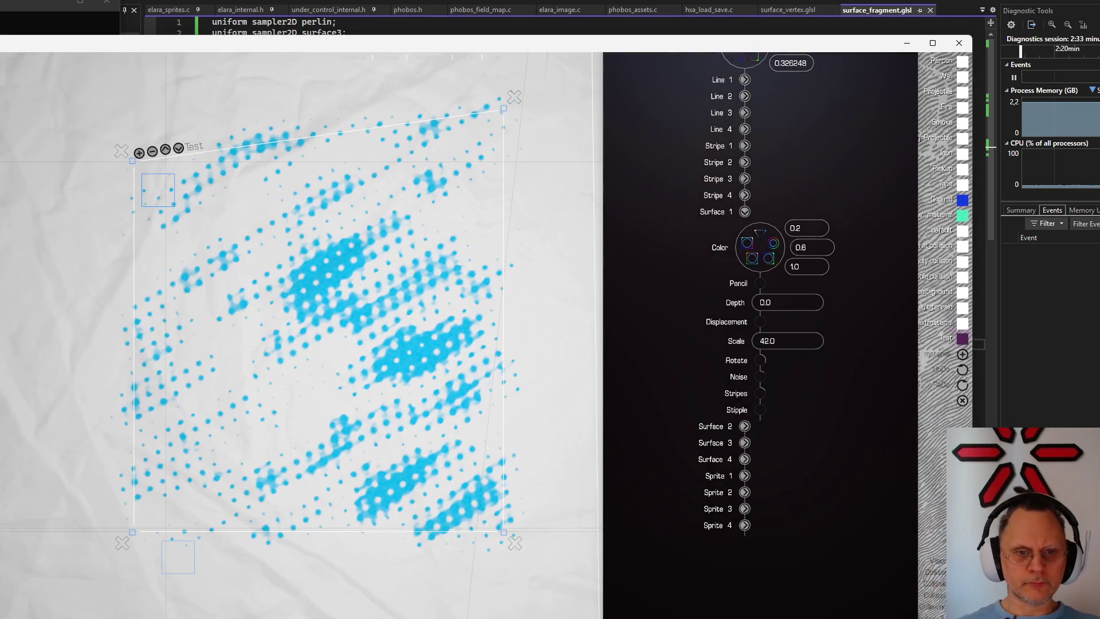
{"action": "scroll", "coordinate": [396, 294], "scroll_direction": "down", "scroll_amount": 2}
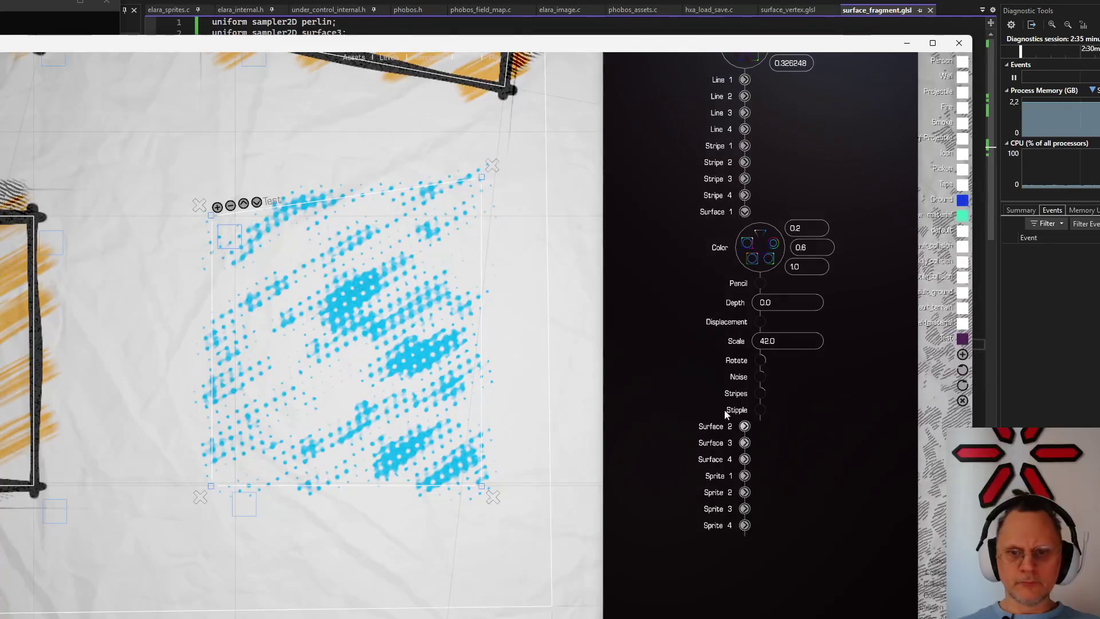
{"action": "mouse_move", "coordinate": [760, 394]}
{"action": "left_mouse_down"}
{"action": "mouse_move", "coordinate": [814, 359]}
{"action": "mouse_move", "coordinate": [834, 302]}
{"action": "mouse_move", "coordinate": [862, 358]}
{"action": "left_mouse_up"}
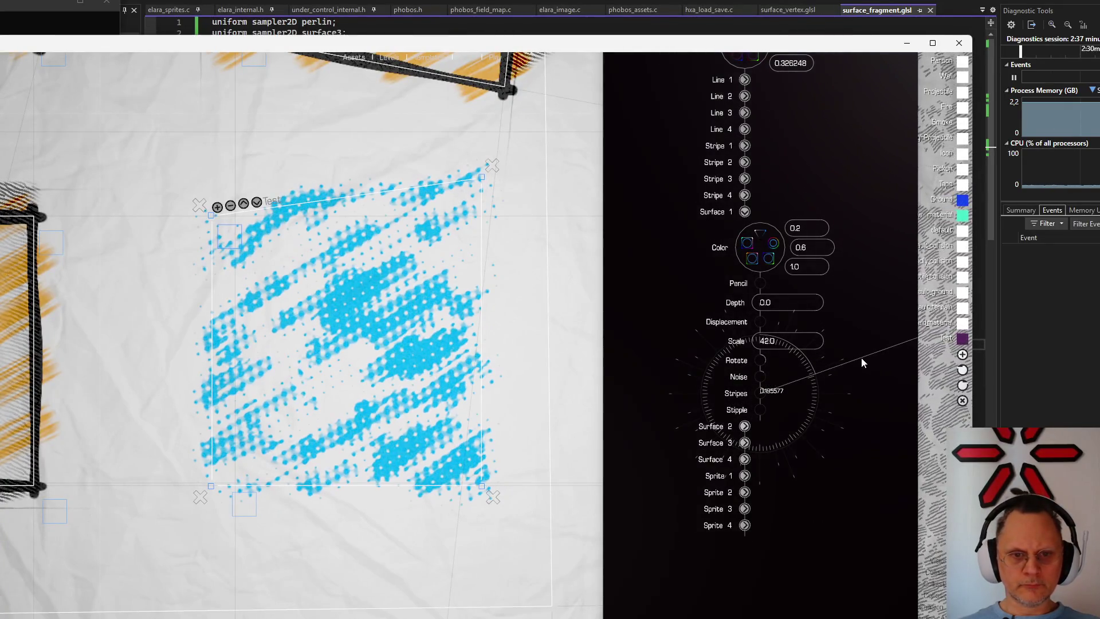
{"action": "mouse_move", "coordinate": [763, 359]}
{"action": "left_mouse_down"}
{"action": "mouse_move", "coordinate": [846, 365]}
{"action": "mouse_move", "coordinate": [776, 396]}
{"action": "mouse_move", "coordinate": [804, 445]}
{"action": "left_mouse_up"}
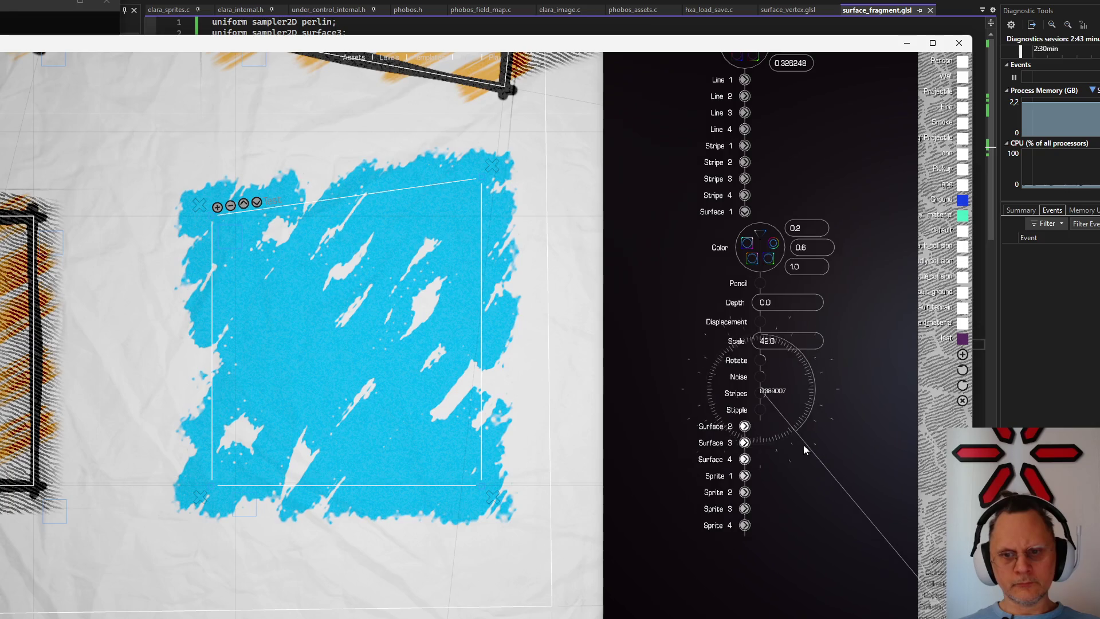
{"action": "left_click_drag", "start_coordinate": [763, 377], "coordinate": [776, 440]}
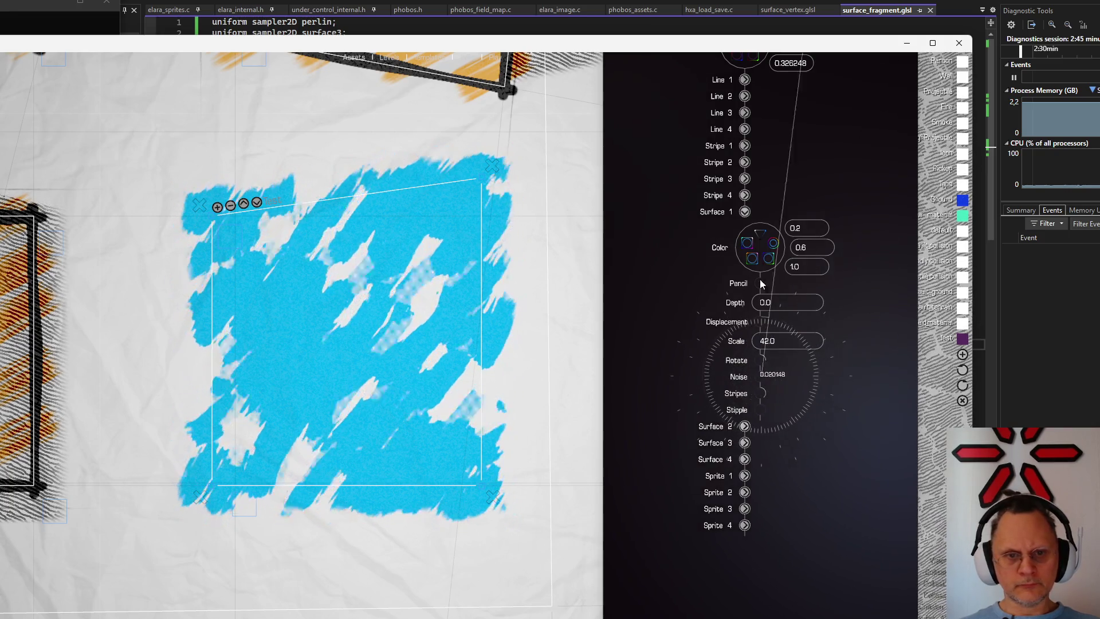
{"action": "scroll", "coordinate": [347, 355], "scroll_direction": "down", "scroll_amount": 2}
{"action": "scroll", "coordinate": [348, 352], "scroll_direction": "down", "scroll_amount": 3}
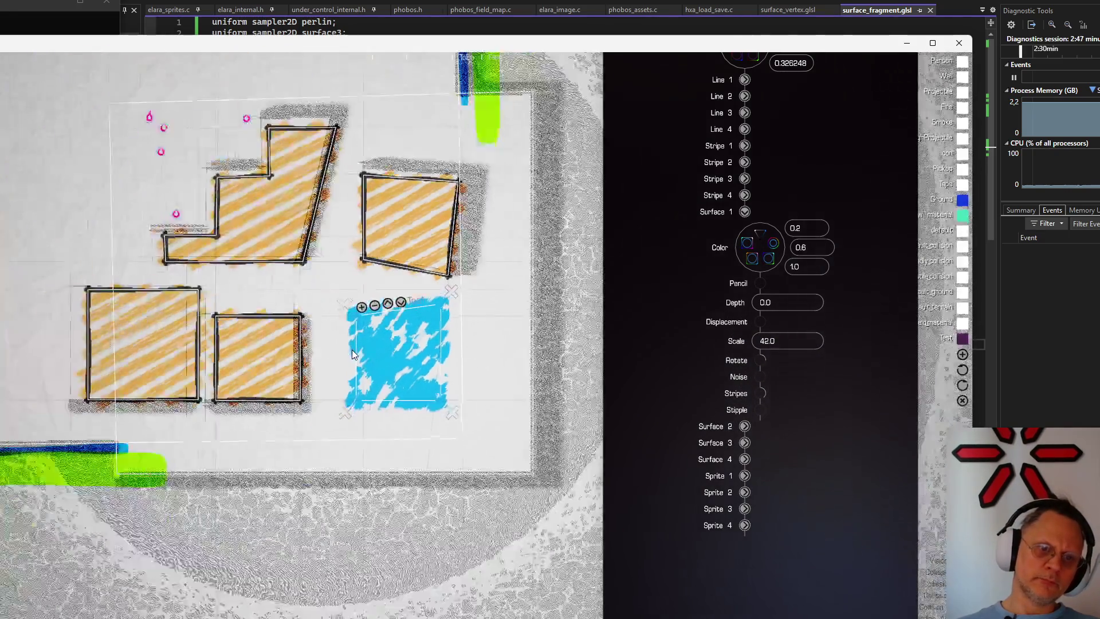
{"action": "scroll", "coordinate": [351, 349], "scroll_direction": "up", "scroll_amount": 1}
{"action": "scroll", "coordinate": [352, 349], "scroll_direction": "up", "scroll_amount": 4}
Work the Stipple dial to about 0.0086 for scattered blotches and speckles
{"action": "mouse_move", "coordinate": [763, 406]}
{"action": "left_mouse_down"}
{"action": "mouse_move", "coordinate": [784, 466]}
{"action": "mouse_move", "coordinate": [792, 275]}
{"action": "mouse_move", "coordinate": [770, 282]}
{"action": "left_mouse_up"}
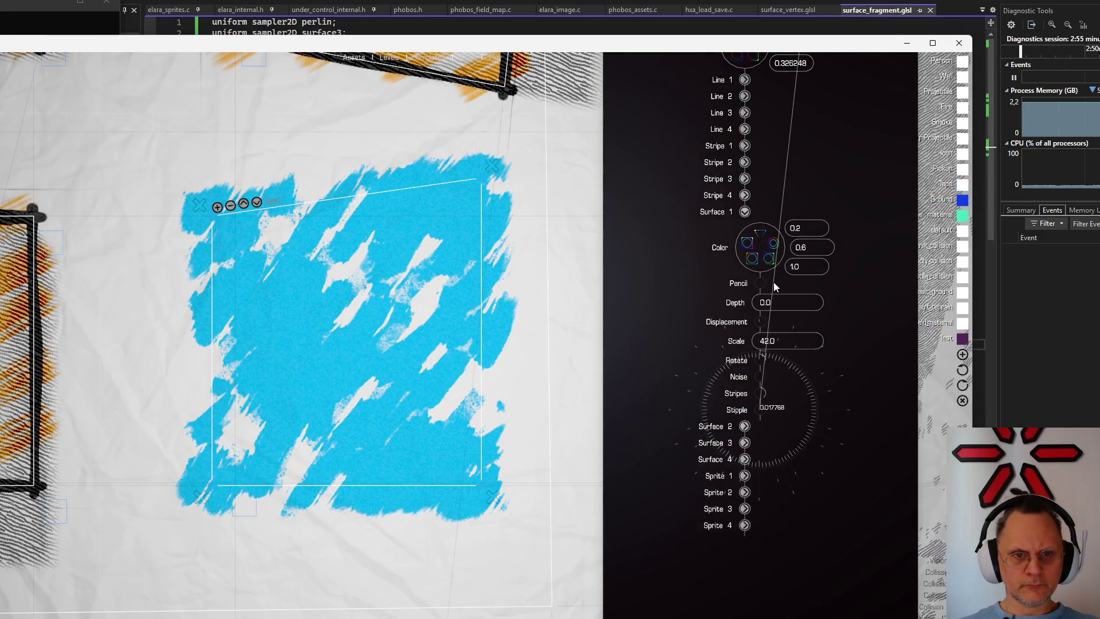
{"action": "left_click_drag", "start_coordinate": [770, 282], "coordinate": [766, 282]}
{"action": "scroll", "coordinate": [319, 372], "scroll_direction": "down", "scroll_amount": 5}
{"action": "scroll", "coordinate": [318, 350], "scroll_direction": "up", "scroll_amount": 3}
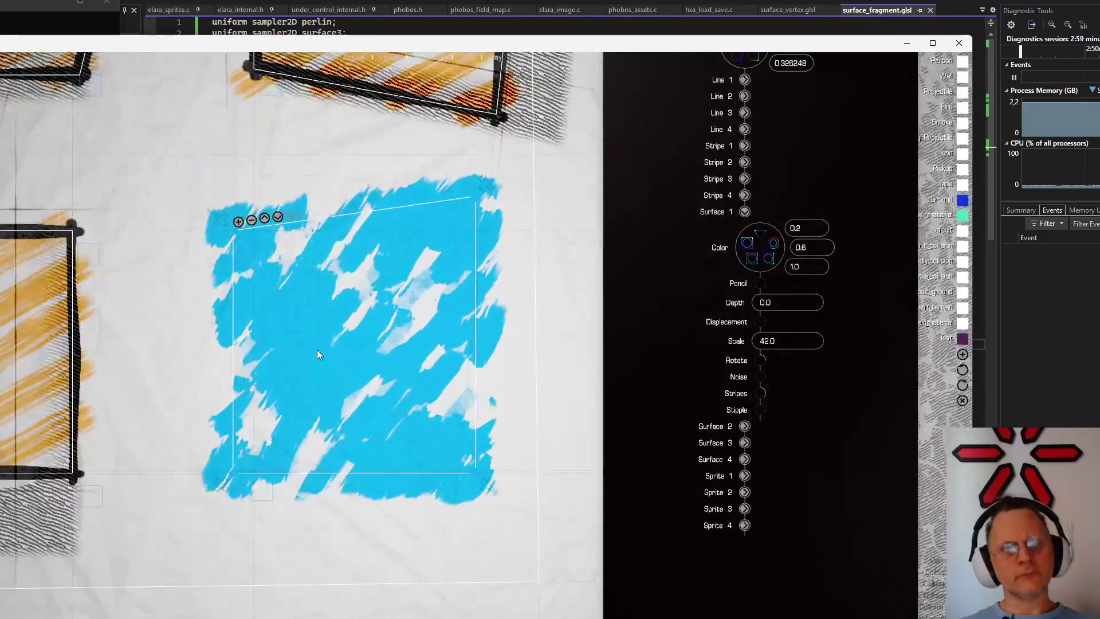
{"action": "scroll", "coordinate": [315, 340], "scroll_direction": "up", "scroll_amount": 5}
{"action": "scroll", "coordinate": [481, 281], "scroll_direction": "down", "scroll_amount": 3}
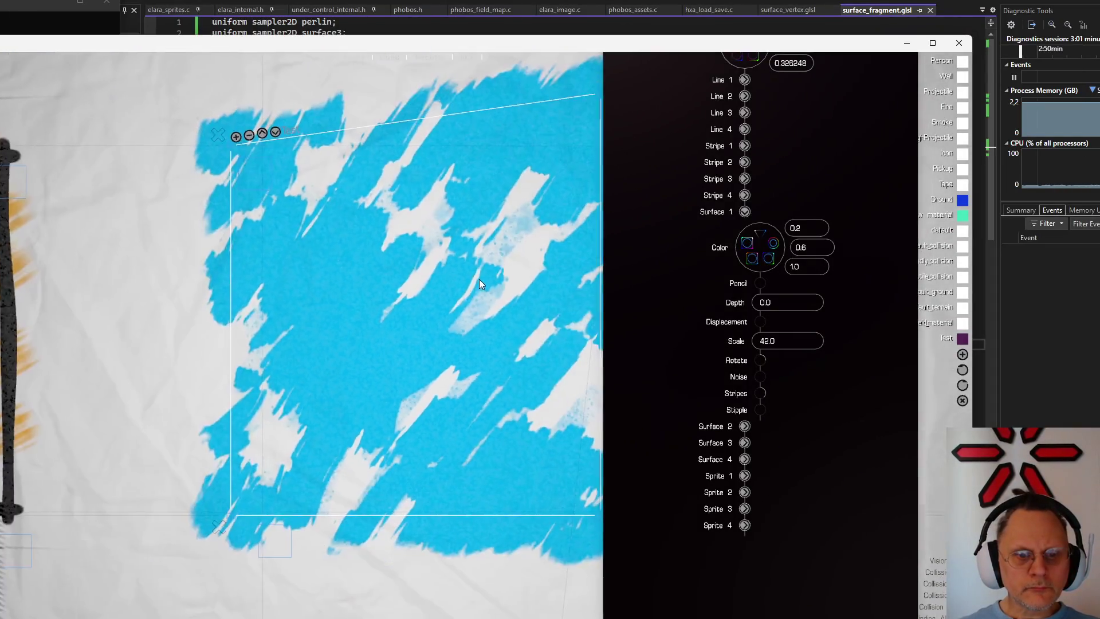
{"action": "scroll", "coordinate": [347, 260], "scroll_direction": "down", "scroll_amount": 2}
{"action": "mouse_move", "coordinate": [762, 408]}
{"action": "left_mouse_down"}
{"action": "mouse_move", "coordinate": [814, 439]}
{"action": "mouse_move", "coordinate": [806, 402]}
{"action": "mouse_move", "coordinate": [827, 386]}
{"action": "mouse_move", "coordinate": [775, 308]}
{"action": "left_mouse_up"}
{"action": "scroll", "coordinate": [273, 350], "scroll_direction": "down", "scroll_amount": 3}
{"action": "scroll", "coordinate": [272, 350], "scroll_direction": "up", "scroll_amount": 3}
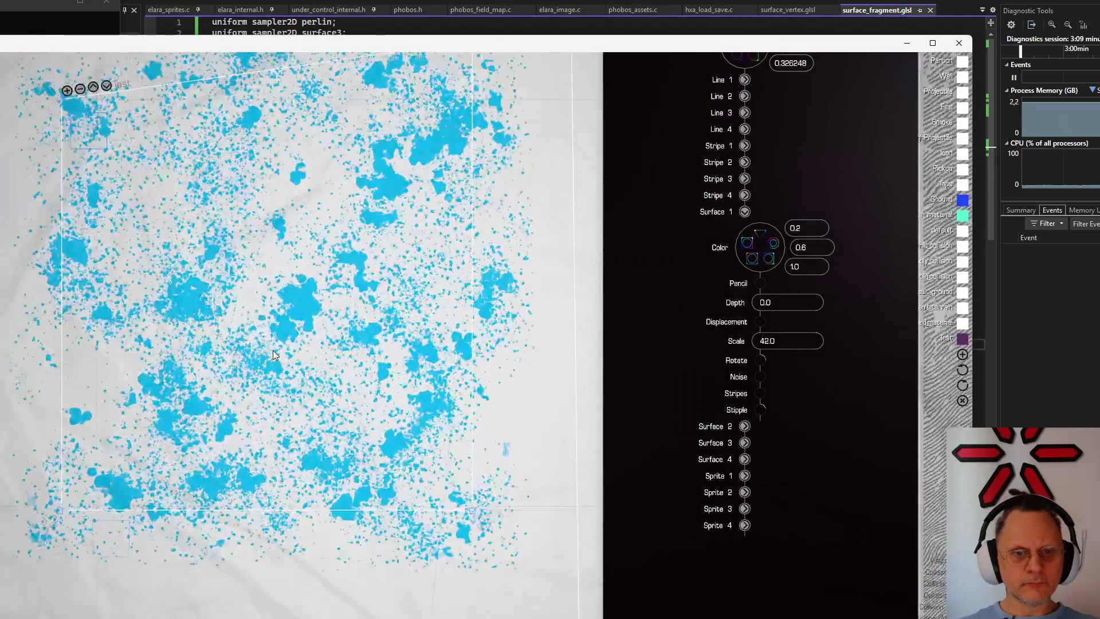
{"action": "scroll", "coordinate": [272, 349], "scroll_direction": "up", "scroll_amount": 2}
{"action": "scroll", "coordinate": [272, 350], "scroll_direction": "up", "scroll_amount": 2}
{"action": "scroll", "coordinate": [270, 351], "scroll_direction": "down", "scroll_amount": 3}
{"action": "scroll", "coordinate": [267, 349], "scroll_direction": "down", "scroll_amount": 2}
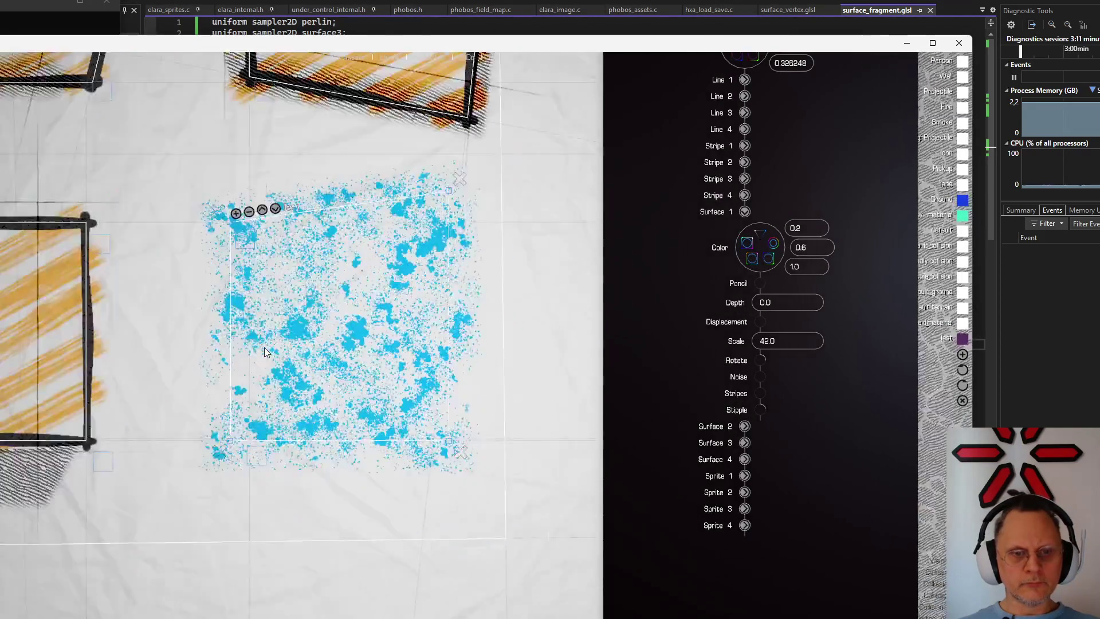
{"action": "scroll", "coordinate": [262, 345], "scroll_direction": "down", "scroll_amount": 2}
{"action": "scroll", "coordinate": [254, 345], "scroll_direction": "up", "scroll_amount": 3}
{"action": "scroll", "coordinate": [245, 348], "scroll_direction": "up", "scroll_amount": 2}
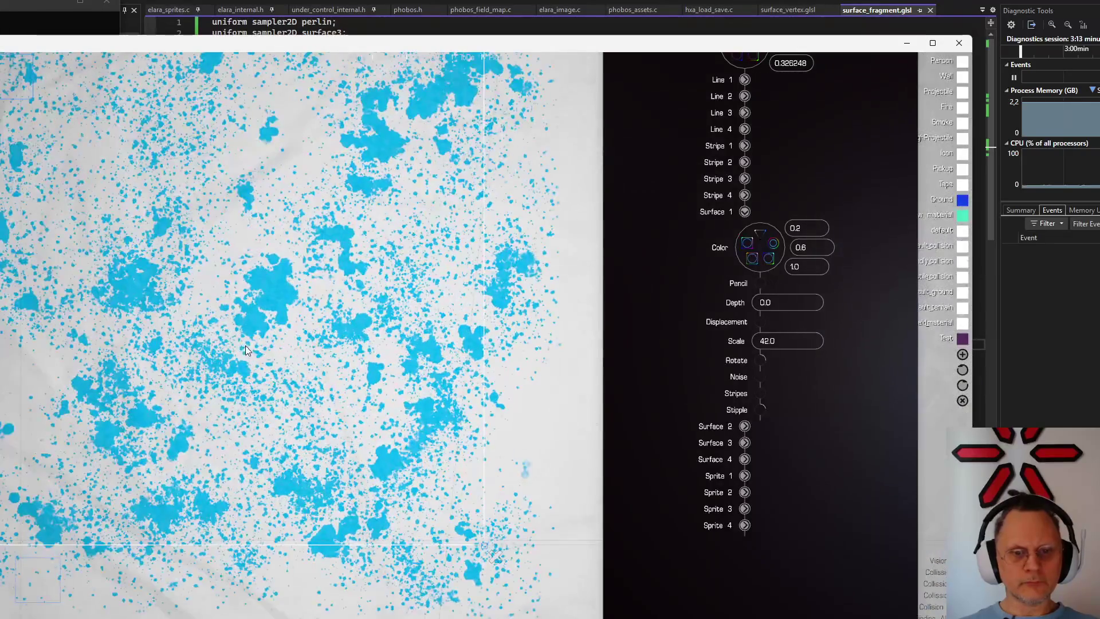
Raise the surface's Stripes amount to about 3.13 for a dense mottled speckle
{"action": "mouse_move", "coordinate": [760, 397]}
{"action": "left_mouse_down"}
{"action": "mouse_move", "coordinate": [813, 359]}
{"action": "mouse_move", "coordinate": [830, 389]}
{"action": "left_mouse_up"}
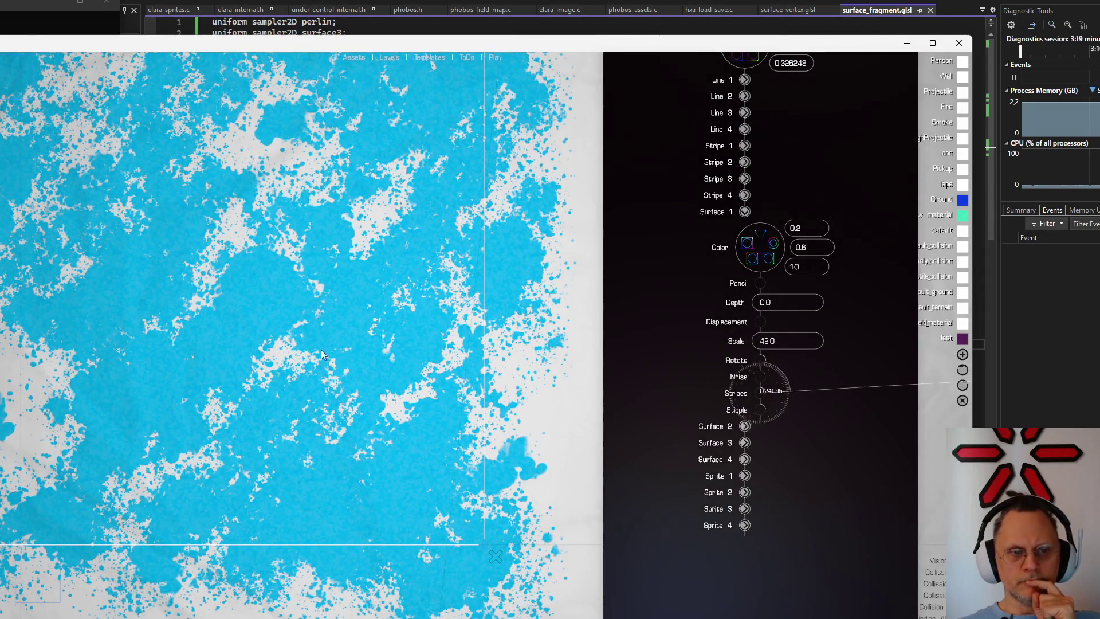
{"action": "scroll", "coordinate": [192, 334], "scroll_direction": "down", "scroll_amount": 3}
{"action": "scroll", "coordinate": [180, 346], "scroll_direction": "up", "scroll_amount": 3}
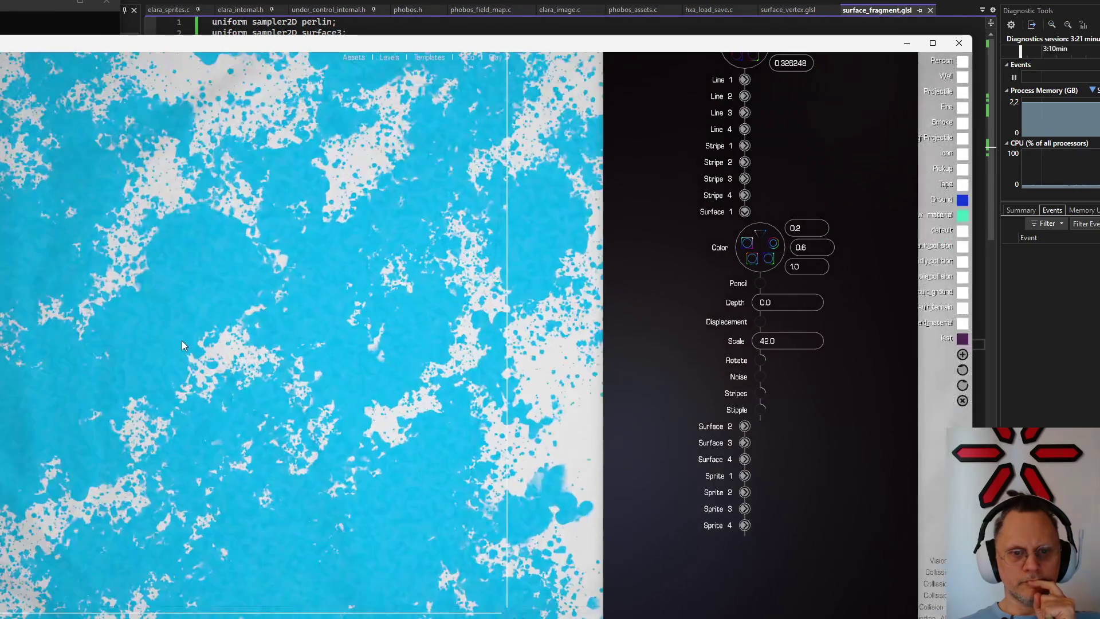
{"action": "scroll", "coordinate": [180, 335], "scroll_direction": "up", "scroll_amount": 2}
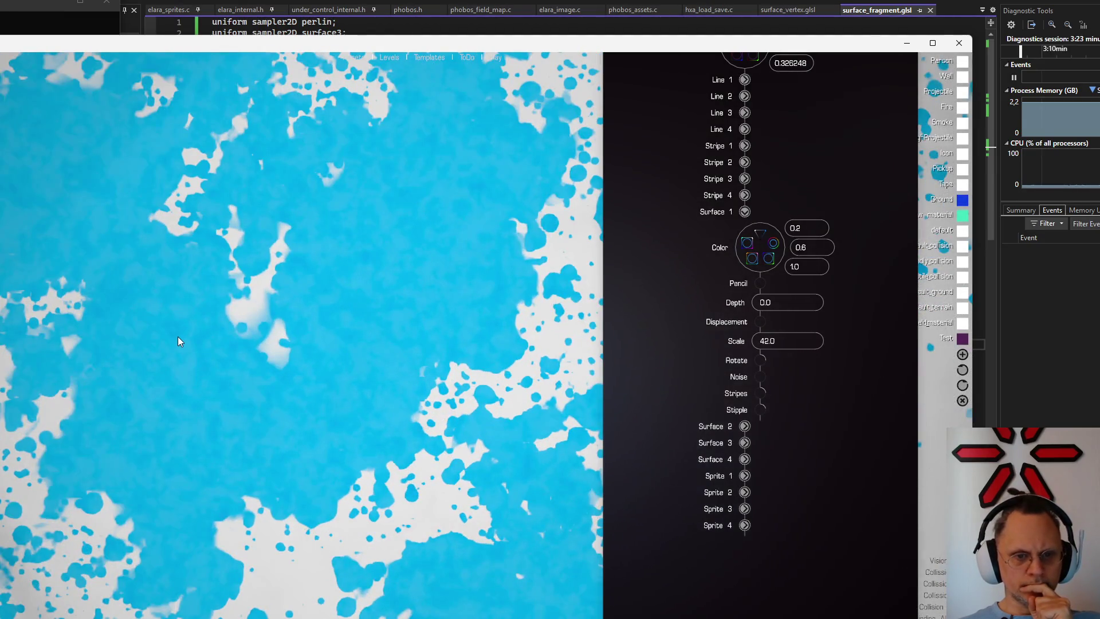
{"action": "scroll", "coordinate": [178, 336], "scroll_direction": "down", "scroll_amount": 1}
{"action": "scroll", "coordinate": [174, 340], "scroll_direction": "down", "scroll_amount": 3}
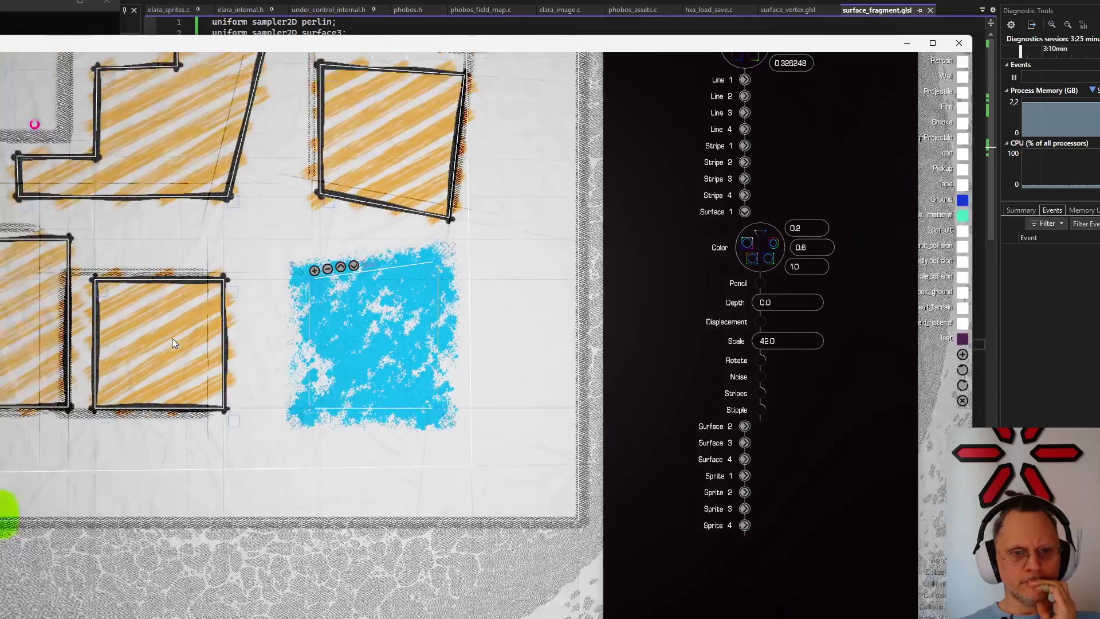
{"action": "scroll", "coordinate": [172, 339], "scroll_direction": "up", "scroll_amount": 2}
Lower Stipple to about 0.15 and shift the view around the sprayed streaks
{"action": "mouse_move", "coordinate": [760, 410]}
{"action": "left_mouse_down"}
{"action": "mouse_move", "coordinate": [808, 367]}
{"action": "mouse_move", "coordinate": [753, 340]}
{"action": "mouse_move", "coordinate": [820, 342]}
{"action": "mouse_move", "coordinate": [769, 343]}
{"action": "left_mouse_up"}
{"action": "scroll", "coordinate": [383, 386], "scroll_direction": "up", "scroll_amount": 3}
{"action": "scroll", "coordinate": [375, 391], "scroll_direction": "up", "scroll_amount": 3}
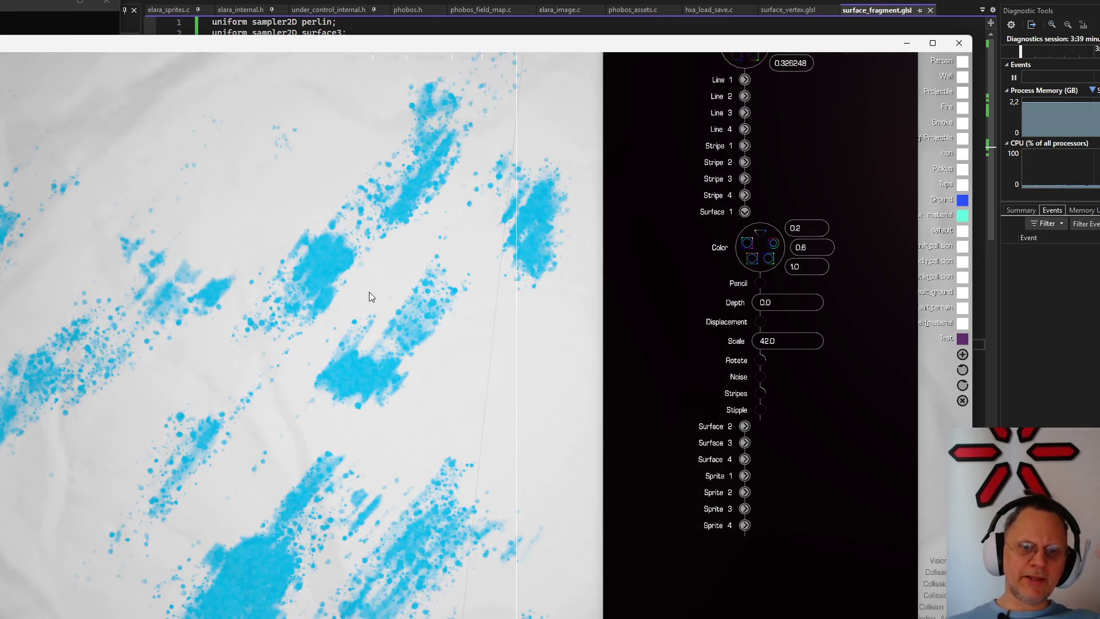
{"action": "scroll", "coordinate": [265, 323], "scroll_direction": "down", "scroll_amount": 2}
{"action": "scroll", "coordinate": [266, 324], "scroll_direction": "down", "scroll_amount": 2}
{"action": "scroll", "coordinate": [264, 328], "scroll_direction": "down", "scroll_amount": 2}
{"action": "scroll", "coordinate": [264, 328], "scroll_direction": "down", "scroll_amount": 3}
{"action": "scroll", "coordinate": [272, 317], "scroll_direction": "up", "scroll_amount": 2}
{"action": "scroll", "coordinate": [266, 317], "scroll_direction": "up", "scroll_amount": 2}
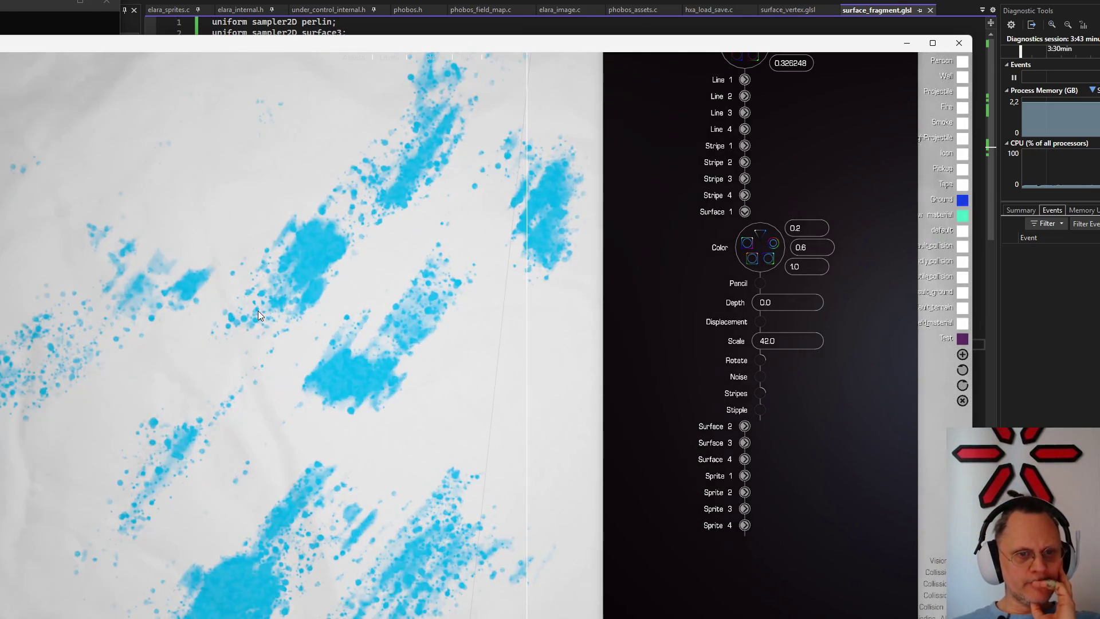
{"action": "scroll", "coordinate": [258, 311], "scroll_direction": "up", "scroll_amount": 2}
{"action": "scroll", "coordinate": [481, 441], "scroll_direction": "down", "scroll_amount": 2}
{"action": "scroll", "coordinate": [419, 455], "scroll_direction": "down", "scroll_amount": 2}
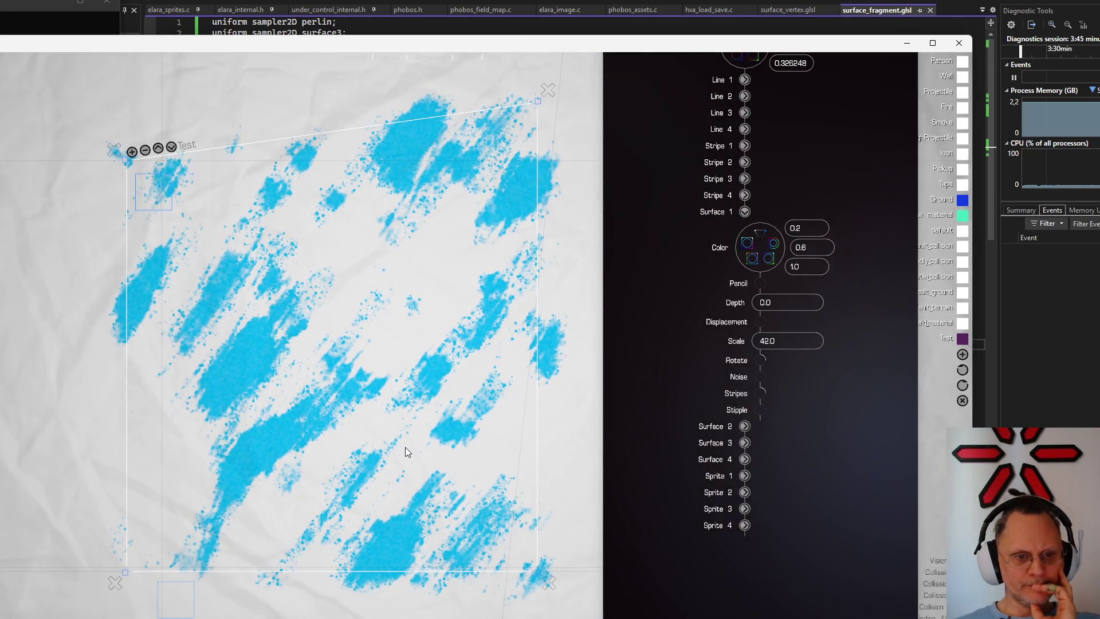
{"action": "mouse_move", "coordinate": [331, 472]}
{"action": "left_mouse_down"}
{"action": "mouse_move", "coordinate": [176, 508]}
{"action": "mouse_move", "coordinate": [90, 596]}
{"action": "mouse_move", "coordinate": [223, 474]}
{"action": "mouse_move", "coordinate": [546, 467]}
{"action": "mouse_move", "coordinate": [614, 582]}
{"action": "mouse_move", "coordinate": [233, 494]}
{"action": "mouse_move", "coordinate": [385, 424]}
{"action": "mouse_move", "coordinate": [464, 445]}
{"action": "mouse_move", "coordinate": [453, 470]}
{"action": "left_mouse_up"}
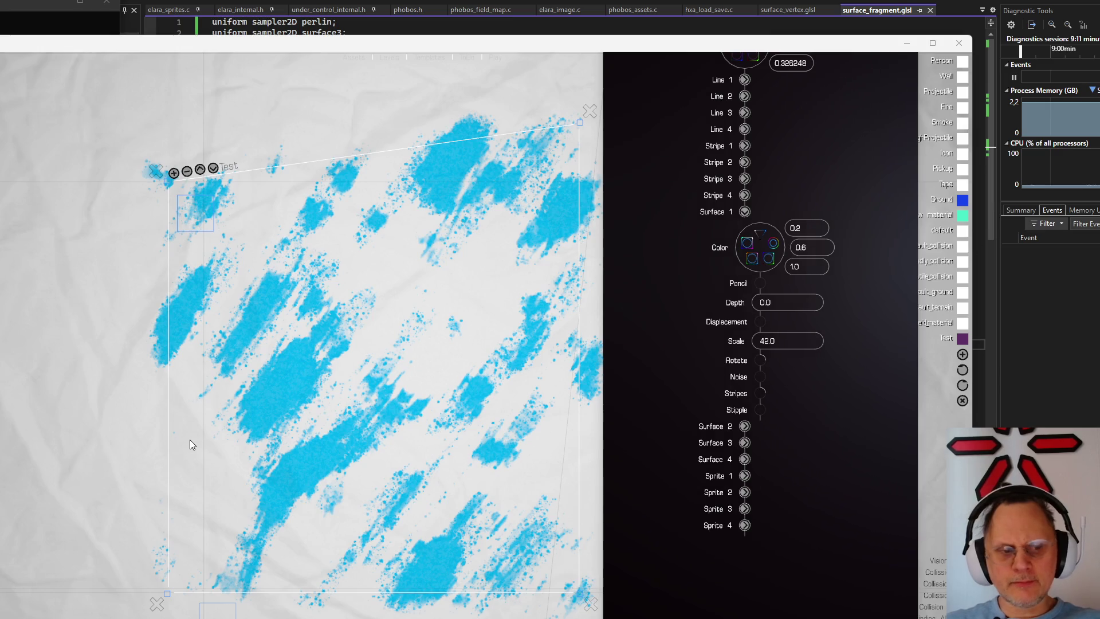
{"action": "scroll", "coordinate": [408, 389], "scroll_direction": "down", "scroll_amount": 3}
{"action": "scroll", "coordinate": [417, 298], "scroll_direction": "up", "scroll_amount": 3}
{"action": "scroll", "coordinate": [410, 323], "scroll_direction": "up", "scroll_amount": 2}
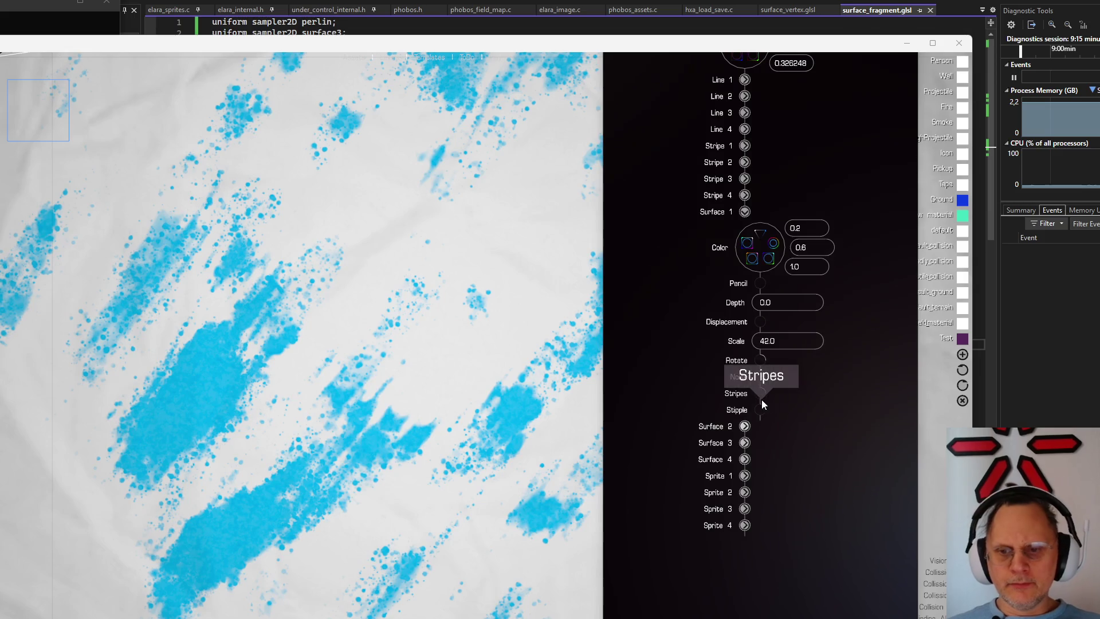
Turn Stripes down to zero and turn Stipple up for a pure blue speckle pattern
{"action": "mouse_move", "coordinate": [760, 392]}
{"action": "left_mouse_down"}
{"action": "mouse_move", "coordinate": [825, 367]}
{"action": "mouse_move", "coordinate": [831, 401]}
{"action": "mouse_move", "coordinate": [832, 390]}
{"action": "mouse_move", "coordinate": [768, 371]}
{"action": "mouse_move", "coordinate": [835, 330]}
{"action": "mouse_move", "coordinate": [747, 293]}
{"action": "left_mouse_up"}
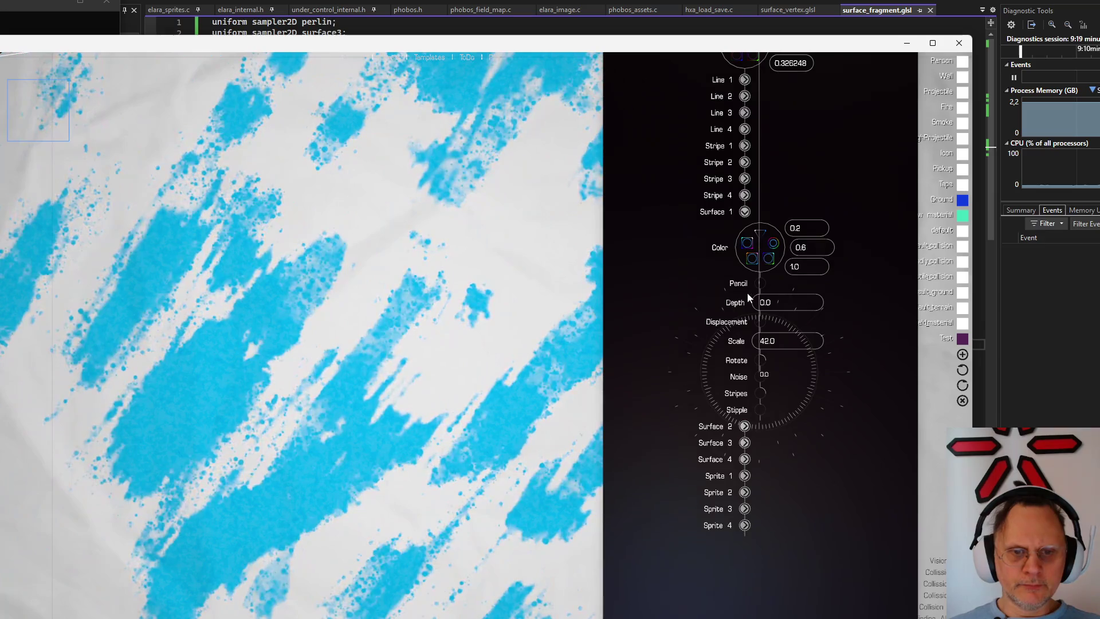
{"action": "left_click_drag", "start_coordinate": [763, 393], "coordinate": [748, 330]}
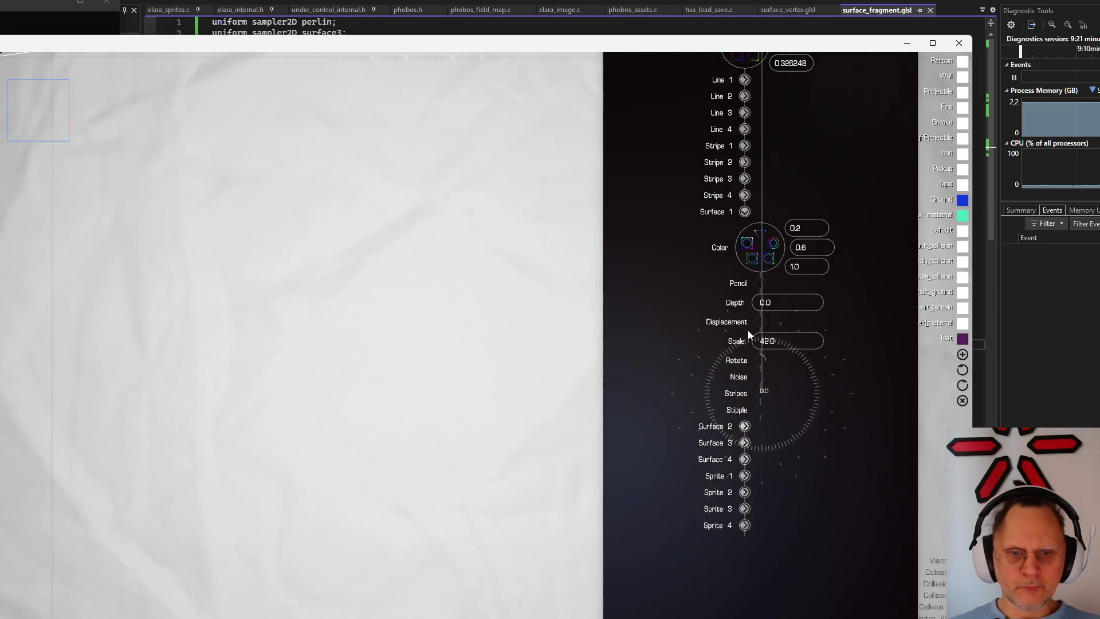
{"action": "left_click_drag", "start_coordinate": [761, 409], "coordinate": [798, 400]}
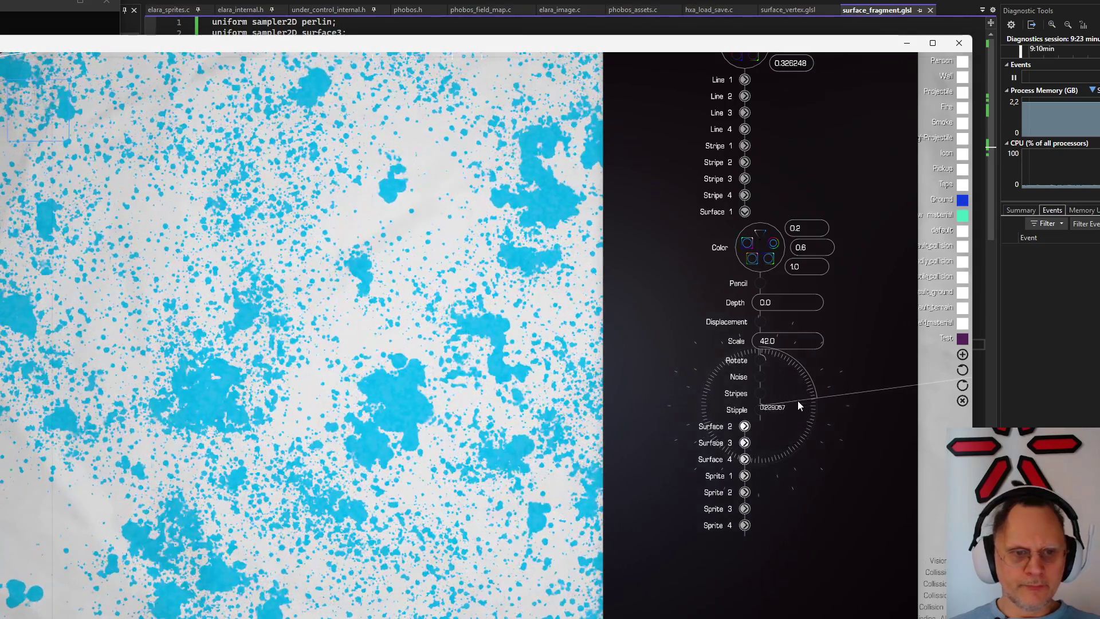
{"action": "scroll", "coordinate": [385, 362], "scroll_direction": "down", "scroll_amount": 3}
{"action": "scroll", "coordinate": [386, 359], "scroll_direction": "up", "scroll_amount": 3}
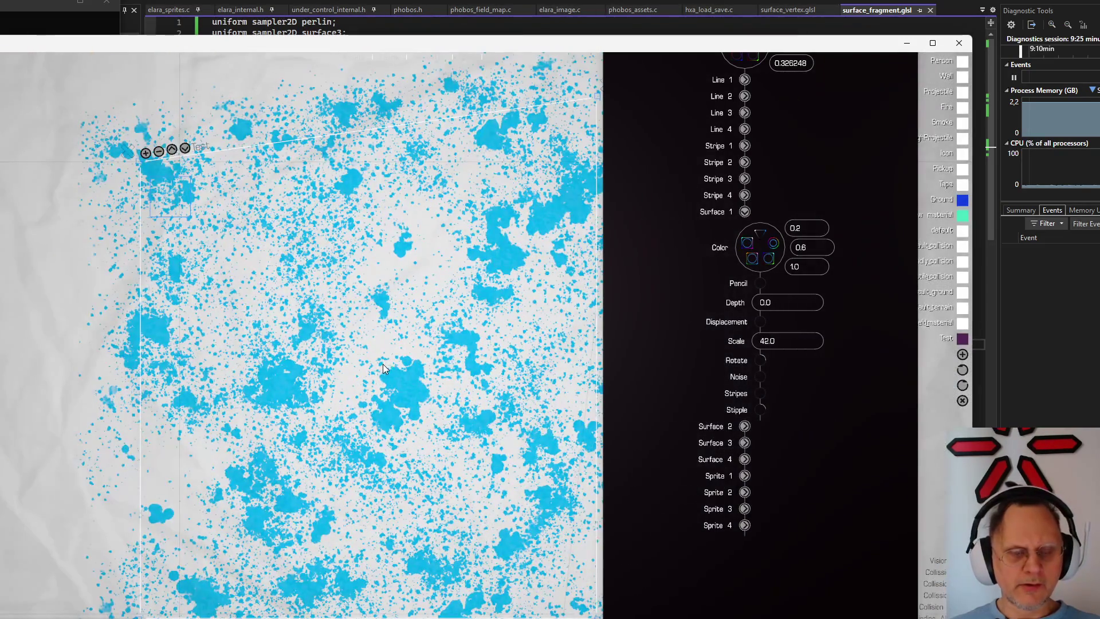
{"action": "scroll", "coordinate": [383, 363], "scroll_direction": "up", "scroll_amount": 2}
{"action": "scroll", "coordinate": [386, 343], "scroll_direction": "down", "scroll_amount": 1}
{"action": "scroll", "coordinate": [386, 338], "scroll_direction": "down", "scroll_amount": 2}
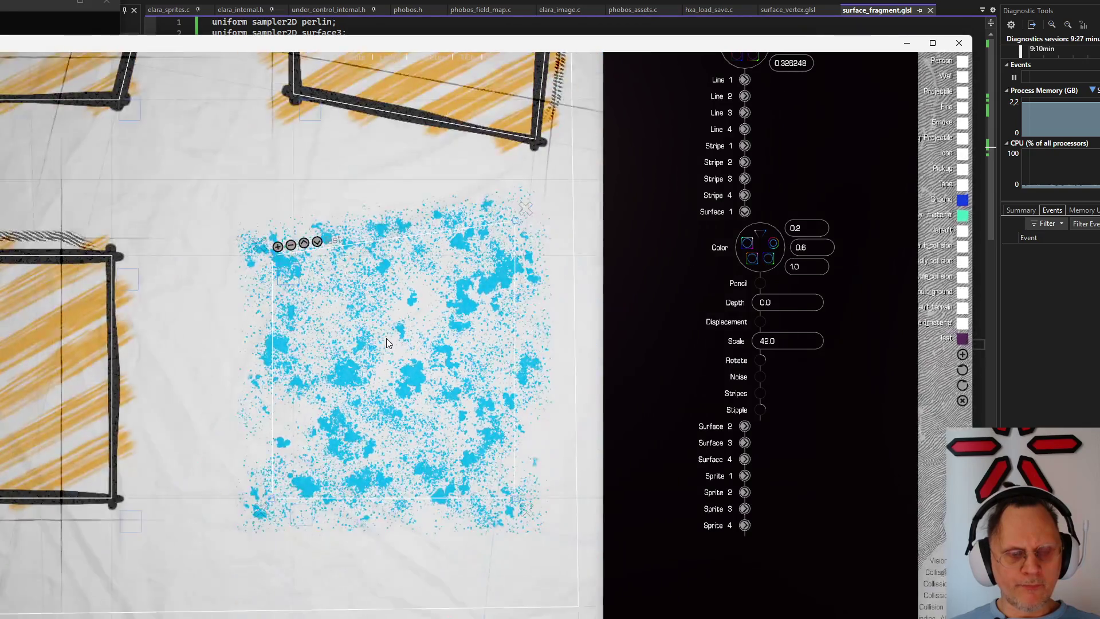
{"action": "scroll", "coordinate": [384, 347], "scroll_direction": "up", "scroll_amount": 3}
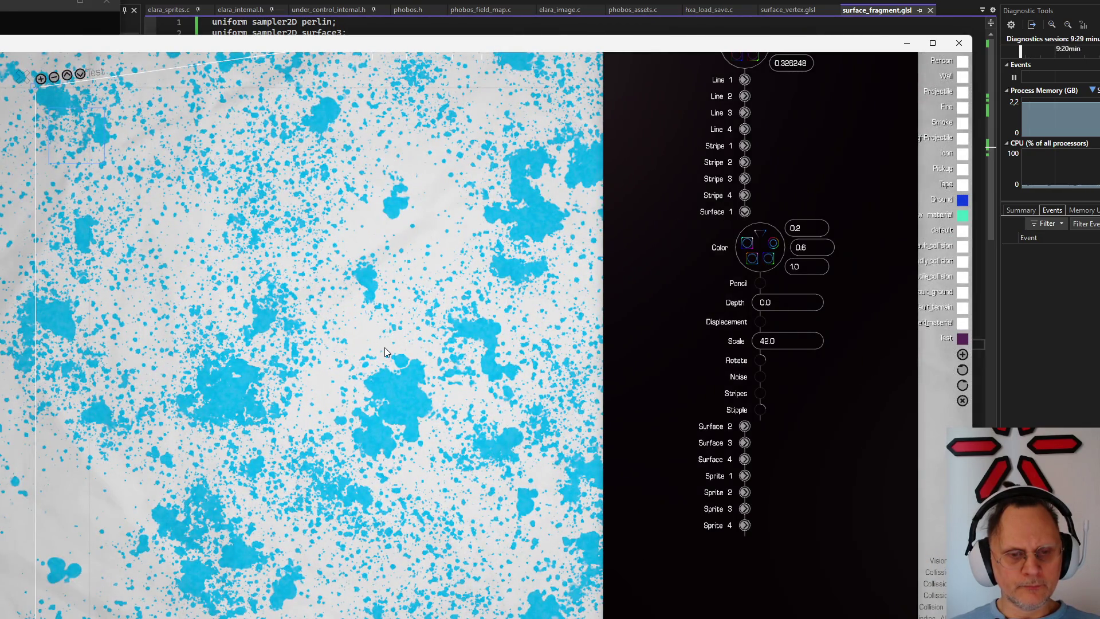
{"action": "scroll", "coordinate": [385, 347], "scroll_direction": "down", "scroll_amount": 1}
{"action": "scroll", "coordinate": [383, 347], "scroll_direction": "down", "scroll_amount": 1}
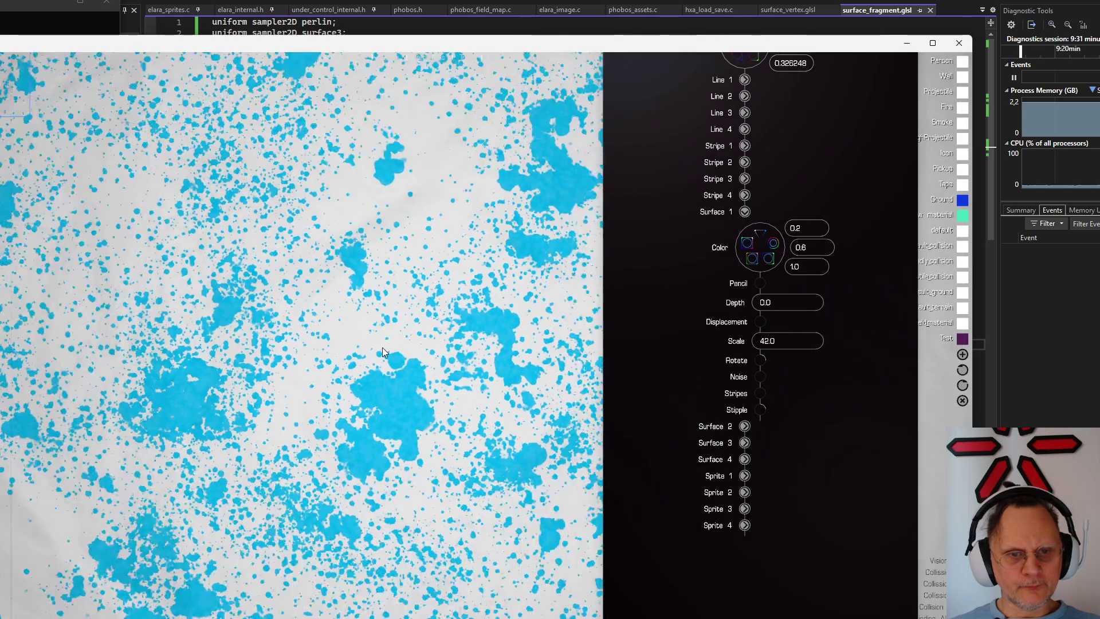
{"action": "scroll", "coordinate": [383, 347], "scroll_direction": "down", "scroll_amount": 1}
{"action": "scroll", "coordinate": [382, 346], "scroll_direction": "down", "scroll_amount": 2}
{"action": "scroll", "coordinate": [382, 345], "scroll_direction": "up", "scroll_amount": 1}
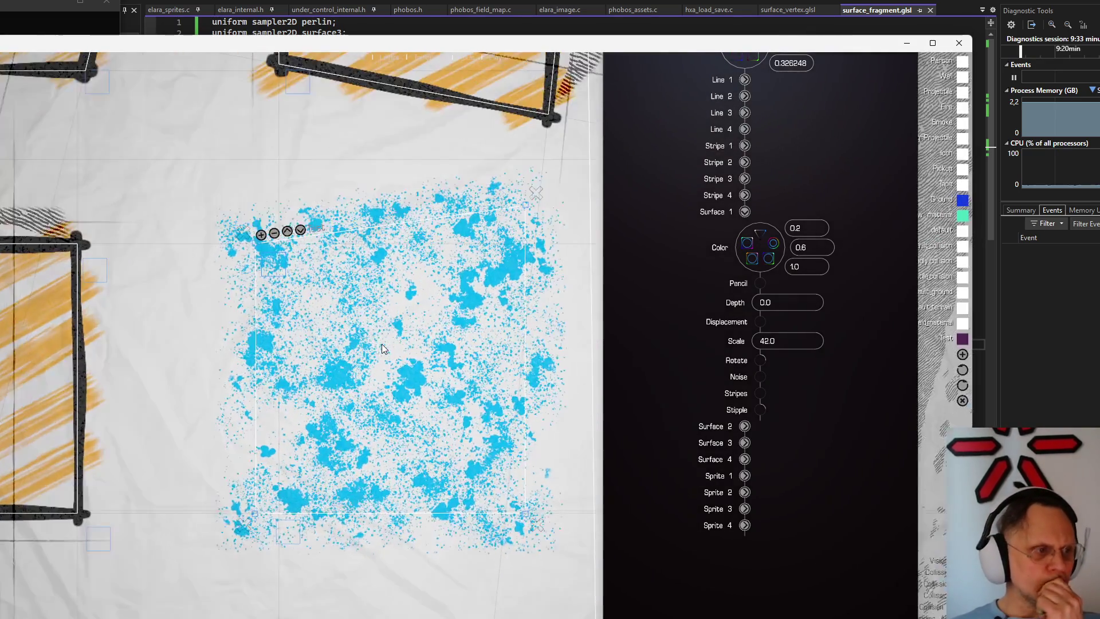
{"action": "scroll", "coordinate": [381, 345], "scroll_direction": "up", "scroll_amount": 1}
{"action": "scroll", "coordinate": [378, 344], "scroll_direction": "up", "scroll_amount": 1}
{"action": "scroll", "coordinate": [376, 347], "scroll_direction": "up", "scroll_amount": 1}
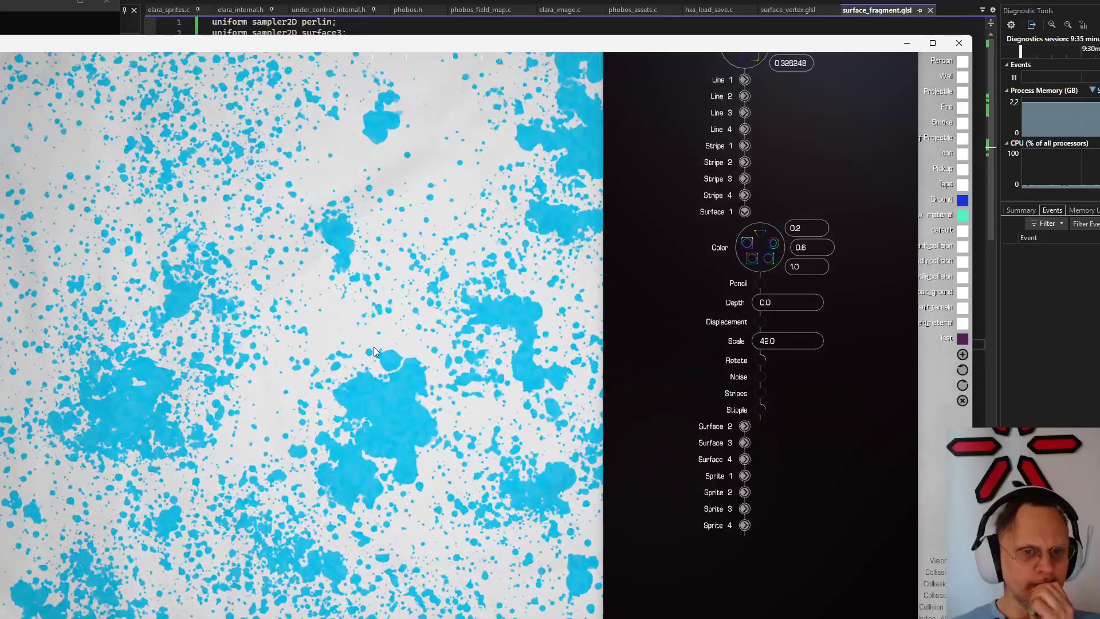
{"action": "scroll", "coordinate": [374, 347], "scroll_direction": "up", "scroll_amount": 1}
{"action": "scroll", "coordinate": [374, 346], "scroll_direction": "down", "scroll_amount": 1}
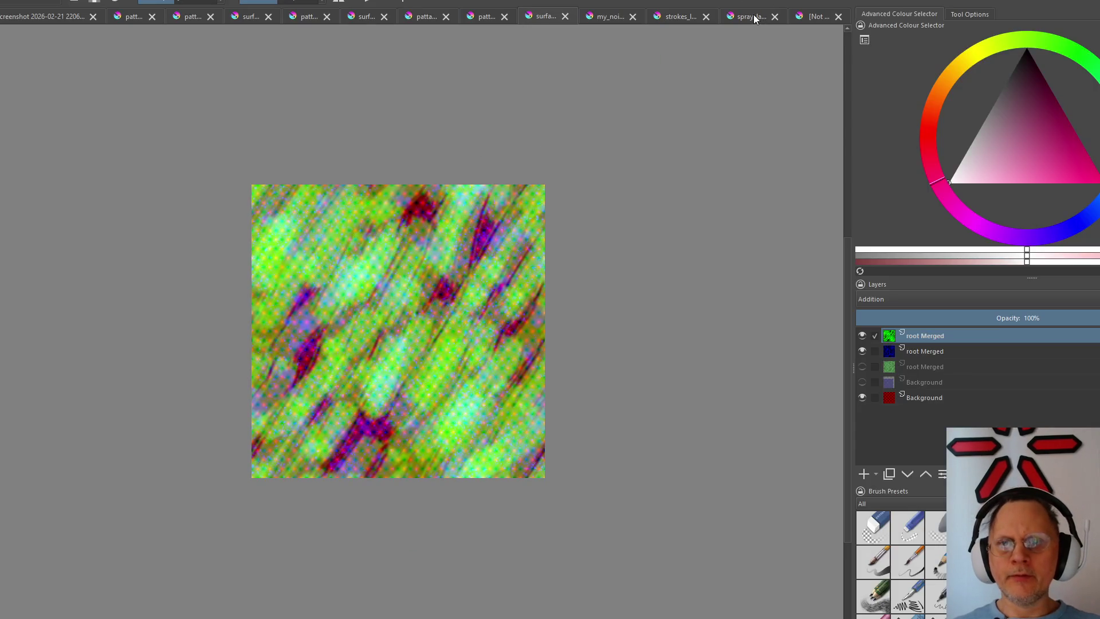
Switch to the blue spray_la document and bring up the File commands
{"action": "left_click", "coordinate": [754, 14]}
{"action": "scroll", "coordinate": [393, 238], "scroll_direction": "down", "scroll_amount": 2}
{"action": "scroll", "coordinate": [397, 239], "scroll_direction": "up", "scroll_amount": 5}
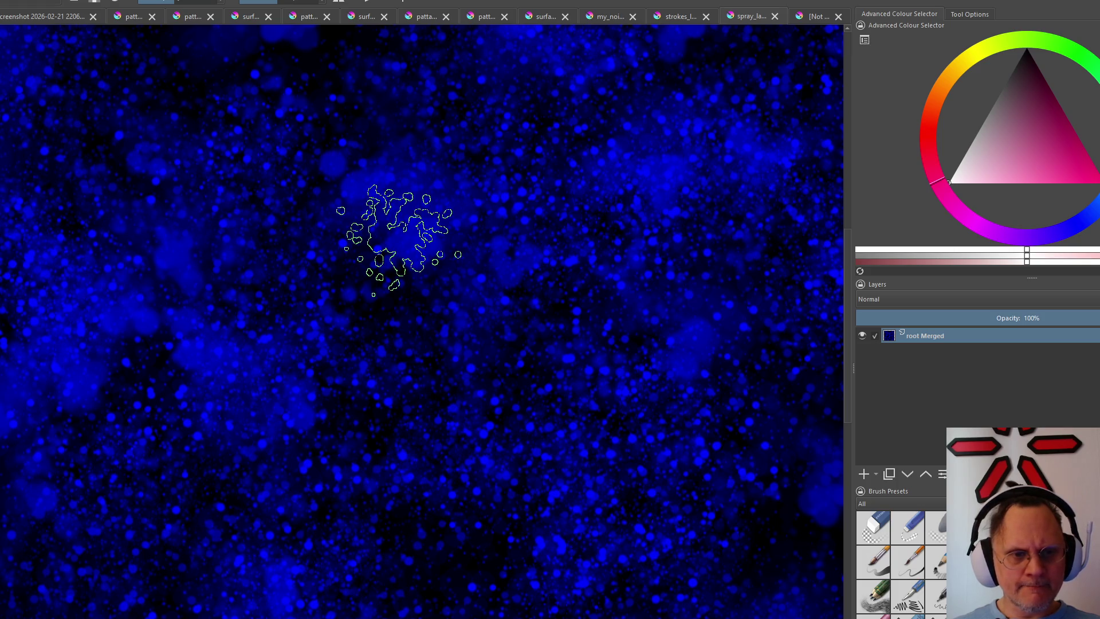
{"action": "scroll", "coordinate": [394, 233], "scroll_direction": "up", "scroll_amount": 1}
{"action": "scroll", "coordinate": [396, 237], "scroll_direction": "up", "scroll_amount": 4}
{"action": "scroll", "coordinate": [395, 245], "scroll_direction": "down", "scroll_amount": 4}
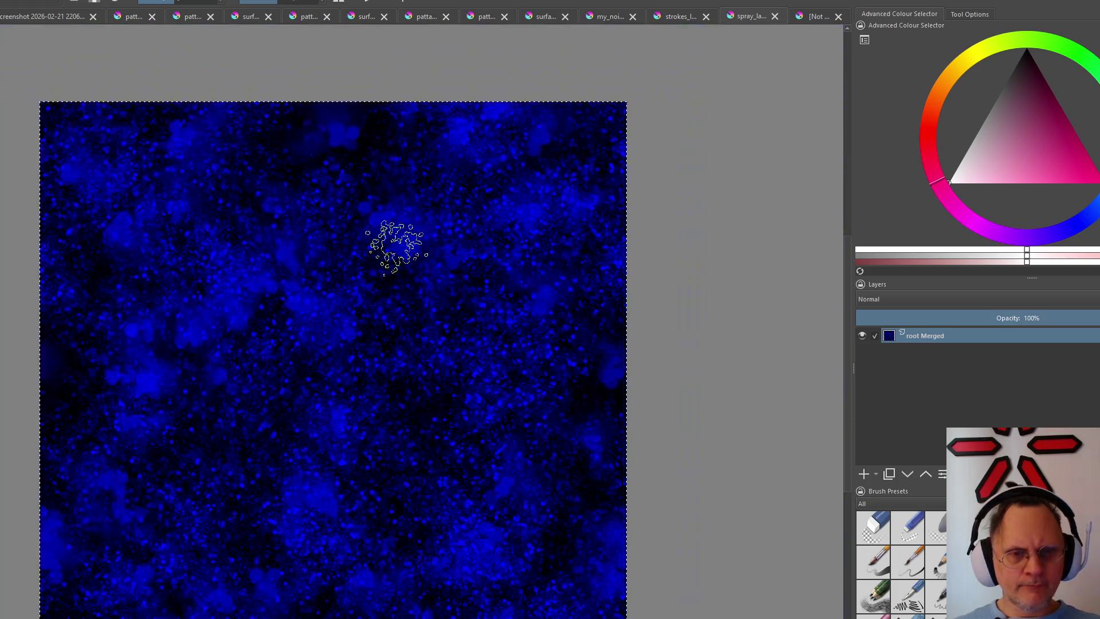
{"action": "scroll", "coordinate": [394, 247], "scroll_direction": "down", "scroll_amount": 2}
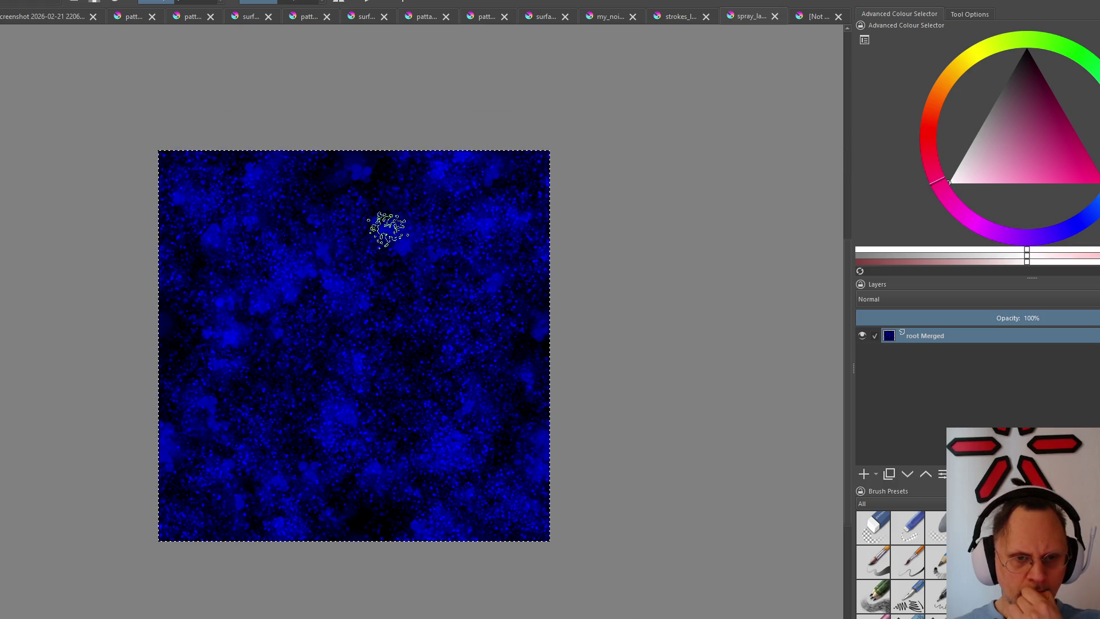
{"action": "scroll", "coordinate": [387, 228], "scroll_direction": "up", "scroll_amount": 2}
{"action": "scroll", "coordinate": [387, 228], "scroll_direction": "down", "scroll_amount": 1}
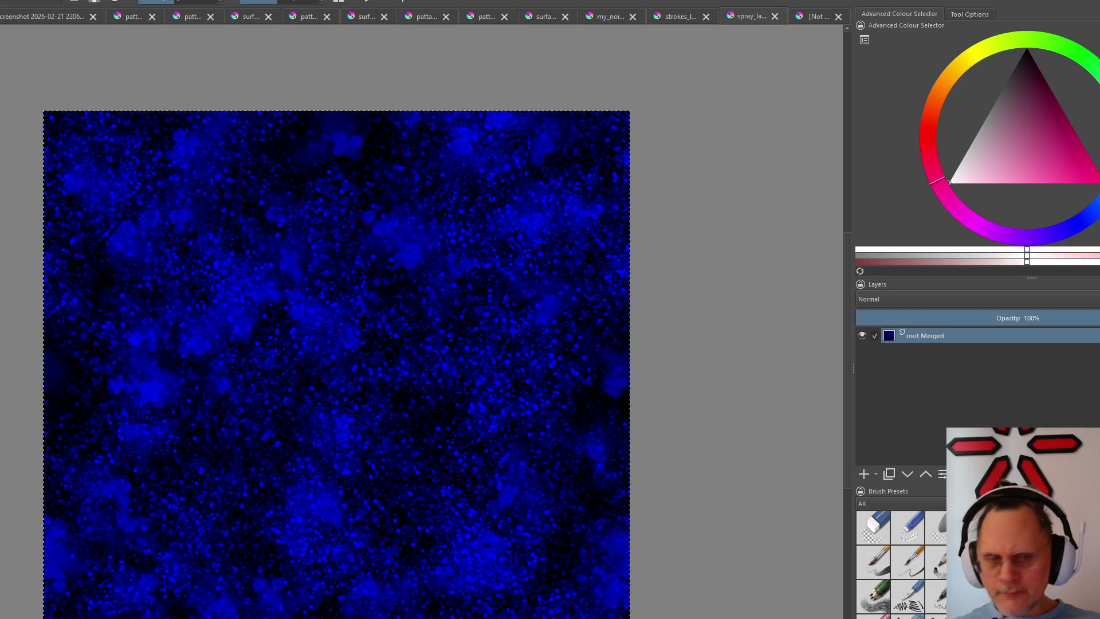
{"action": "key", "text": "alt+f"}
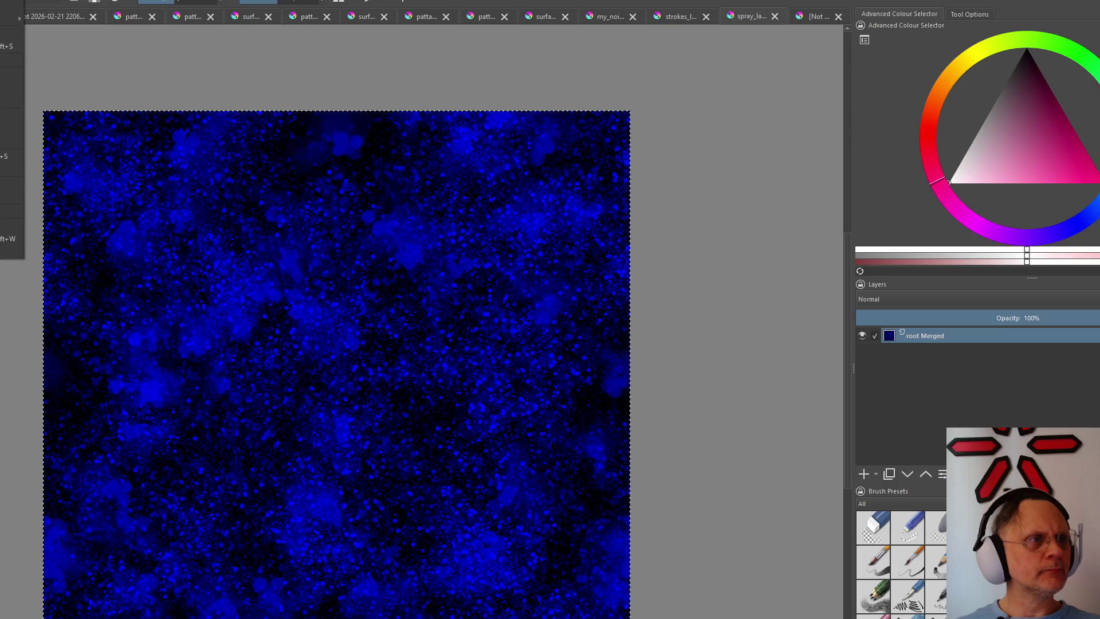
Create a new 1024 by 1024 document and make magenta the painting colour
{"action": "key", "text": "n"}
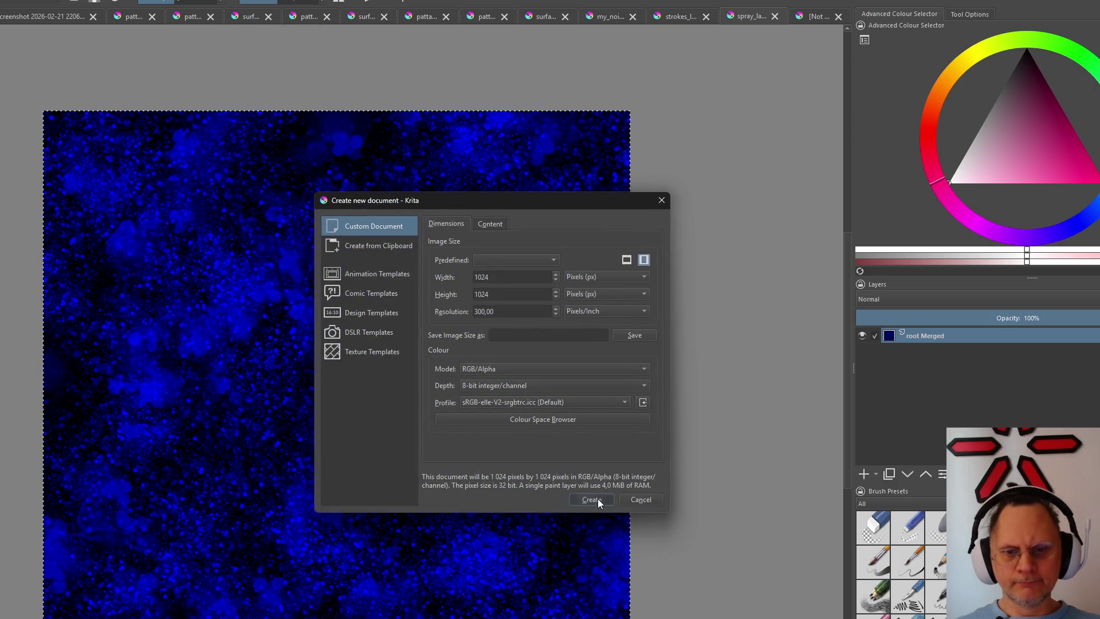
{"action": "left_click", "coordinate": [595, 499]}
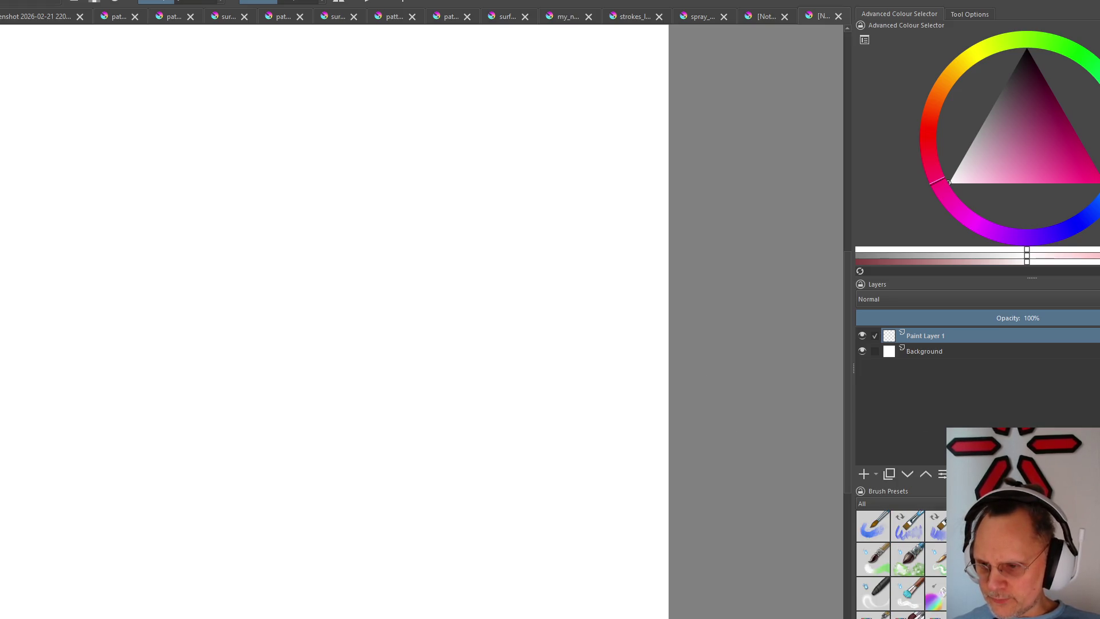
{"action": "scroll", "coordinate": [894, 558], "scroll_direction": "down", "scroll_amount": 2}
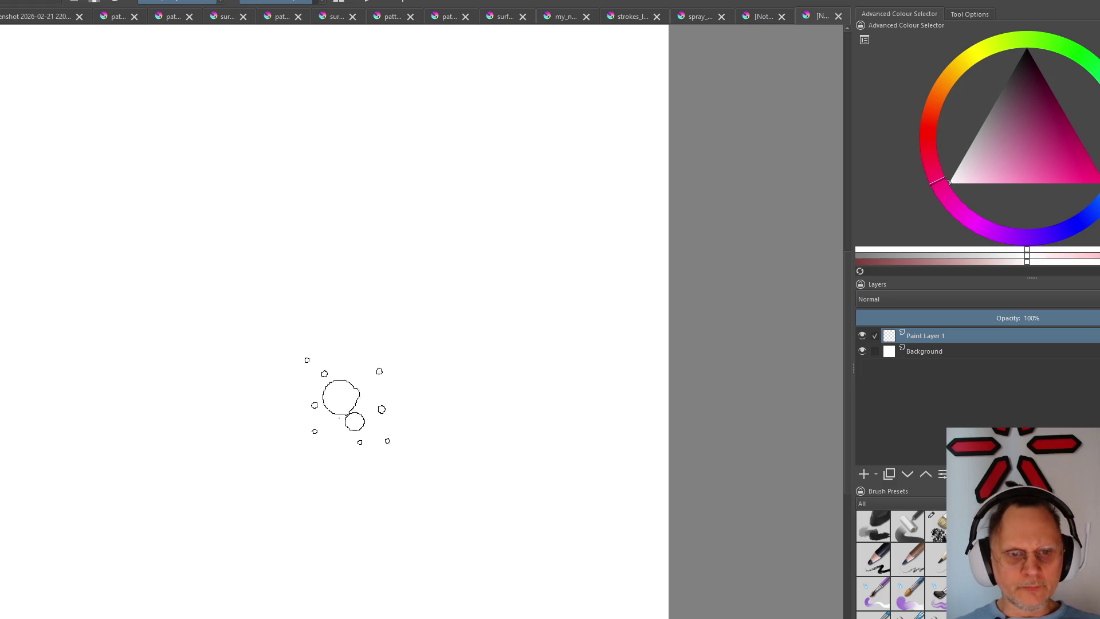
{"action": "left_click", "coordinate": [1080, 145]}
Paint three pink test spray strokes, undoing each to leave the canvas blank
{"action": "left_click_drag", "start_coordinate": [361, 172], "coordinate": [332, 400]}
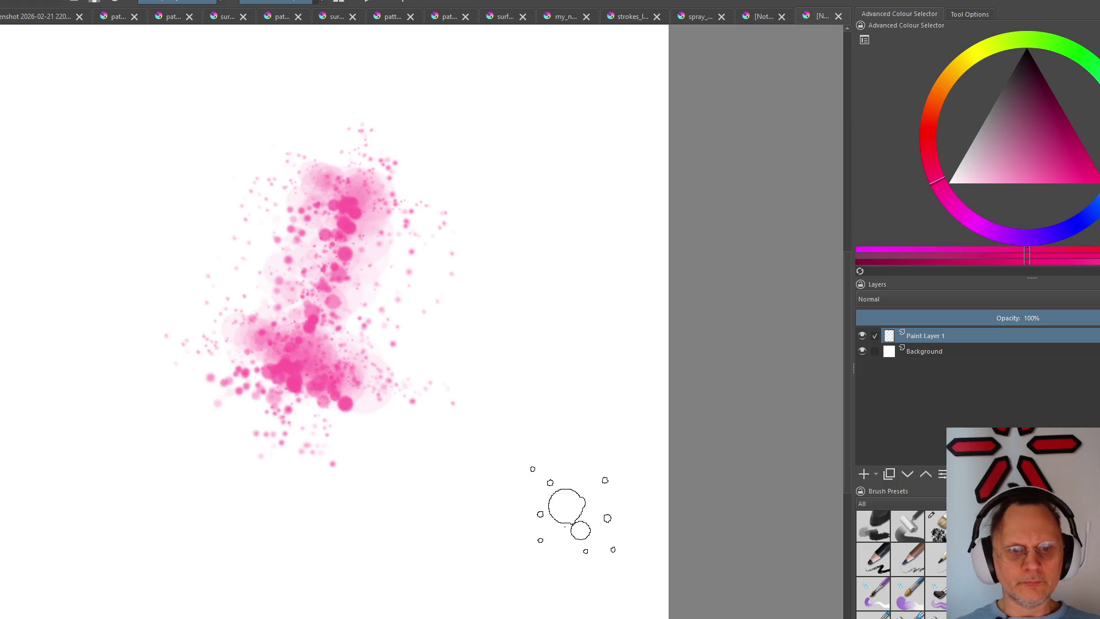
{"action": "key", "text": "ctrl+z"}
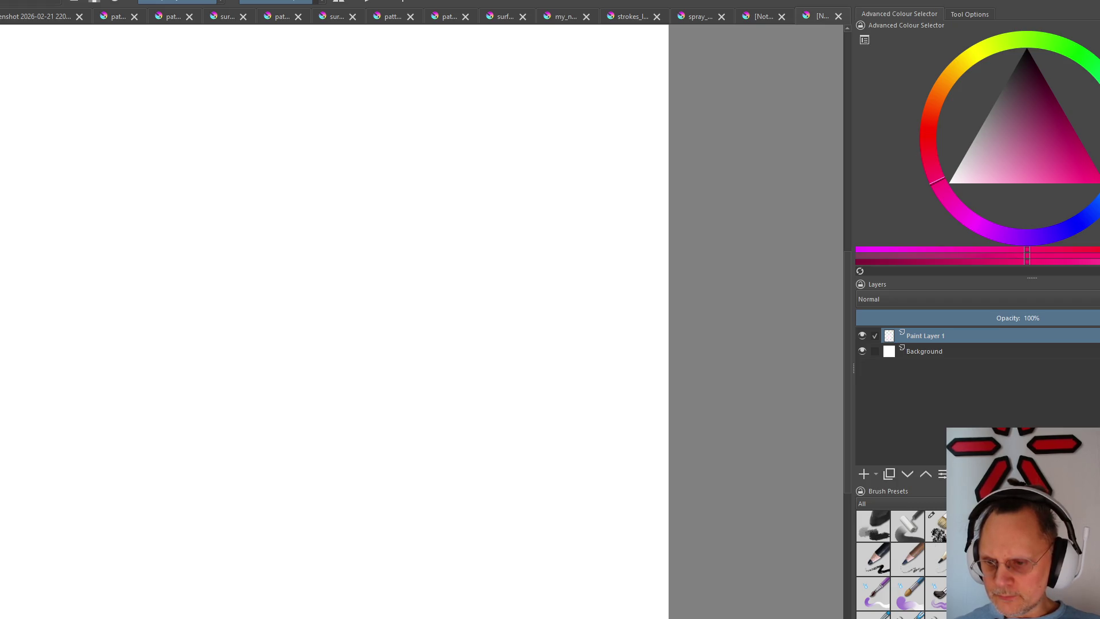
{"action": "left_click_drag", "start_coordinate": [319, 258], "coordinate": [442, 435]}
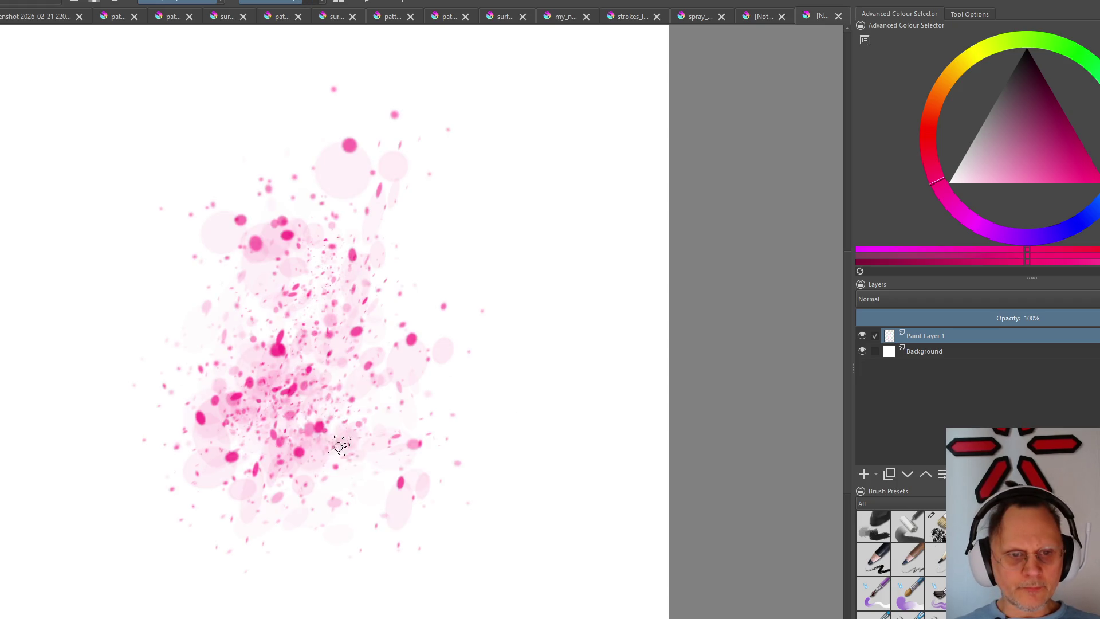
{"action": "key", "text": "ctrl+z"}
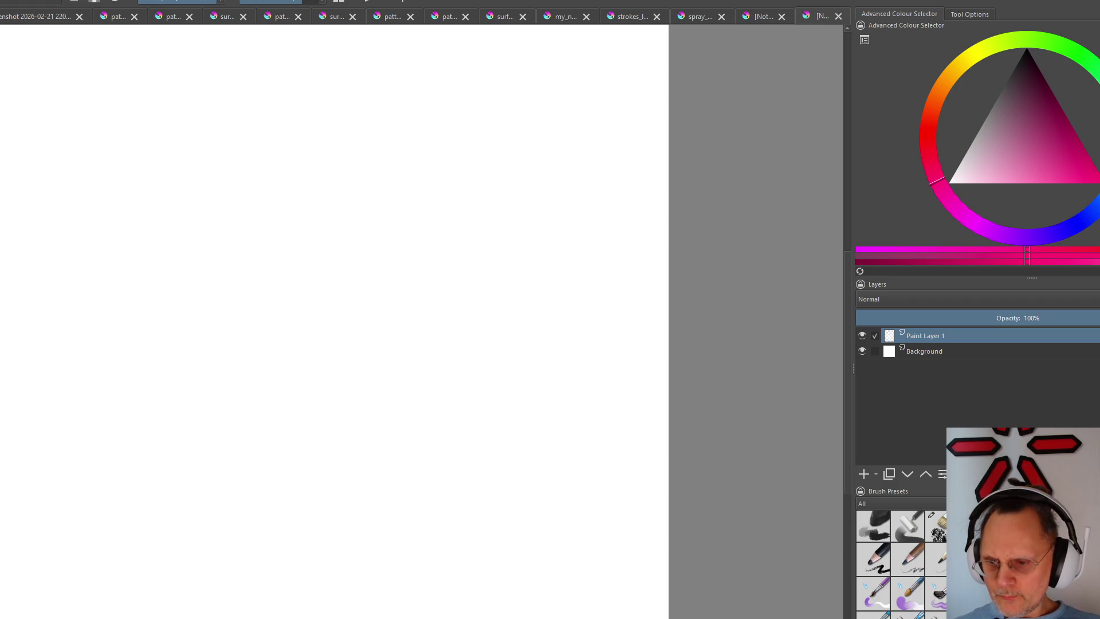
{"action": "left_click_drag", "start_coordinate": [396, 361], "coordinate": [370, 529]}
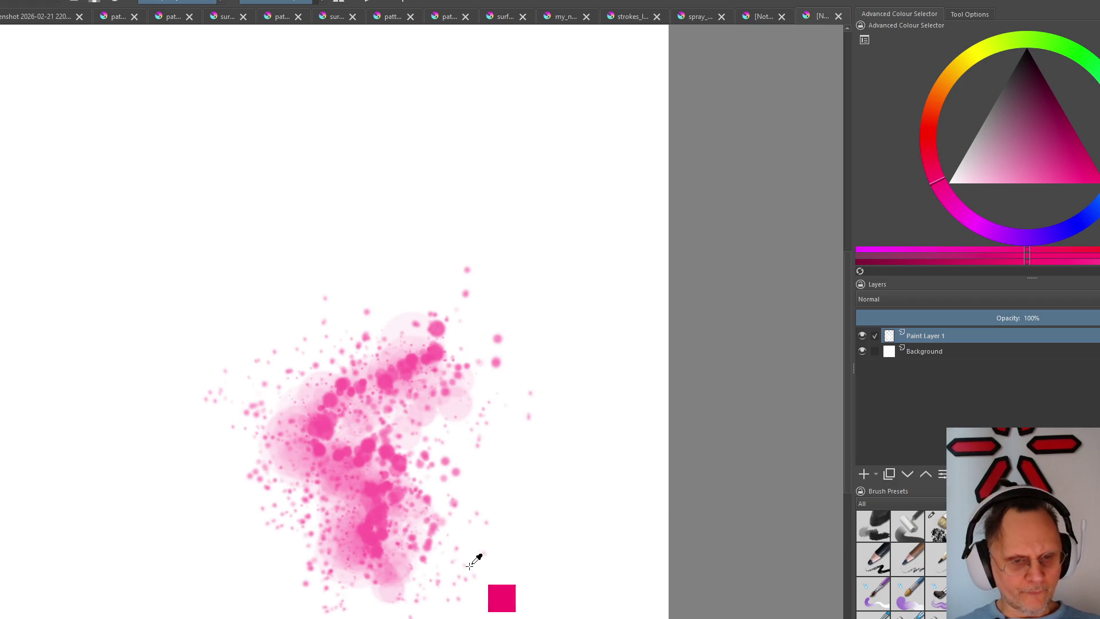
{"action": "key", "text": "ctrl+z"}
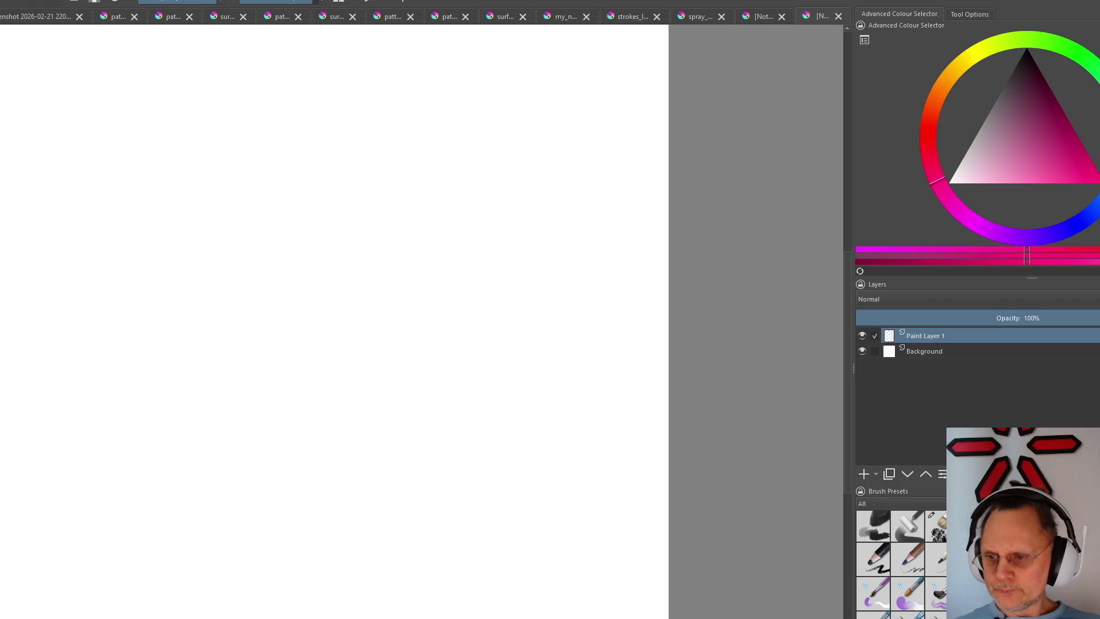
Enlarge the Brush Presets docker, pick a preset, and test then undo a long pink stroke
{"action": "left_click_drag", "start_coordinate": [1032, 482], "coordinate": [1032, 192]}
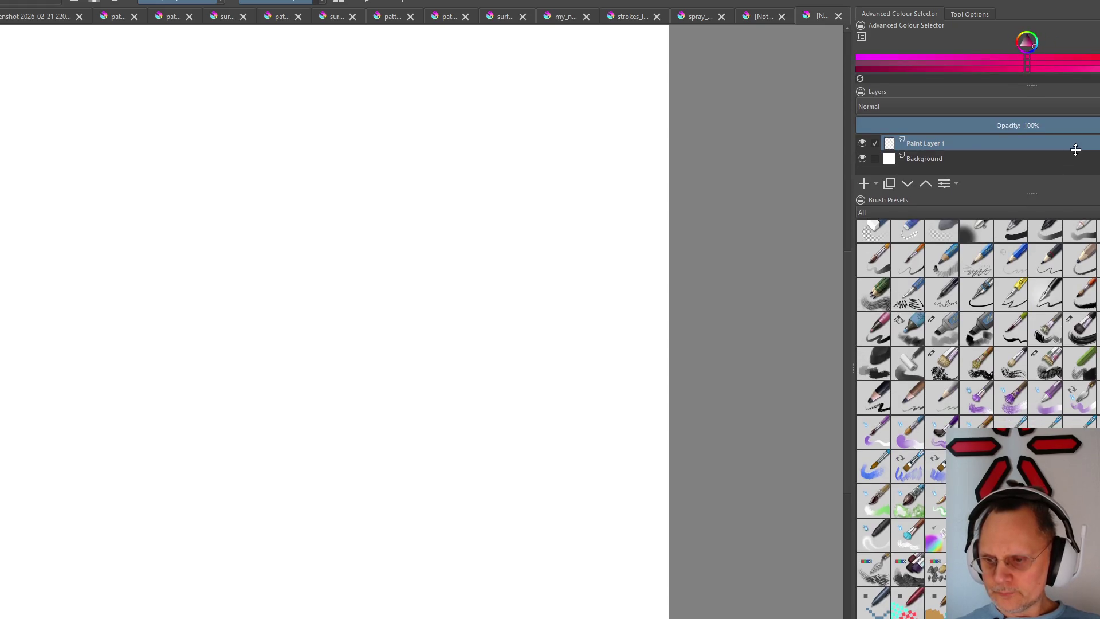
{"action": "scroll", "coordinate": [1053, 361], "scroll_direction": "up", "scroll_amount": 1}
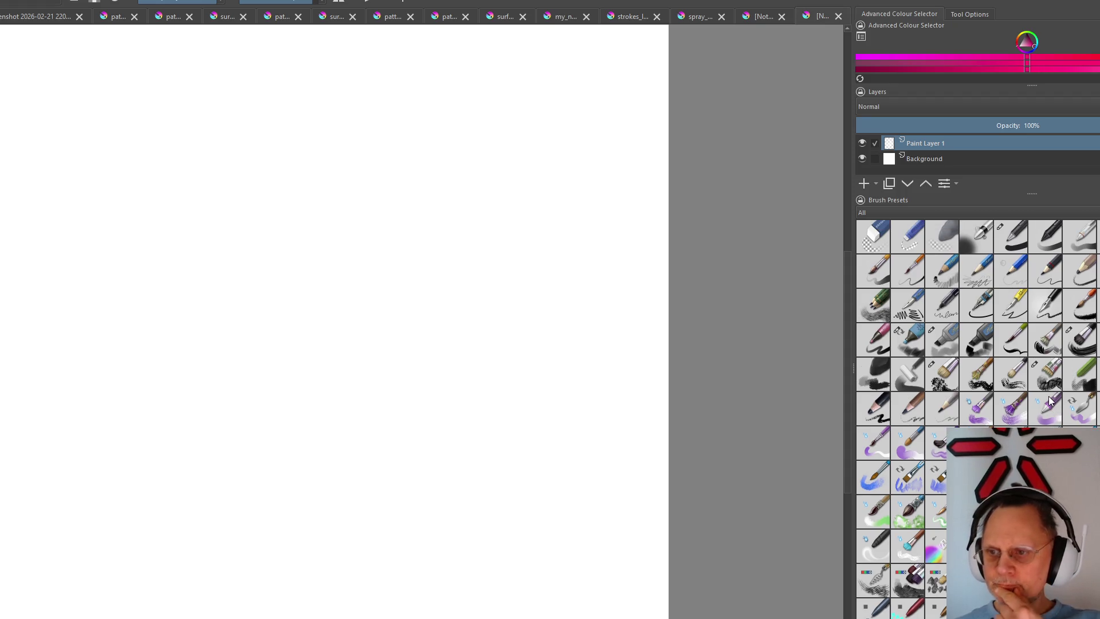
{"action": "left_click", "coordinate": [1021, 373]}
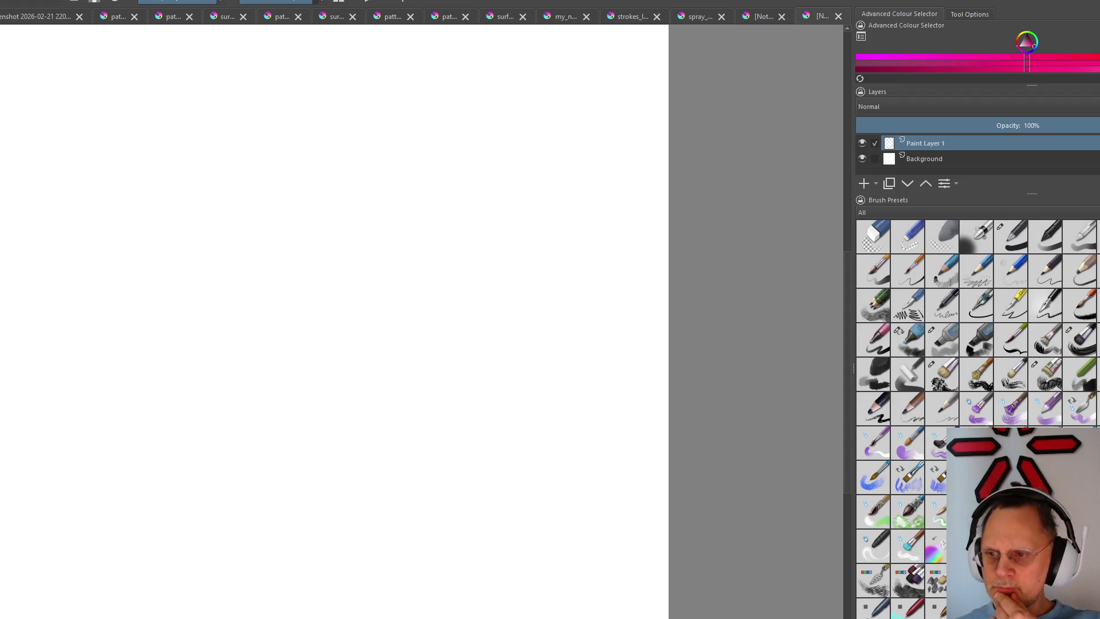
{"action": "left_click_drag", "start_coordinate": [421, 185], "coordinate": [400, 581]}
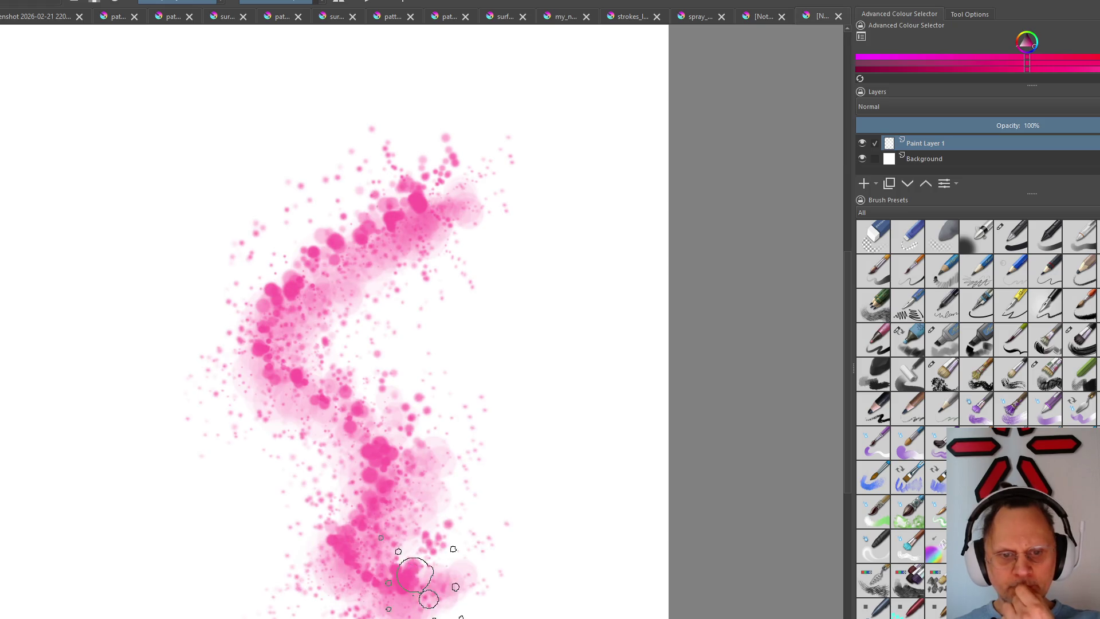
{"action": "key", "text": "ctrl+z"}
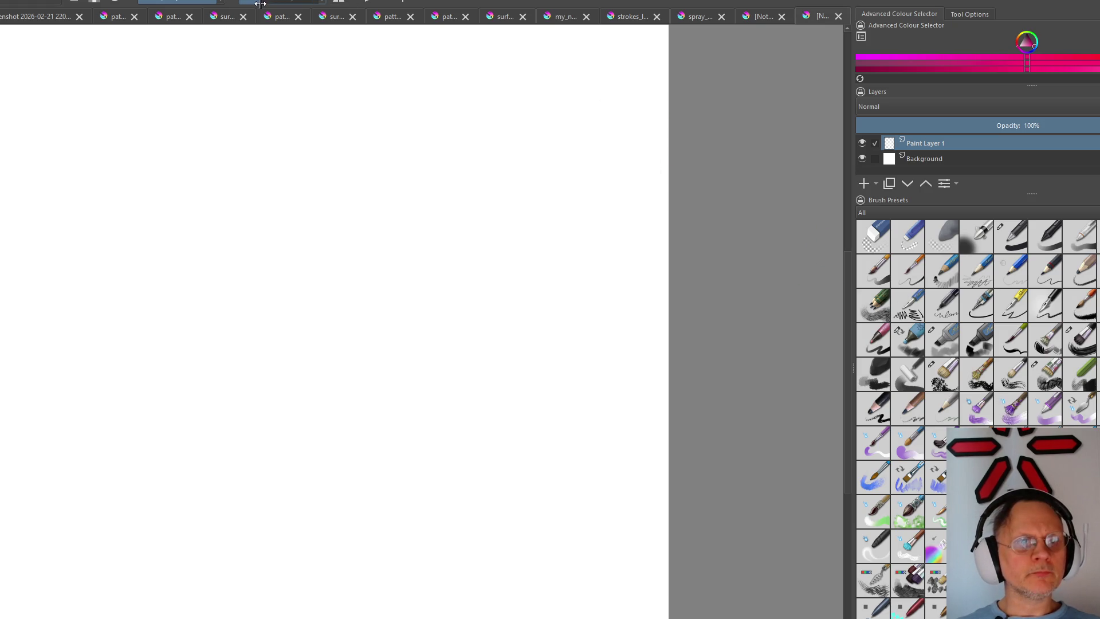
{"action": "scroll", "coordinate": [328, 389], "scroll_direction": "down", "scroll_amount": 5}
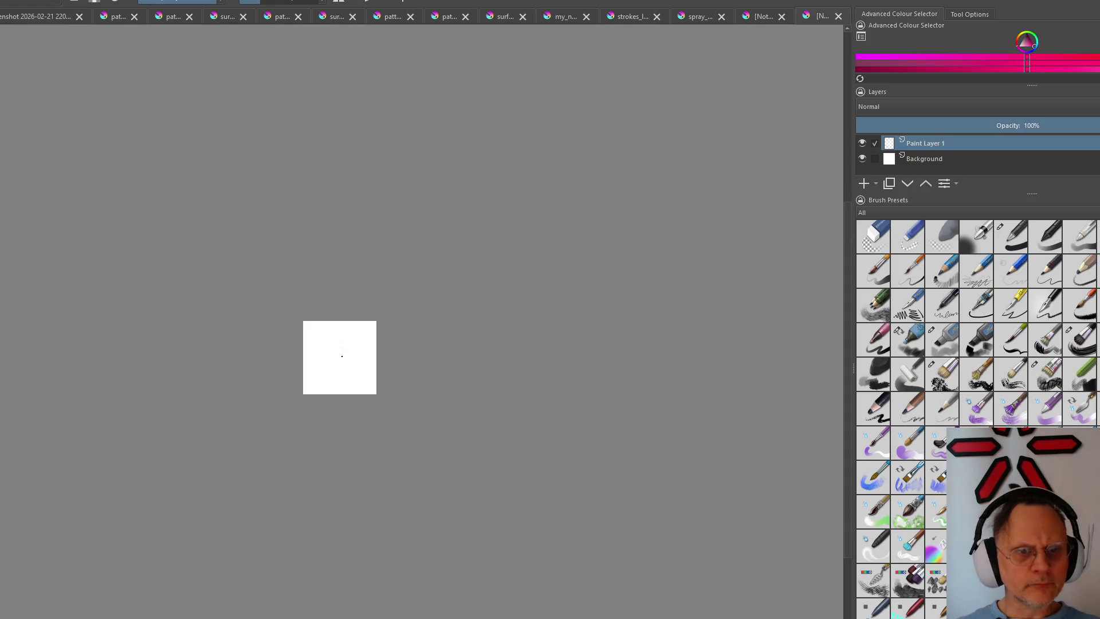
{"action": "scroll", "coordinate": [344, 351], "scroll_direction": "up", "scroll_amount": 8}
{"action": "scroll", "coordinate": [342, 356], "scroll_direction": "up", "scroll_amount": 3}
{"action": "scroll", "coordinate": [342, 356], "scroll_direction": "down", "scroll_amount": 2}
{"action": "scroll", "coordinate": [341, 356], "scroll_direction": "down", "scroll_amount": 3}
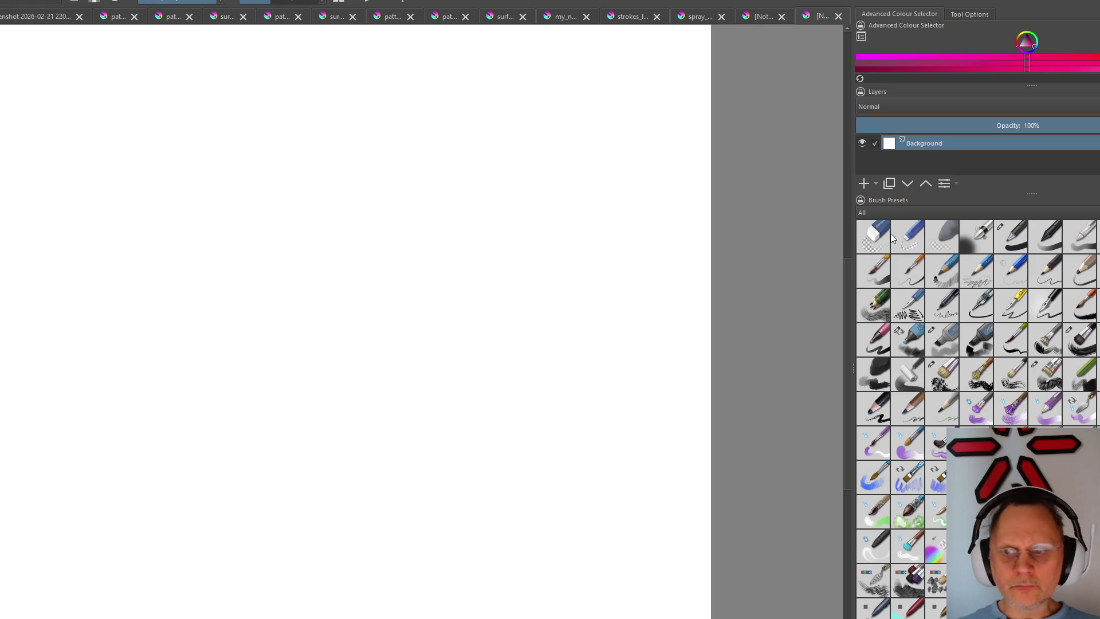
{"action": "scroll", "coordinate": [286, 155], "scroll_direction": "down", "scroll_amount": 2}
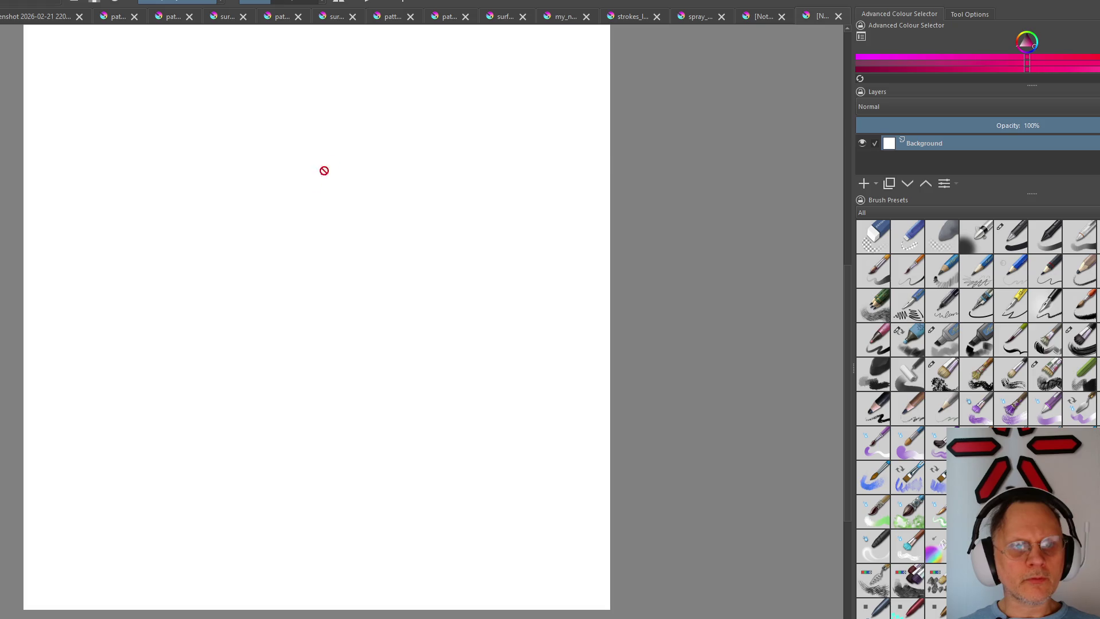
Paint four pink spray zigzags across the canvas with a brush picked from the pop-up palette
{"action": "right_click", "coordinate": [8, 146]}
{"action": "left_click", "coordinate": [801, 161]}
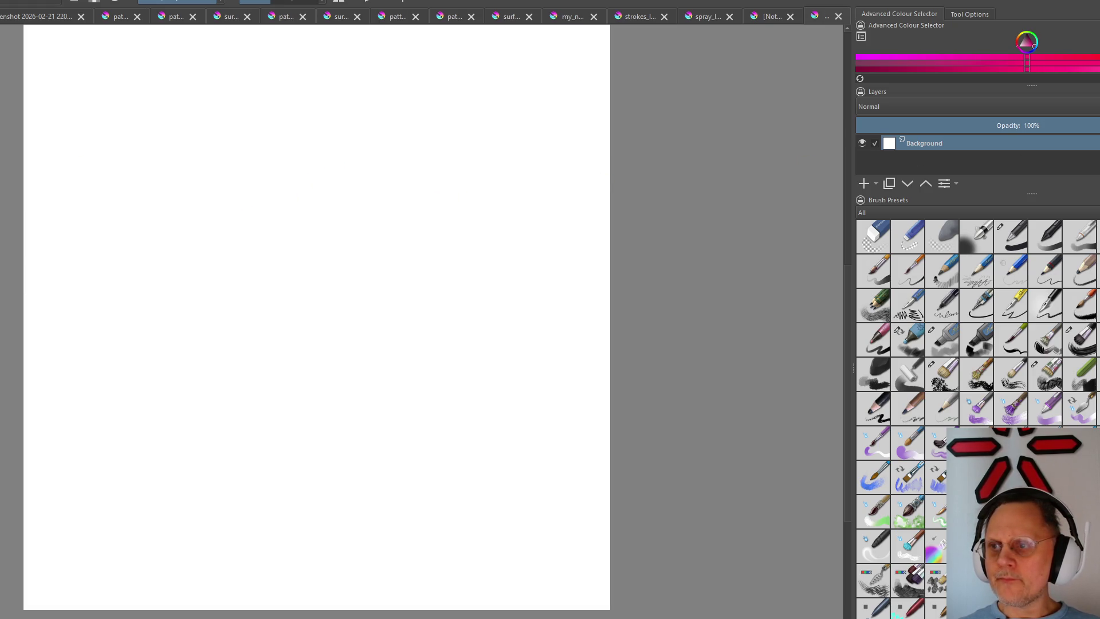
{"action": "left_click_drag", "start_coordinate": [333, 235], "coordinate": [310, 293]}
{"action": "scroll", "coordinate": [312, 284], "scroll_direction": "down", "scroll_amount": 3}
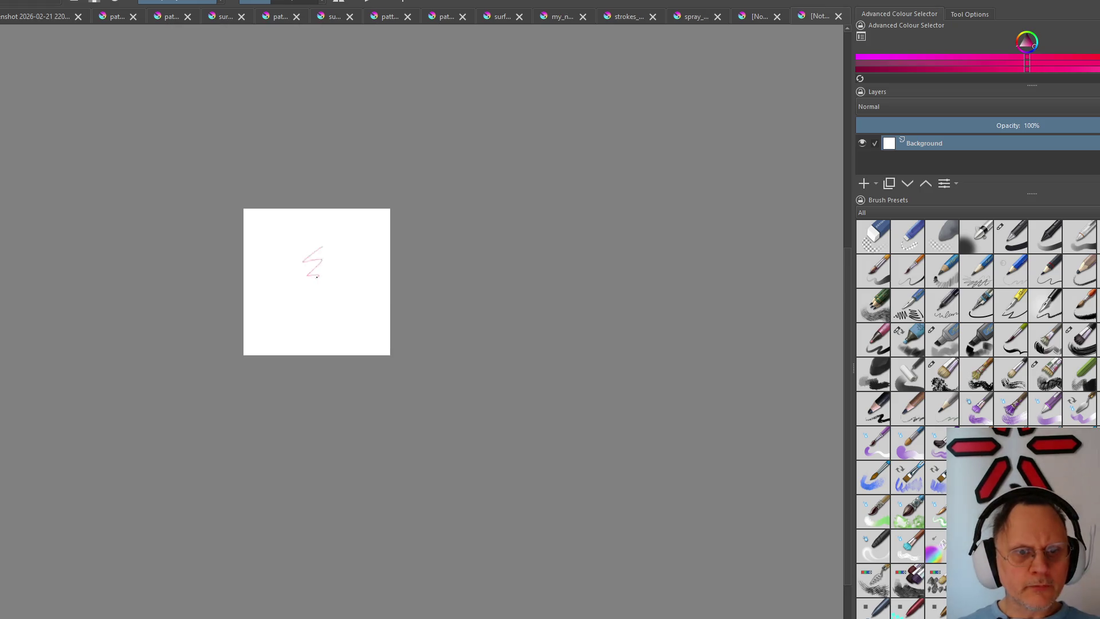
{"action": "scroll", "coordinate": [313, 278], "scroll_direction": "up", "scroll_amount": 6}
{"action": "scroll", "coordinate": [313, 279], "scroll_direction": "down", "scroll_amount": 4}
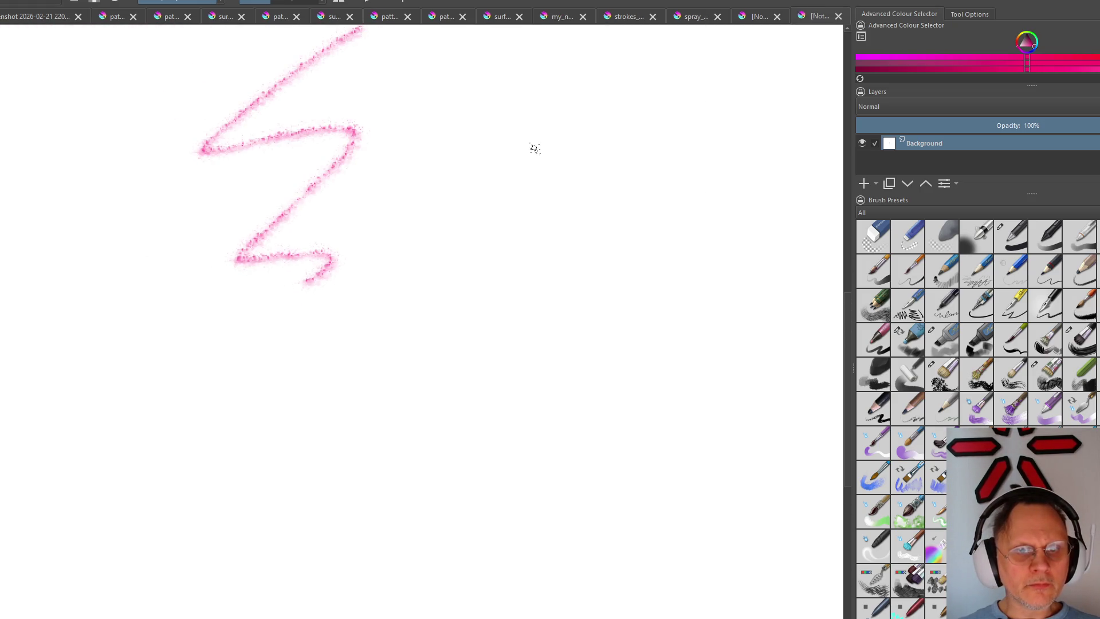
{"action": "mouse_move", "coordinate": [488, 153]}
{"action": "left_mouse_down"}
{"action": "mouse_move", "coordinate": [375, 221]}
{"action": "mouse_move", "coordinate": [438, 387]}
{"action": "mouse_move", "coordinate": [400, 426]}
{"action": "left_mouse_up"}
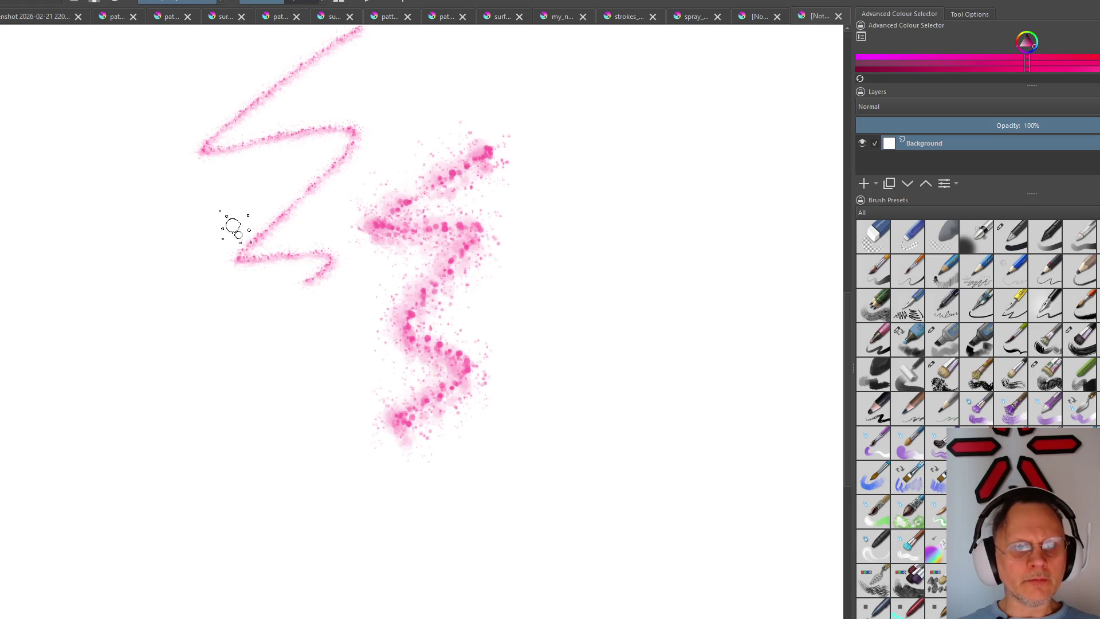
{"action": "mouse_move", "coordinate": [158, 228]}
{"action": "left_mouse_down"}
{"action": "mouse_move", "coordinate": [119, 327]}
{"action": "mouse_move", "coordinate": [249, 496]}
{"action": "left_mouse_up"}
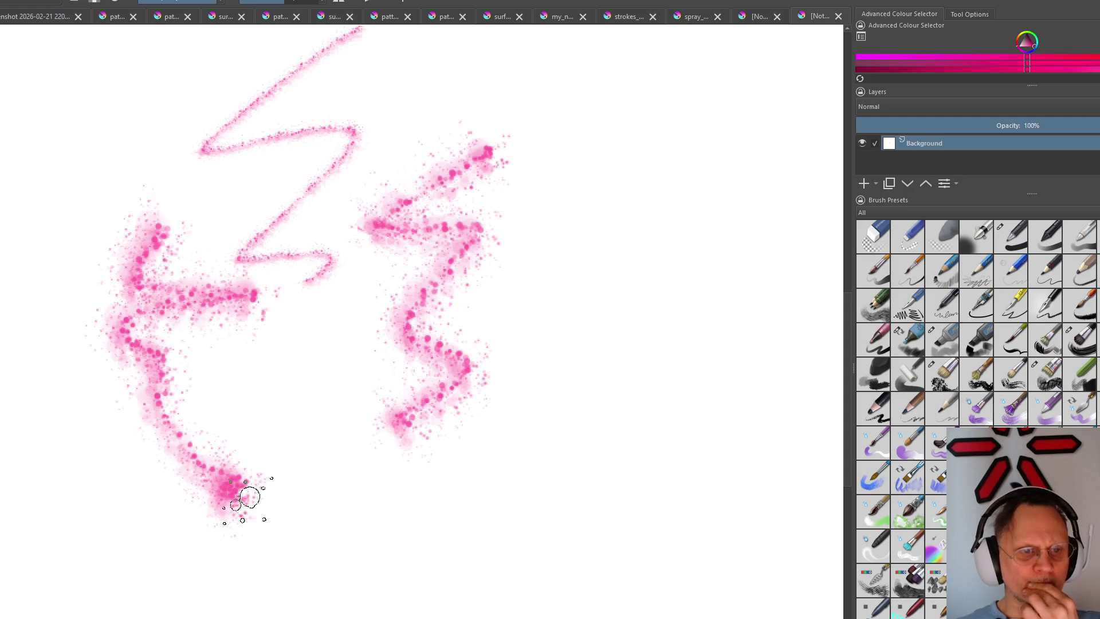
{"action": "mouse_move", "coordinate": [246, 307]}
{"action": "left_mouse_down"}
{"action": "mouse_move", "coordinate": [290, 455]}
{"action": "mouse_move", "coordinate": [412, 527]}
{"action": "left_mouse_up"}
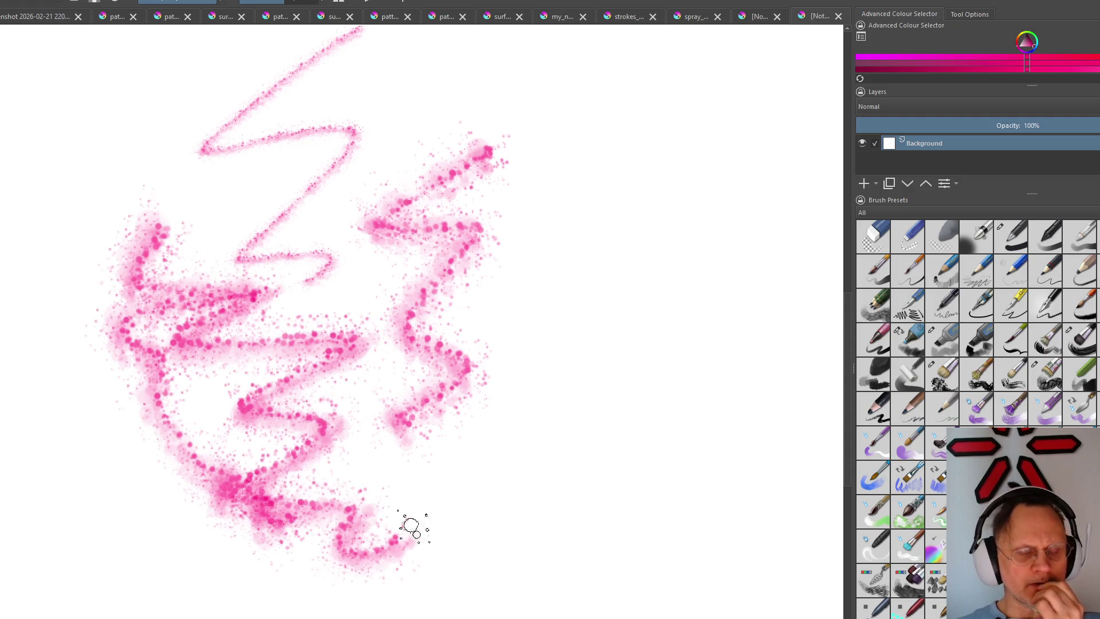
{"action": "scroll", "coordinate": [432, 437], "scroll_direction": "up", "scroll_amount": 5}
{"action": "scroll", "coordinate": [434, 439], "scroll_direction": "down", "scroll_amount": 6}
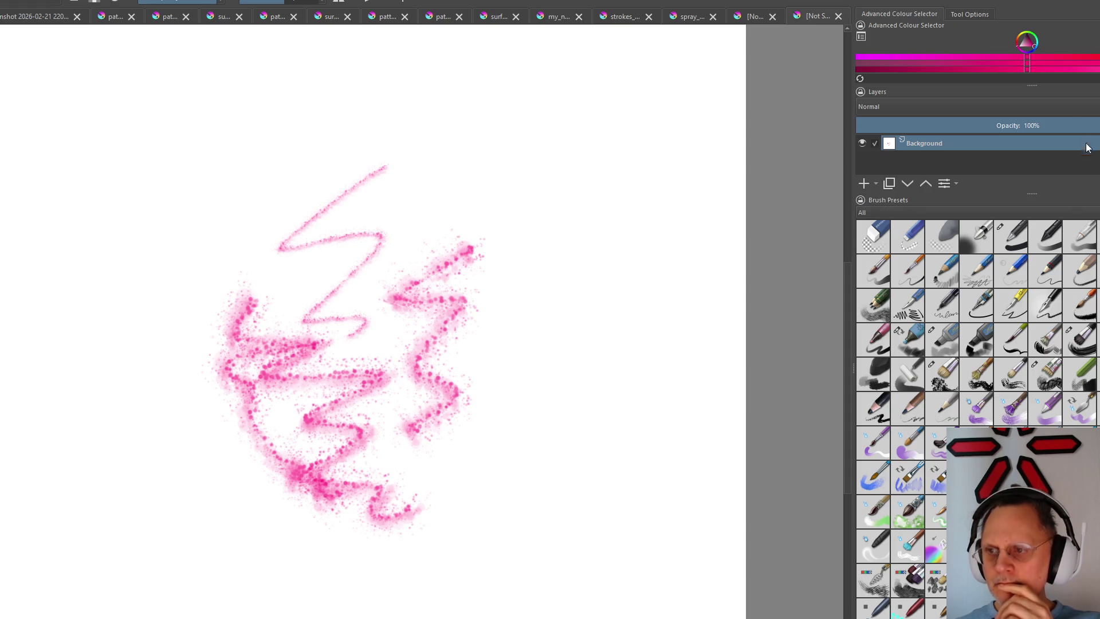
Browse the Layer and Filter menus without applying anything
{"action": "left_click", "coordinate": [17, 1]}
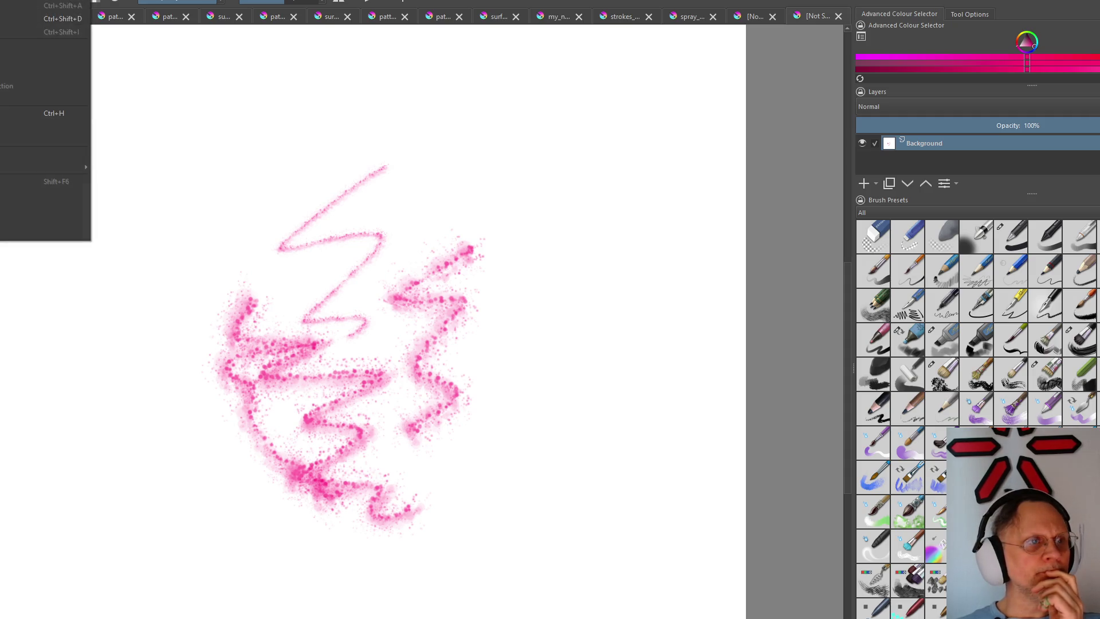
{"action": "left_click", "coordinate": [17, 1]}
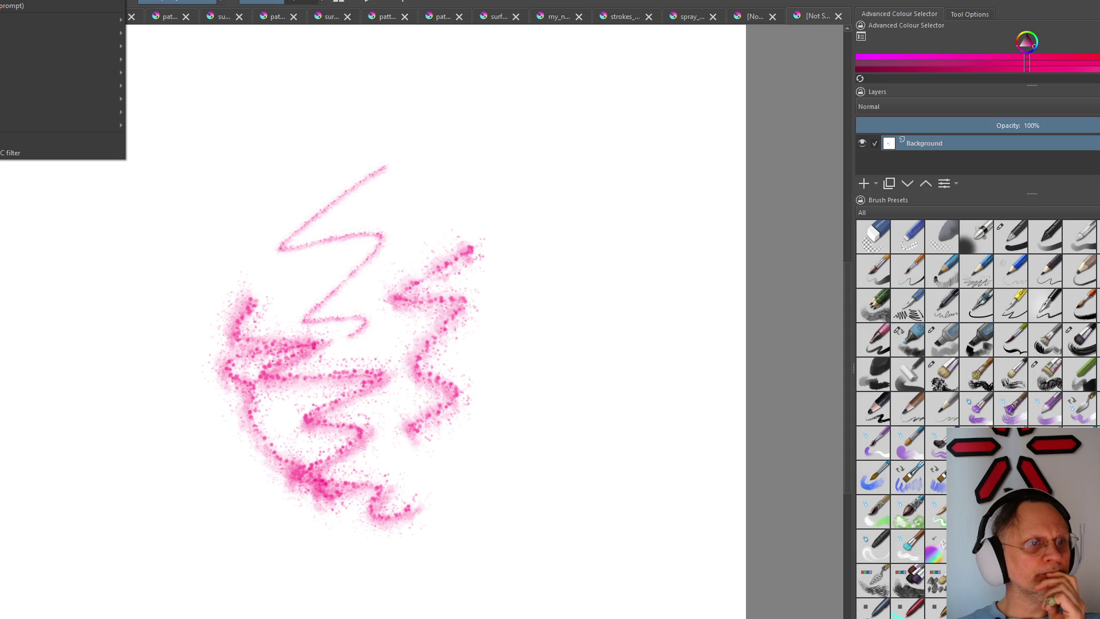
{"action": "key", "text": "Escape"}
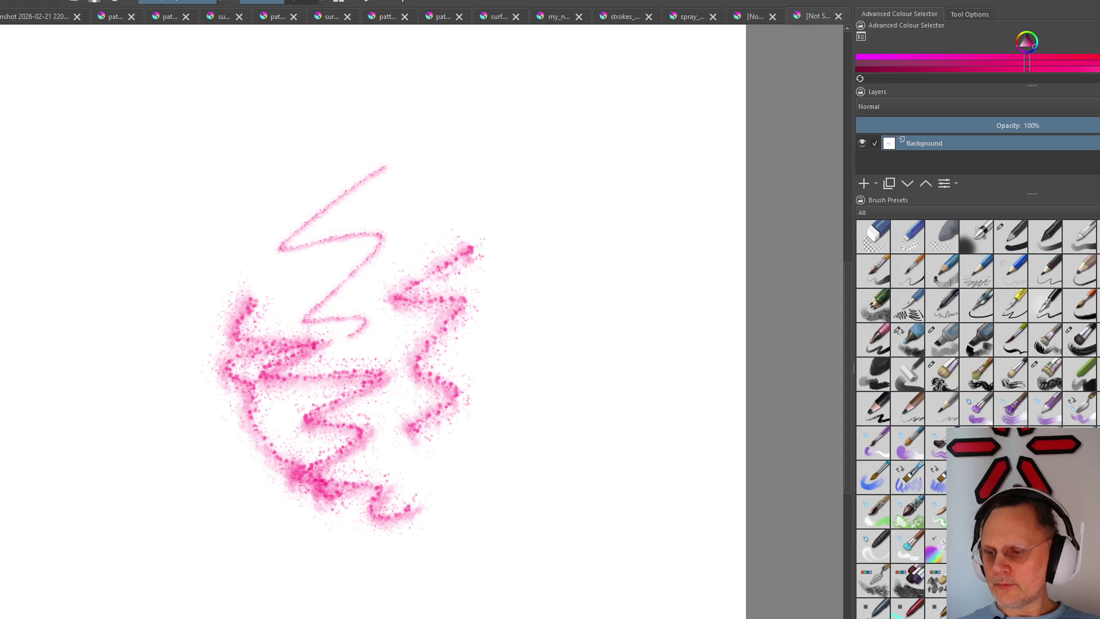
{"action": "scroll", "coordinate": [976, 418], "scroll_direction": "down", "scroll_amount": 2}
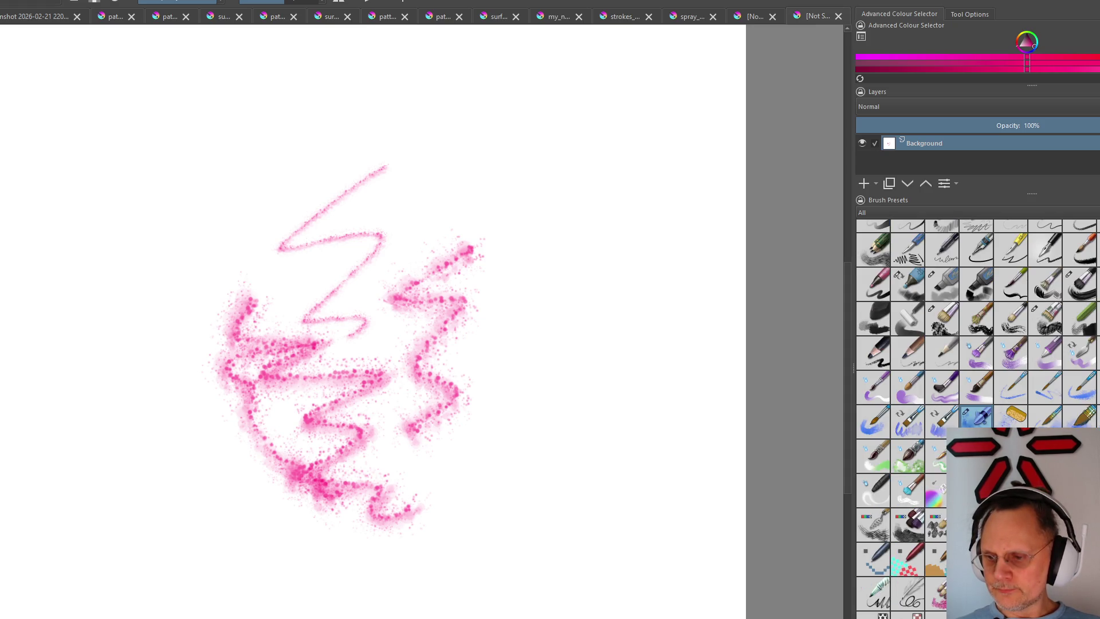
Paint dense magenta spray clusters at the right, top centre and upper left
{"action": "mouse_move", "coordinate": [461, 295]}
{"action": "left_mouse_down"}
{"action": "mouse_move", "coordinate": [560, 318]}
{"action": "mouse_move", "coordinate": [606, 284]}
{"action": "left_mouse_up"}
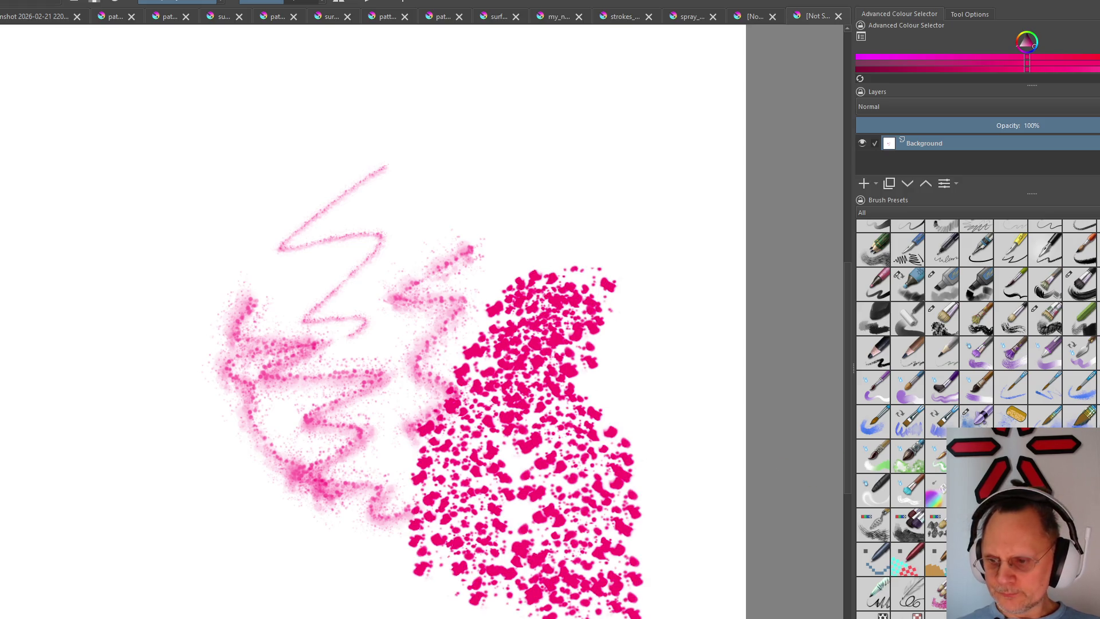
{"action": "left_click_drag", "start_coordinate": [541, 198], "coordinate": [356, 504]}
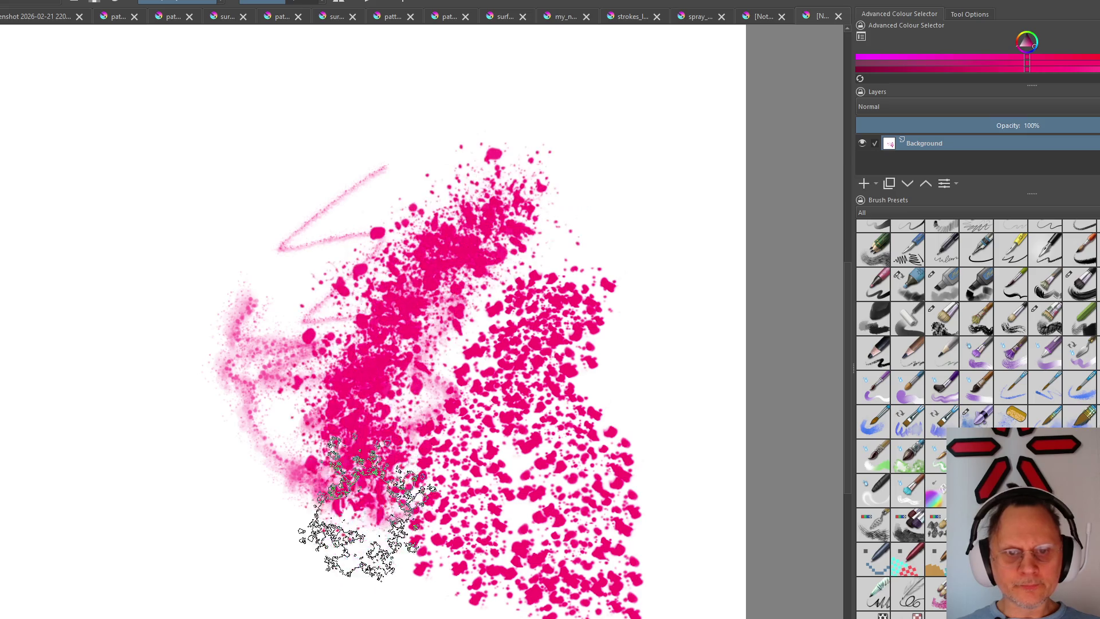
{"action": "left_click_drag", "start_coordinate": [204, 237], "coordinate": [160, 404]}
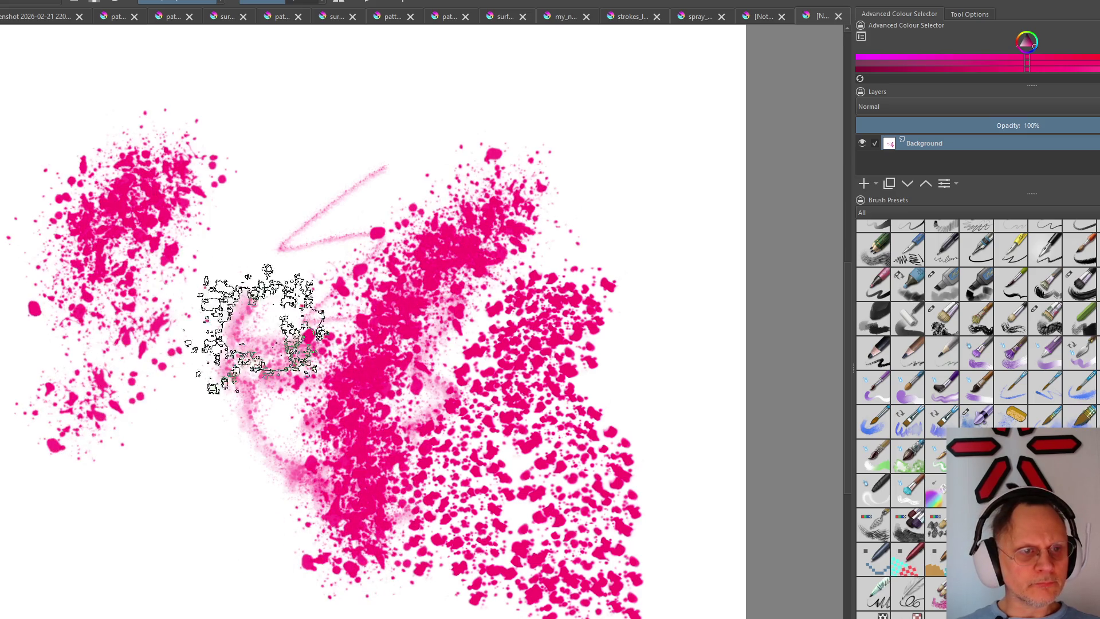
{"action": "mouse_move", "coordinate": [112, 237]}
{"action": "left_mouse_down"}
{"action": "mouse_move", "coordinate": [198, 196]}
{"action": "mouse_move", "coordinate": [135, 381]}
{"action": "mouse_move", "coordinate": [209, 553]}
{"action": "mouse_move", "coordinate": [227, 481]}
{"action": "left_mouse_up"}
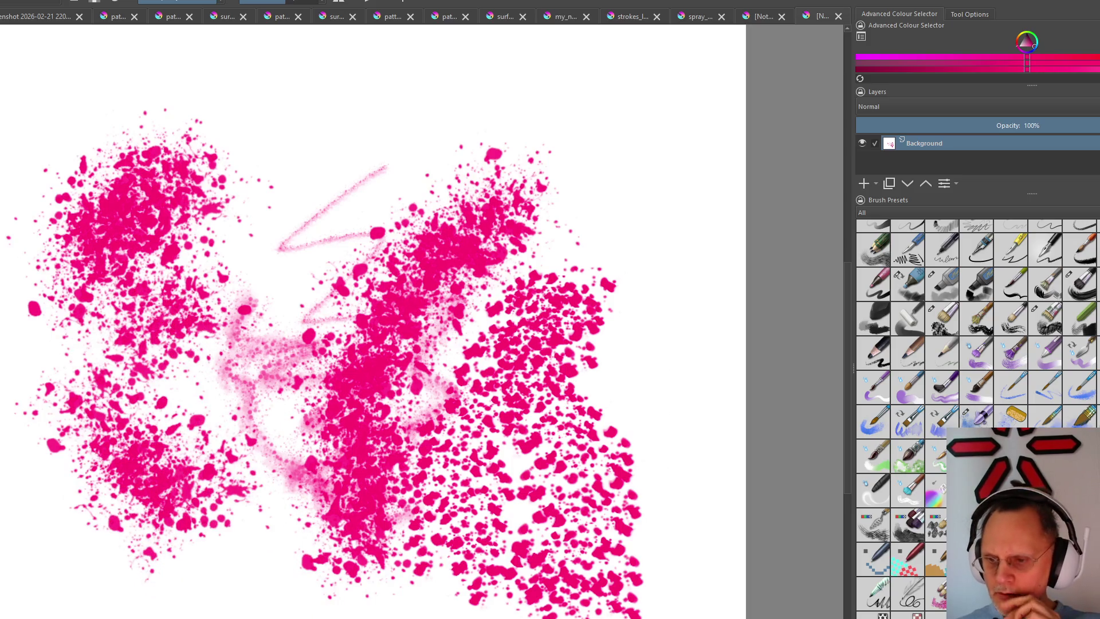
Add two large magenta splatter strokes, undo them, and add a new paint layer
{"action": "mouse_move", "coordinate": [430, 39]}
{"action": "left_mouse_down"}
{"action": "mouse_move", "coordinate": [344, 123]}
{"action": "mouse_move", "coordinate": [215, 412]}
{"action": "mouse_move", "coordinate": [258, 533]}
{"action": "left_mouse_up"}
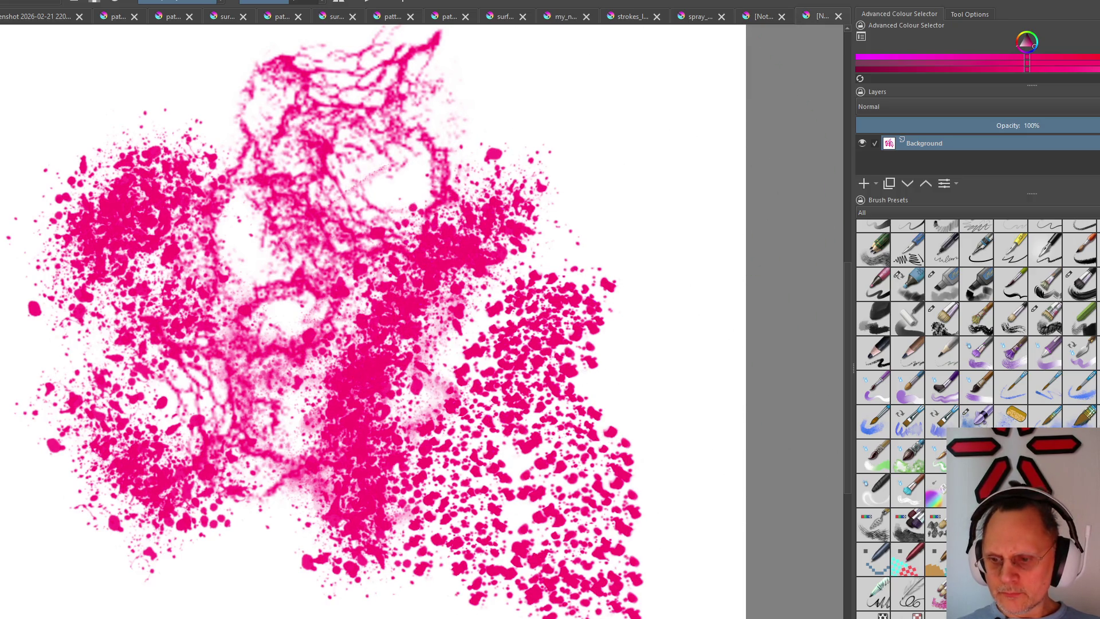
{"action": "mouse_move", "coordinate": [446, 171]}
{"action": "left_mouse_down"}
{"action": "mouse_move", "coordinate": [550, 223]}
{"action": "mouse_move", "coordinate": [663, 326]}
{"action": "mouse_move", "coordinate": [627, 388]}
{"action": "left_mouse_up"}
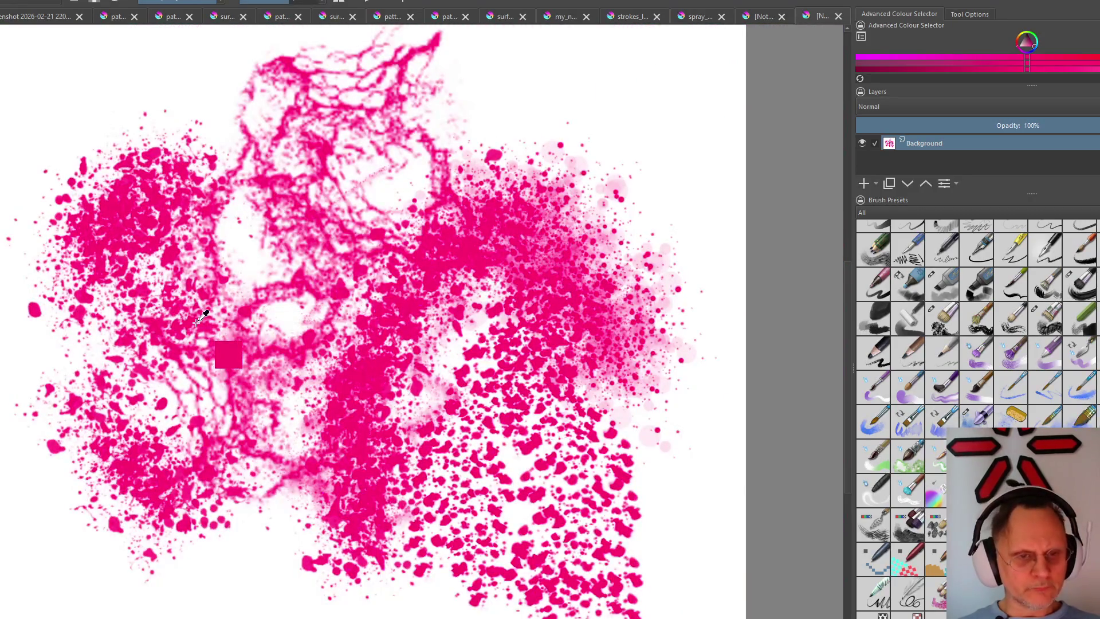
{"action": "key", "text": "ctrl+z"}
{"action": "key", "text": "ctrl+z"}
{"action": "key", "text": "ctrl+z"}
{"action": "key", "text": "ctrl+z"}
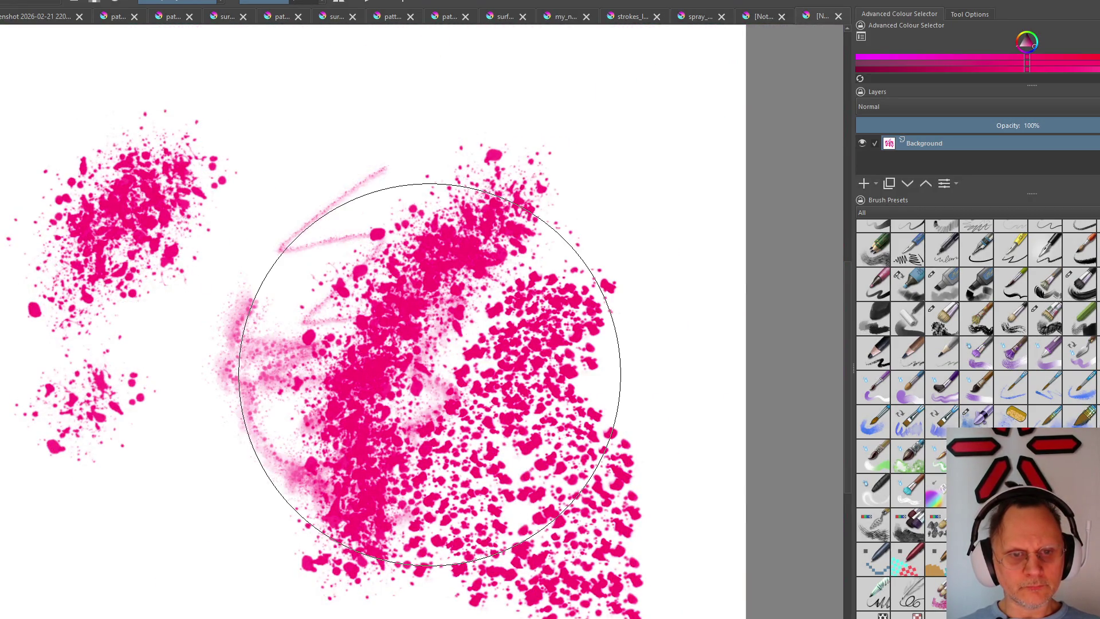
{"action": "key", "text": "ctrl+z"}
{"action": "key", "text": "ctrl+z"}
{"action": "key", "text": "Insert"}
Spray fine pink speckles on Paint Layer 1, then undo to leave it blank
{"action": "mouse_move", "coordinate": [400, 298]}
{"action": "left_mouse_down"}
{"action": "mouse_move", "coordinate": [374, 437]}
{"action": "mouse_move", "coordinate": [283, 300]}
{"action": "mouse_move", "coordinate": [426, 330]}
{"action": "mouse_move", "coordinate": [352, 292]}
{"action": "mouse_move", "coordinate": [369, 393]}
{"action": "mouse_move", "coordinate": [341, 232]}
{"action": "mouse_move", "coordinate": [330, 414]}
{"action": "mouse_move", "coordinate": [472, 317]}
{"action": "mouse_move", "coordinate": [270, 231]}
{"action": "mouse_move", "coordinate": [333, 437]}
{"action": "mouse_move", "coordinate": [490, 294]}
{"action": "mouse_move", "coordinate": [277, 270]}
{"action": "mouse_move", "coordinate": [381, 442]}
{"action": "mouse_move", "coordinate": [315, 241]}
{"action": "mouse_move", "coordinate": [371, 359]}
{"action": "left_mouse_up"}
{"action": "scroll", "coordinate": [426, 331], "scroll_direction": "up", "scroll_amount": 1}
{"action": "scroll", "coordinate": [421, 332], "scroll_direction": "up", "scroll_amount": 3}
{"action": "scroll", "coordinate": [415, 332], "scroll_direction": "up", "scroll_amount": 2}
{"action": "scroll", "coordinate": [416, 335], "scroll_direction": "down", "scroll_amount": 7}
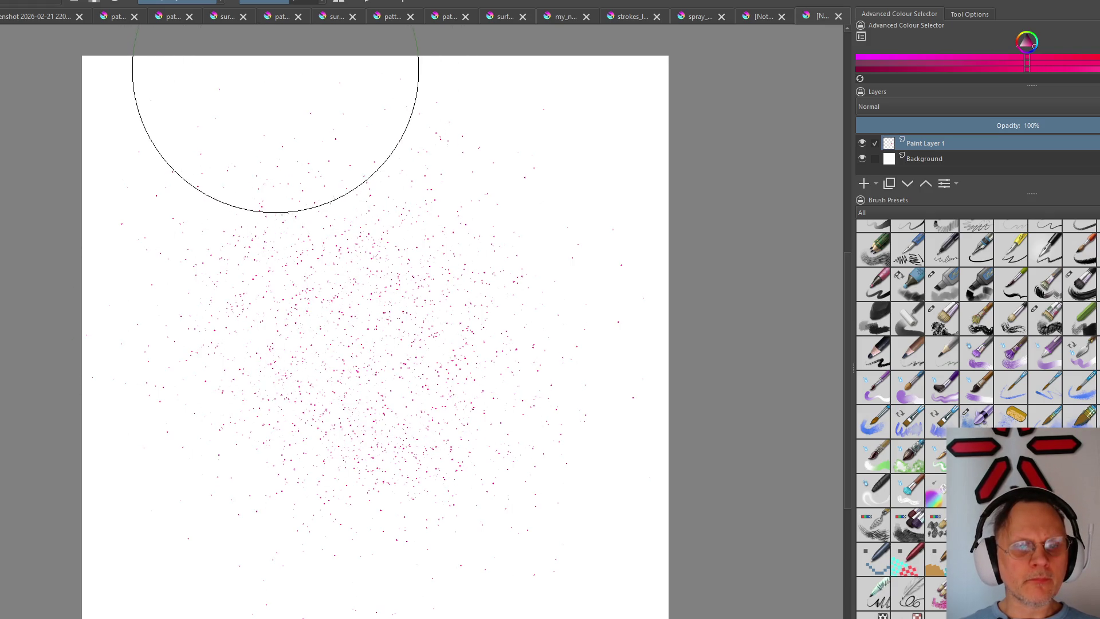
{"action": "scroll", "coordinate": [340, 317], "scroll_direction": "up", "scroll_amount": 5}
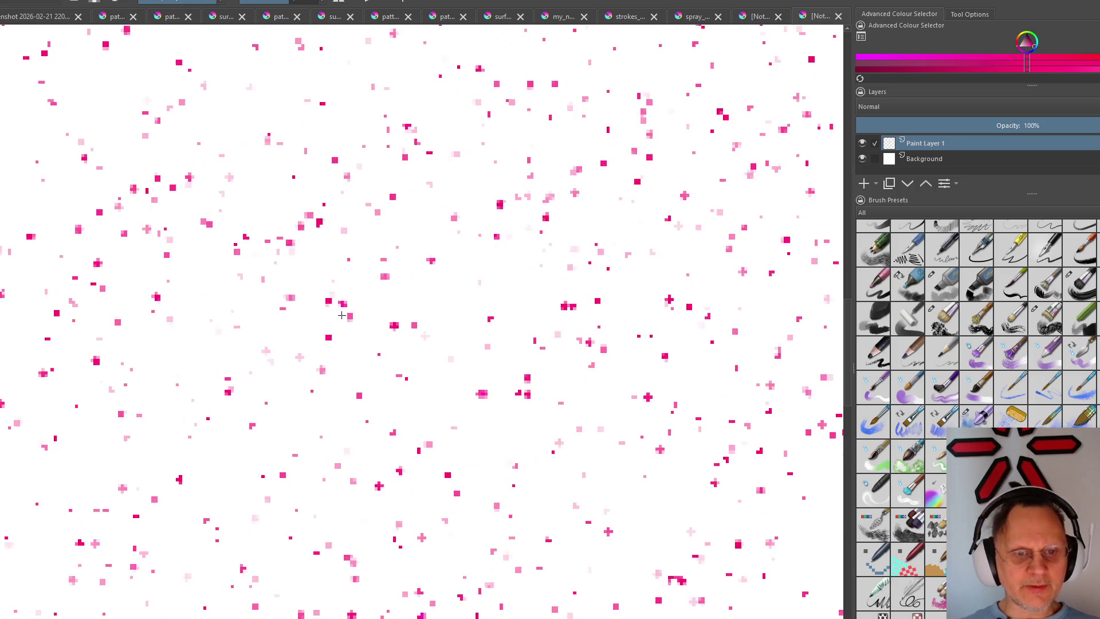
{"action": "scroll", "coordinate": [340, 318], "scroll_direction": "down", "scroll_amount": 2}
{"action": "scroll", "coordinate": [337, 310], "scroll_direction": "down", "scroll_amount": 1}
{"action": "scroll", "coordinate": [336, 305], "scroll_direction": "down", "scroll_amount": 2}
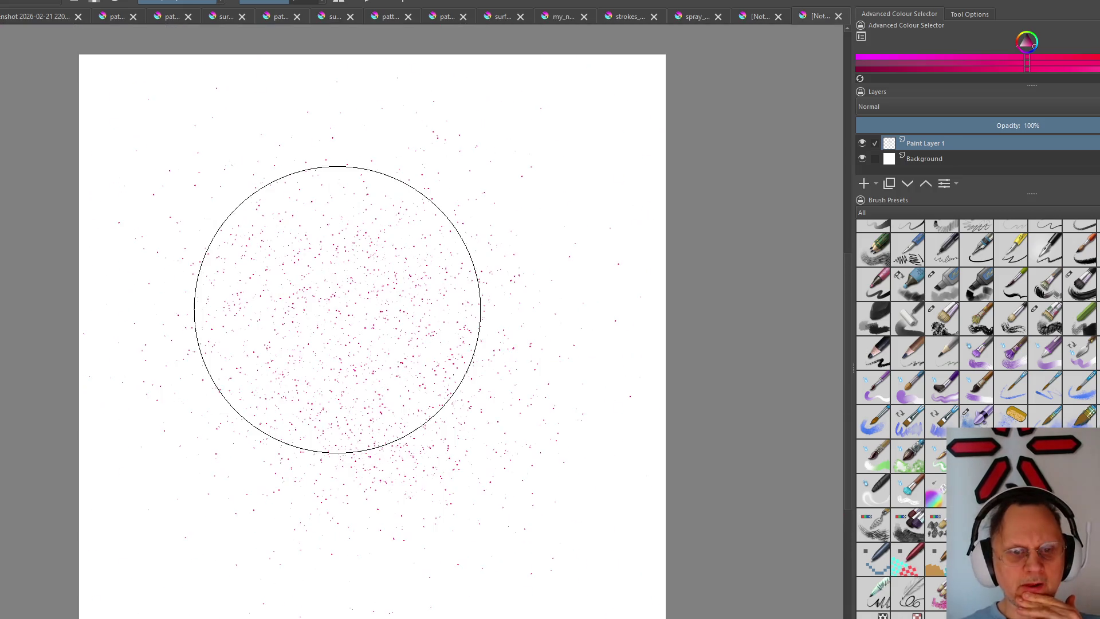
{"action": "key", "text": "ctrl+z"}
{"action": "key", "text": "ctrl+z"}
{"action": "key", "text": "ctrl+z"}
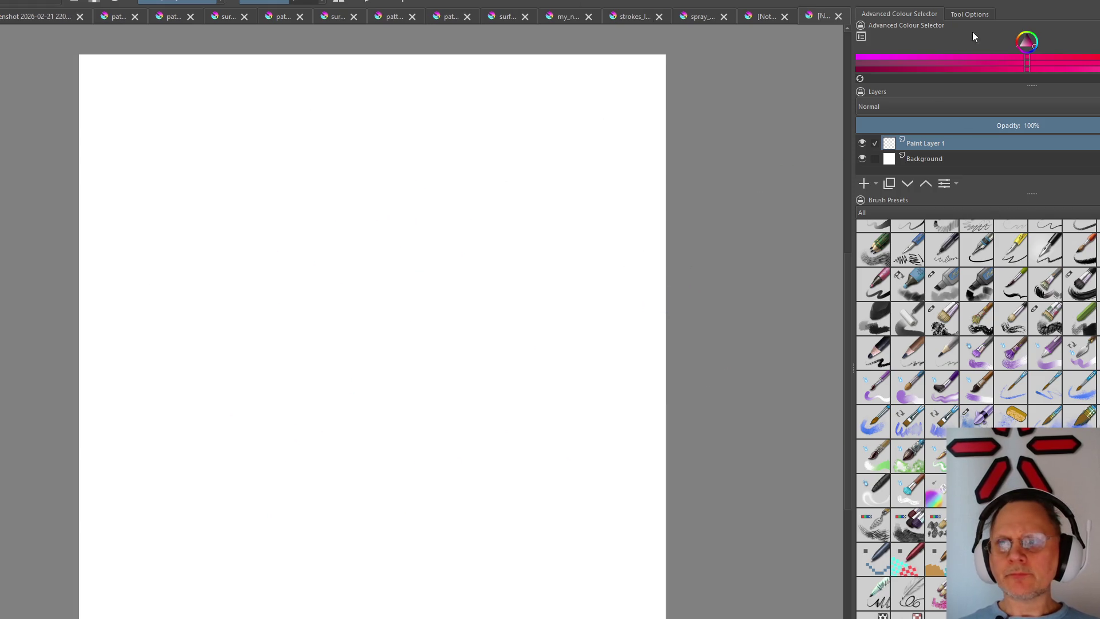
Spray fine black speckles over the page, undo to keep a faint layer, and bring up the Image menu
{"action": "left_click_drag", "start_coordinate": [1031, 47], "coordinate": [1020, 49]}
{"action": "mouse_move", "coordinate": [332, 295]}
{"action": "left_mouse_down"}
{"action": "mouse_move", "coordinate": [273, 352]}
{"action": "mouse_move", "coordinate": [494, 310]}
{"action": "left_mouse_up"}
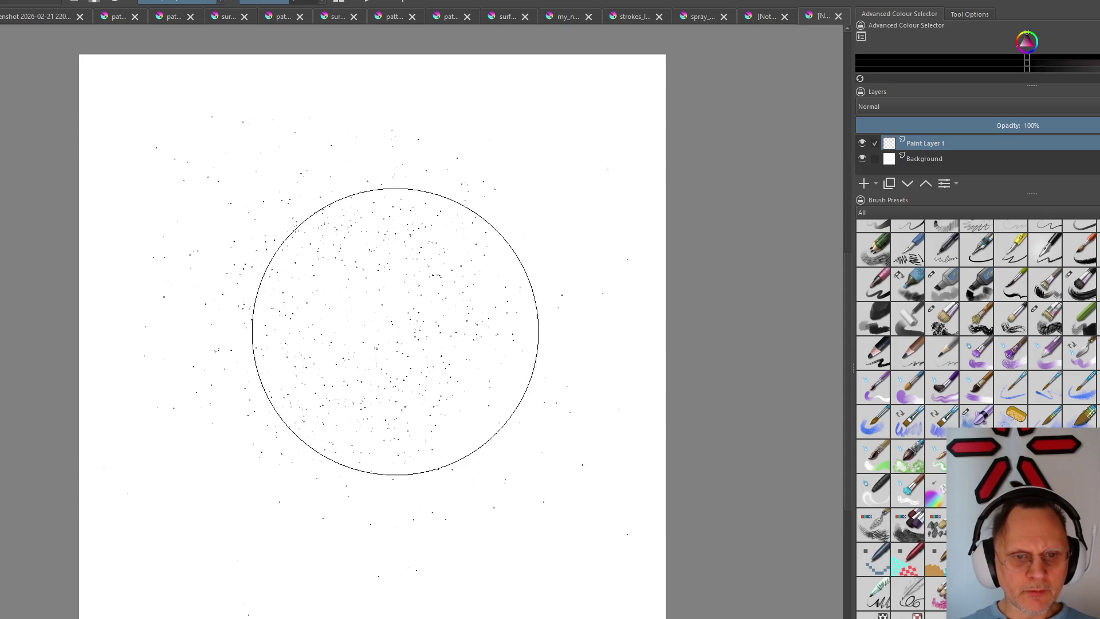
{"action": "key", "text": "ctrl+z"}
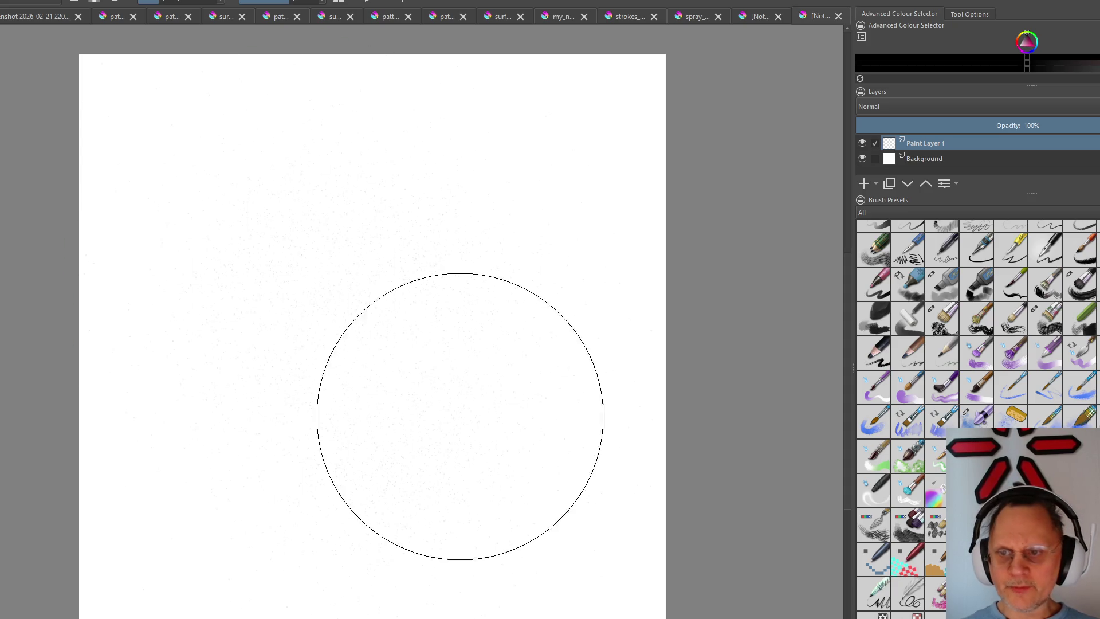
{"action": "scroll", "coordinate": [342, 369], "scroll_direction": "down", "scroll_amount": 2}
{"action": "scroll", "coordinate": [340, 370], "scroll_direction": "up", "scroll_amount": 4}
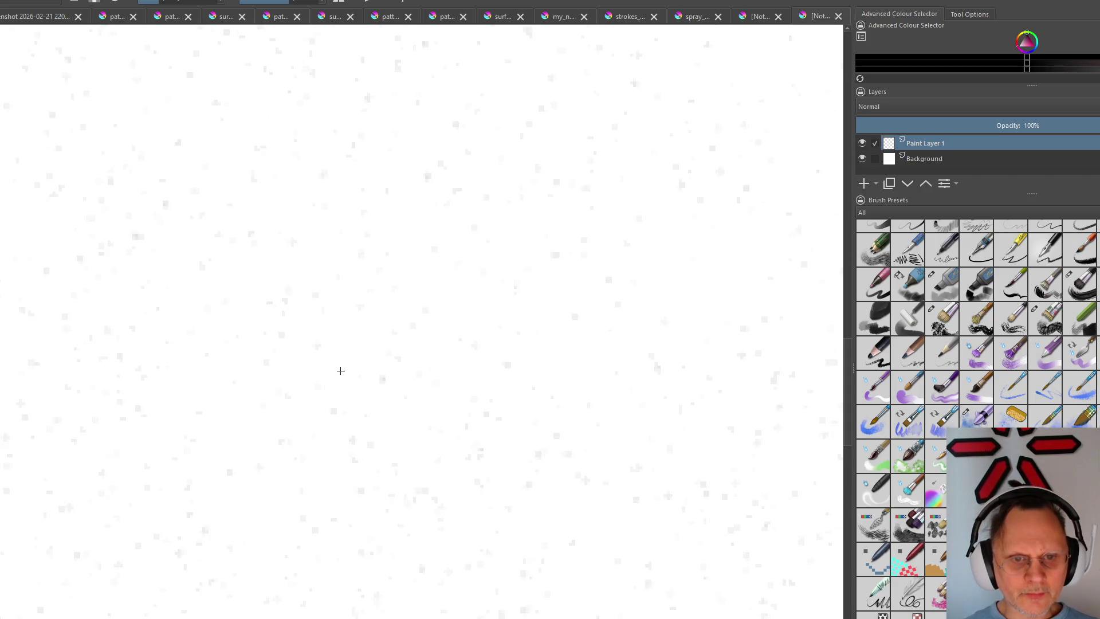
{"action": "scroll", "coordinate": [340, 370], "scroll_direction": "down", "scroll_amount": 2}
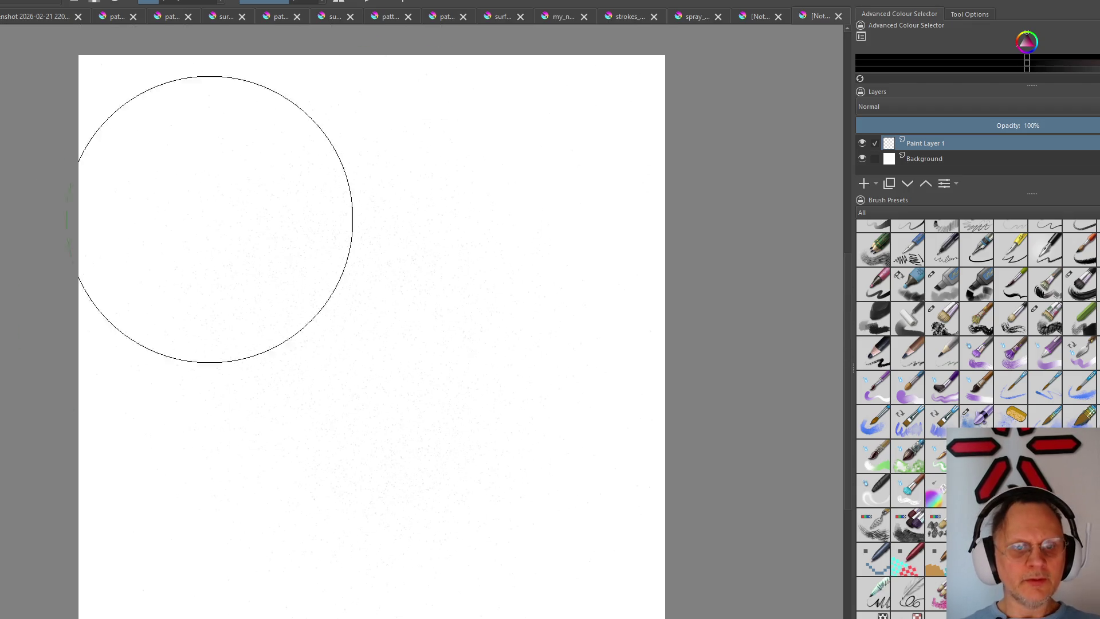
{"action": "left_click", "coordinate": [18, 1]}
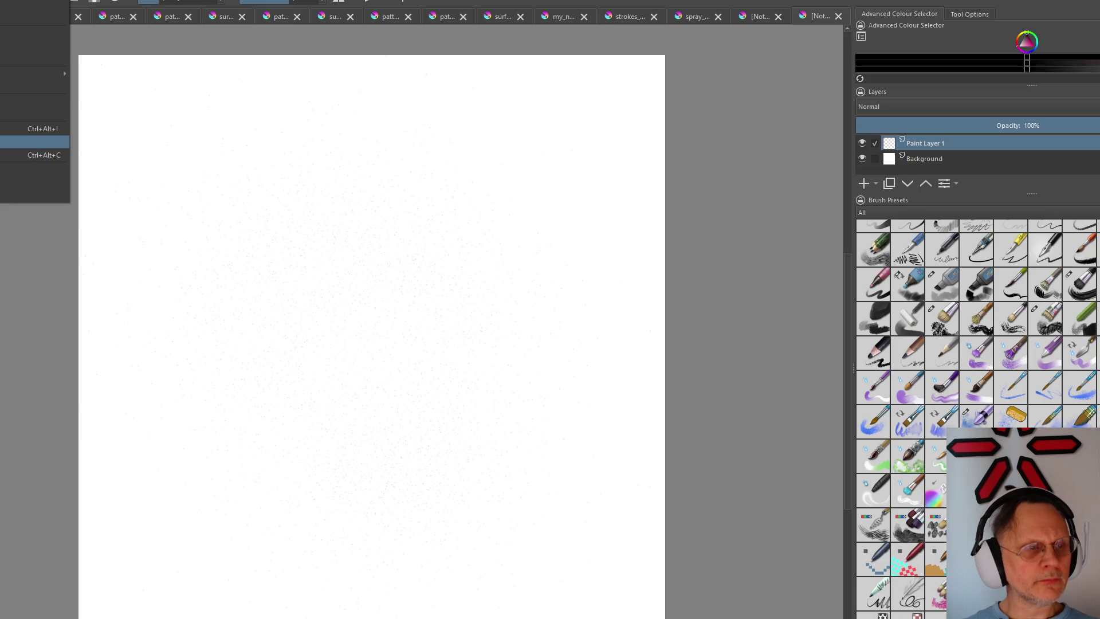
Offset the speckle layer by 512 px in X and Y to check for seams, then reopen the Image menu
{"action": "left_click", "coordinate": [34, 142]}
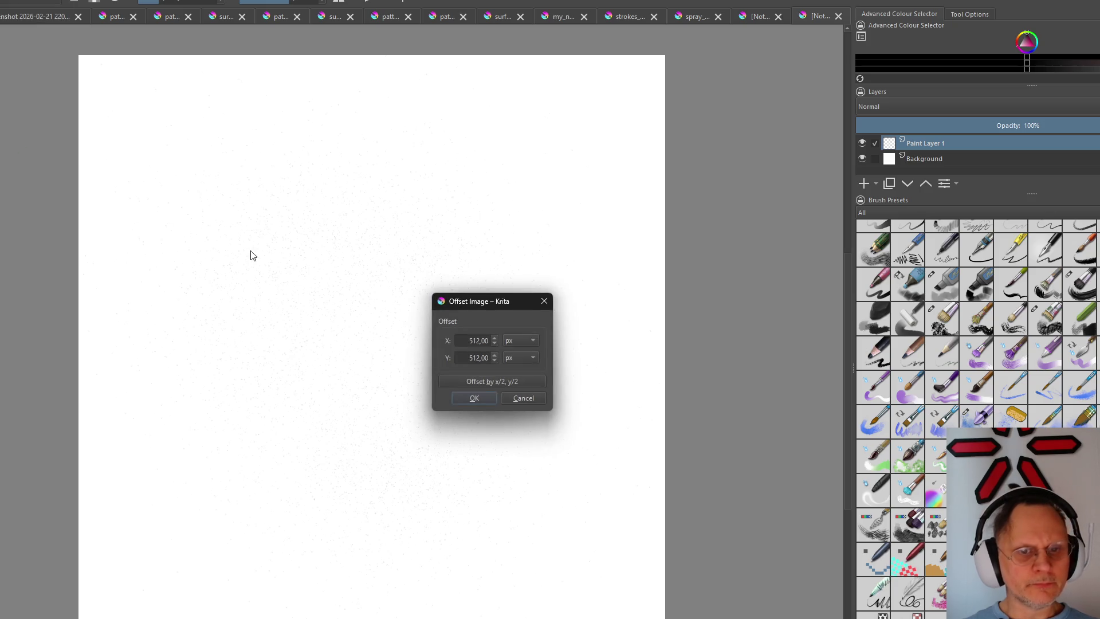
{"action": "left_click", "coordinate": [471, 398]}
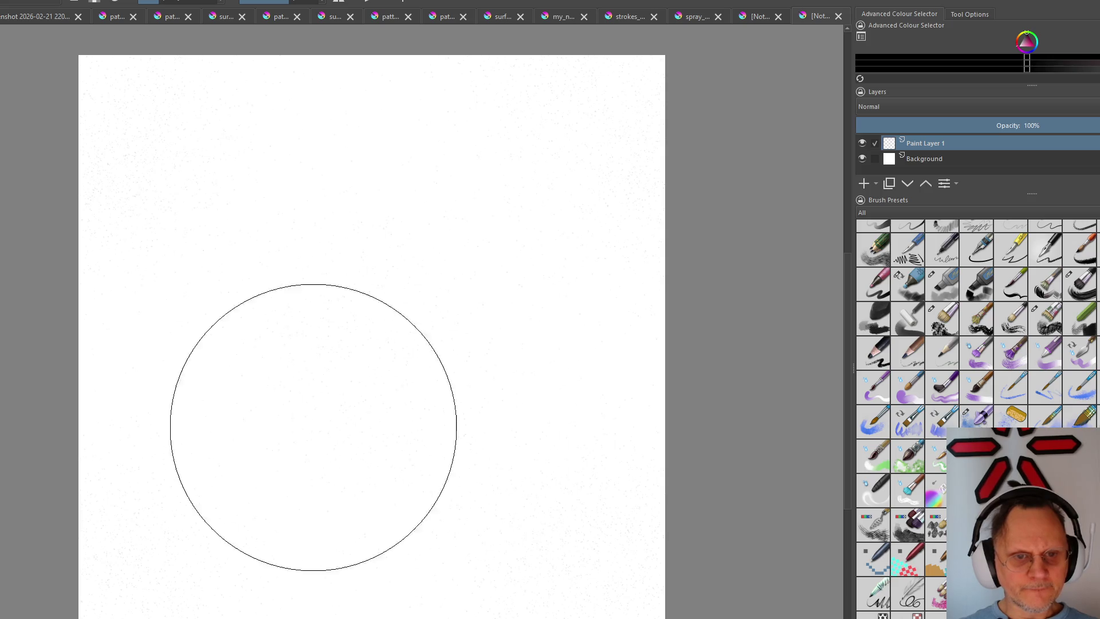
{"action": "key", "text": "Delete"}
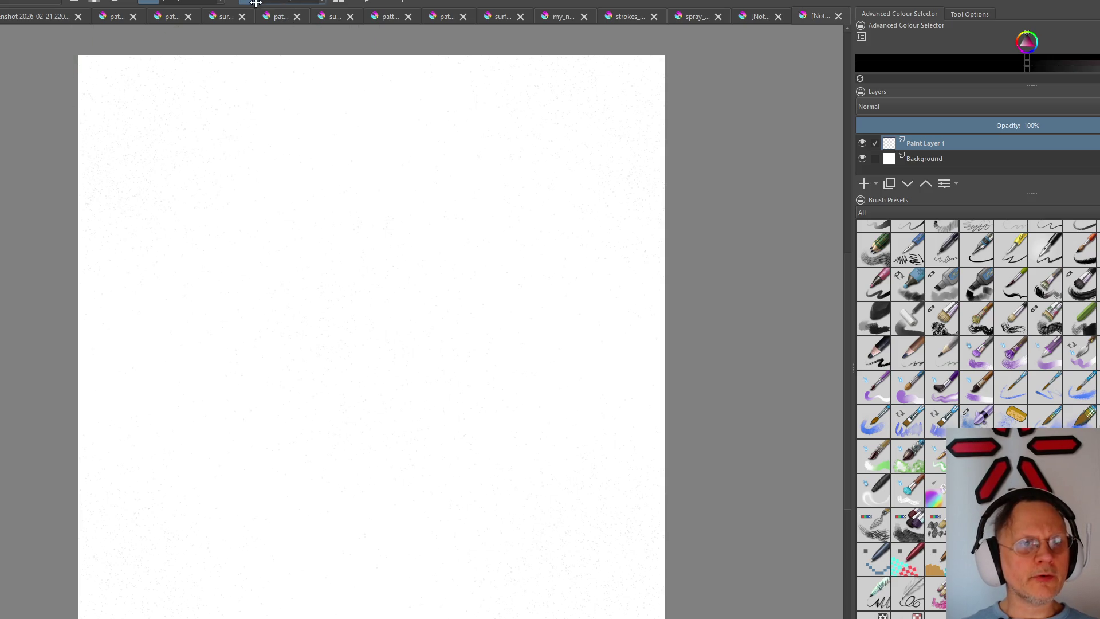
{"action": "scroll", "coordinate": [324, 295], "scroll_direction": "up", "scroll_amount": 2}
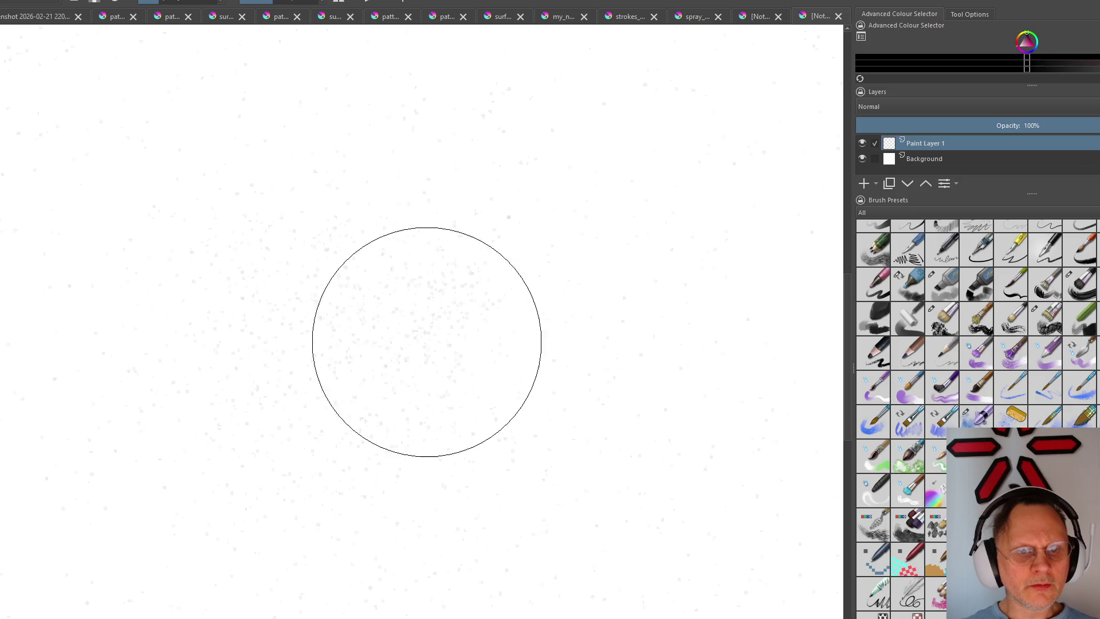
{"action": "scroll", "coordinate": [278, 228], "scroll_direction": "down", "scroll_amount": 2}
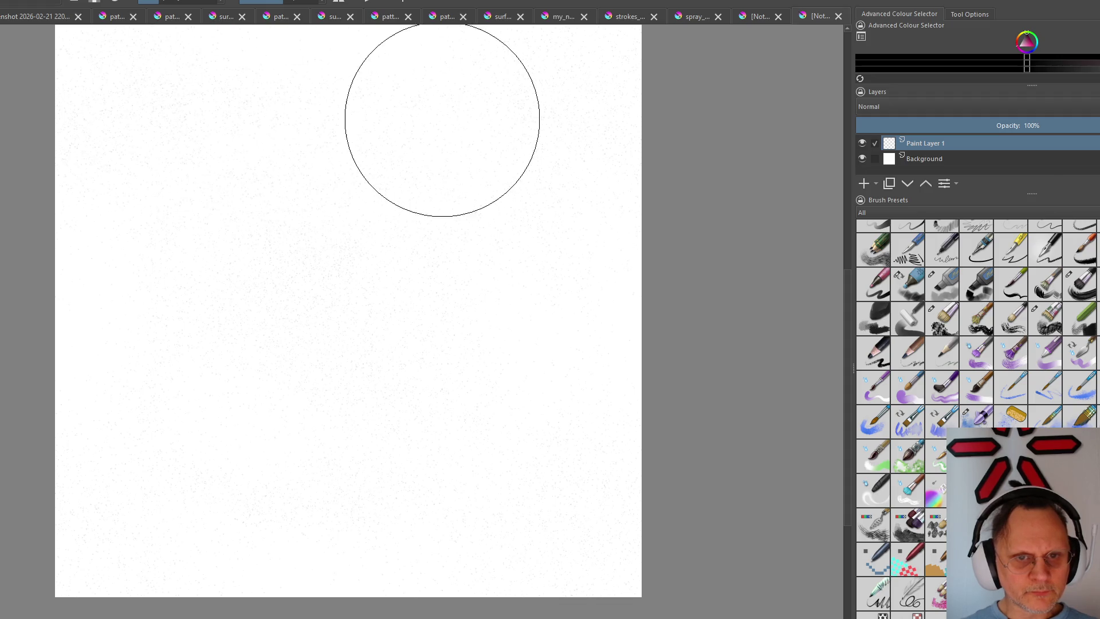
{"action": "key", "text": "alt+i"}
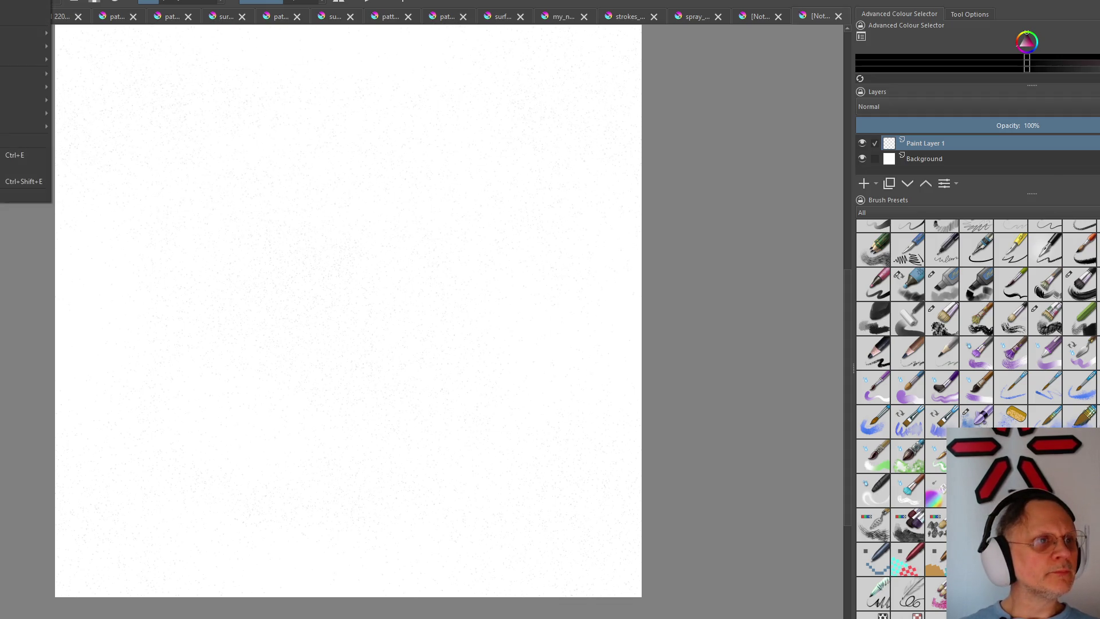
Offset the speckle texture again by half its size to recheck the seams
{"action": "key", "text": "Up"}
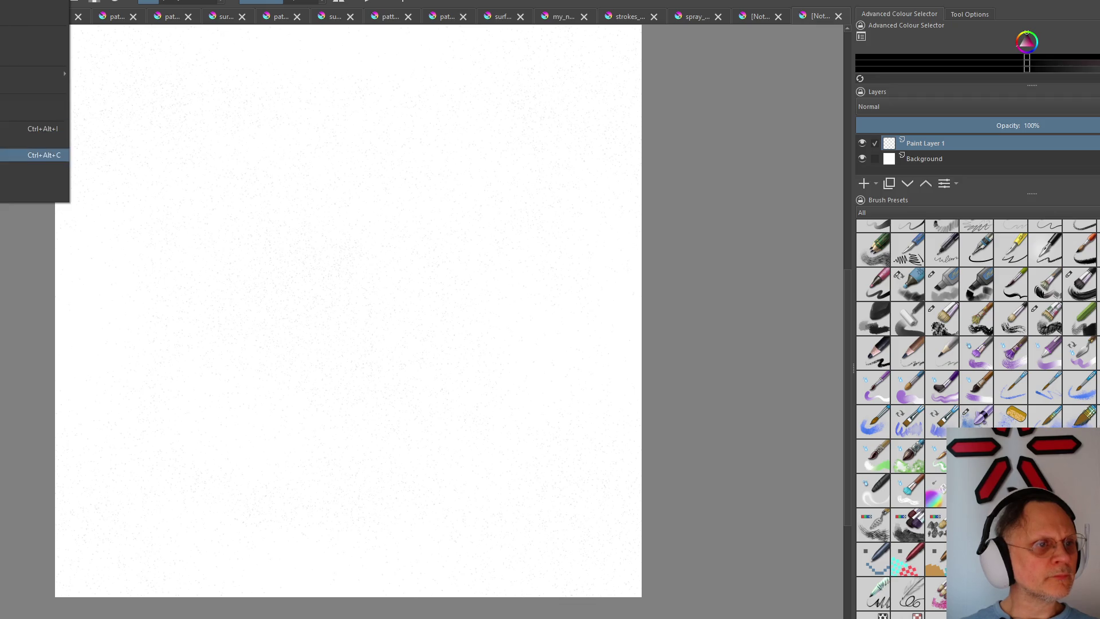
{"action": "key", "text": "Up"}
{"action": "key", "text": "Return"}
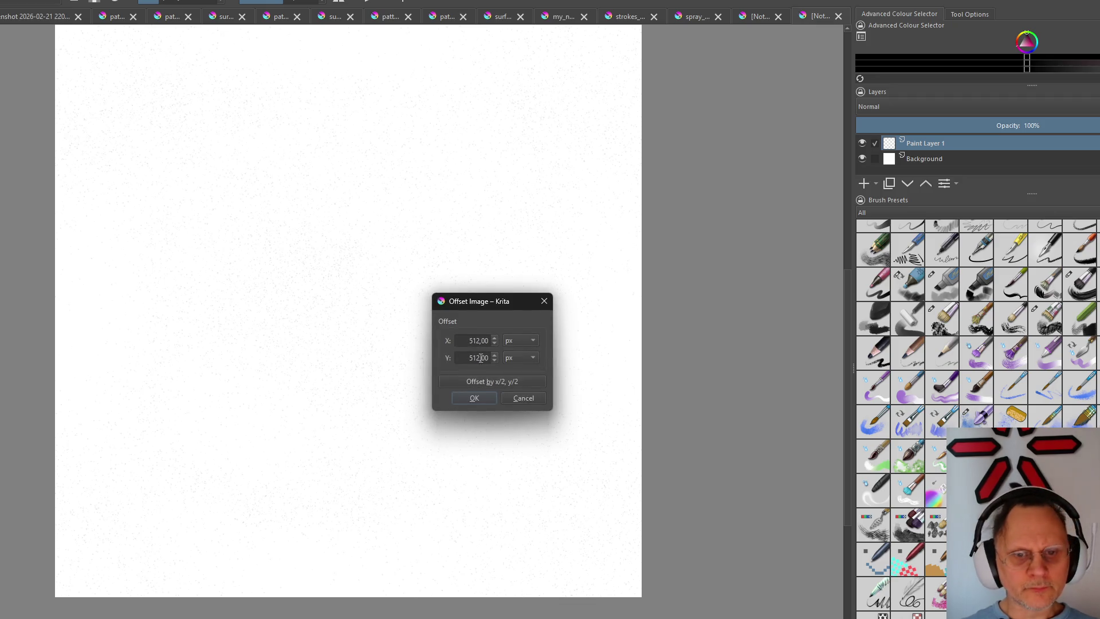
{"action": "left_click", "coordinate": [475, 404]}
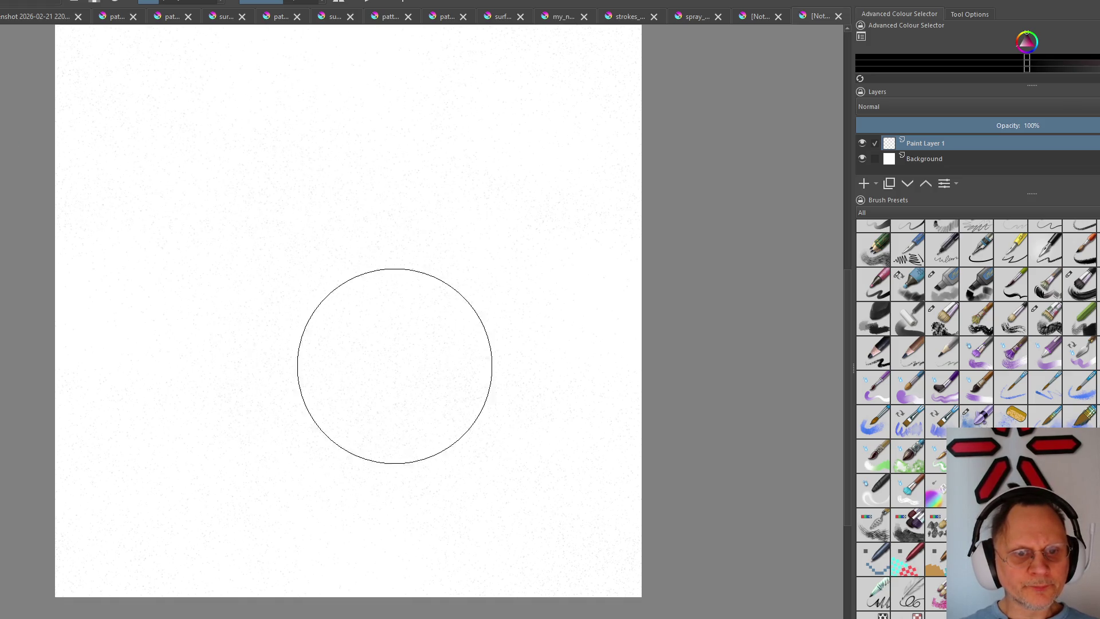
{"action": "scroll", "coordinate": [405, 317], "scroll_direction": "up", "scroll_amount": 2}
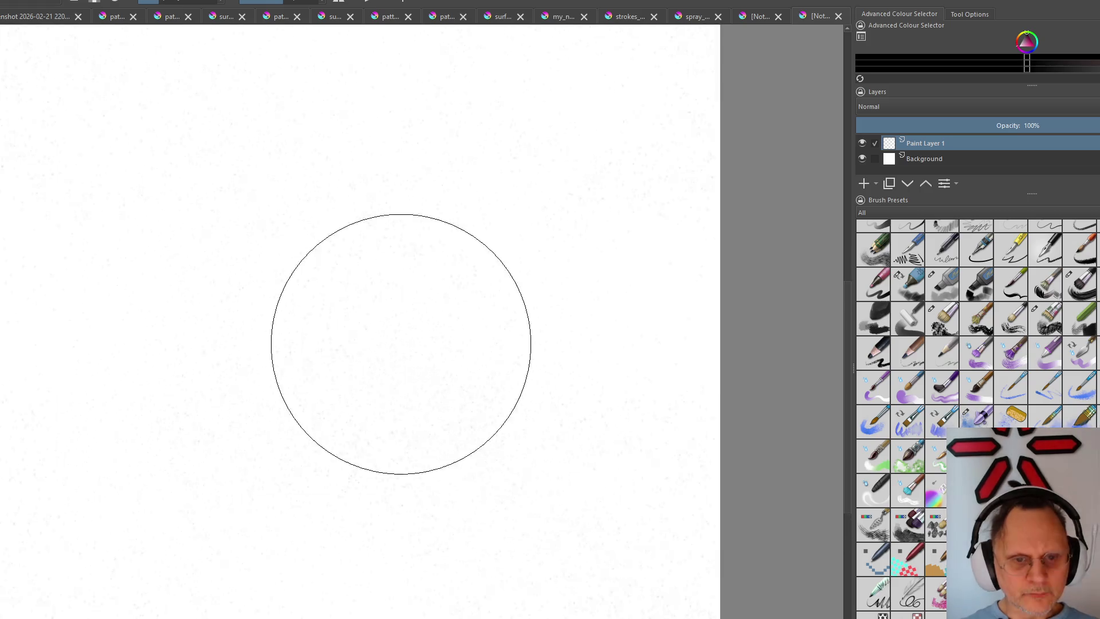
{"action": "scroll", "coordinate": [406, 363], "scroll_direction": "up", "scroll_amount": 3}
{"action": "scroll", "coordinate": [408, 358], "scroll_direction": "up", "scroll_amount": 2}
{"action": "scroll", "coordinate": [411, 352], "scroll_direction": "up", "scroll_amount": 2}
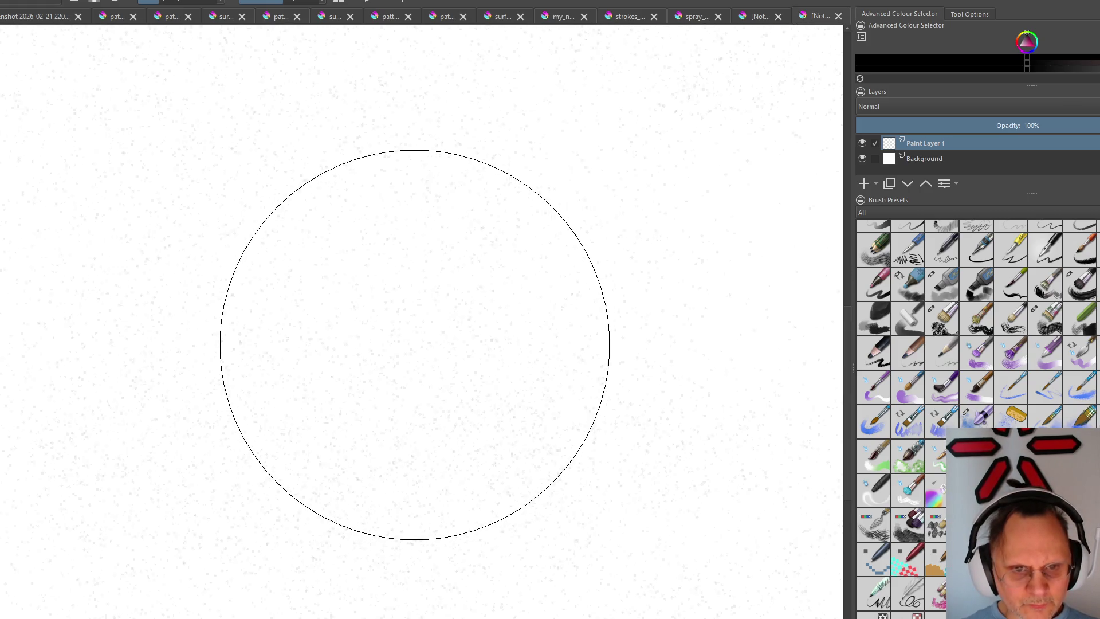
{"action": "scroll", "coordinate": [414, 341], "scroll_direction": "down", "scroll_amount": 10}
{"action": "scroll", "coordinate": [415, 341], "scroll_direction": "up", "scroll_amount": 1}
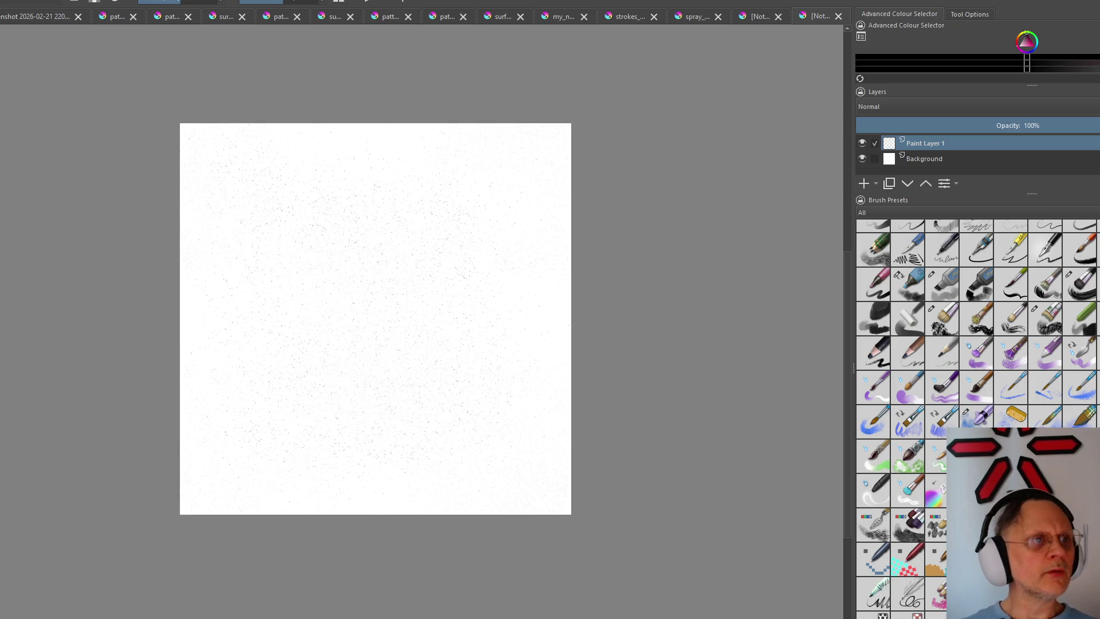
Offset the texture by 400 px horizontally and vertically, confirming it tiles seamlessly
{"action": "key", "text": "alt+l"}
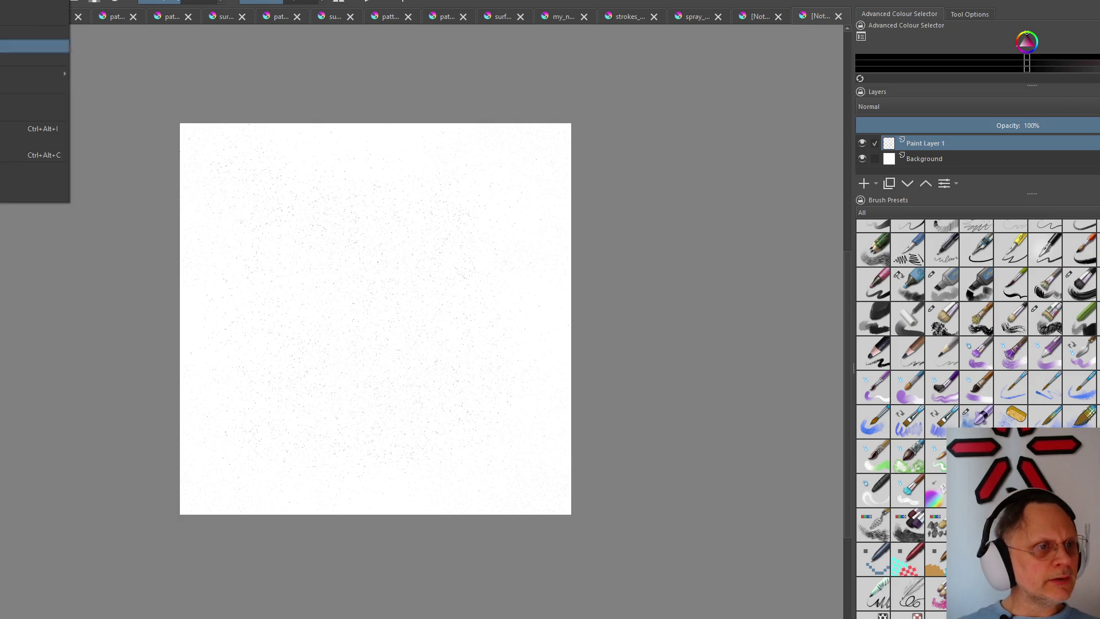
{"action": "key", "text": "Return"}
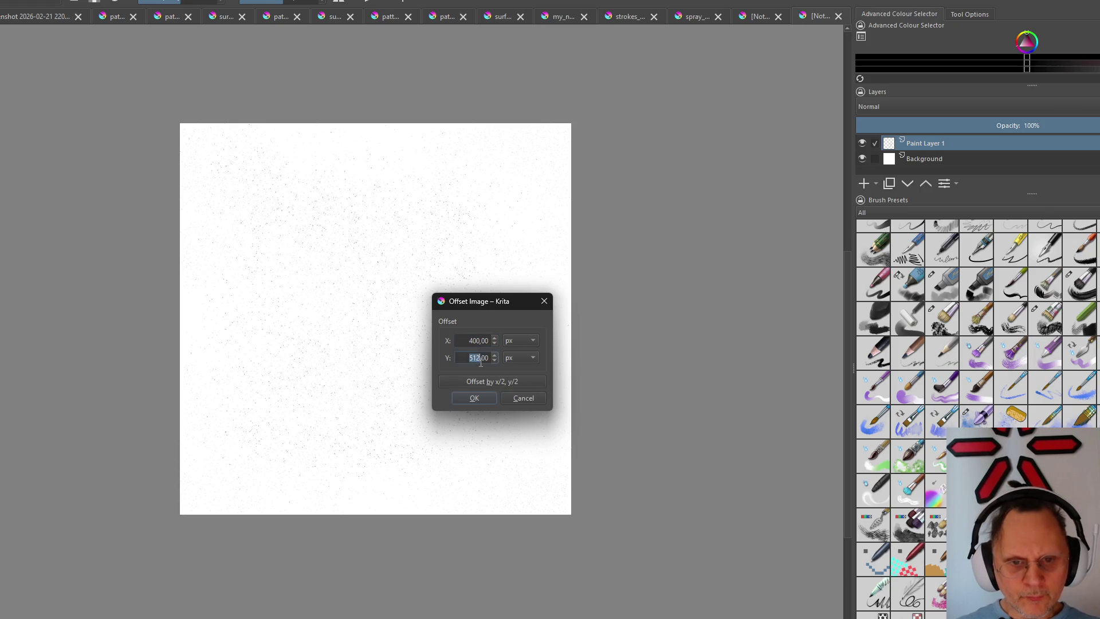
{"action": "type", "text": "400"}
{"action": "key", "text": "Return"}
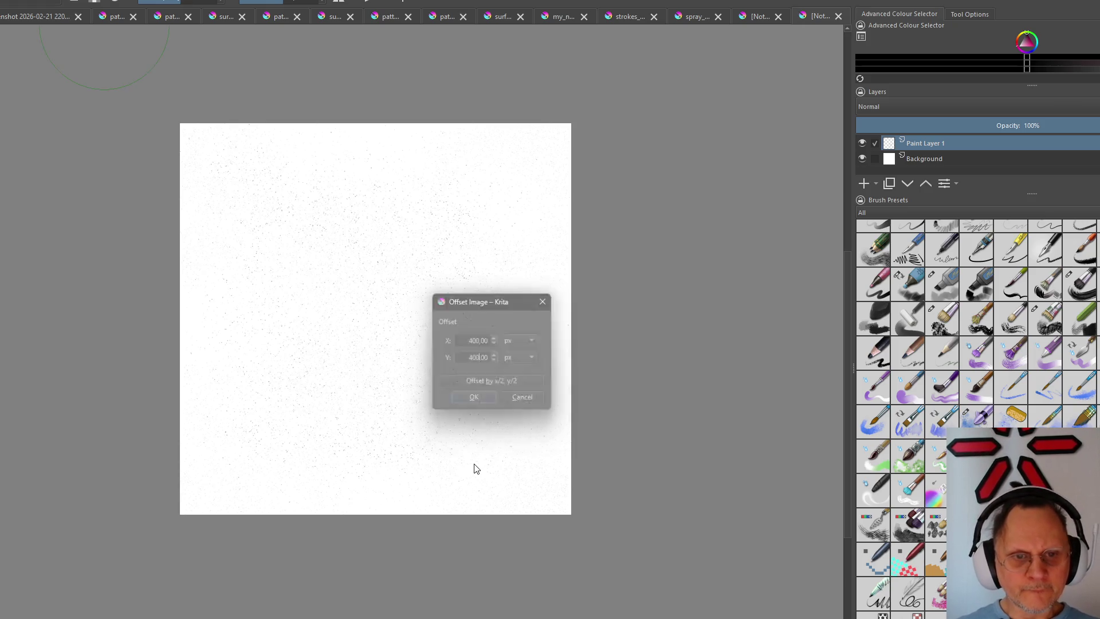
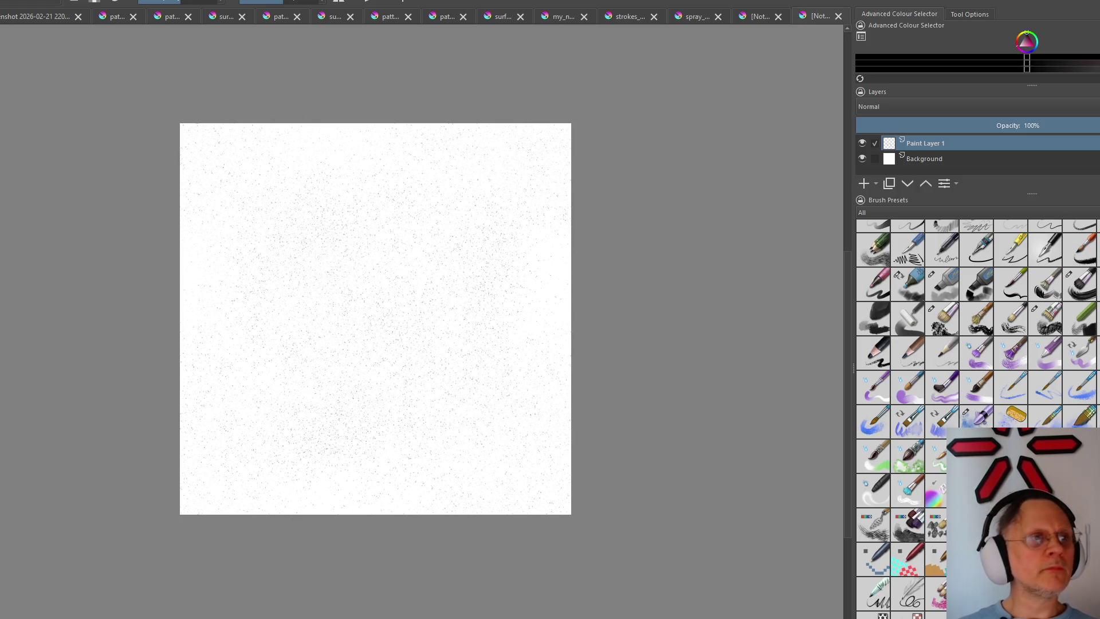
Offset the image by 512 px in X and Y to wrap the noise and check seams
{"action": "key", "text": "alt+i"}
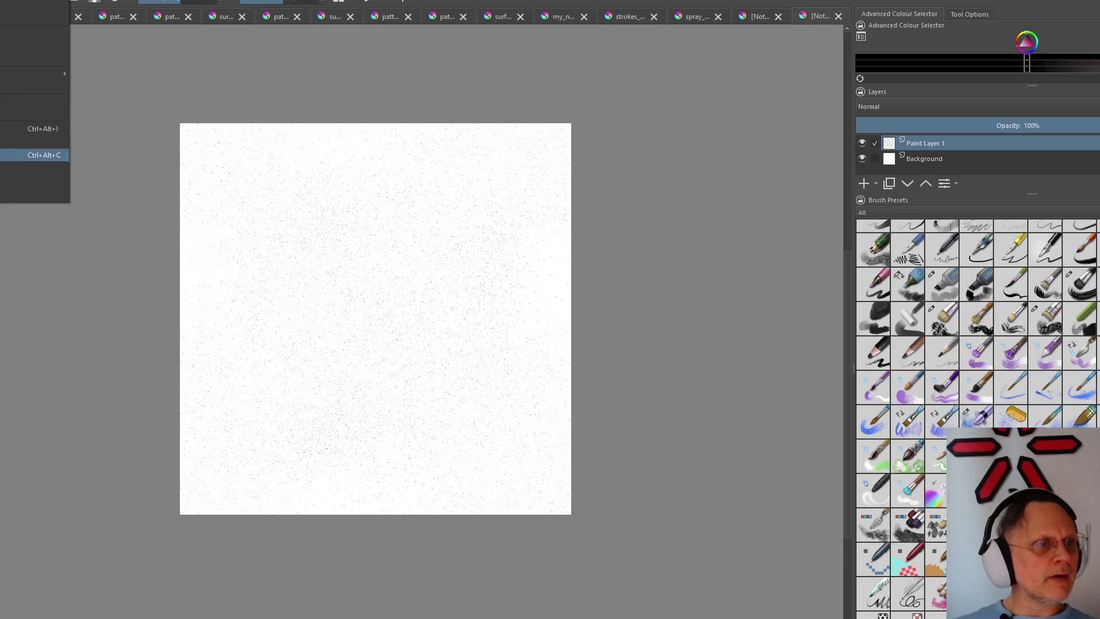
{"action": "key", "text": "Return"}
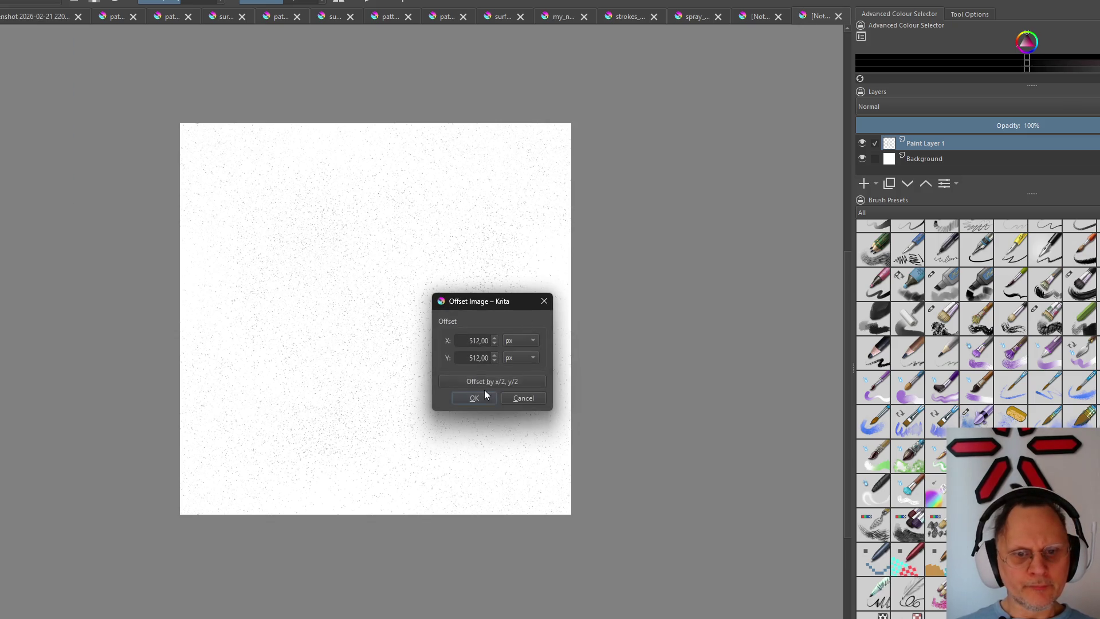
{"action": "left_click", "coordinate": [484, 390]}
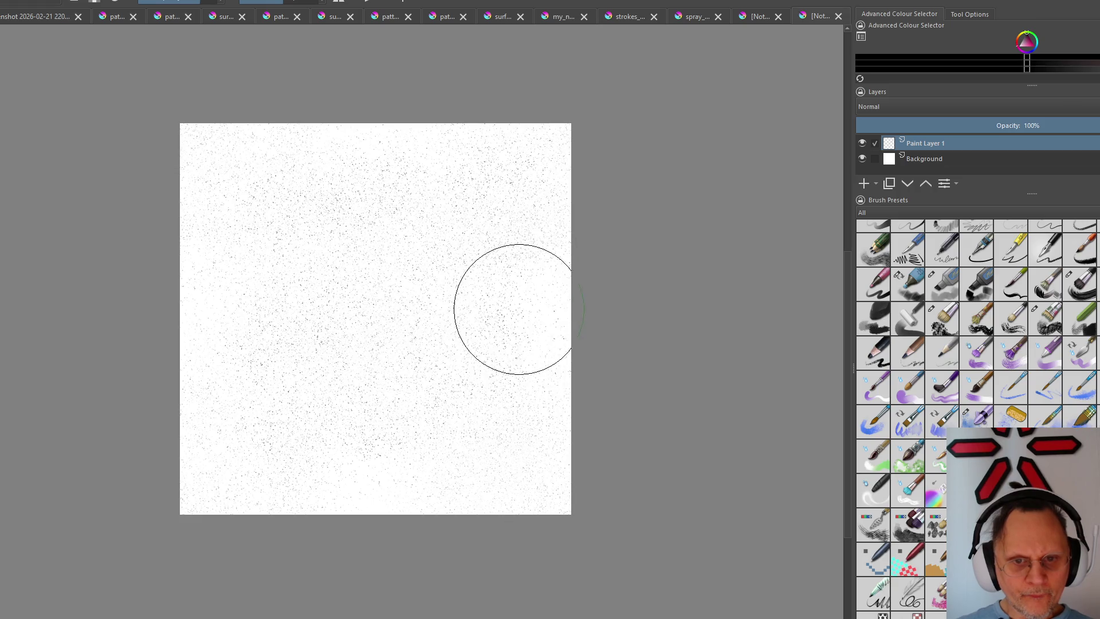
{"action": "key", "text": "alt+i"}
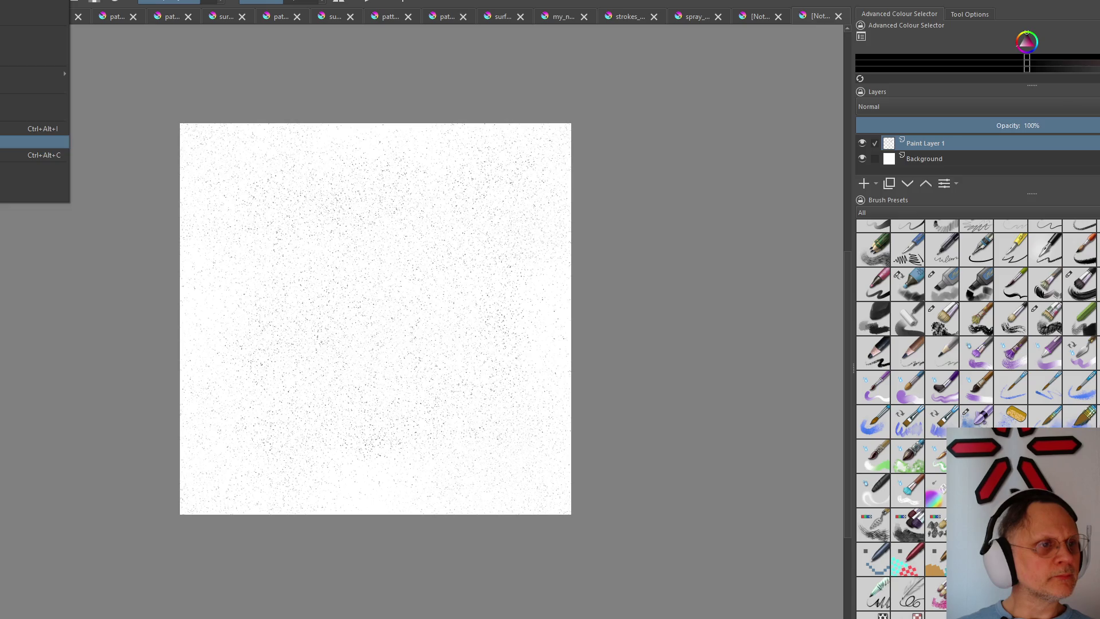
Apply a second image offset of 400 px horizontally so the speckle pattern shifts
{"action": "key", "text": "Return"}
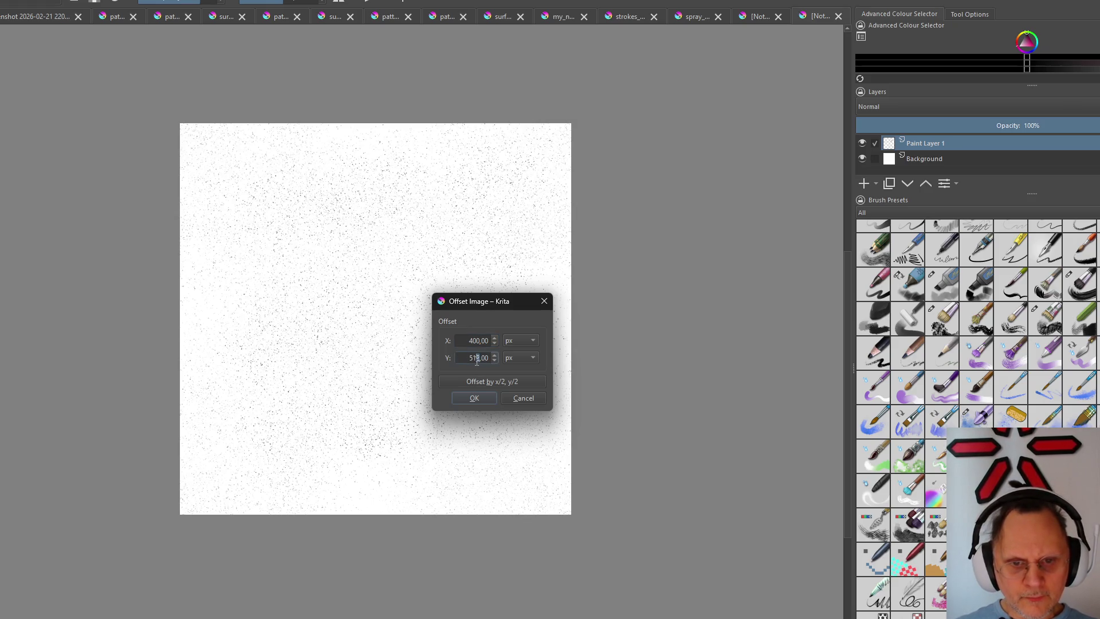
{"action": "key", "text": "Return"}
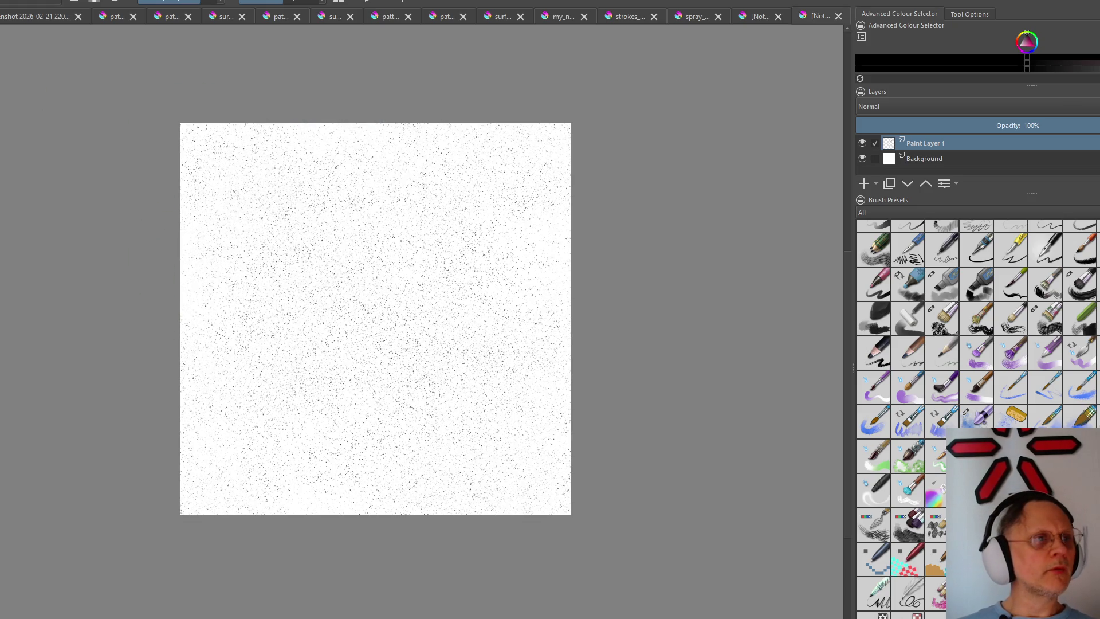
{"action": "key", "text": "alt+l"}
Browse the Layer menu submenus and close them without changes
{"action": "key", "text": "Down"}
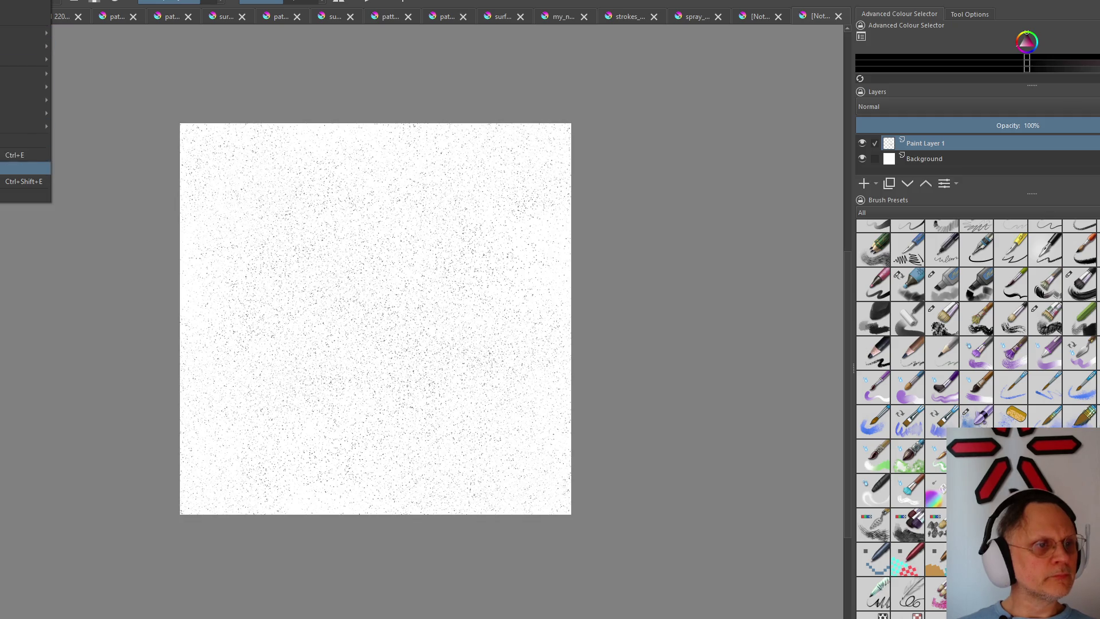
{"action": "key", "text": "Up"}
{"action": "key", "text": "Up"}
{"action": "key", "text": "Right"}
{"action": "key", "text": "Left"}
{"action": "key", "text": "Up"}
{"action": "key", "text": "Right"}
{"action": "key", "text": "Escape"}
{"action": "key", "text": "Escape"}
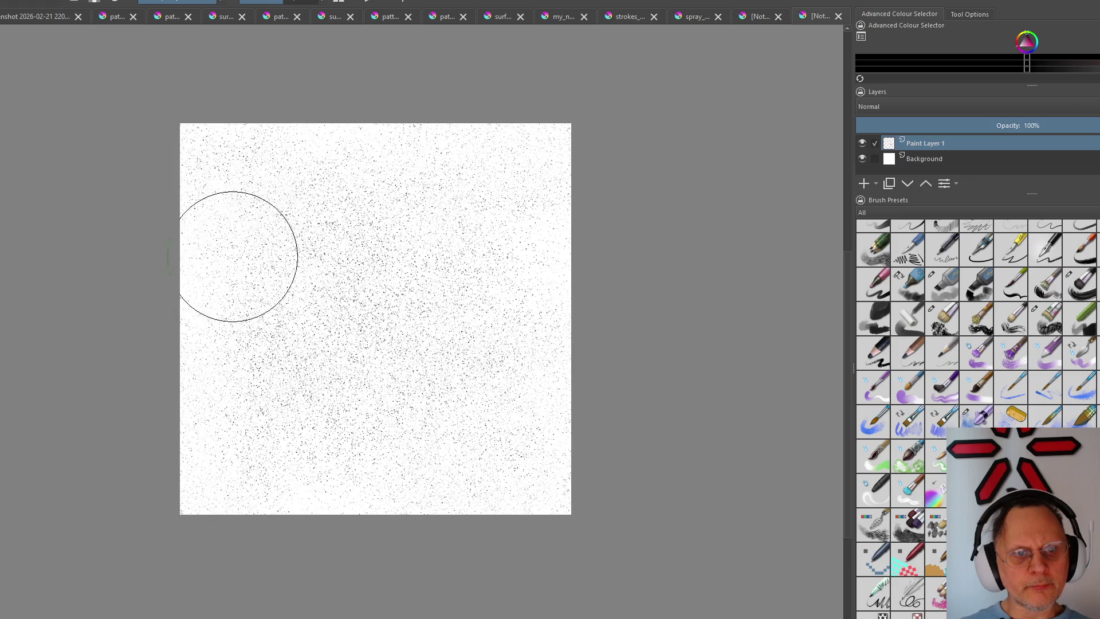
Apply another Offset Image to shift the speckle pattern once more
{"action": "left_click", "coordinate": [26, 0]}
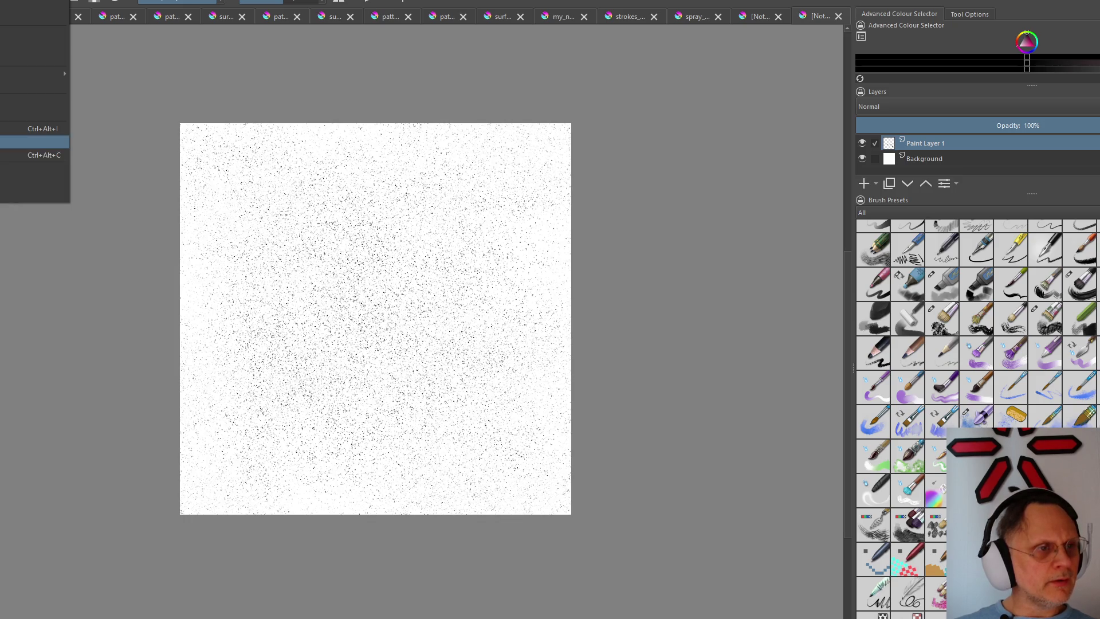
{"action": "left_click", "coordinate": [35, 141]}
{"action": "left_click", "coordinate": [467, 399]}
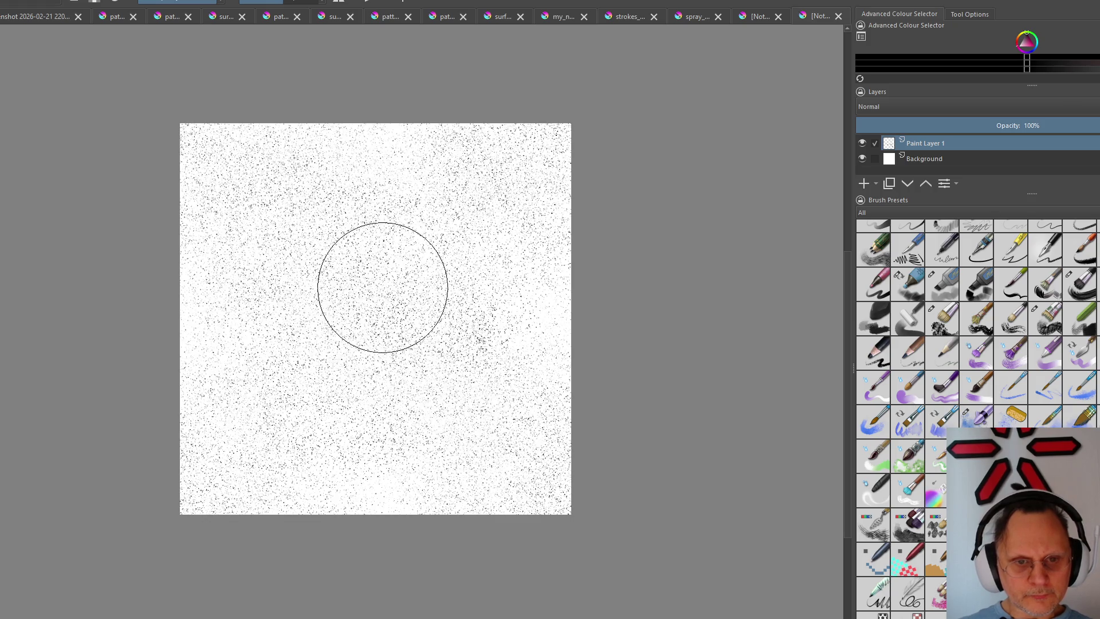
{"action": "scroll", "coordinate": [296, 291], "scroll_direction": "up", "scroll_amount": 3}
{"action": "scroll", "coordinate": [344, 302], "scroll_direction": "up", "scroll_amount": 2}
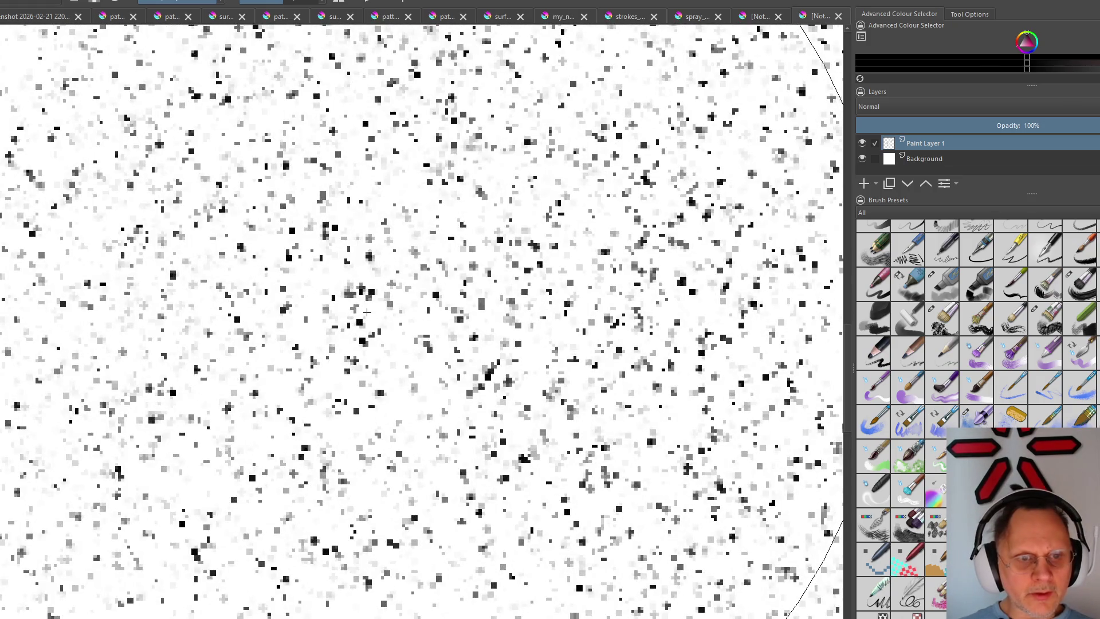
{"action": "scroll", "coordinate": [366, 311], "scroll_direction": "up", "scroll_amount": 2}
{"action": "scroll", "coordinate": [366, 310], "scroll_direction": "down", "scroll_amount": 2}
{"action": "scroll", "coordinate": [367, 305], "scroll_direction": "down", "scroll_amount": 2}
{"action": "scroll", "coordinate": [370, 301], "scroll_direction": "down", "scroll_amount": 1}
{"action": "scroll", "coordinate": [369, 296], "scroll_direction": "down", "scroll_amount": 2}
{"action": "scroll", "coordinate": [370, 296], "scroll_direction": "up", "scroll_amount": 2}
{"action": "scroll", "coordinate": [370, 297], "scroll_direction": "up", "scroll_amount": 2}
{"action": "scroll", "coordinate": [368, 298], "scroll_direction": "up", "scroll_amount": 2}
{"action": "scroll", "coordinate": [369, 297], "scroll_direction": "down", "scroll_amount": 3}
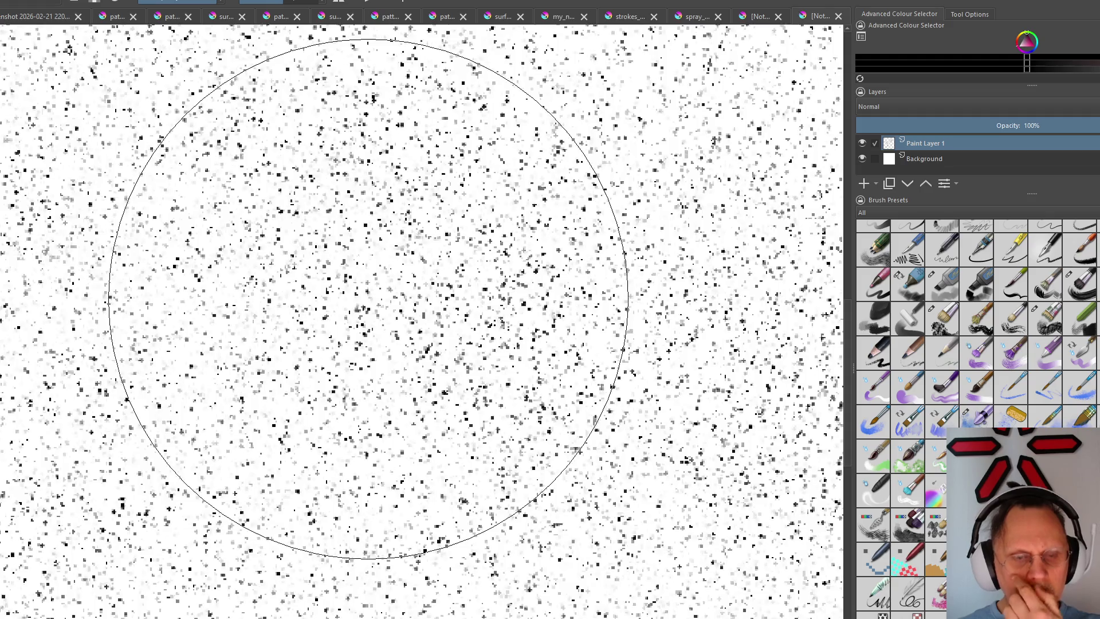
{"action": "scroll", "coordinate": [368, 297], "scroll_direction": "down", "scroll_amount": 2}
{"action": "scroll", "coordinate": [367, 294], "scroll_direction": "down", "scroll_amount": 1}
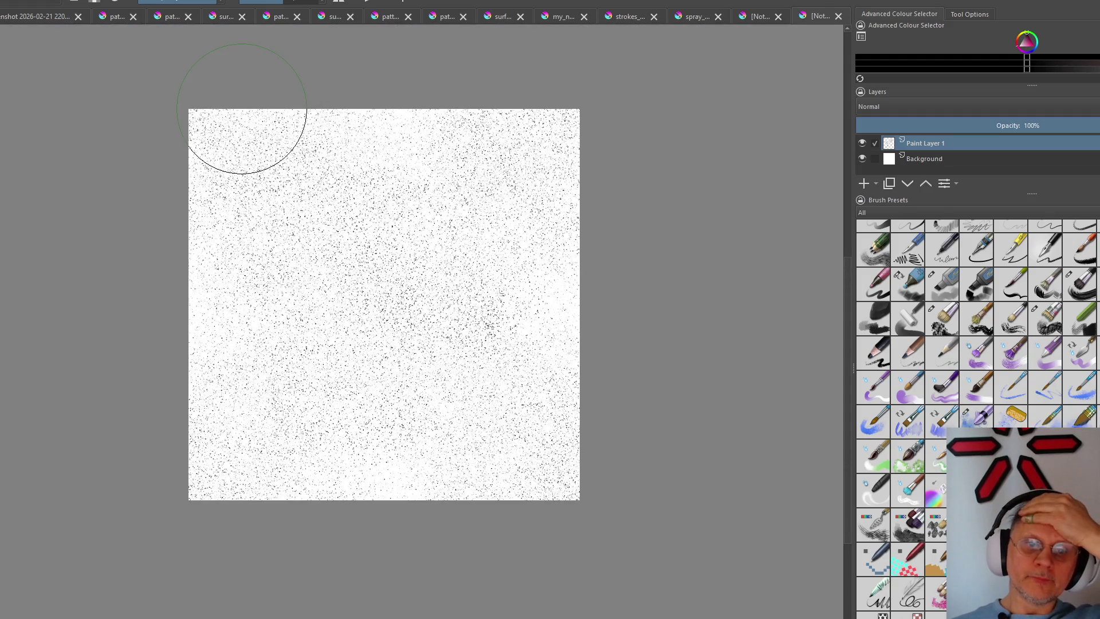
Move through the Image and Layer menus to reach the Flatten Image command
{"action": "key", "text": "alt+i"}
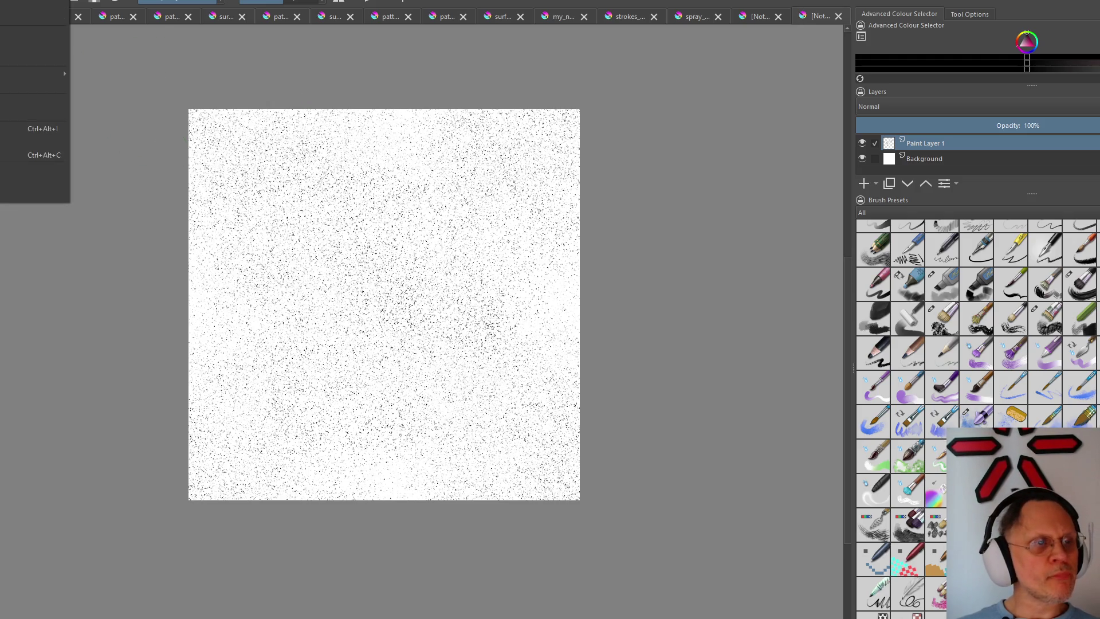
{"action": "key", "text": "alt+l"}
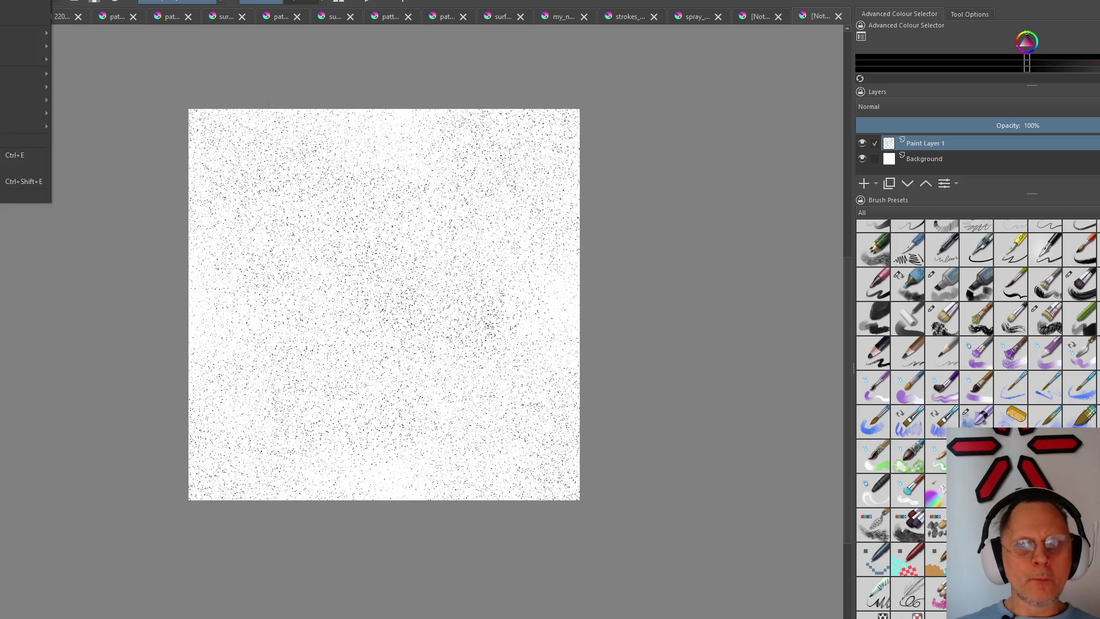
{"action": "key", "text": "Left"}
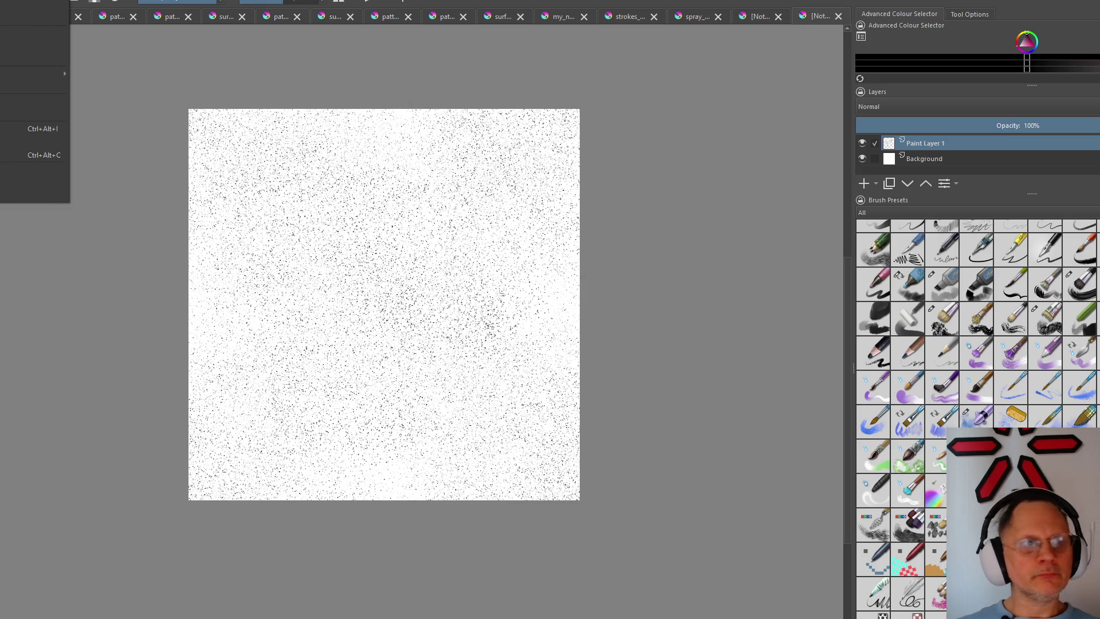
{"action": "key", "text": "Right"}
{"action": "key", "text": "Right"}
{"action": "key", "text": "Left"}
{"action": "key", "text": "Down"}
{"action": "key", "text": "Down"}
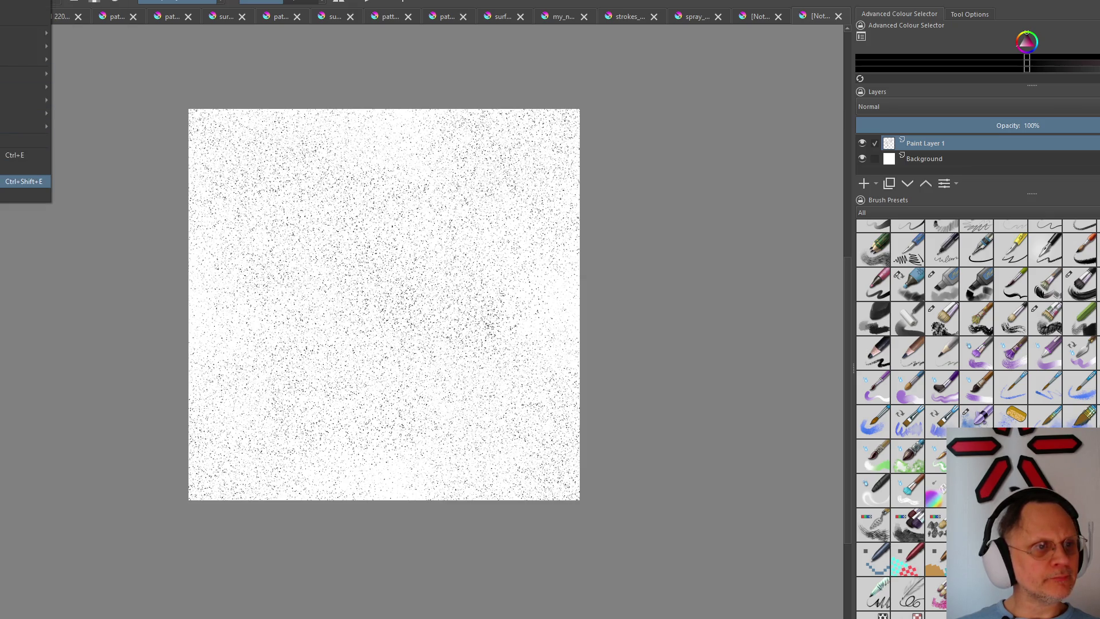
Flatten all layers into one merged layer and invert the texture colours
{"action": "key", "text": "Return"}
{"action": "scroll", "coordinate": [291, 270], "scroll_direction": "up", "scroll_amount": 5}
{"action": "scroll", "coordinate": [291, 269], "scroll_direction": "up", "scroll_amount": 3}
{"action": "scroll", "coordinate": [291, 270], "scroll_direction": "up", "scroll_amount": 3}
{"action": "scroll", "coordinate": [290, 269], "scroll_direction": "down", "scroll_amount": 4}
{"action": "scroll", "coordinate": [293, 270], "scroll_direction": "down", "scroll_amount": 3}
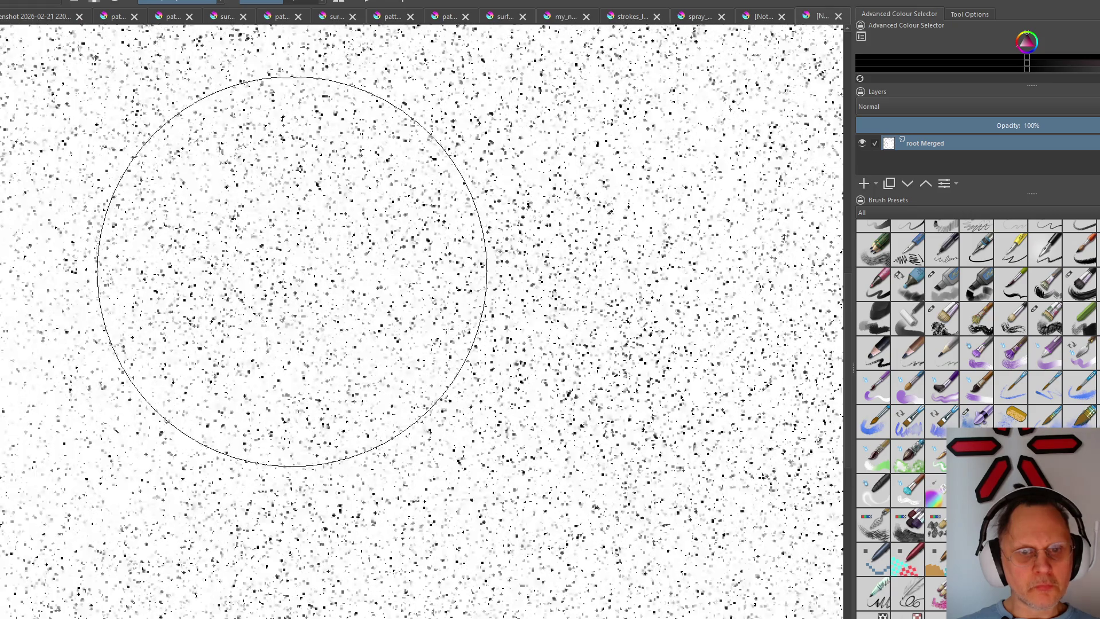
{"action": "scroll", "coordinate": [293, 271], "scroll_direction": "down", "scroll_amount": 2}
{"action": "scroll", "coordinate": [293, 271], "scroll_direction": "down", "scroll_amount": 3}
{"action": "scroll", "coordinate": [417, 246], "scroll_direction": "up", "scroll_amount": 5}
{"action": "scroll", "coordinate": [408, 247], "scroll_direction": "up", "scroll_amount": 2}
{"action": "scroll", "coordinate": [409, 250], "scroll_direction": "up", "scroll_amount": 2}
{"action": "scroll", "coordinate": [405, 253], "scroll_direction": "down", "scroll_amount": 5}
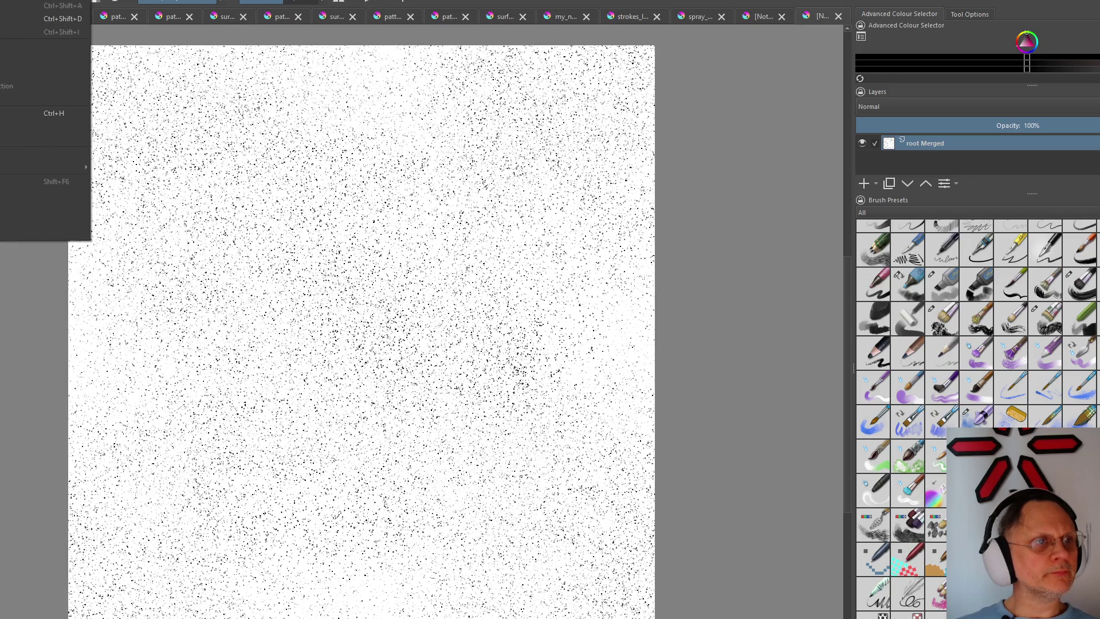
{"action": "mouse_move", "coordinate": [60, 19]}
{"action": "left_click", "coordinate": [192, 126]}
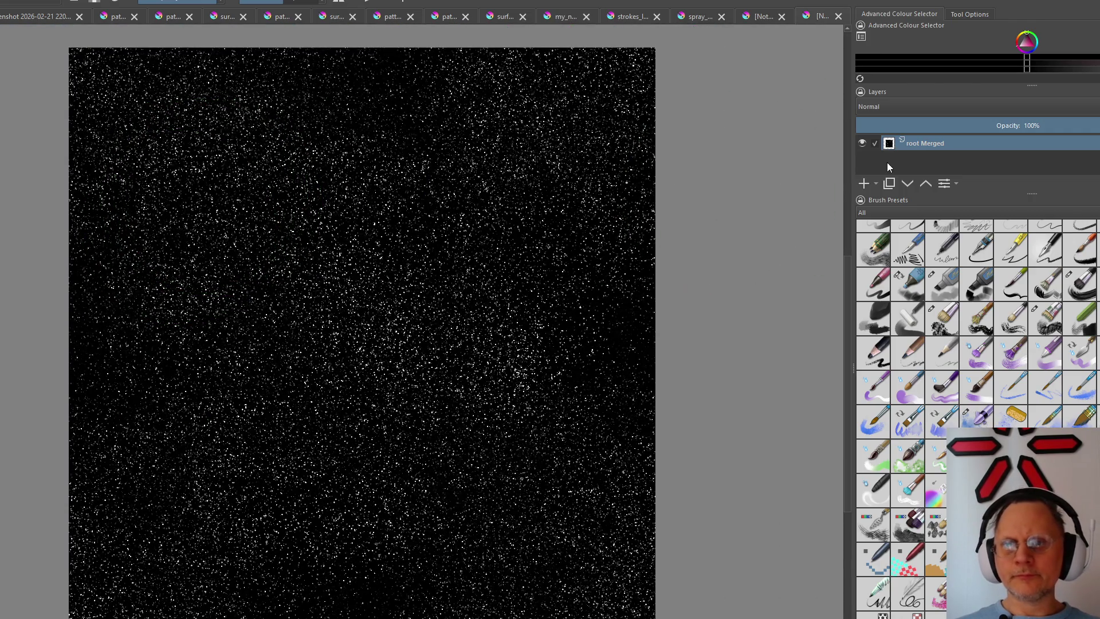
Select the whole canvas and rotate the inverted texture a quarter turn
{"action": "key", "text": "alt+s"}
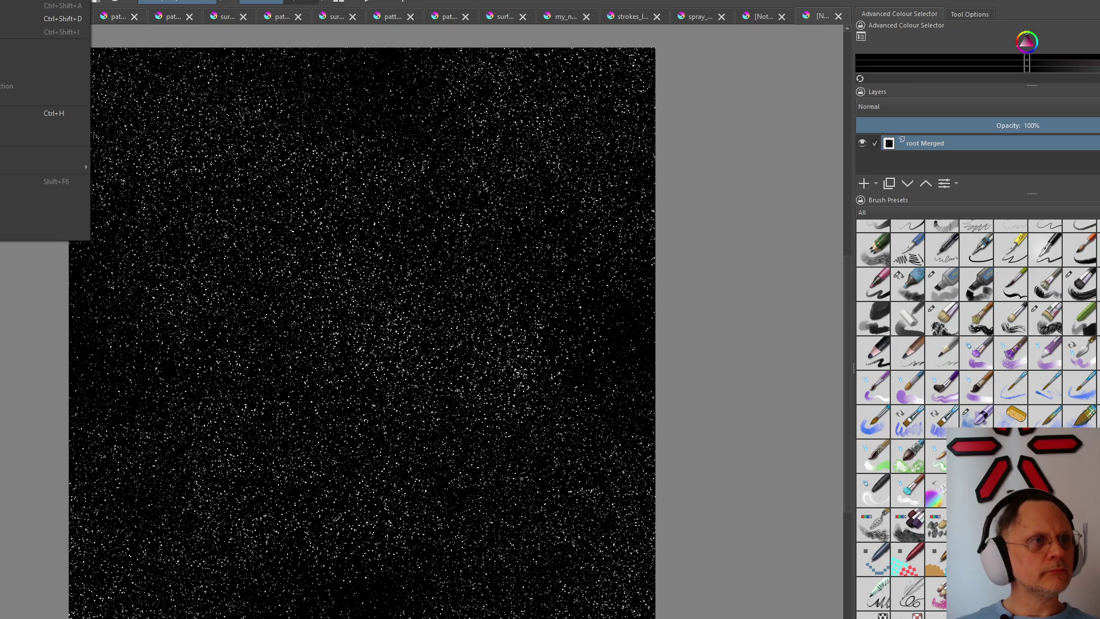
{"action": "key", "text": "ctrl+shift+a"}
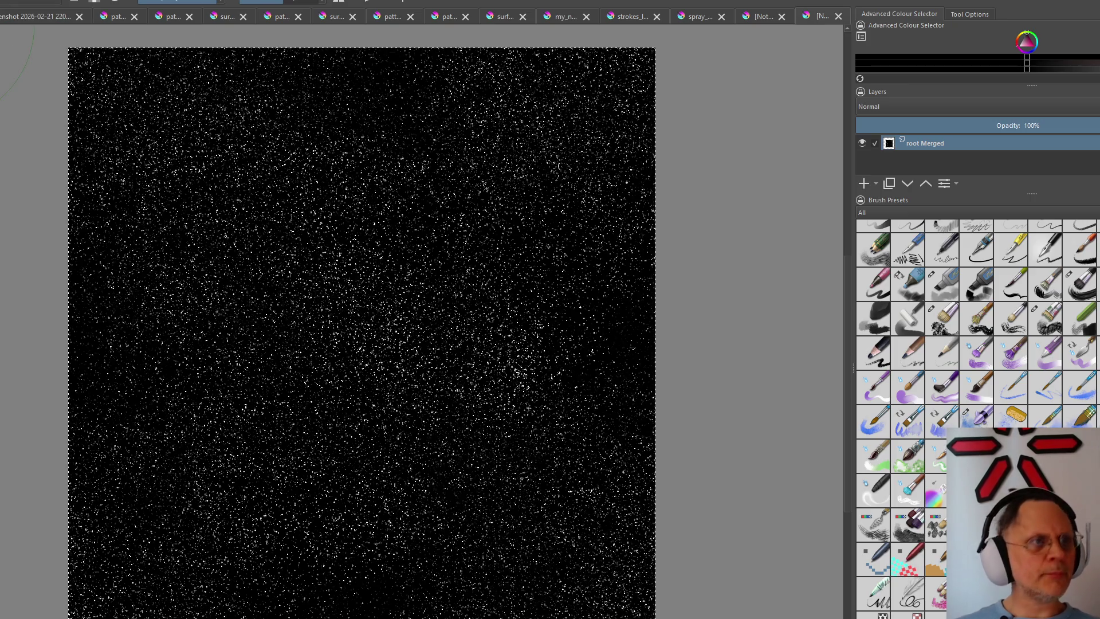
{"action": "key", "text": "alt+i"}
{"action": "key", "text": "Down"}
{"action": "key", "text": "Down"}
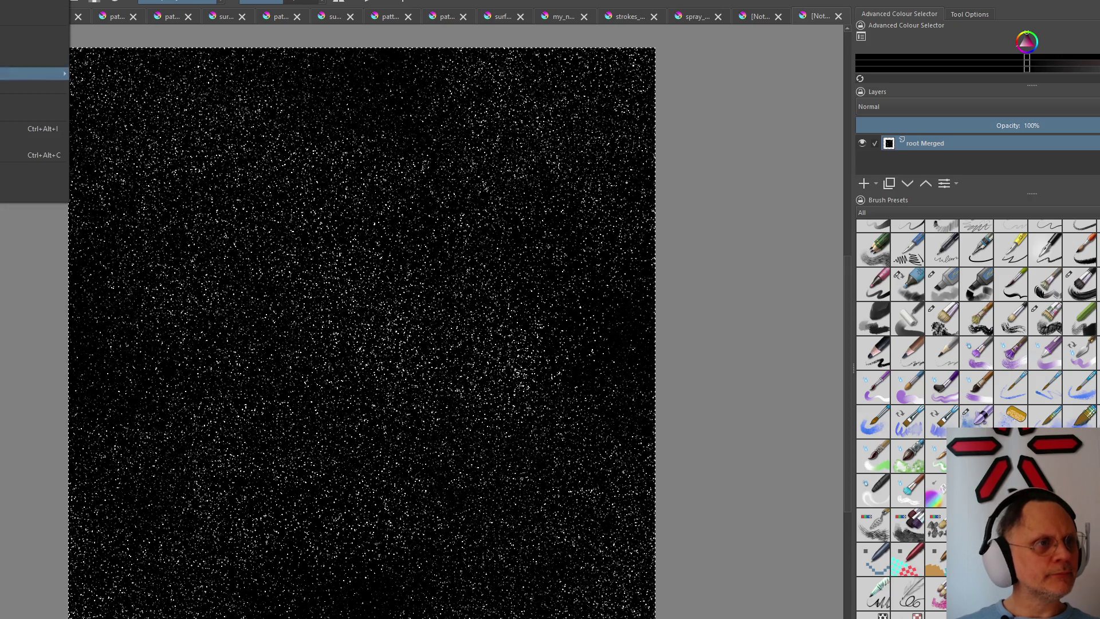
{"action": "key", "text": "Down"}
{"action": "mouse_move", "coordinate": [33, 88]}
{"action": "left_click", "coordinate": [121, 98]}
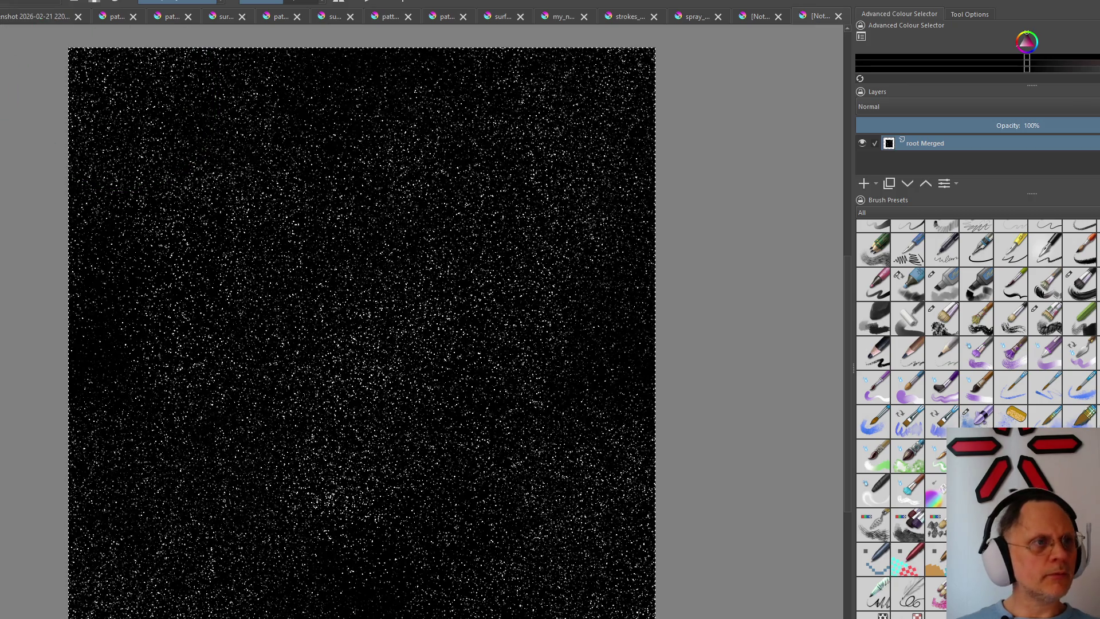
Offset the image by half its size, then duplicate the merged noise layer with Ctrl+J
{"action": "key", "text": "alt+i"}
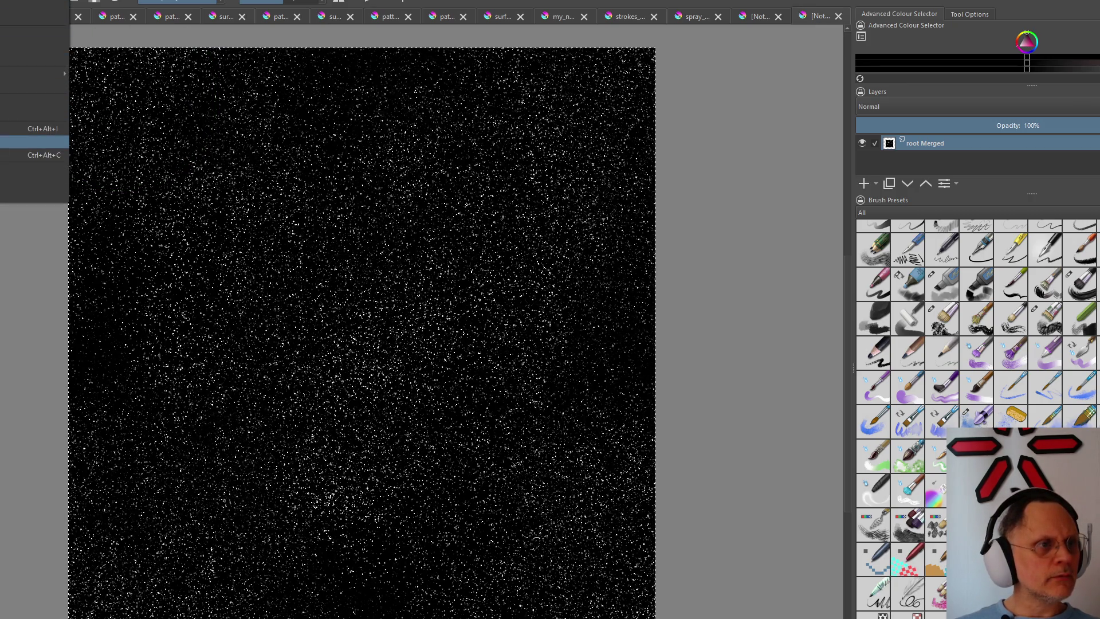
{"action": "key", "text": "Return"}
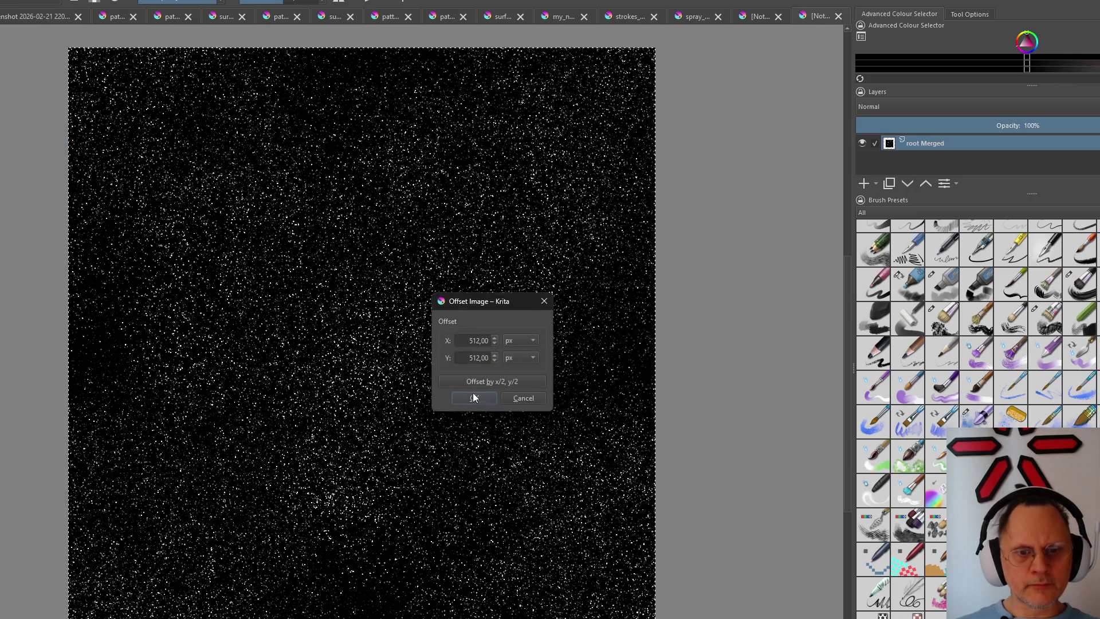
{"action": "left_click", "coordinate": [473, 399]}
{"action": "key", "text": "alt+i"}
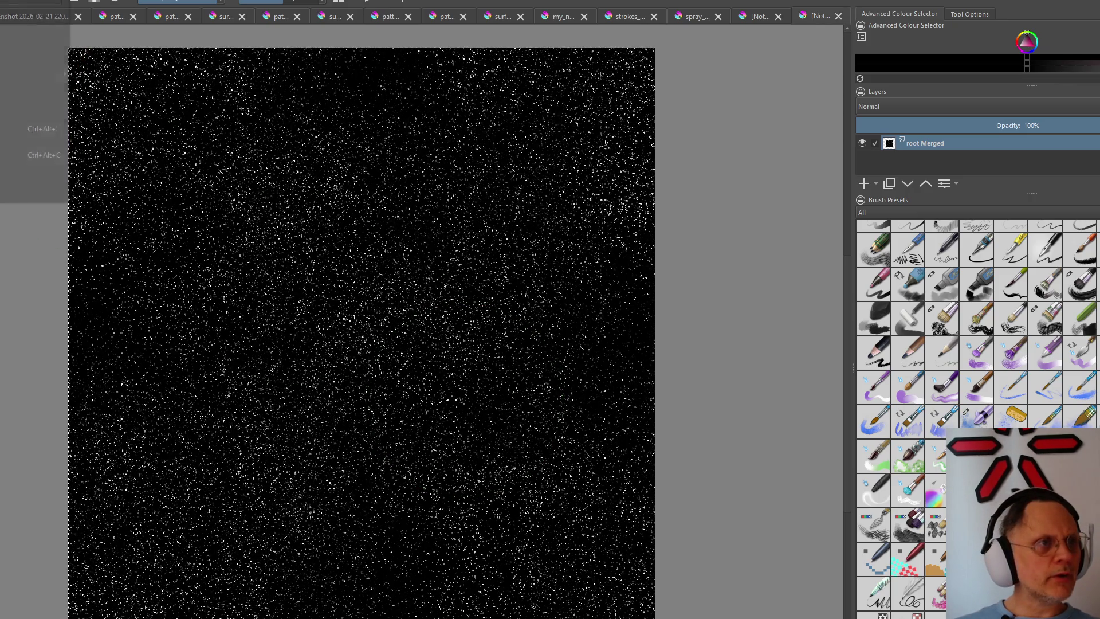
{"action": "key", "text": "Right"}
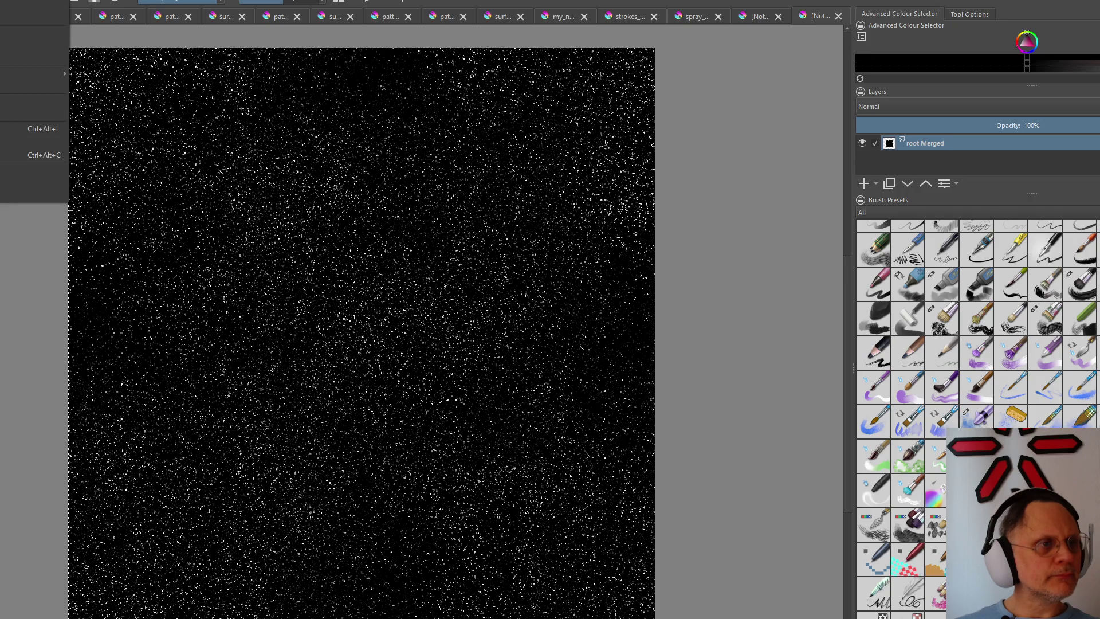
{"action": "key", "text": "Left"}
{"action": "key", "text": "Right"}
{"action": "key", "text": "Right"}
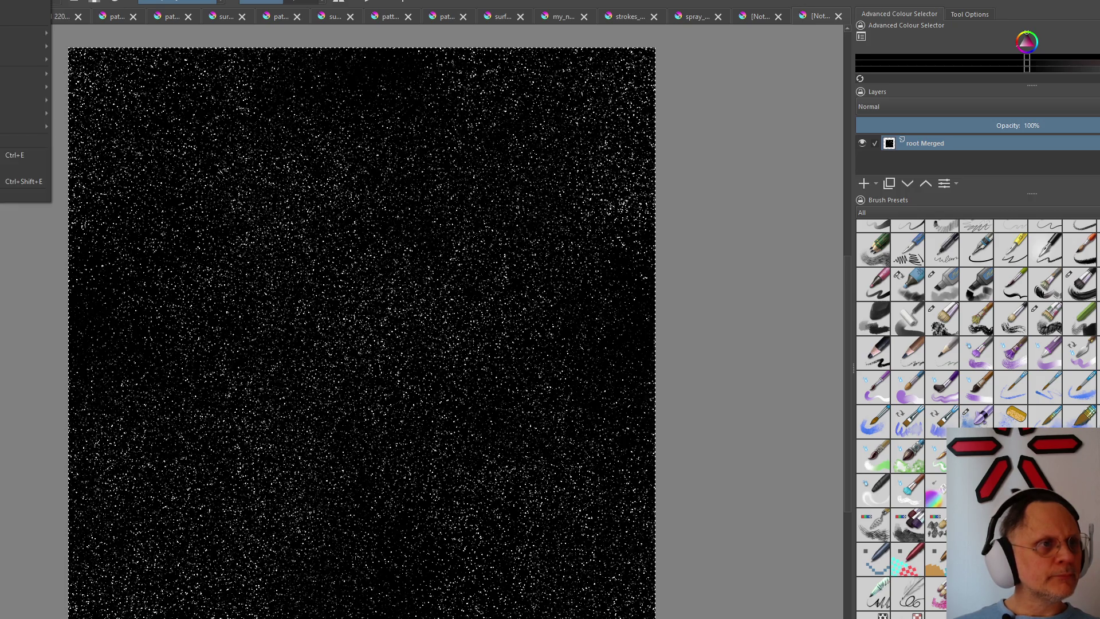
{"action": "key", "text": "Escape"}
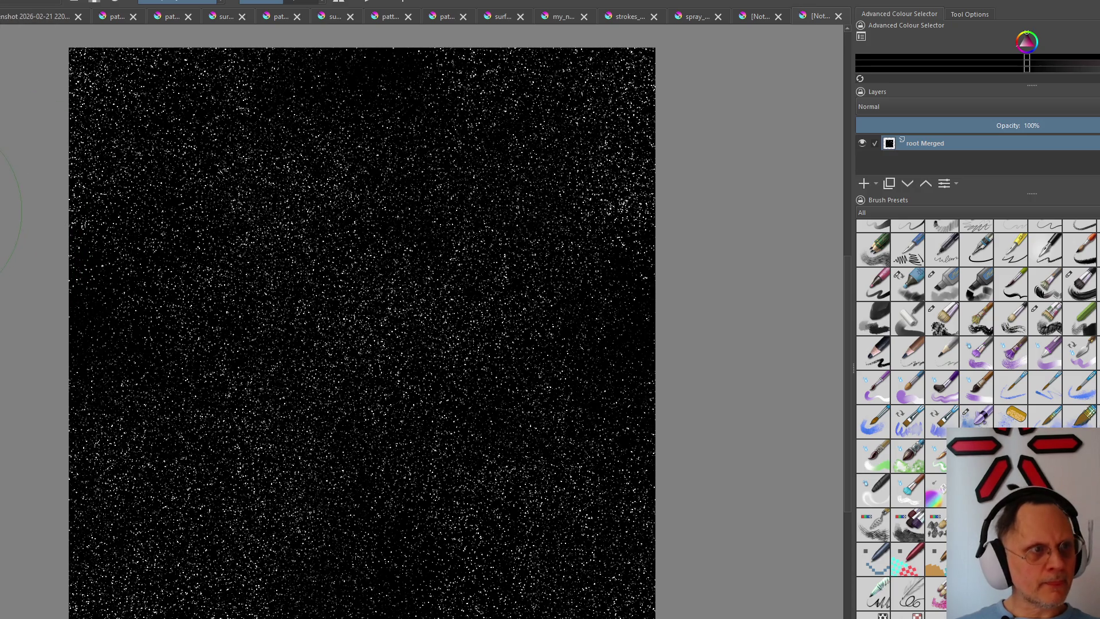
{"action": "key", "text": "ctrl+j"}
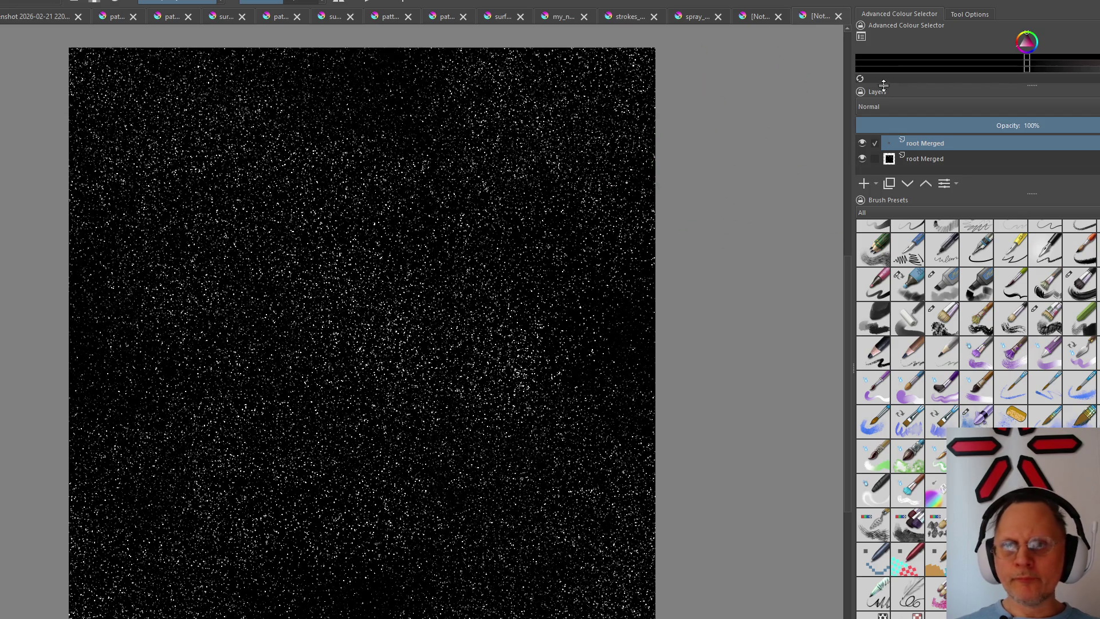
Set the top noise copy's blend mode to Addition
{"action": "left_click", "coordinate": [882, 106]}
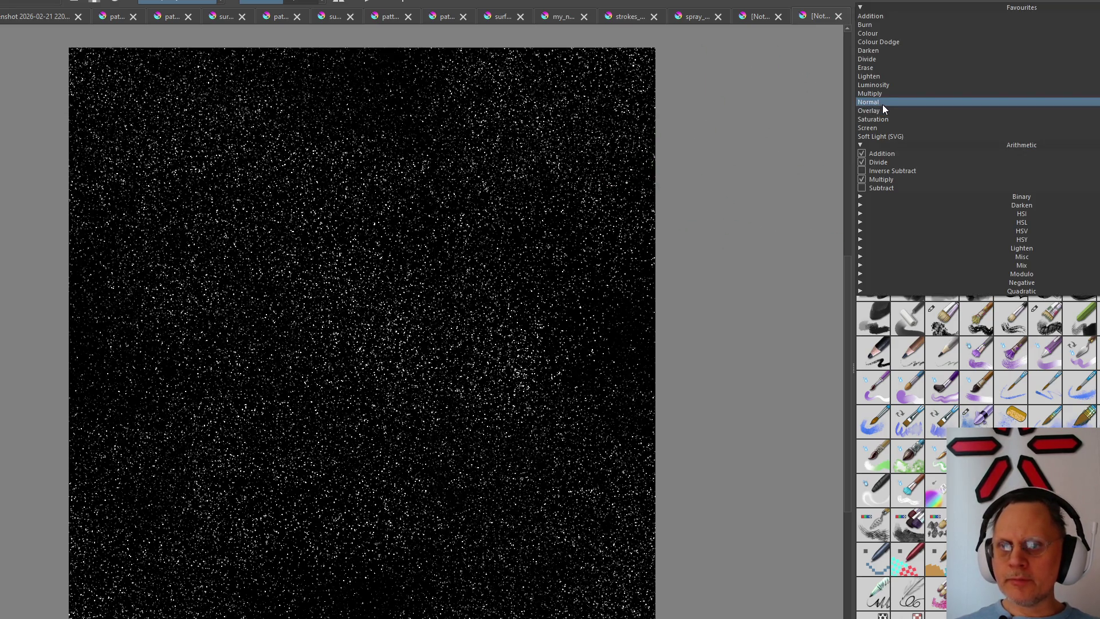
{"action": "left_click", "coordinate": [886, 155]}
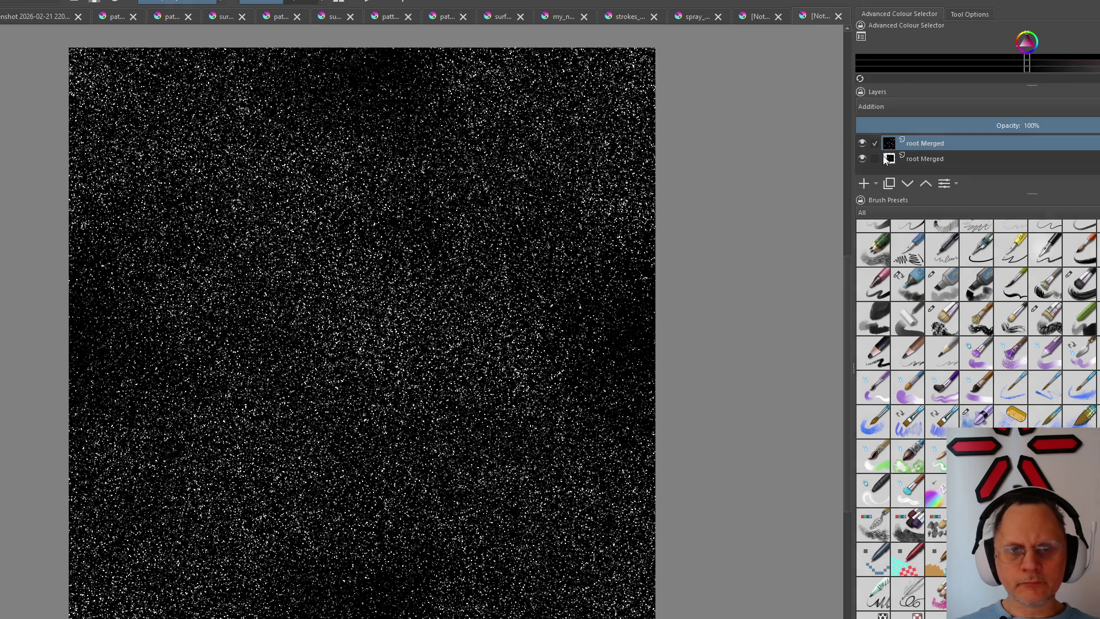
{"action": "scroll", "coordinate": [452, 281], "scroll_direction": "up", "scroll_amount": 3, "text": "ctrl"}
{"action": "scroll", "coordinate": [453, 281], "scroll_direction": "up", "scroll_amount": 2, "text": "ctrl"}
{"action": "scroll", "coordinate": [453, 281], "scroll_direction": "down", "scroll_amount": 6, "text": "ctrl"}
{"action": "scroll", "coordinate": [454, 276], "scroll_direction": "down", "scroll_amount": 2, "text": "ctrl"}
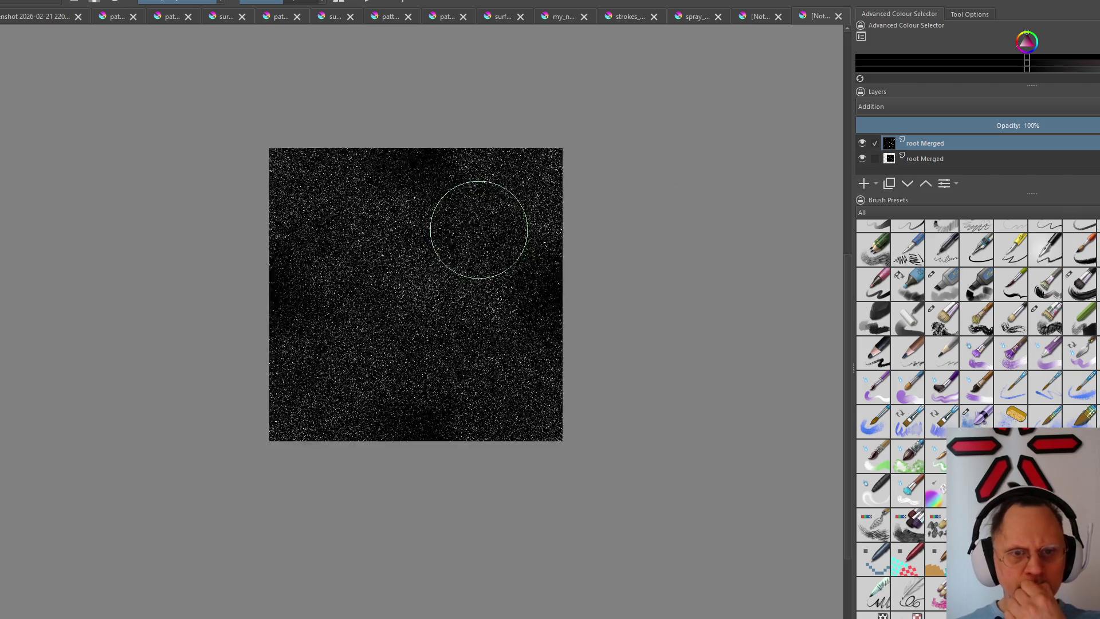
{"action": "scroll", "coordinate": [479, 229], "scroll_direction": "up", "scroll_amount": 3, "text": "ctrl"}
{"action": "scroll", "coordinate": [475, 242], "scroll_direction": "up", "scroll_amount": 4, "text": "ctrl"}
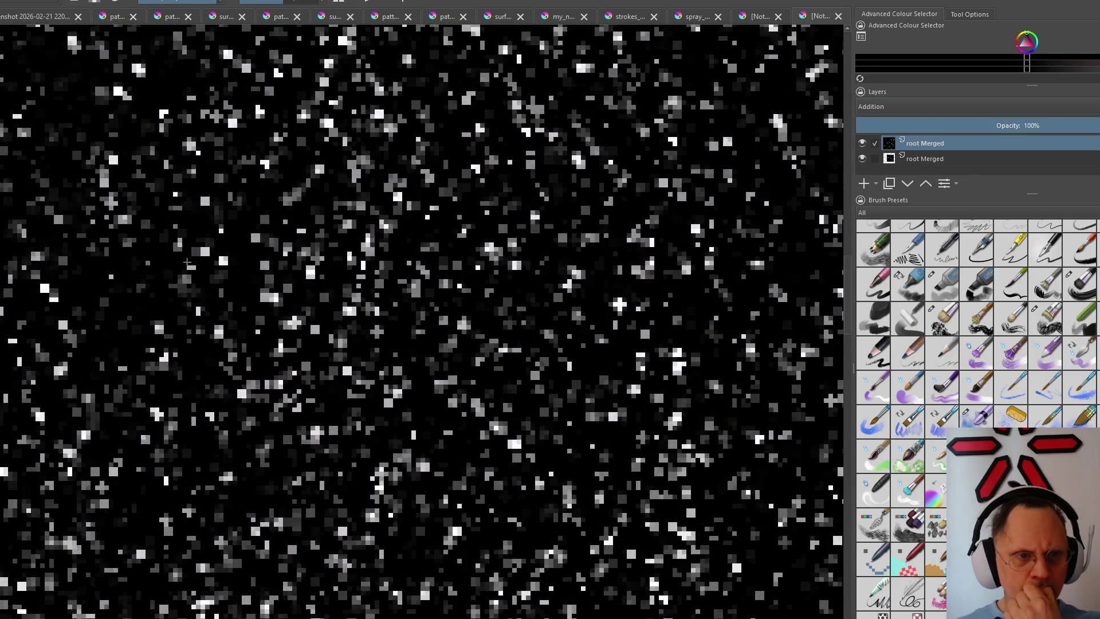
{"action": "scroll", "coordinate": [187, 262], "scroll_direction": "up", "scroll_amount": 2, "text": "ctrl"}
{"action": "scroll", "coordinate": [172, 269], "scroll_direction": "down", "scroll_amount": 3, "text": "ctrl"}
{"action": "scroll", "coordinate": [171, 269], "scroll_direction": "down", "scroll_amount": 1, "text": "ctrl"}
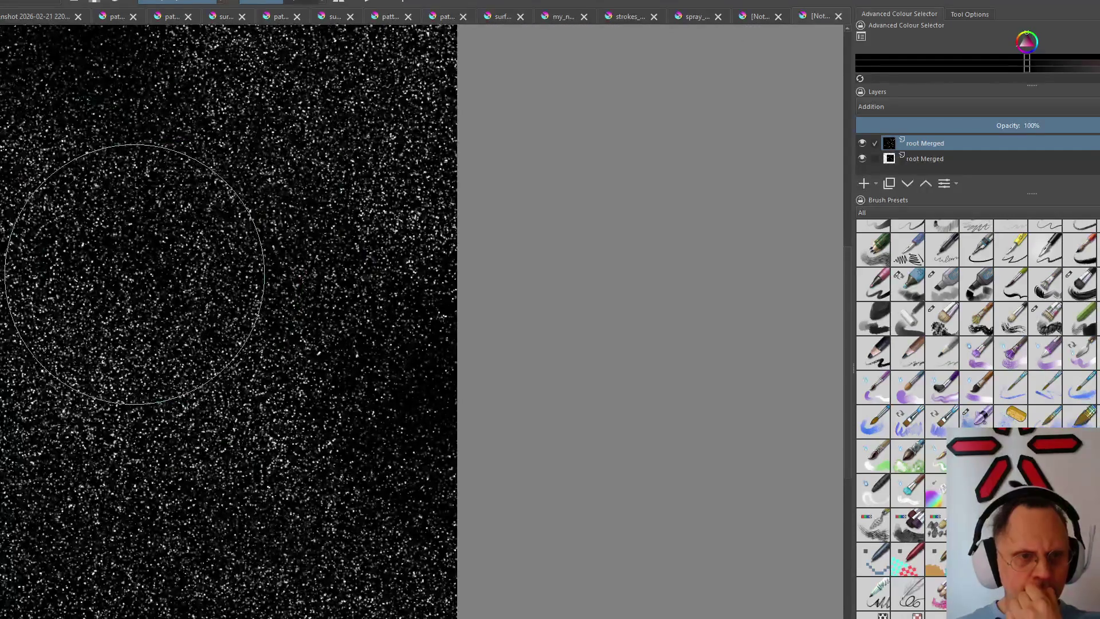
{"action": "scroll", "coordinate": [170, 269], "scroll_direction": "up", "scroll_amount": 1, "text": "ctrl"}
{"action": "scroll", "coordinate": [171, 268], "scroll_direction": "up", "scroll_amount": 3, "text": "ctrl"}
{"action": "scroll", "coordinate": [18, 283], "scroll_direction": "down", "scroll_amount": 5, "text": "ctrl"}
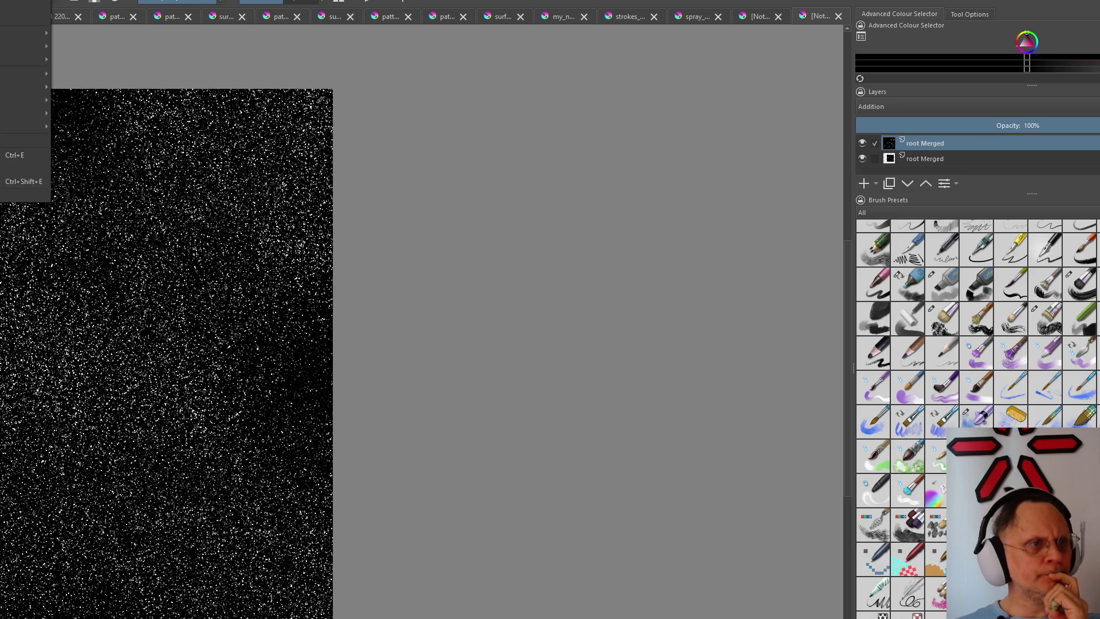
Flatten the two noise layers into one, select all and run an image-wide transform
{"action": "left_click", "coordinate": [24, 181]}
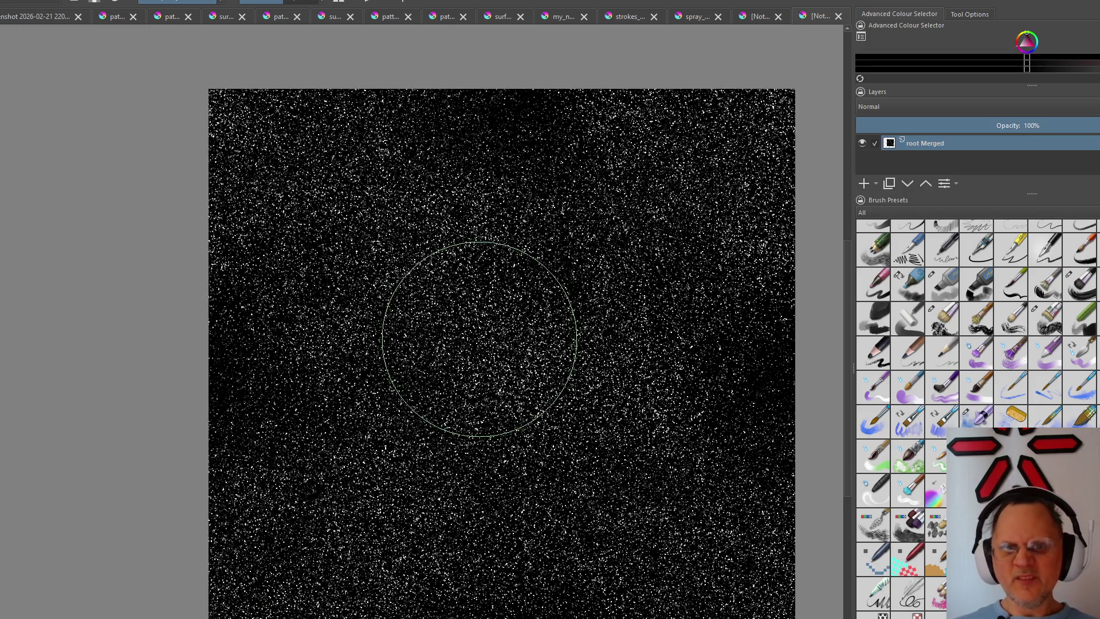
{"action": "left_click_drag", "start_coordinate": [479, 325], "coordinate": [388, 257]}
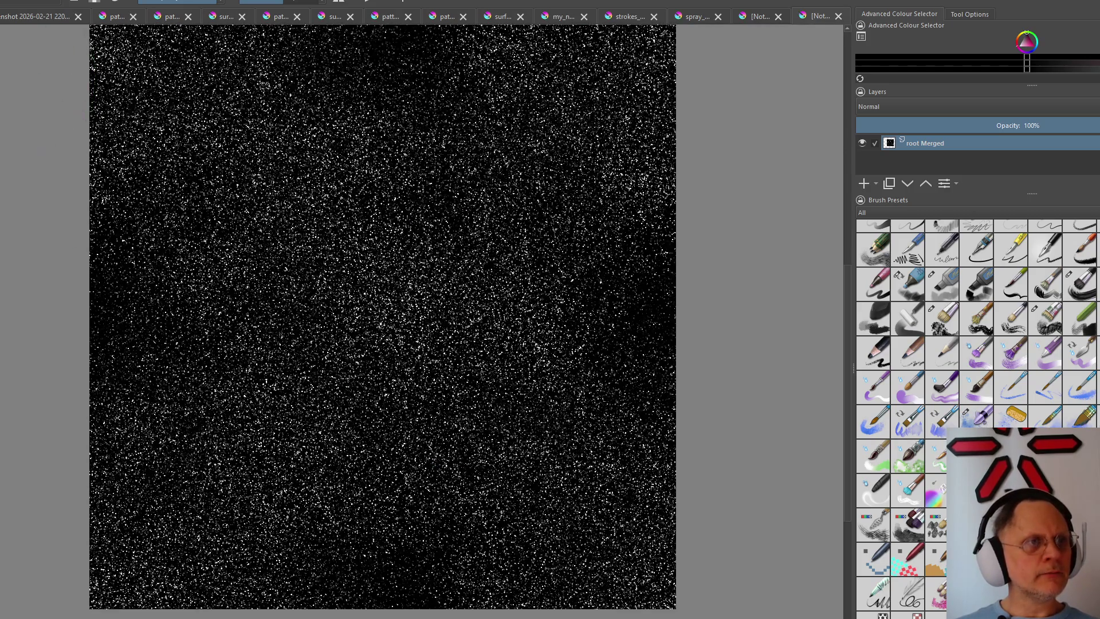
{"action": "key", "text": "ctrl+a"}
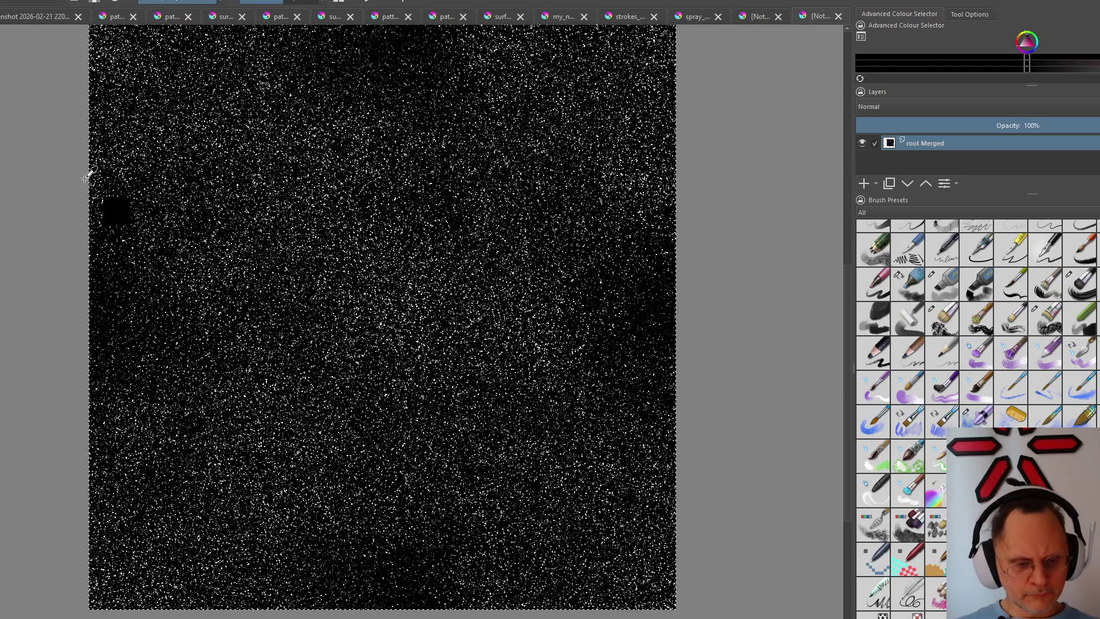
{"action": "scroll", "coordinate": [533, 196], "scroll_direction": "down", "scroll_amount": 1}
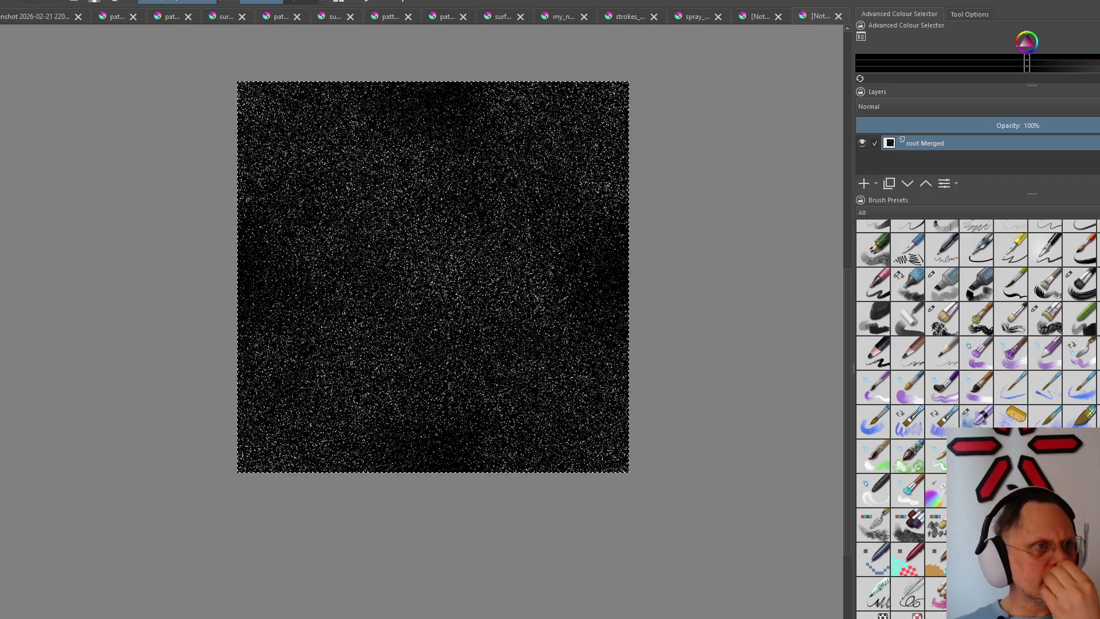
{"action": "key", "text": "alt+i"}
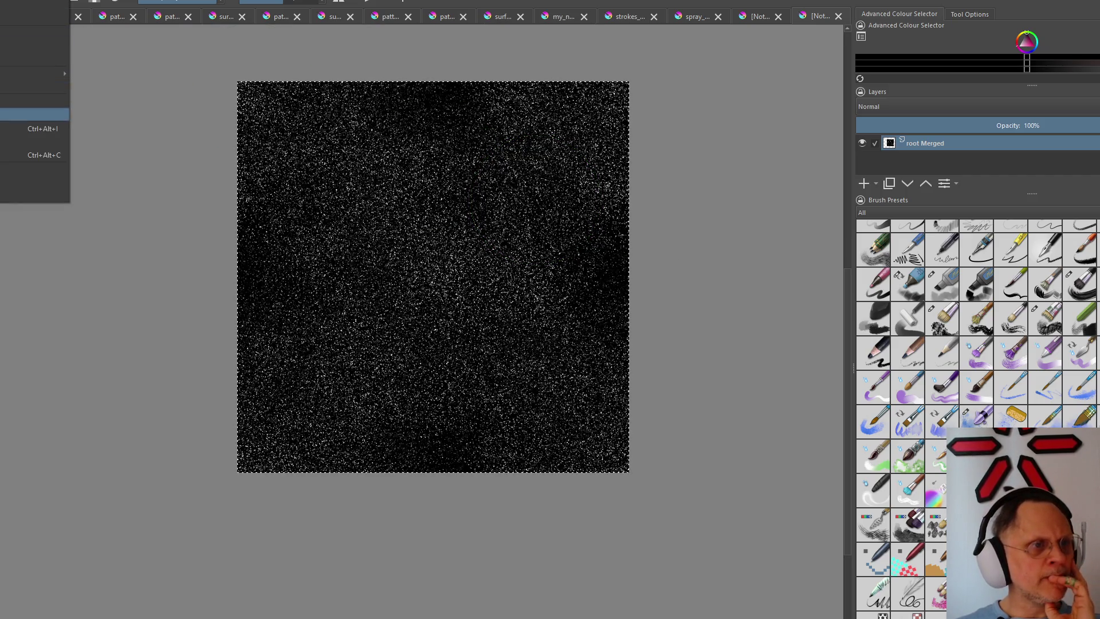
{"action": "key", "text": "Up"}
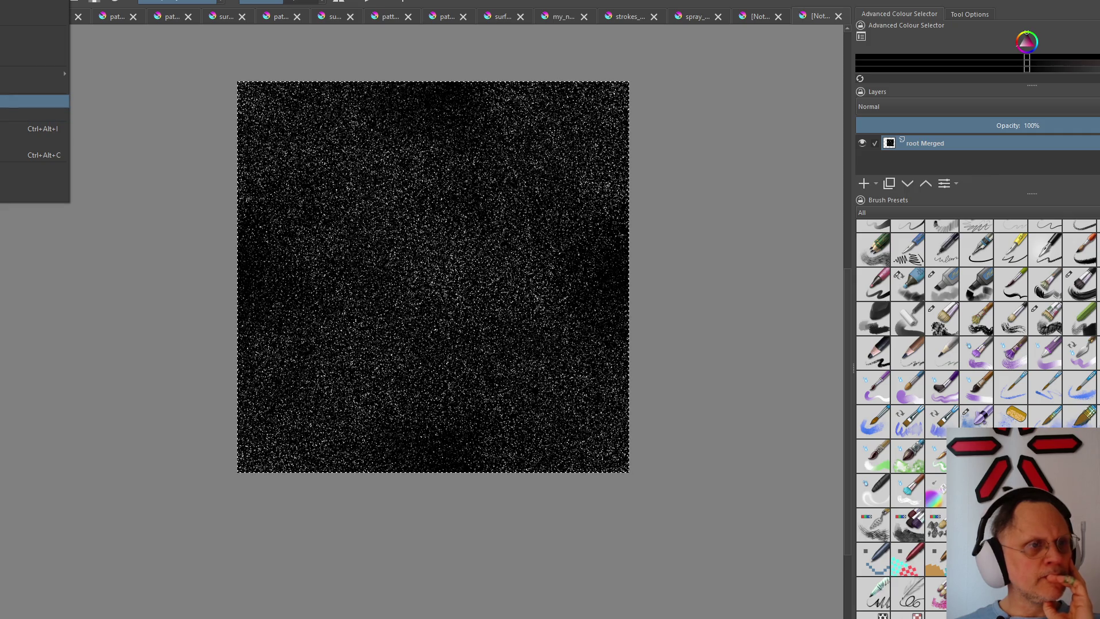
{"action": "key", "text": "Return"}
Rotate the whole image 90 degrees clockwise via Image > Rotate
{"action": "key", "text": "alt+i"}
{"action": "key", "text": "Down"}
{"action": "key", "text": "Down"}
{"action": "key", "text": "Down"}
{"action": "key", "text": "Up"}
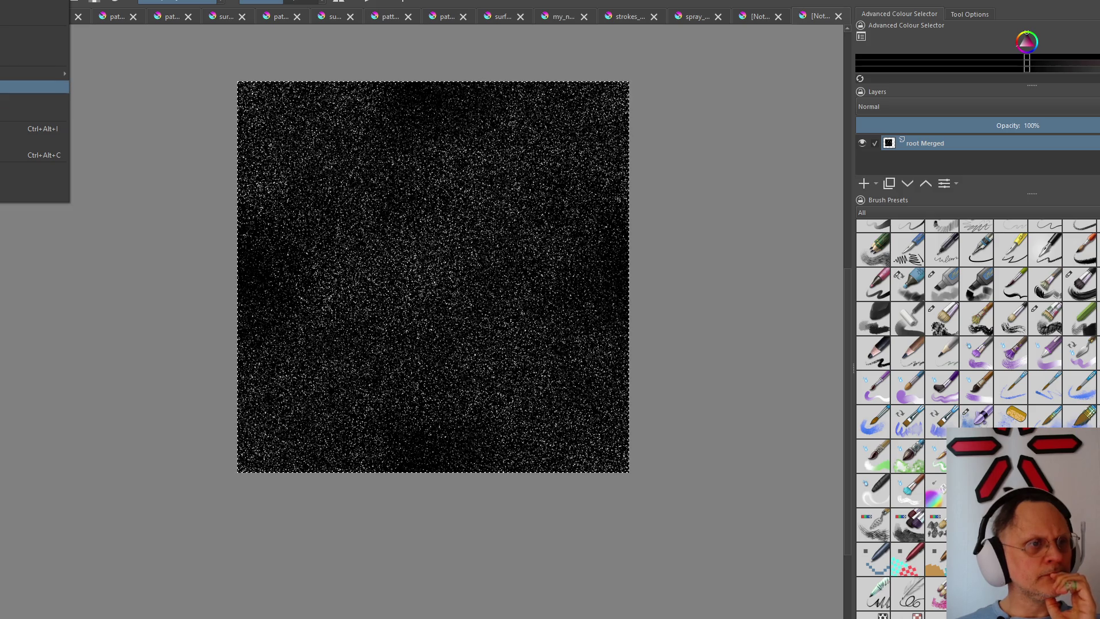
{"action": "key", "text": "Up"}
{"action": "key", "text": "Right"}
{"action": "left_click", "coordinate": [124, 90]}
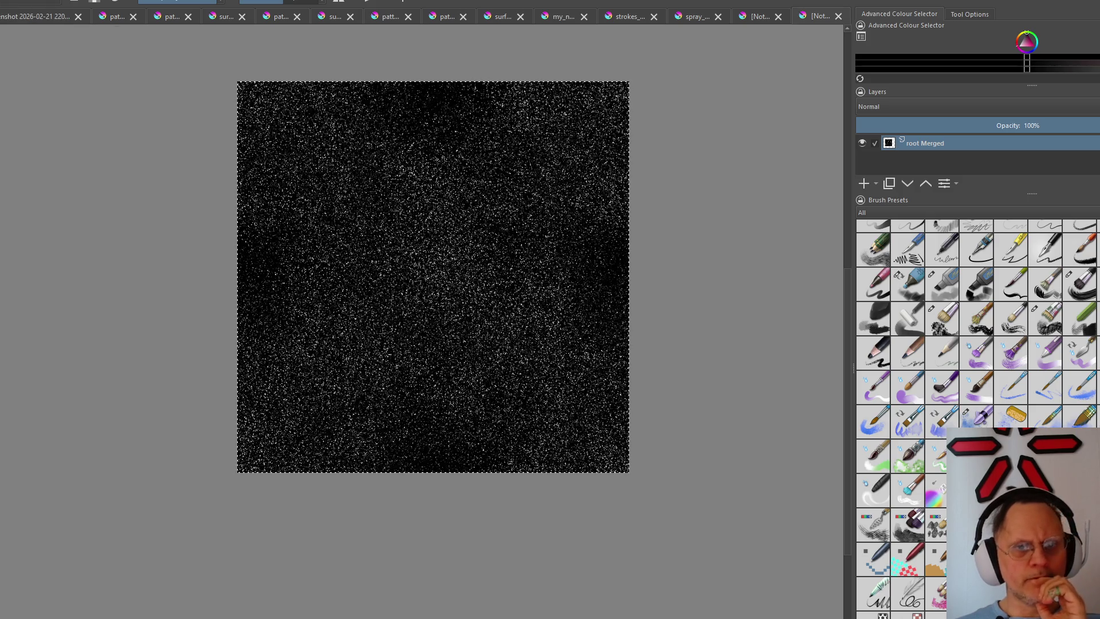
Offset the image by 512 by 512 pixels
{"action": "key", "text": "alt+i"}
{"action": "key", "text": "Down"}
{"action": "key", "text": "Down"}
{"action": "key", "text": "Down"}
{"action": "key", "text": "Down"}
{"action": "key", "text": "Down"}
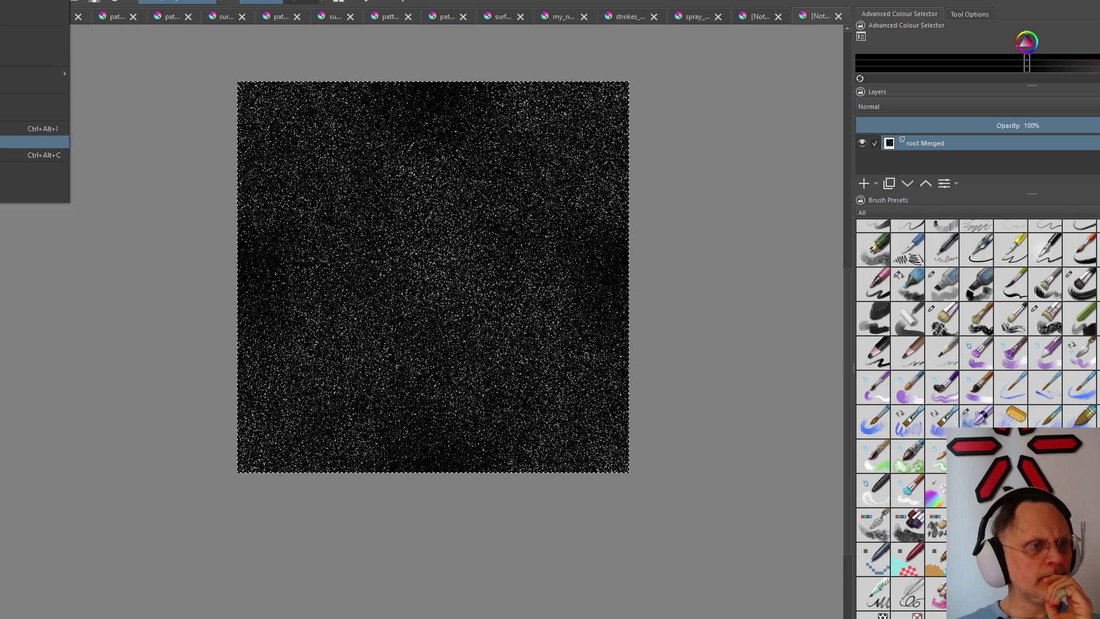
{"action": "key", "text": "Return"}
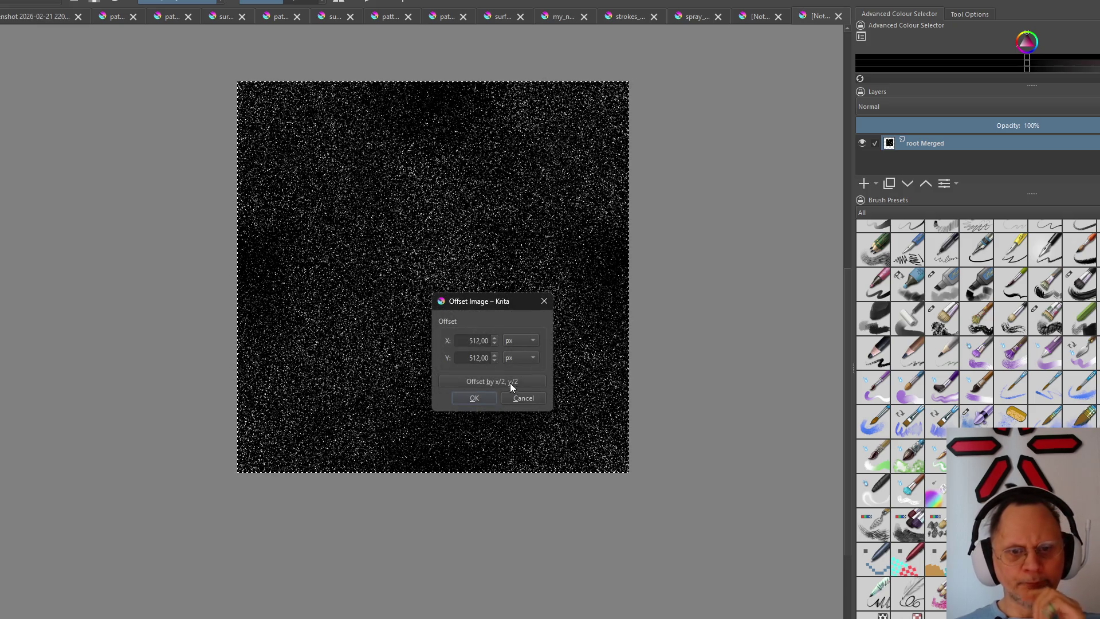
{"action": "left_click", "coordinate": [476, 397]}
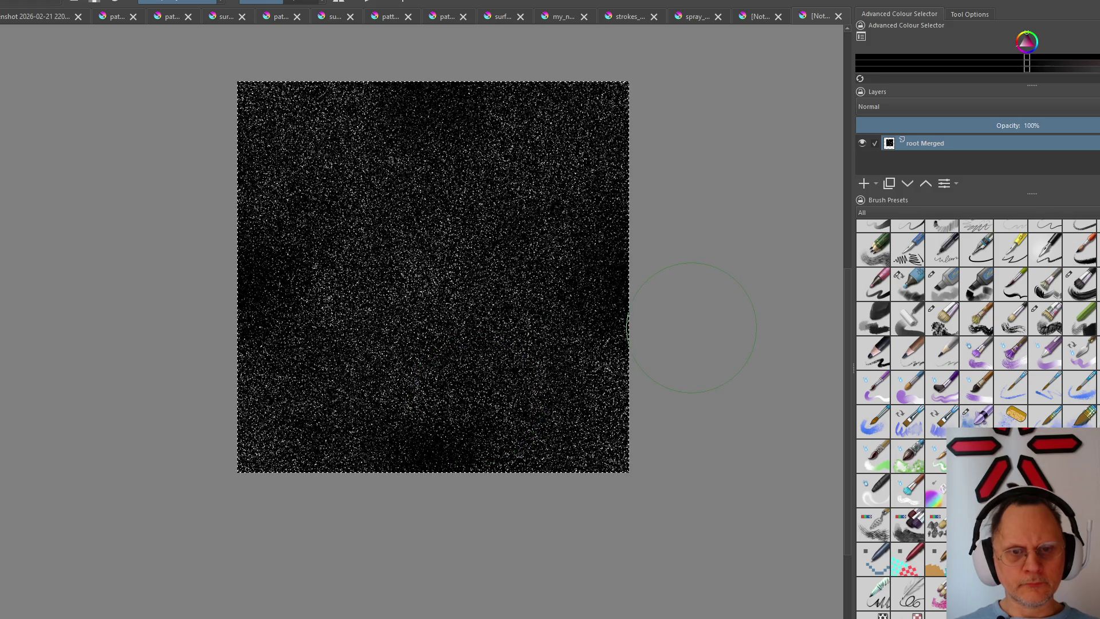
Offset the image again by X 300 and Y 200 pixels
{"action": "key", "text": "alt+i"}
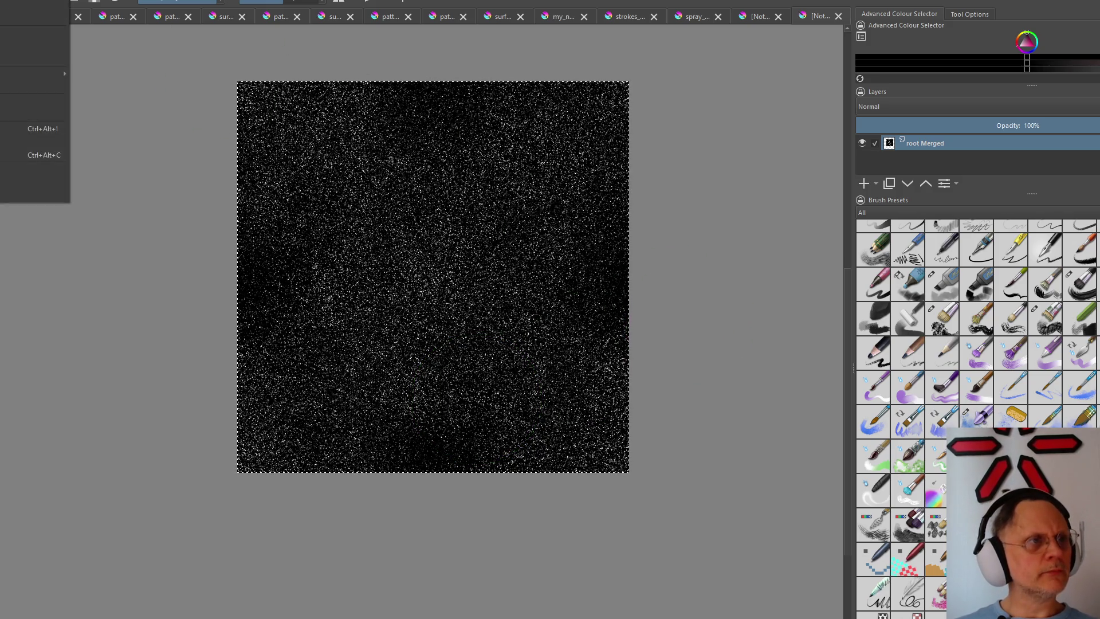
{"action": "key", "text": "Down"}
{"action": "key", "text": "Down"}
{"action": "key", "text": "Down"}
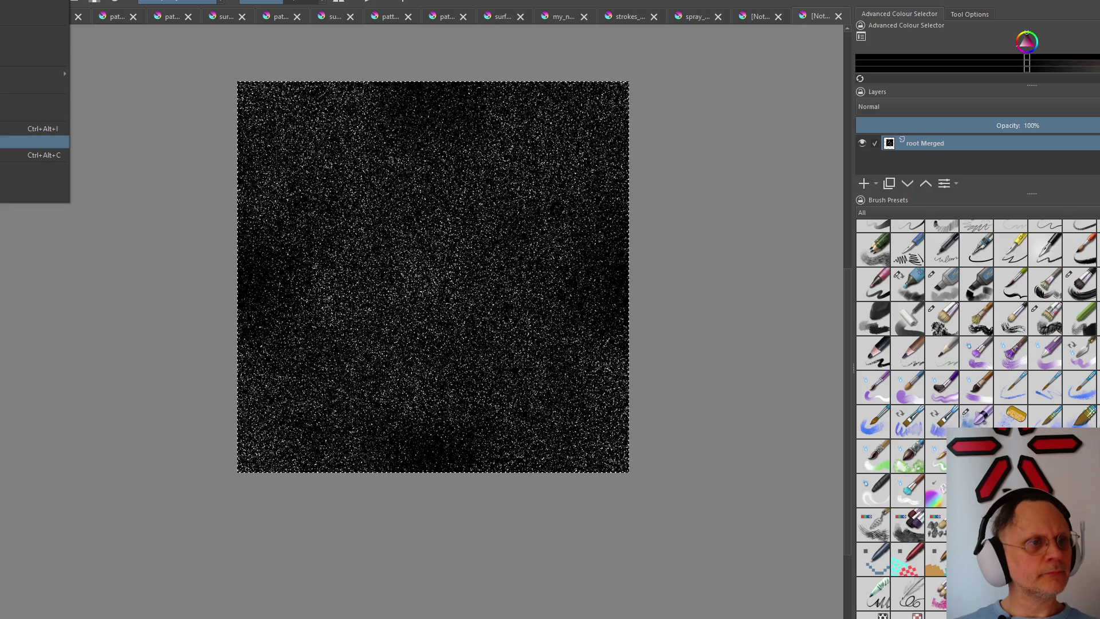
{"action": "key", "text": "Return"}
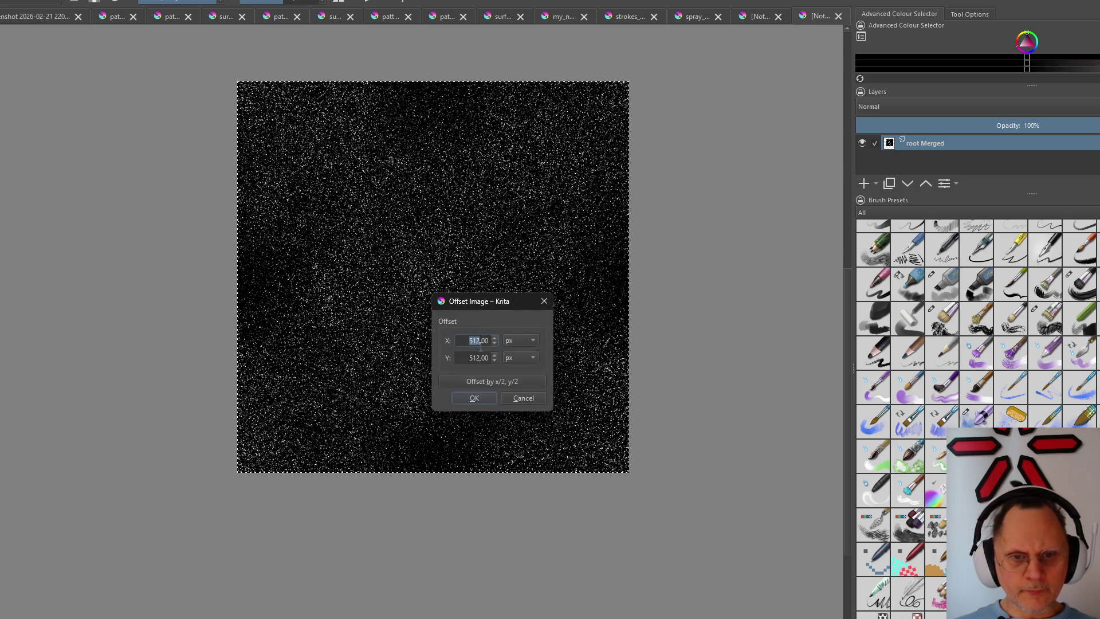
{"action": "type", "text": "300"}
{"action": "double_click", "coordinate": [476, 357]}
{"action": "type", "text": "2"}
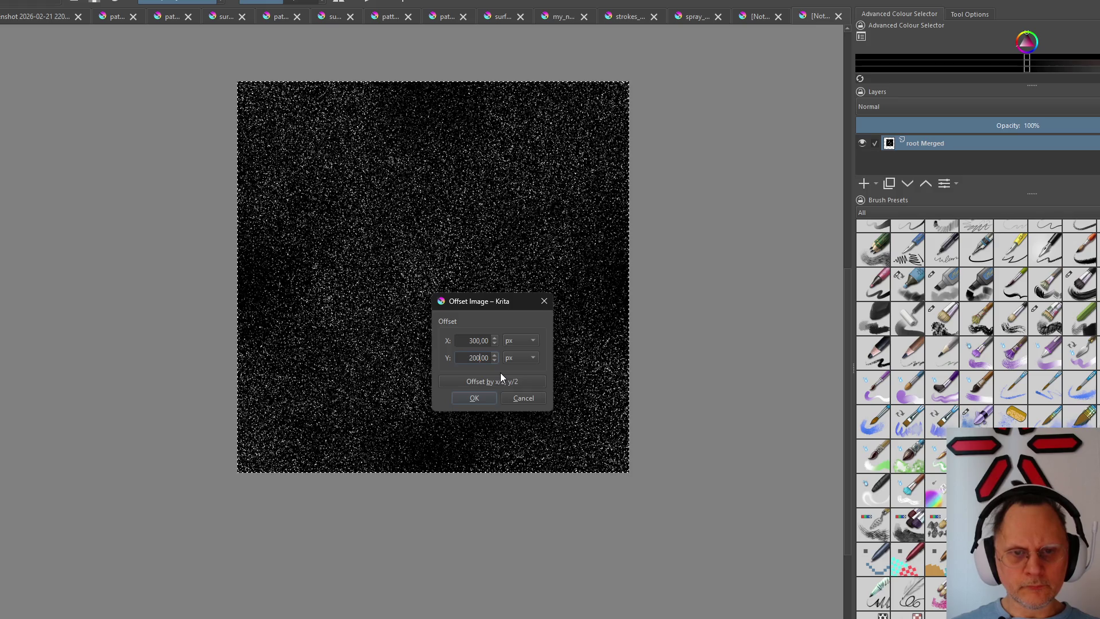
{"action": "key", "text": "Return"}
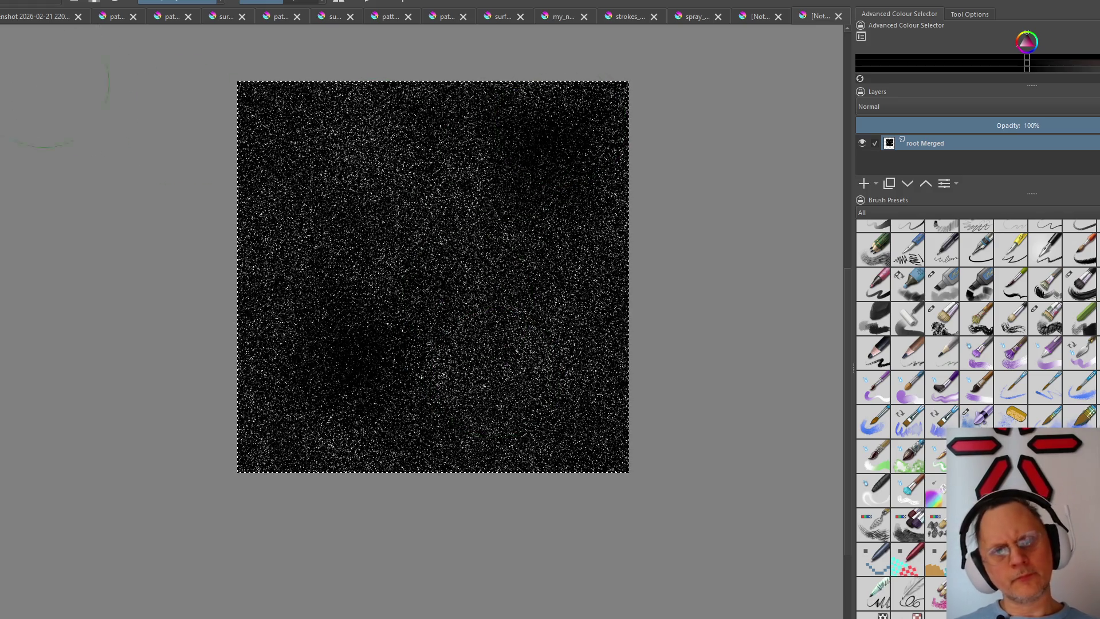
Duplicate the offset noise layer with Ctrl+J
{"action": "key", "text": "alt+i"}
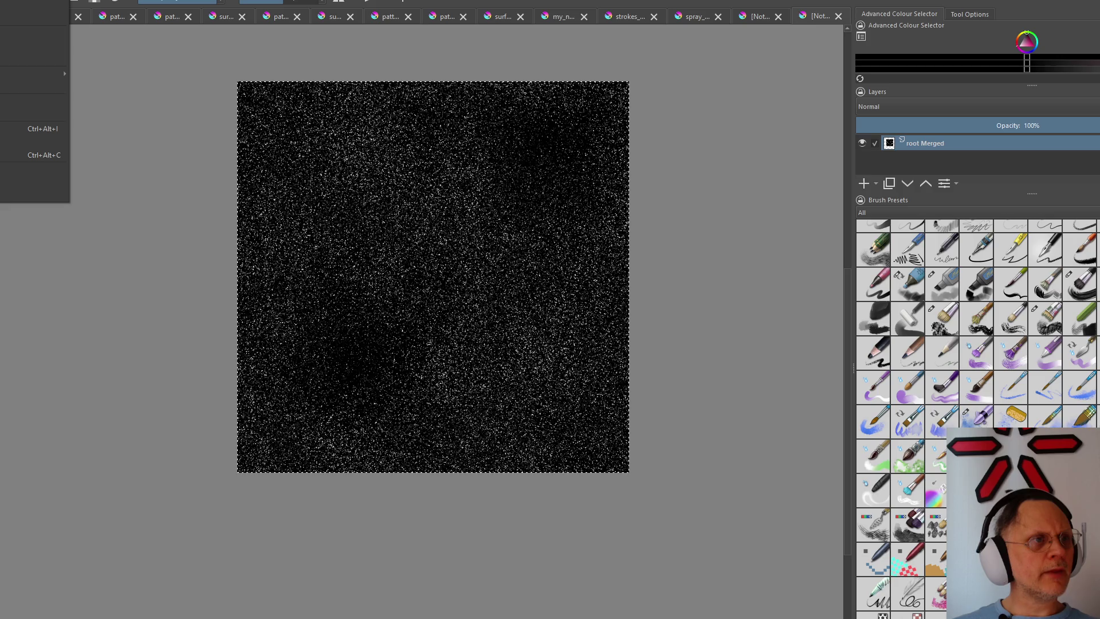
{"action": "key", "text": "Escape"}
{"action": "key", "text": "alt+i"}
{"action": "left_click", "coordinate": [46, 265]}
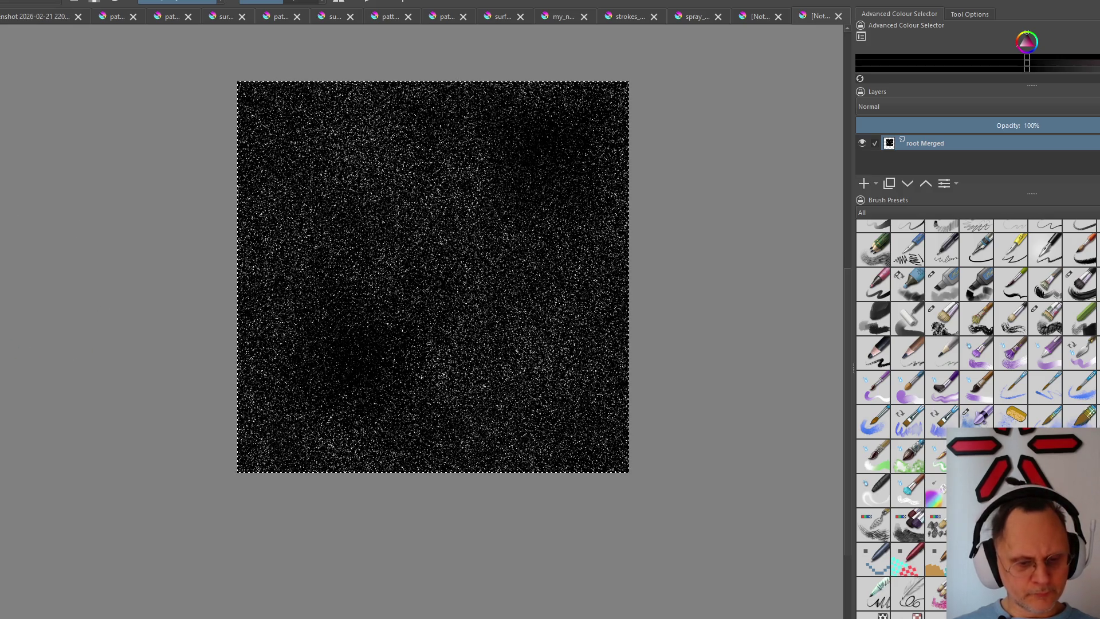
{"action": "key", "text": "ctrl+j"}
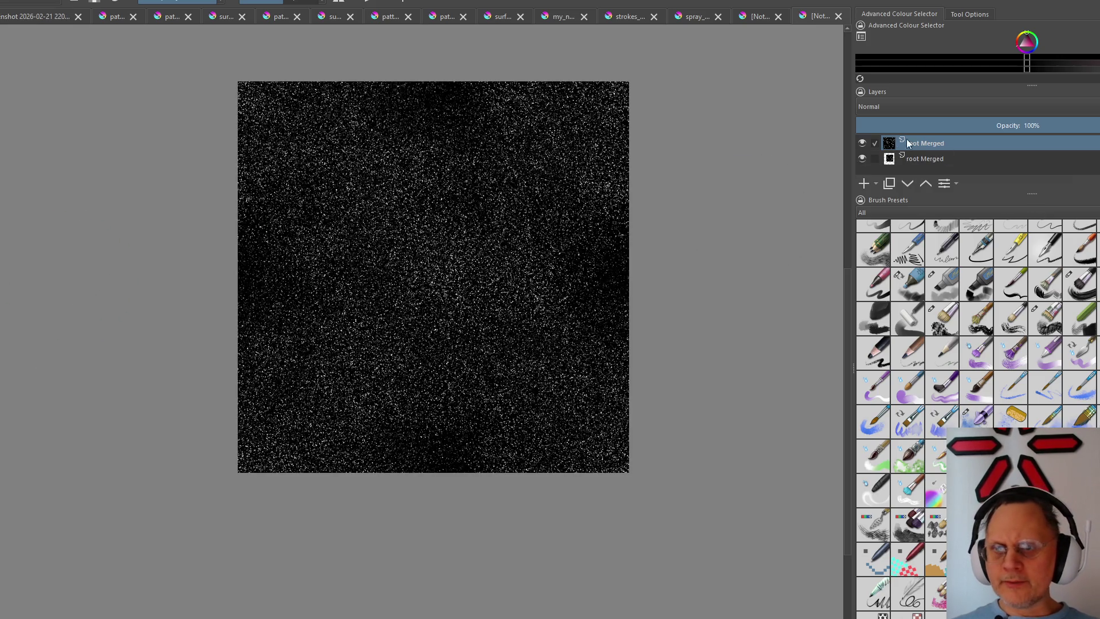
{"action": "left_click", "coordinate": [882, 113]}
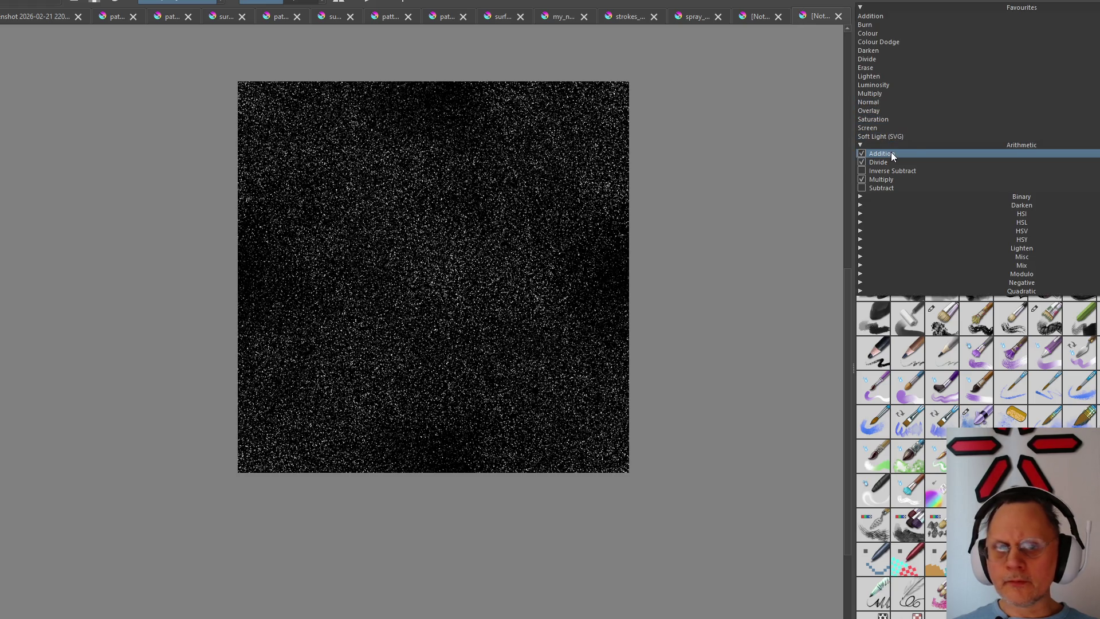
{"action": "left_click", "coordinate": [892, 151]}
{"action": "scroll", "coordinate": [467, 270], "scroll_direction": "down", "scroll_amount": 2}
{"action": "scroll", "coordinate": [467, 270], "scroll_direction": "up", "scroll_amount": 5}
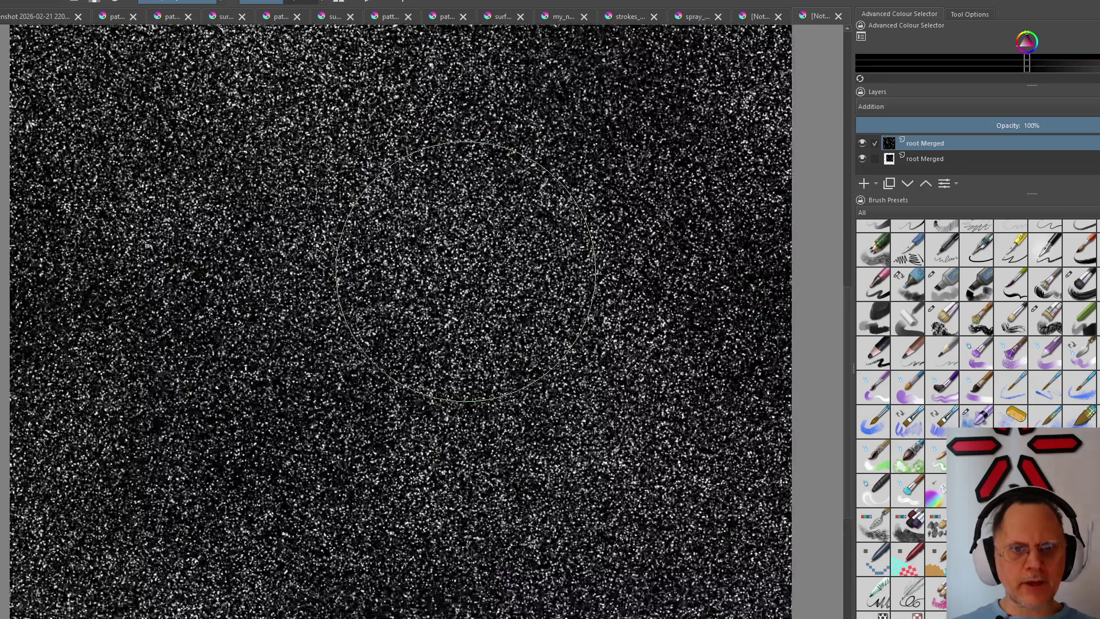
{"action": "scroll", "coordinate": [466, 275], "scroll_direction": "up", "scroll_amount": 2}
{"action": "scroll", "coordinate": [466, 274], "scroll_direction": "up", "scroll_amount": 2}
{"action": "scroll", "coordinate": [464, 275], "scroll_direction": "down", "scroll_amount": 4}
{"action": "scroll", "coordinate": [469, 272], "scroll_direction": "down", "scroll_amount": 2}
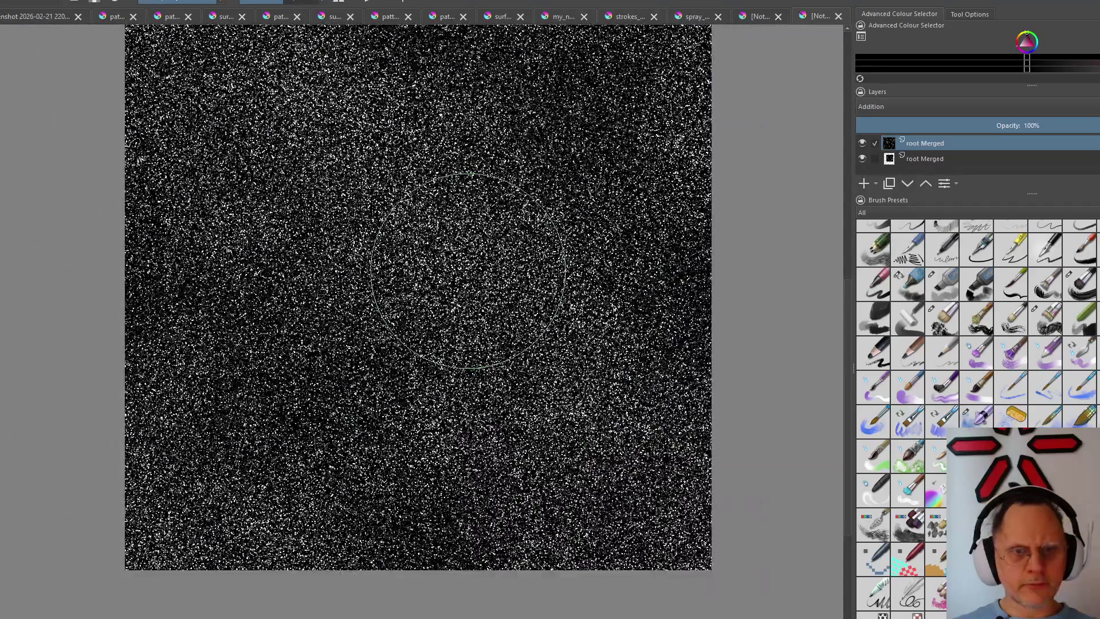
{"action": "scroll", "coordinate": [470, 269], "scroll_direction": "down", "scroll_amount": 1}
{"action": "scroll", "coordinate": [470, 269], "scroll_direction": "up", "scroll_amount": 2}
{"action": "scroll", "coordinate": [467, 270], "scroll_direction": "down", "scroll_amount": 1}
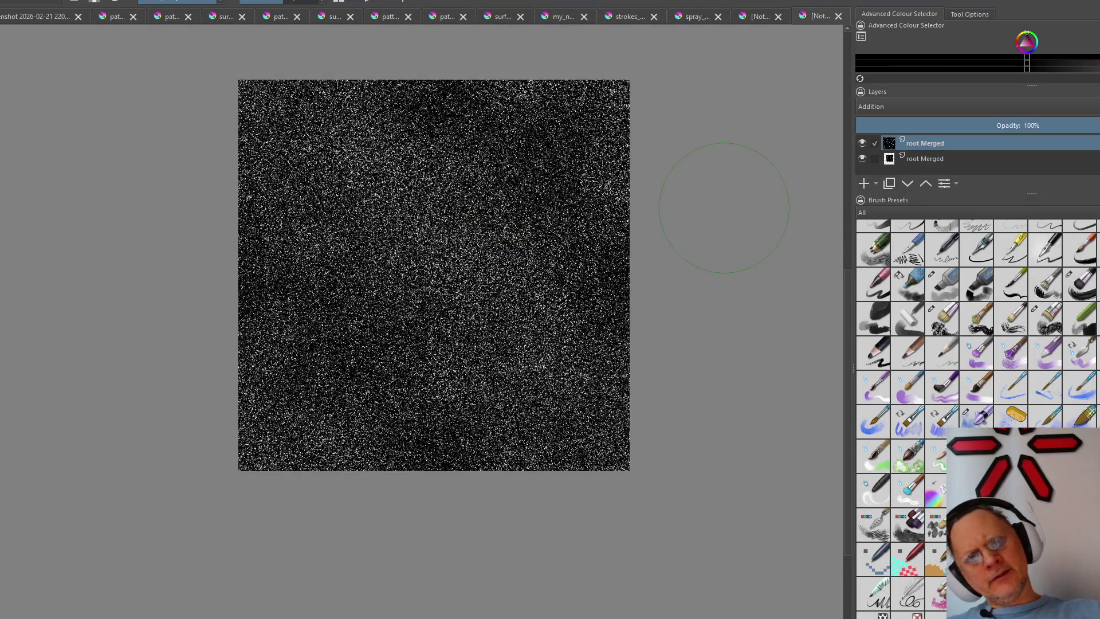
{"action": "scroll", "coordinate": [454, 245], "scroll_direction": "up", "scroll_amount": 1}
{"action": "scroll", "coordinate": [450, 242], "scroll_direction": "up", "scroll_amount": 6}
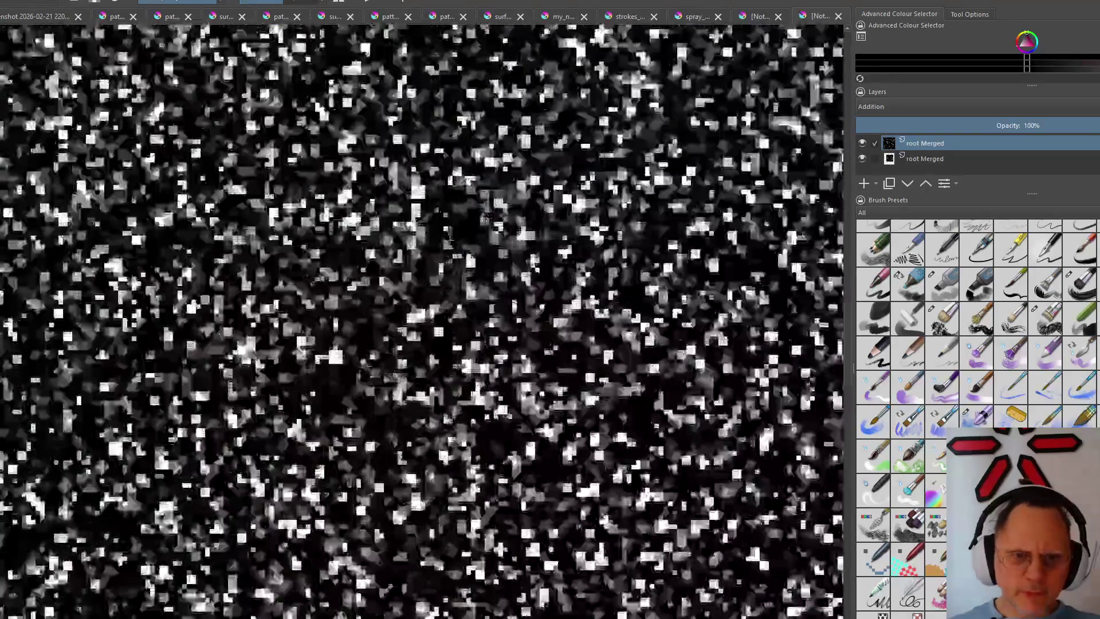
{"action": "scroll", "coordinate": [449, 240], "scroll_direction": "up", "scroll_amount": 1}
{"action": "scroll", "coordinate": [449, 241], "scroll_direction": "up", "scroll_amount": 2}
{"action": "scroll", "coordinate": [449, 239], "scroll_direction": "up", "scroll_amount": 1}
{"action": "scroll", "coordinate": [449, 257], "scroll_direction": "down", "scroll_amount": 5}
{"action": "scroll", "coordinate": [449, 269], "scroll_direction": "down", "scroll_amount": 1}
{"action": "scroll", "coordinate": [448, 266], "scroll_direction": "down", "scroll_amount": 2}
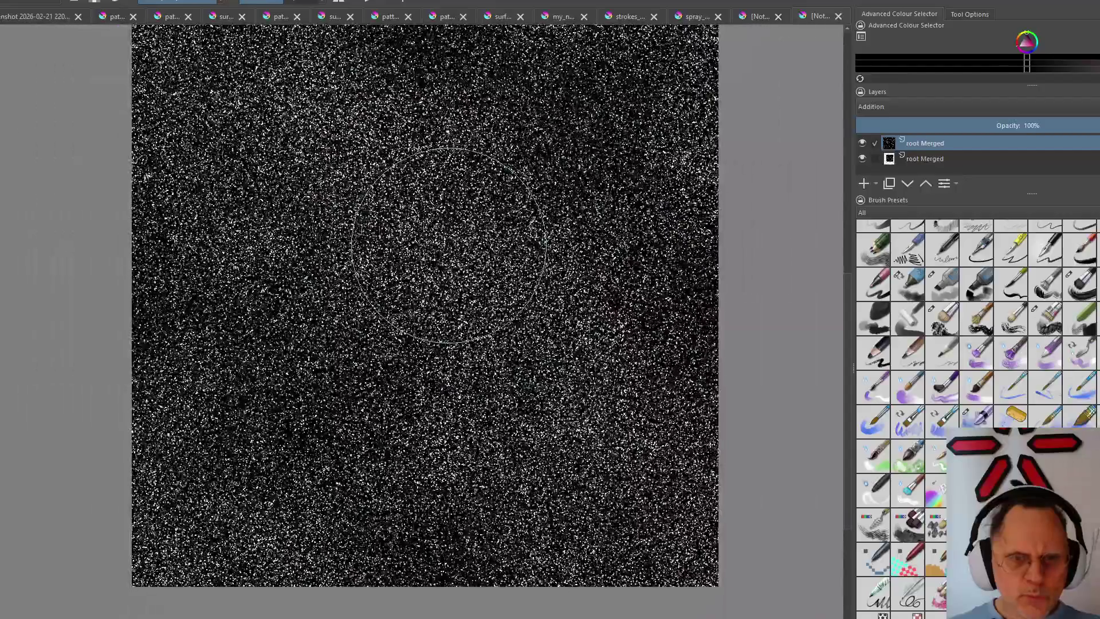
{"action": "scroll", "coordinate": [448, 244], "scroll_direction": "down", "scroll_amount": 1}
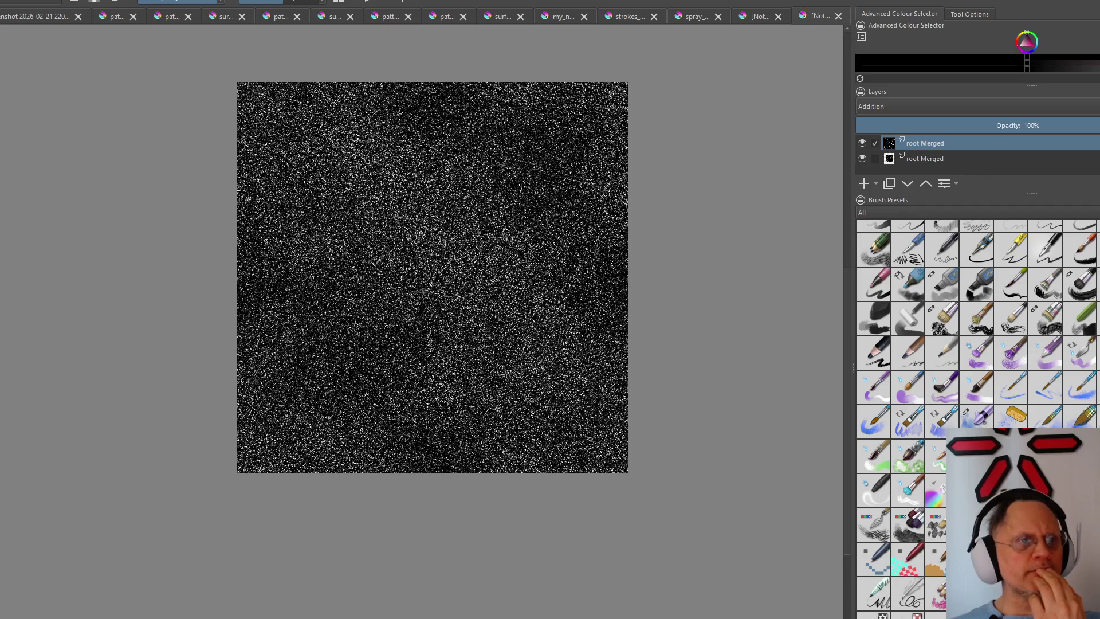
Open my_noise3.png, discarding its autosave to open the main file
{"action": "key", "text": "alt+f"}
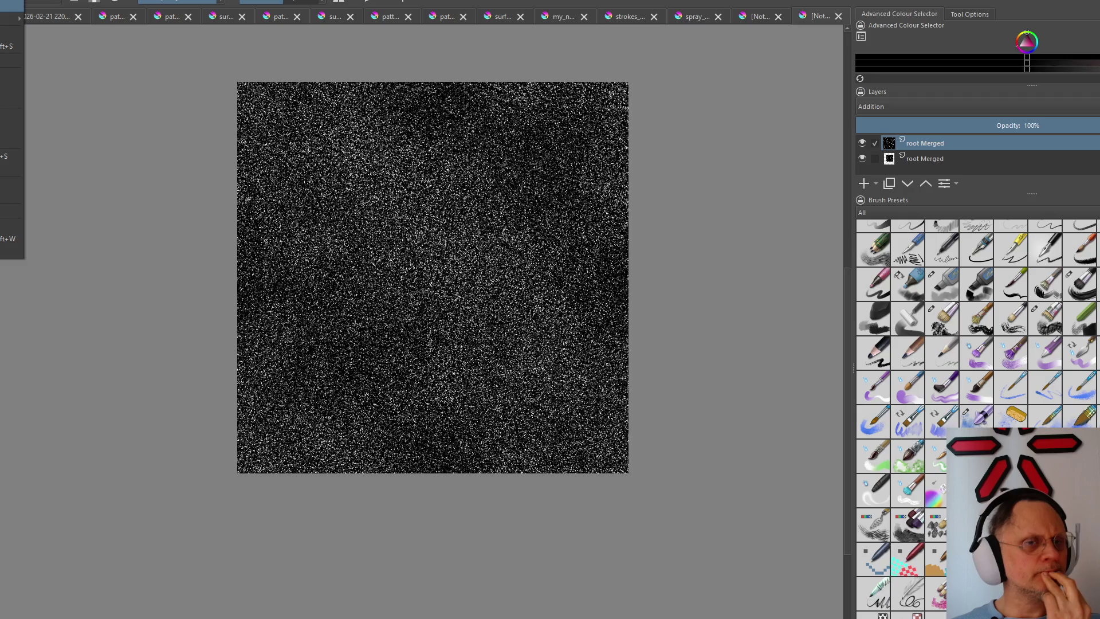
{"action": "key", "text": "Escape"}
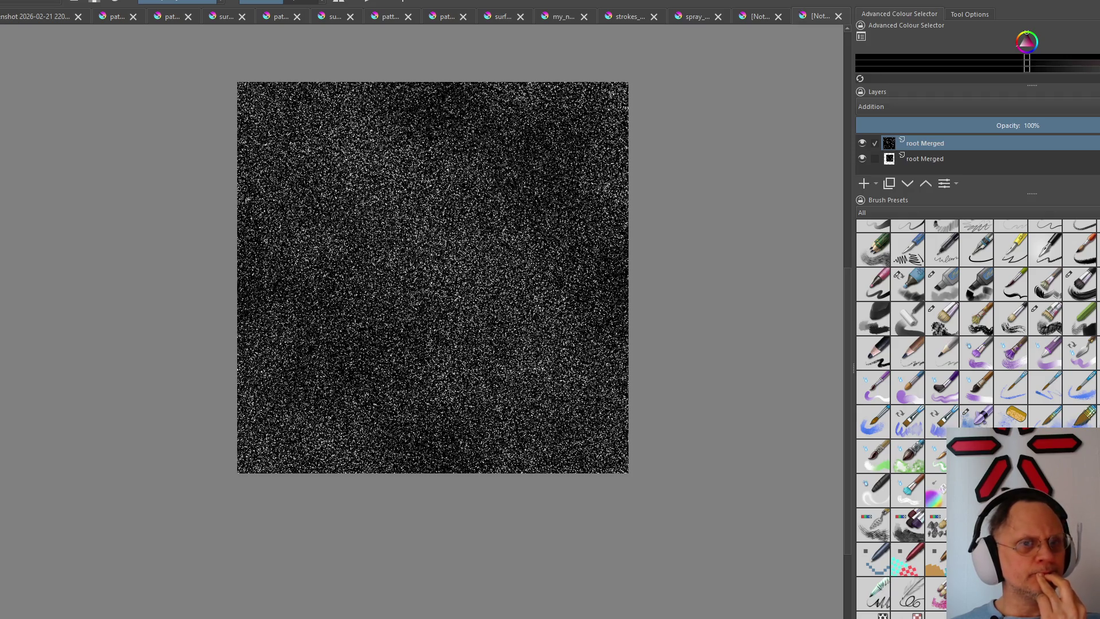
{"action": "key", "text": "ctrl+o"}
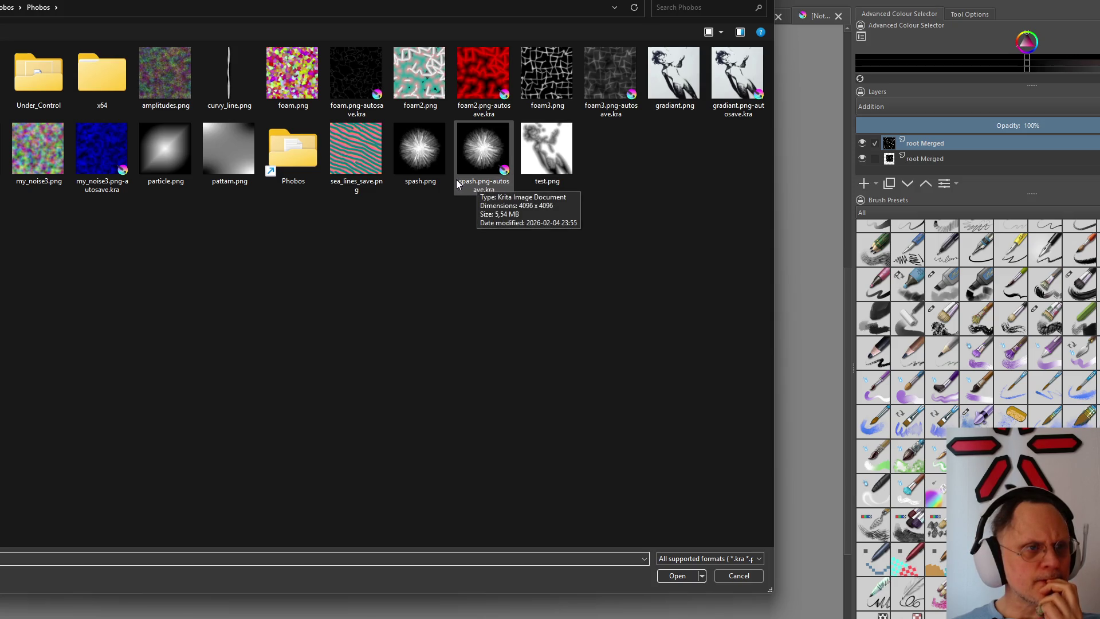
{"action": "double_click", "coordinate": [28, 144]}
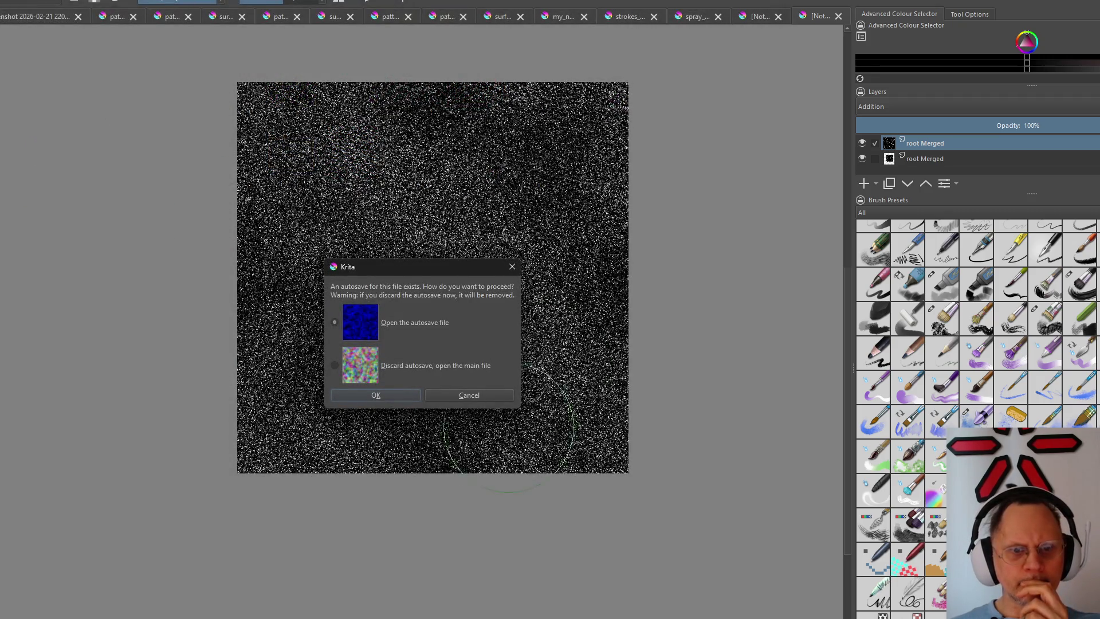
{"action": "left_click", "coordinate": [367, 396]}
{"action": "scroll", "coordinate": [395, 357], "scroll_direction": "down", "scroll_amount": 1}
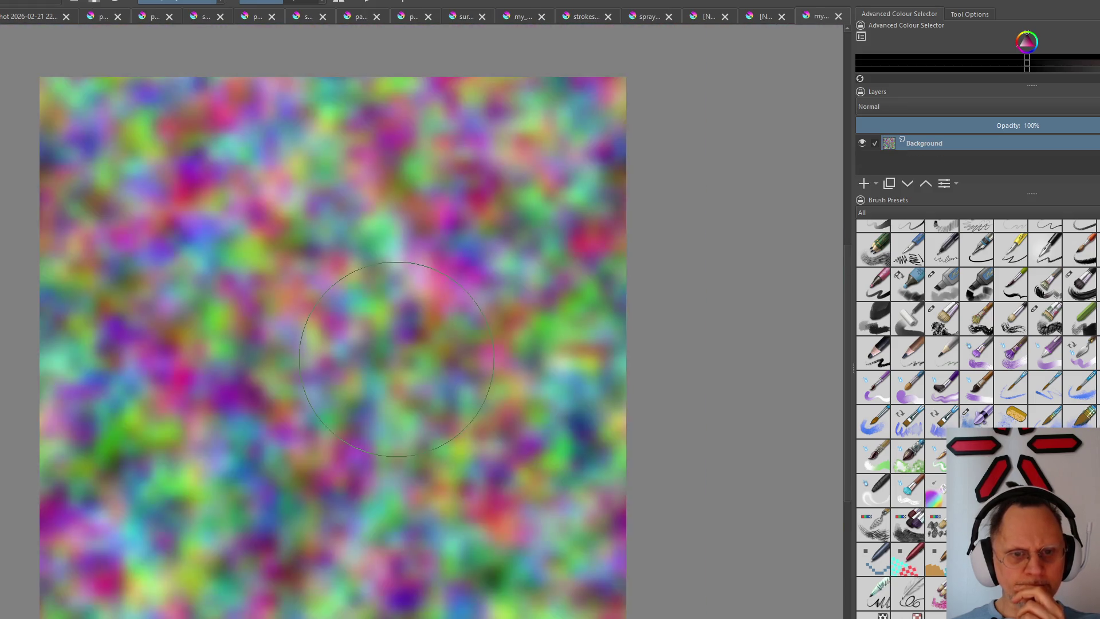
{"action": "scroll", "coordinate": [396, 357], "scroll_direction": "down", "scroll_amount": 1}
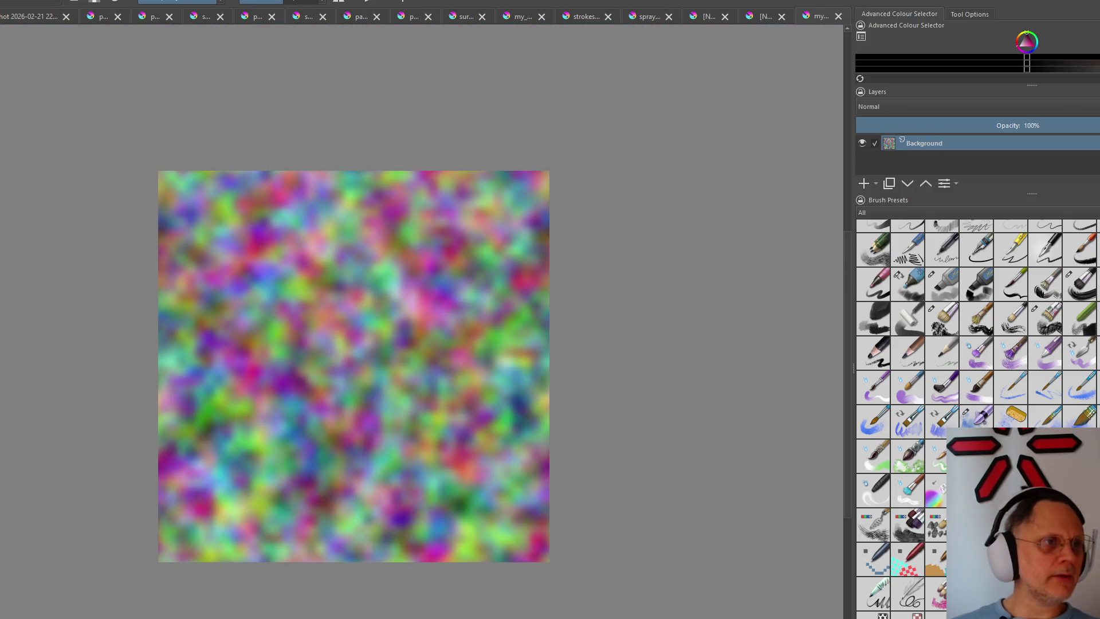
Browse the Layer and Image menus looking for the colour adjustment filters
{"action": "key", "text": "alt+l"}
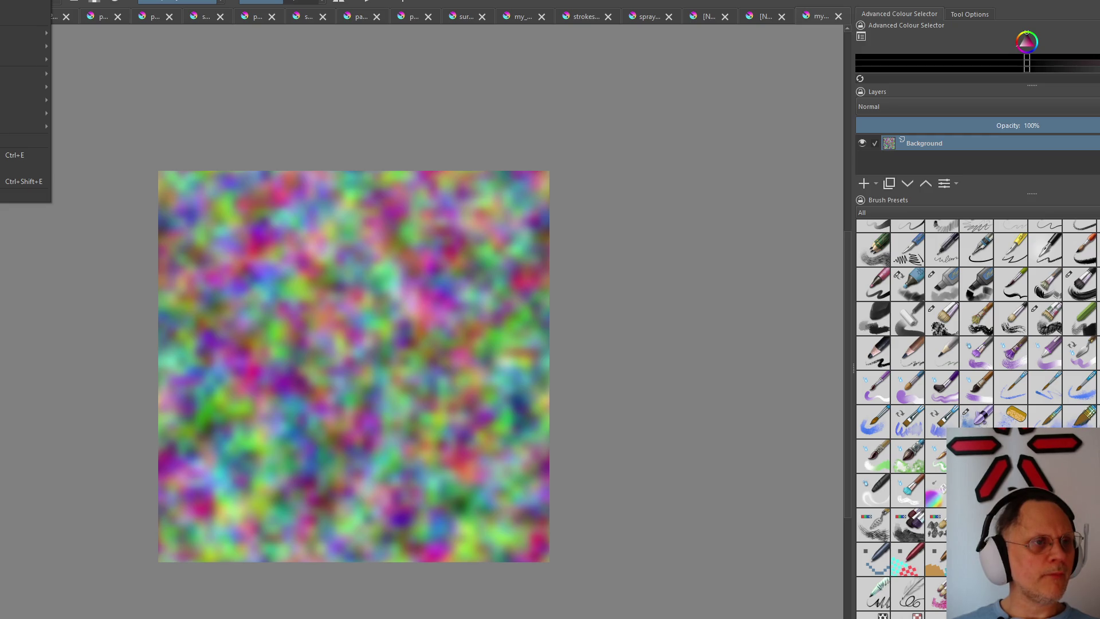
{"action": "key", "text": "Left"}
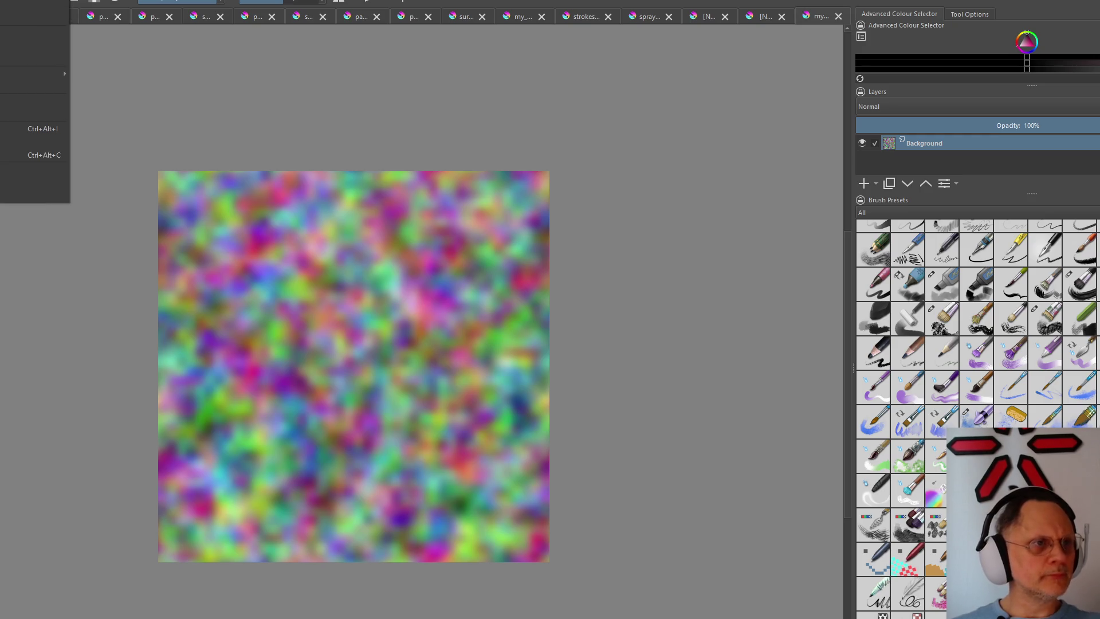
{"action": "key", "text": "Right"}
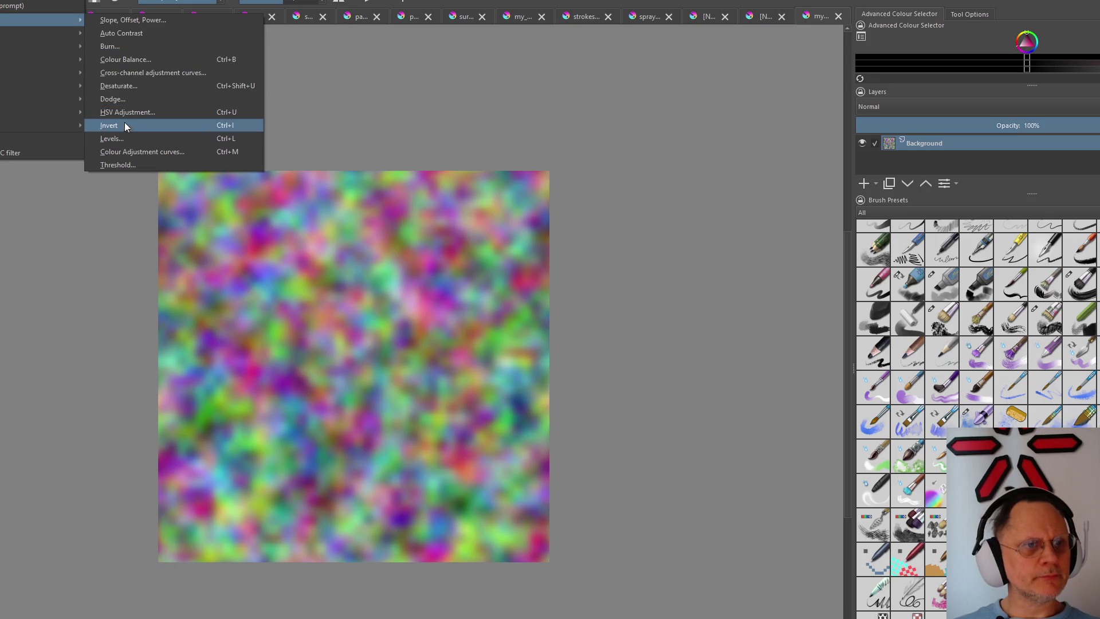
{"action": "left_click", "coordinate": [128, 87]}
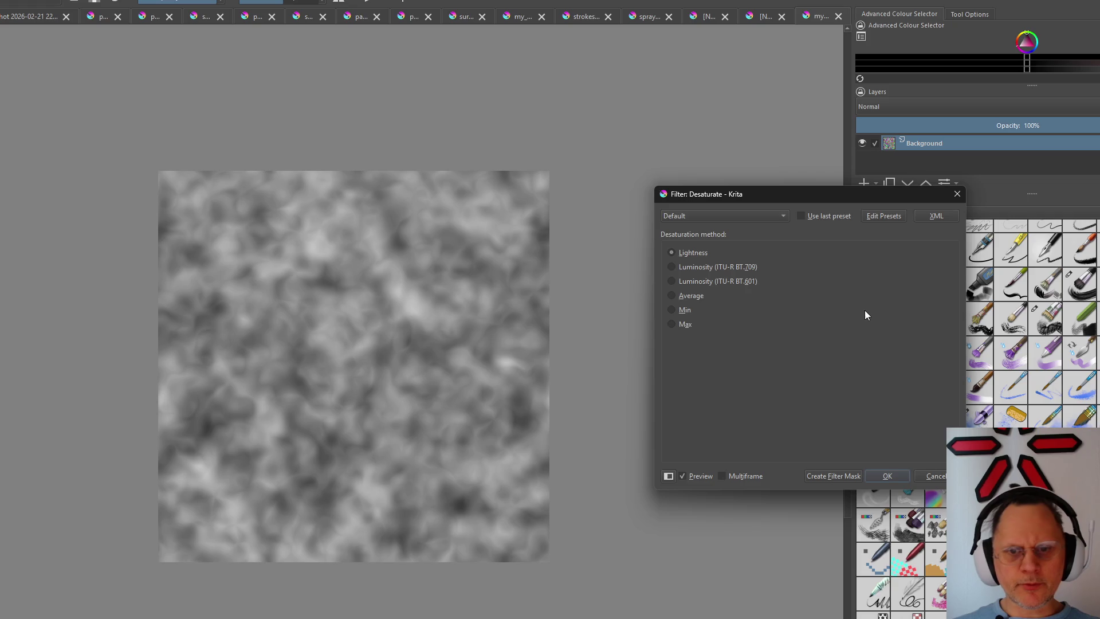
{"action": "left_click", "coordinate": [671, 295]}
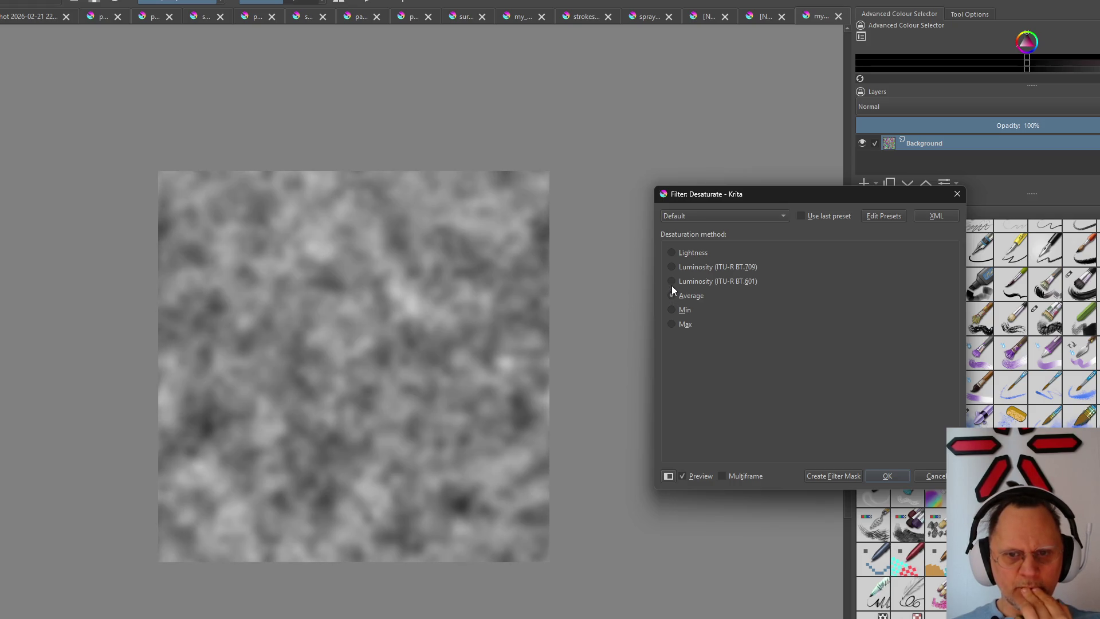
{"action": "left_click", "coordinate": [672, 284]}
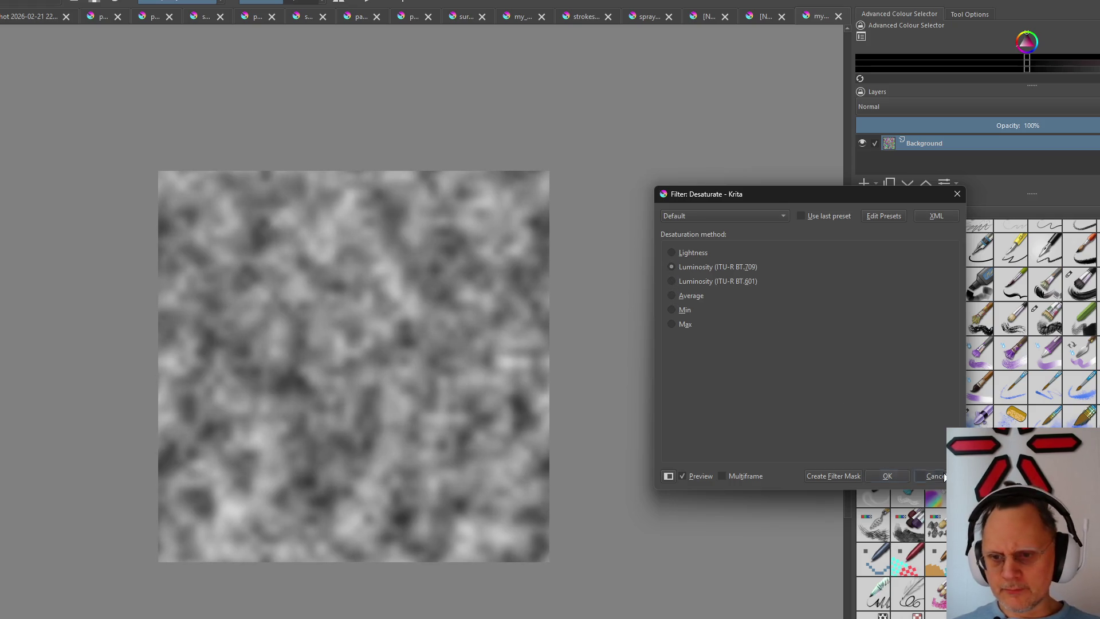
{"action": "left_click", "coordinate": [934, 475]}
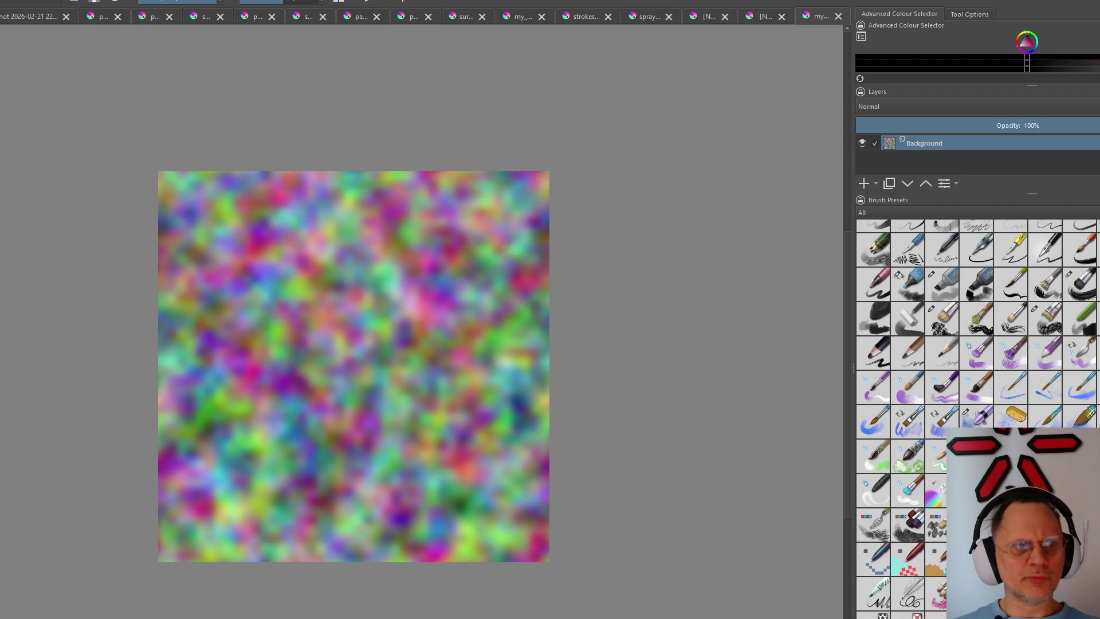
{"action": "key", "text": "alt+l"}
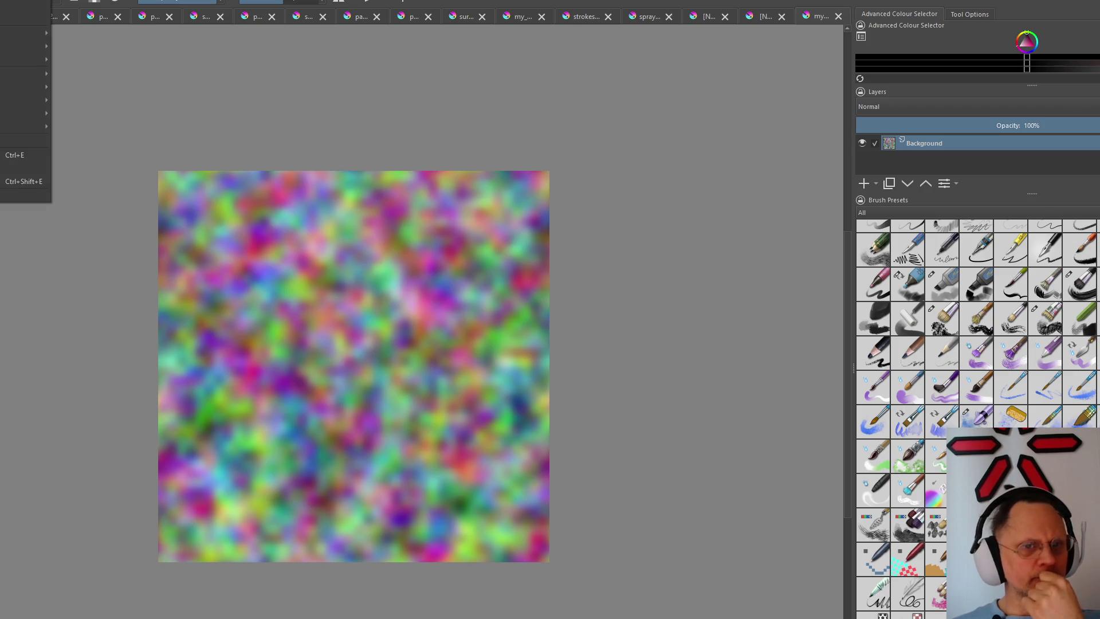
Browse Under_Control > Elara in the Open dialog, cancel it, then return to the Filter menu
{"action": "key", "text": "Left"}
{"action": "key", "text": "Left"}
{"action": "key", "text": "Left"}
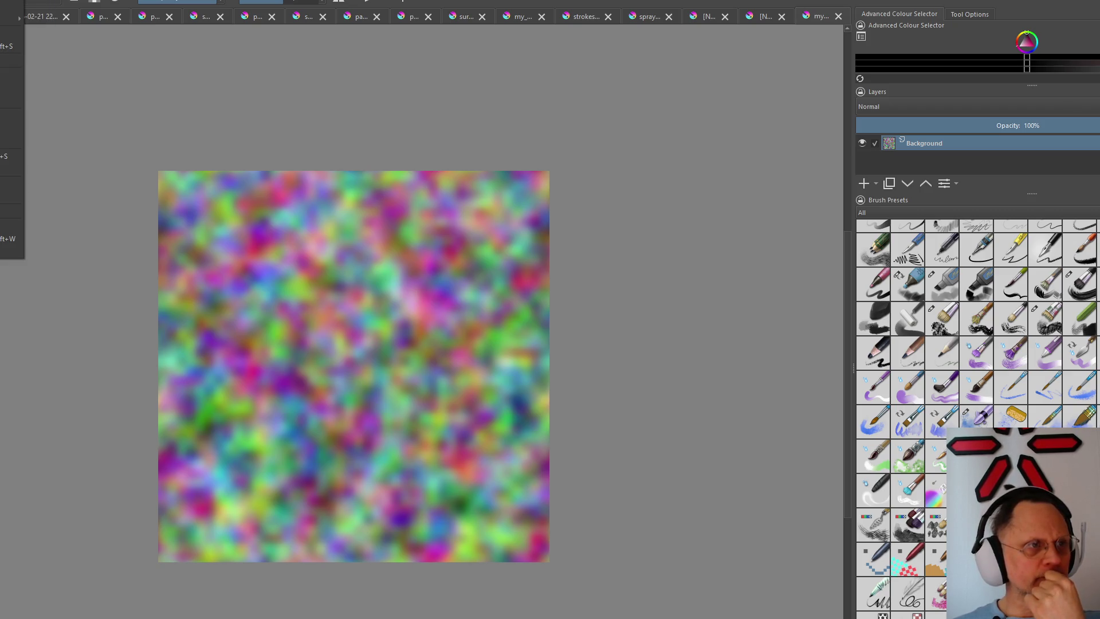
{"action": "key", "text": "Return"}
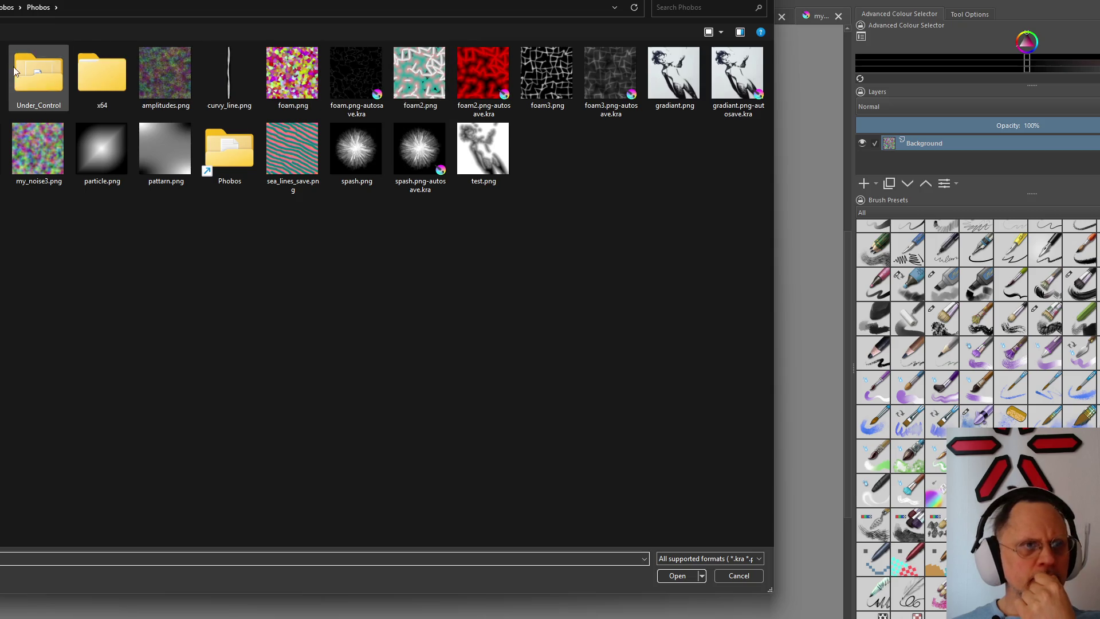
{"action": "left_click", "coordinate": [25, 88]}
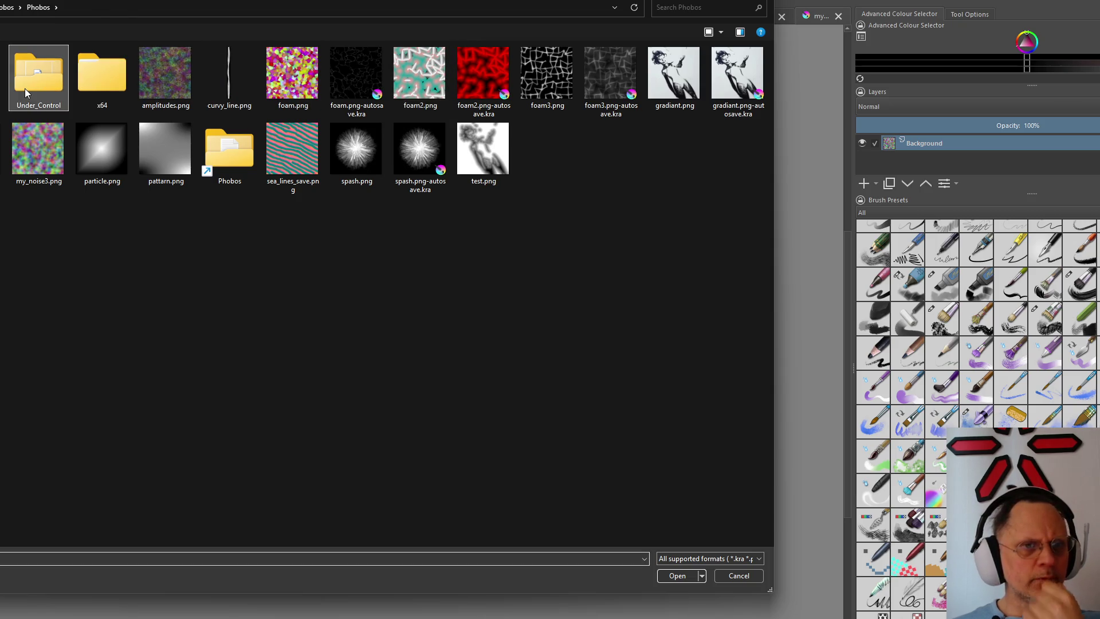
{"action": "double_click", "coordinate": [25, 88]}
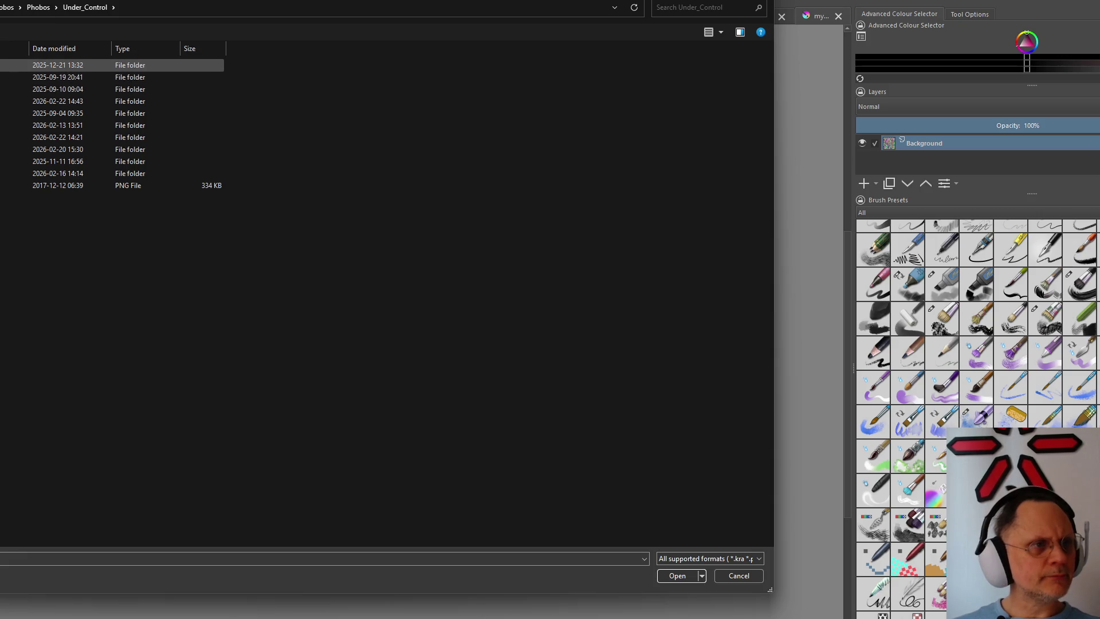
{"action": "double_click", "coordinate": [17, 64]}
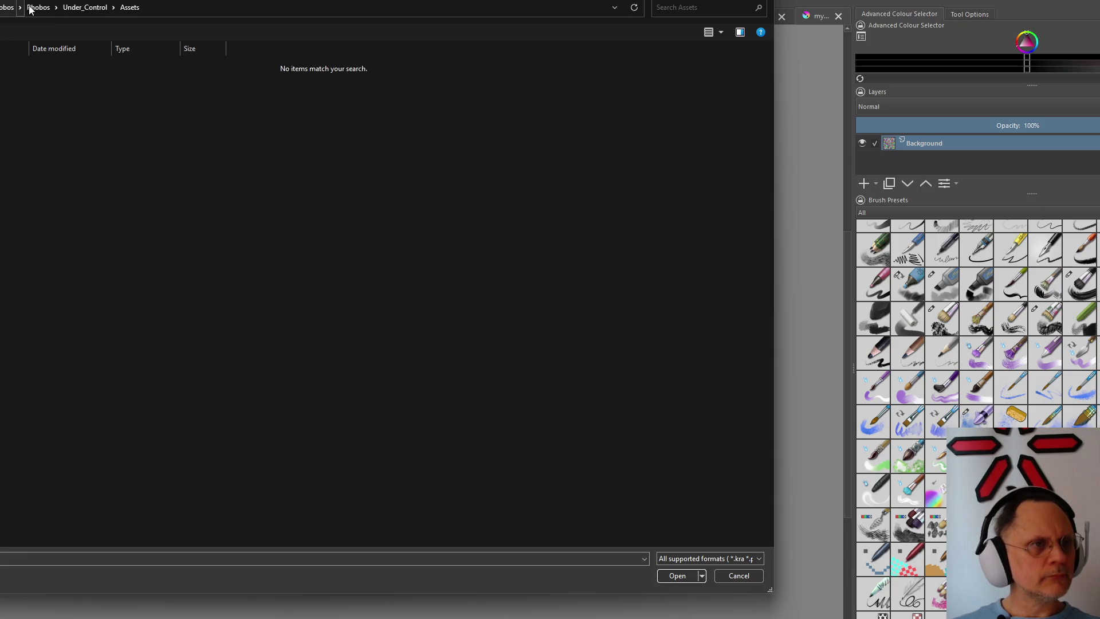
{"action": "left_click", "coordinate": [85, 7]}
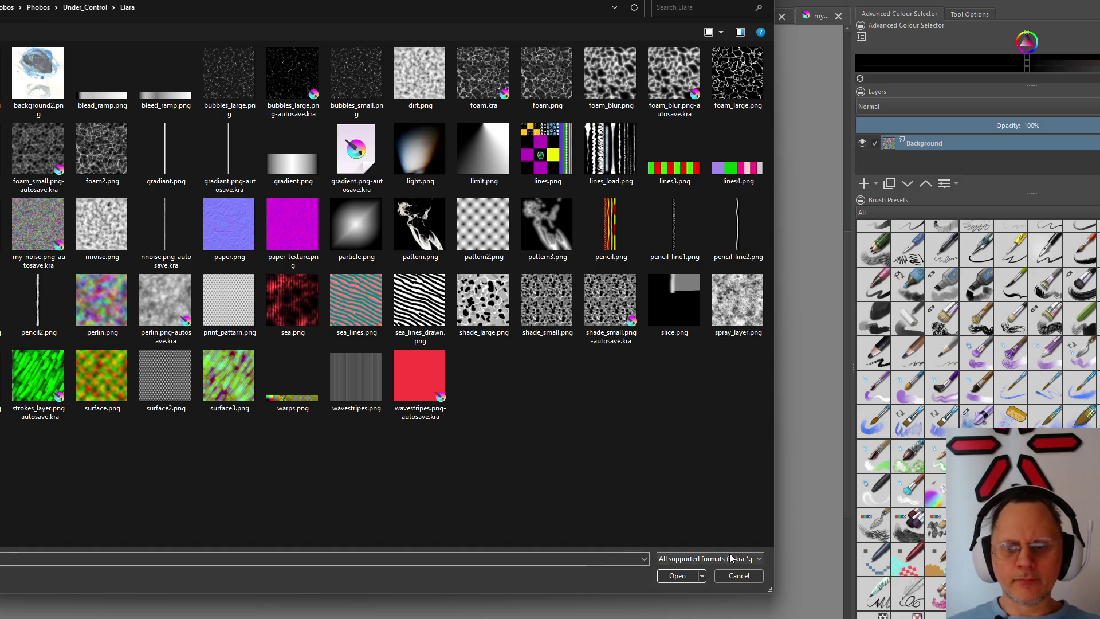
{"action": "left_click", "coordinate": [731, 580]}
{"action": "scroll", "coordinate": [279, 316], "scroll_direction": "up", "scroll_amount": 2}
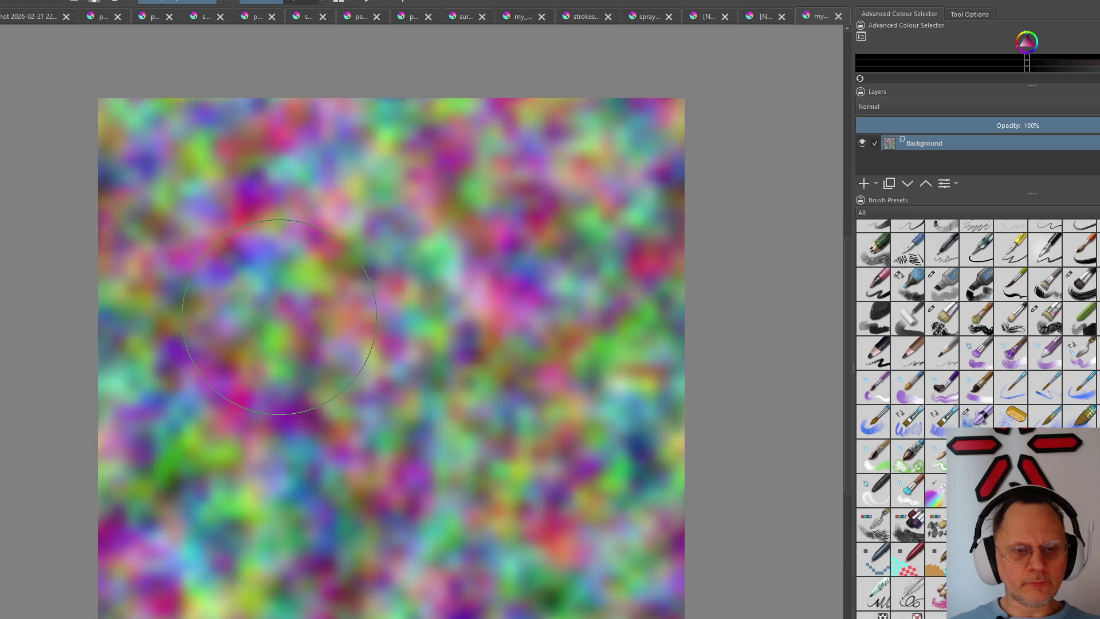
{"action": "scroll", "coordinate": [280, 316], "scroll_direction": "down", "scroll_amount": 2}
{"action": "left_click", "coordinate": [26, 3]}
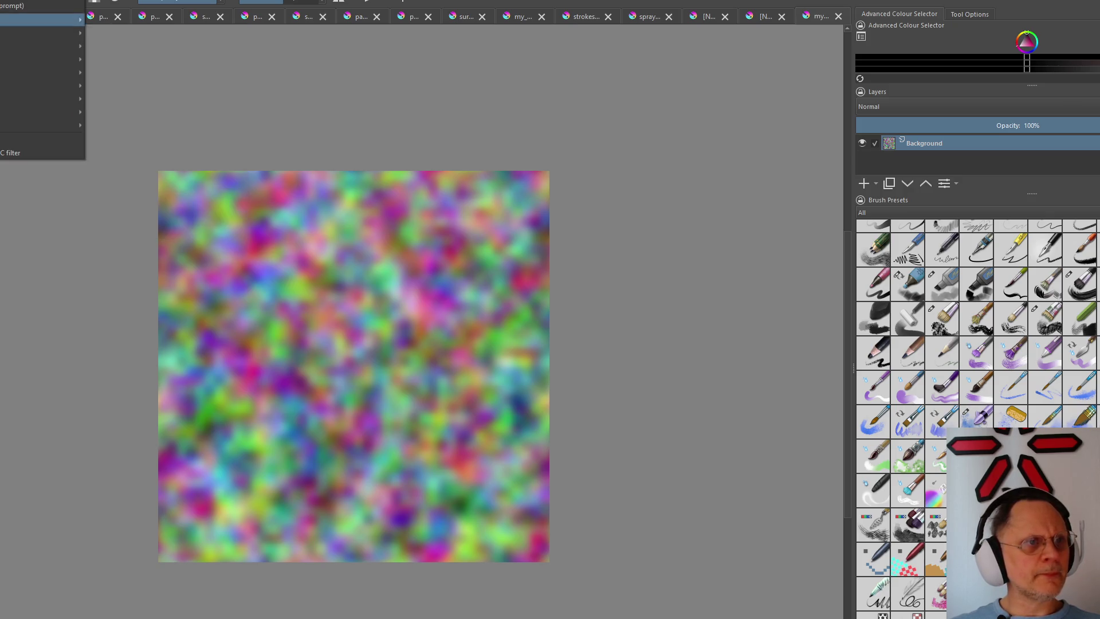
{"action": "mouse_move", "coordinate": [44, 19]}
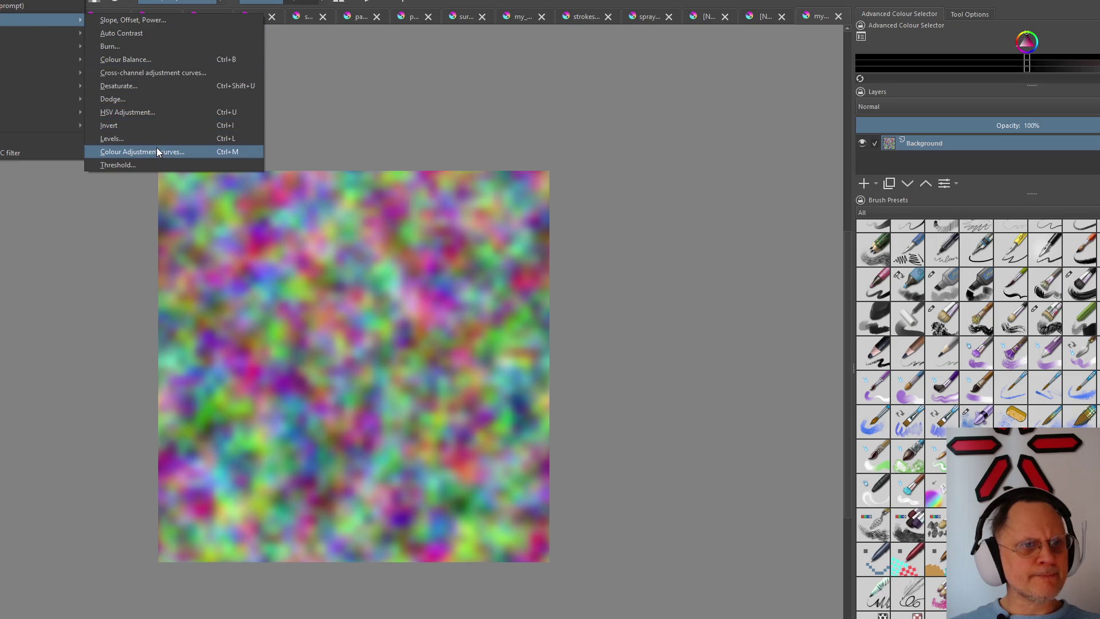
Zero the Green and Blue curves in Colour Adjustment, leaving red-and-black cloud noise
{"action": "left_click", "coordinate": [157, 152]}
{"action": "left_click", "coordinate": [709, 241]}
{"action": "left_click", "coordinate": [706, 274]}
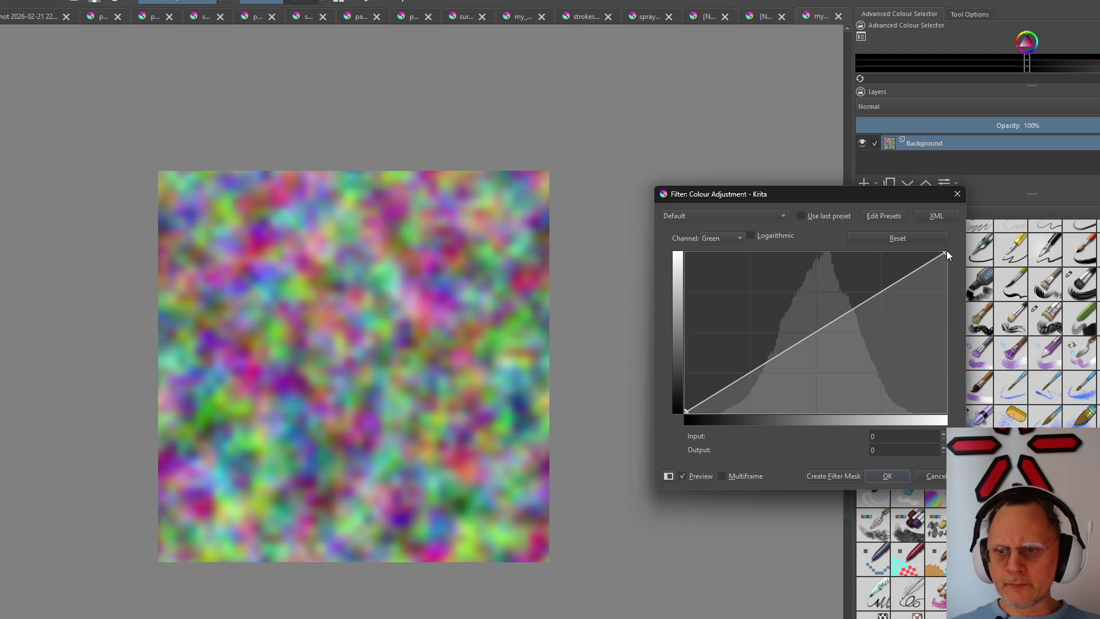
{"action": "left_click_drag", "start_coordinate": [945, 252], "coordinate": [945, 413]}
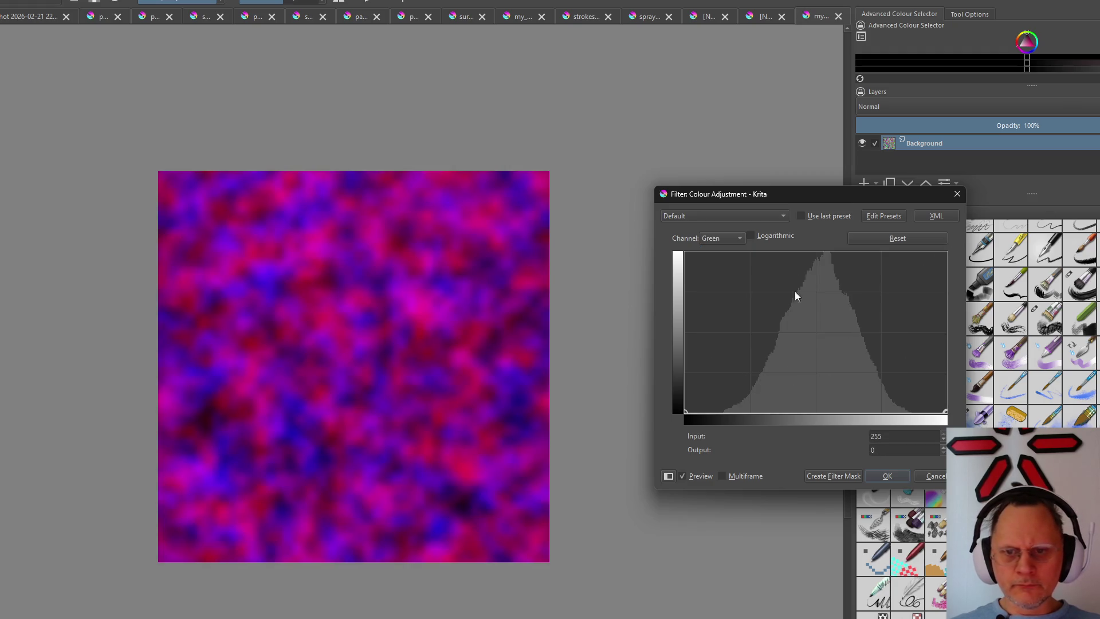
{"action": "left_click", "coordinate": [729, 239]}
{"action": "left_click", "coordinate": [731, 257]}
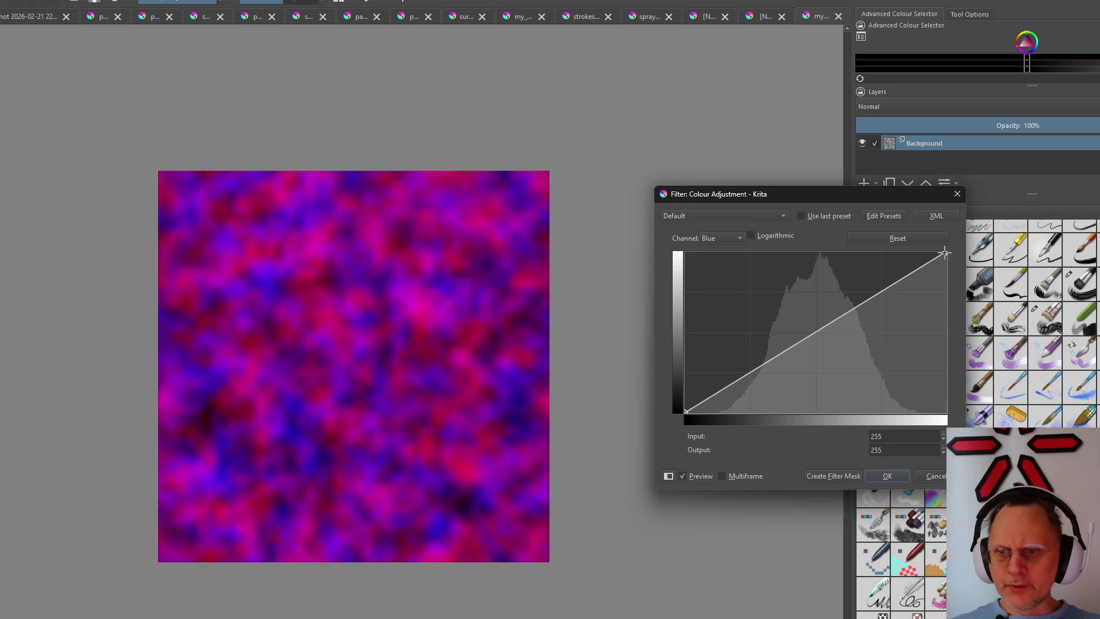
{"action": "left_click_drag", "start_coordinate": [944, 252], "coordinate": [944, 412]}
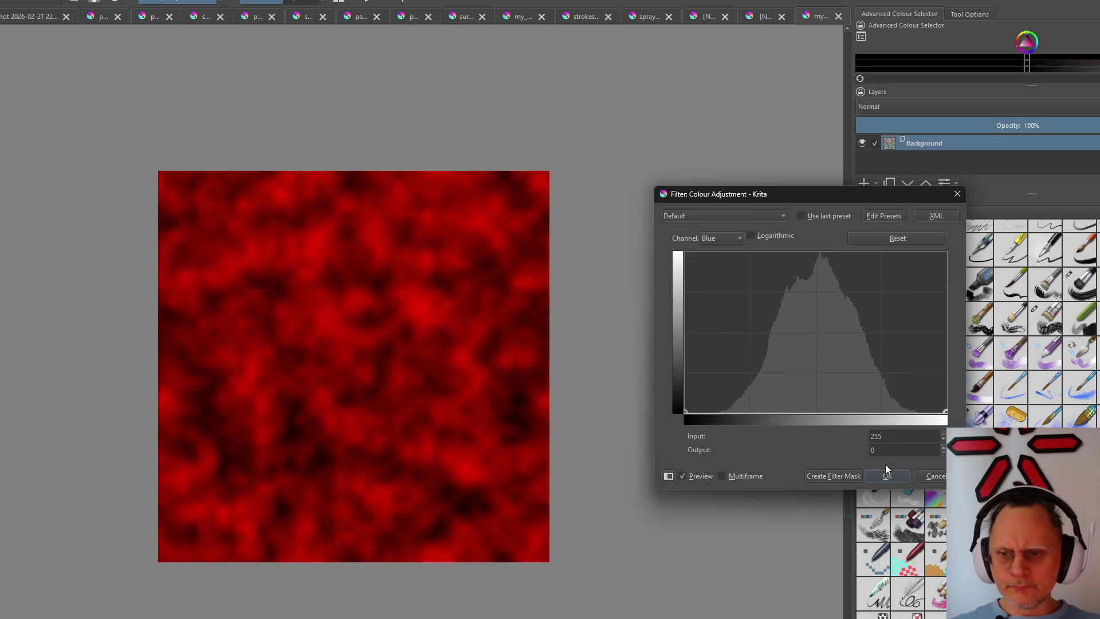
{"action": "left_click", "coordinate": [887, 475]}
{"action": "scroll", "coordinate": [258, 270], "scroll_direction": "up", "scroll_amount": 1}
{"action": "scroll", "coordinate": [345, 348], "scroll_direction": "up", "scroll_amount": 3}
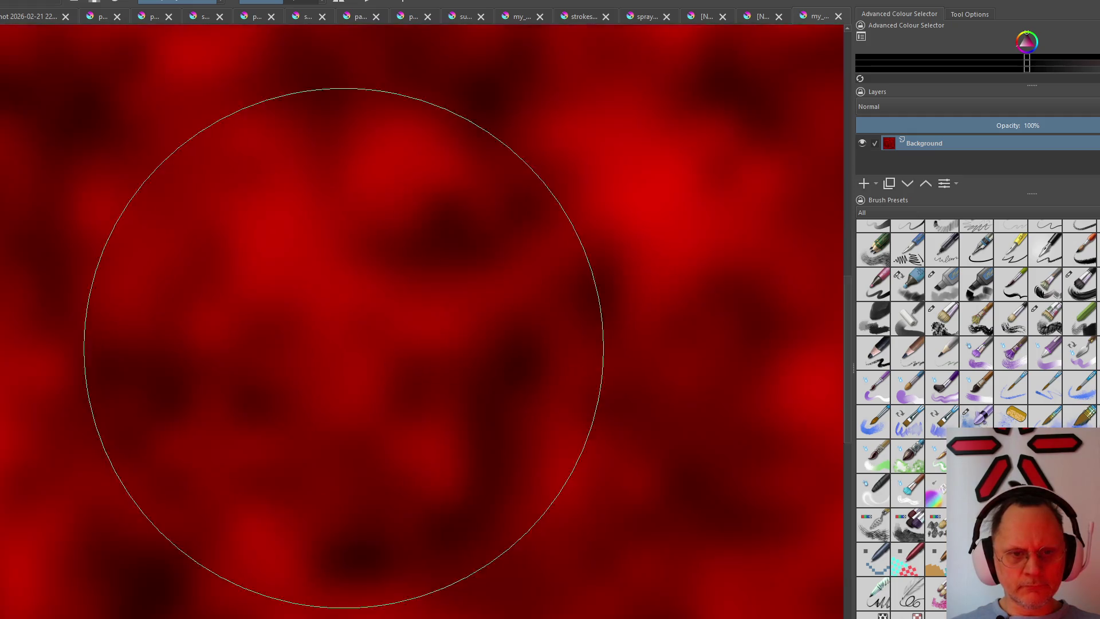
{"action": "scroll", "coordinate": [344, 348], "scroll_direction": "down", "scroll_amount": 4}
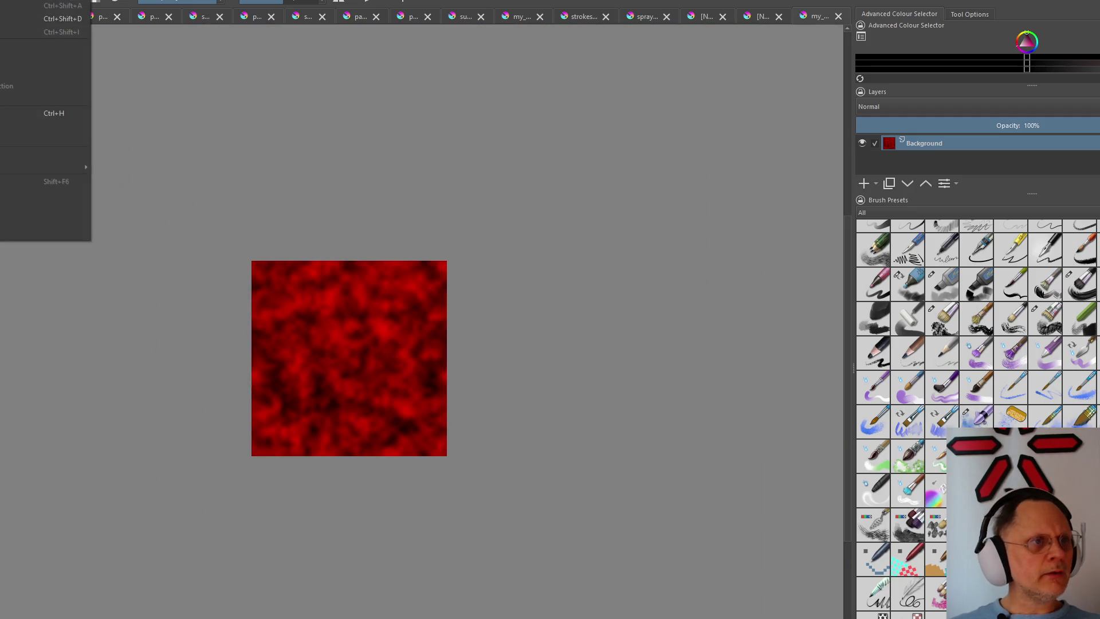
Desaturate the red cloud texture with the Average method into dark grey noise
{"action": "key", "text": "alt+r"}
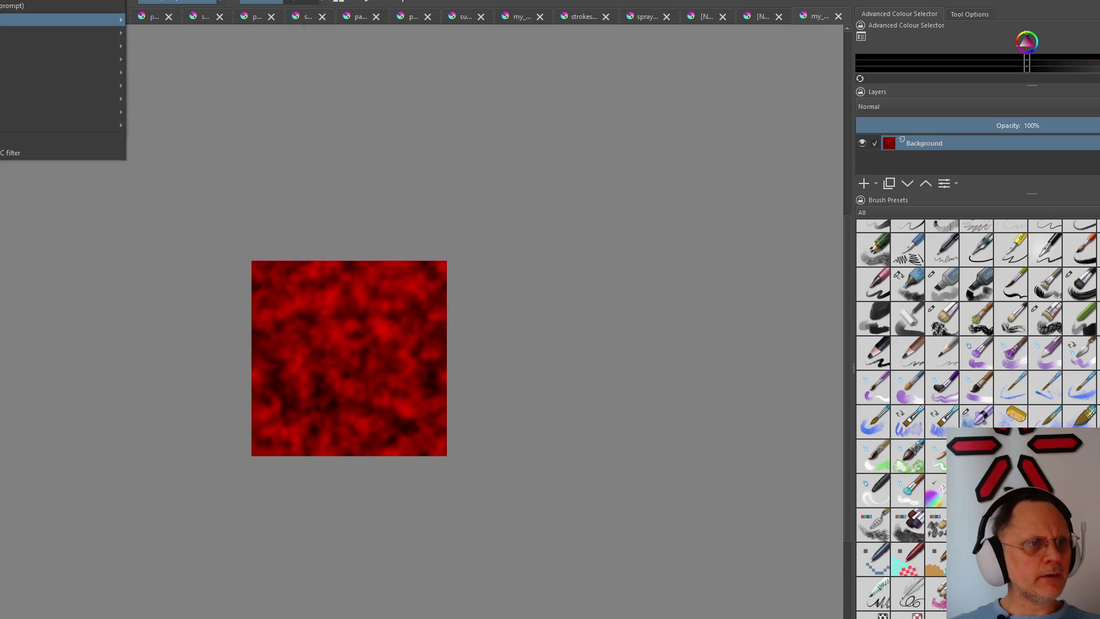
{"action": "mouse_move", "coordinate": [60, 19]}
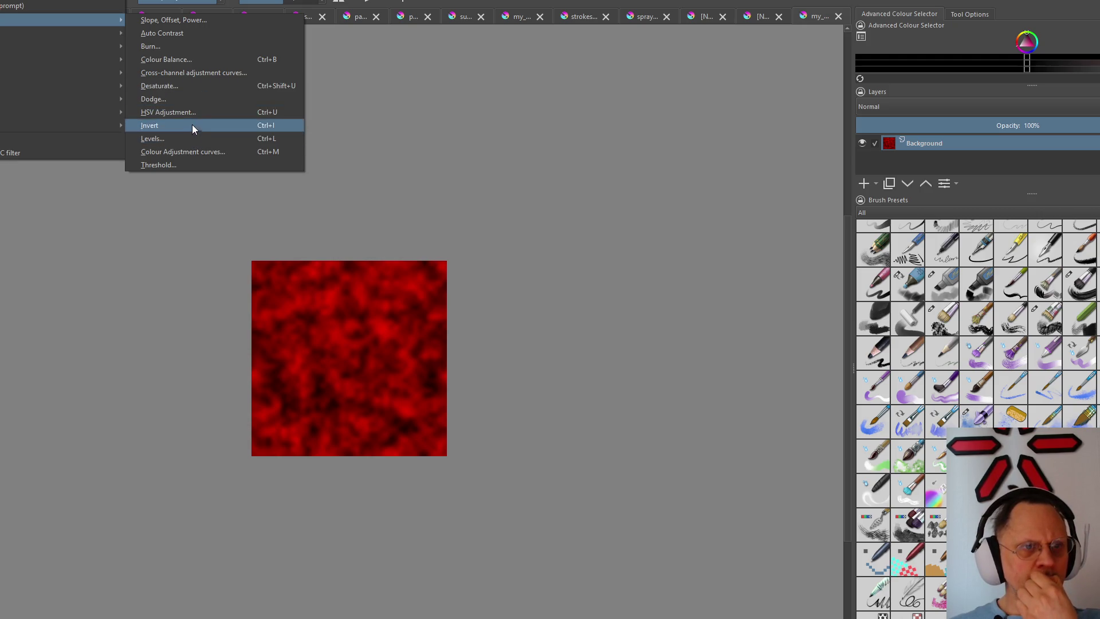
{"action": "left_click", "coordinate": [188, 85]}
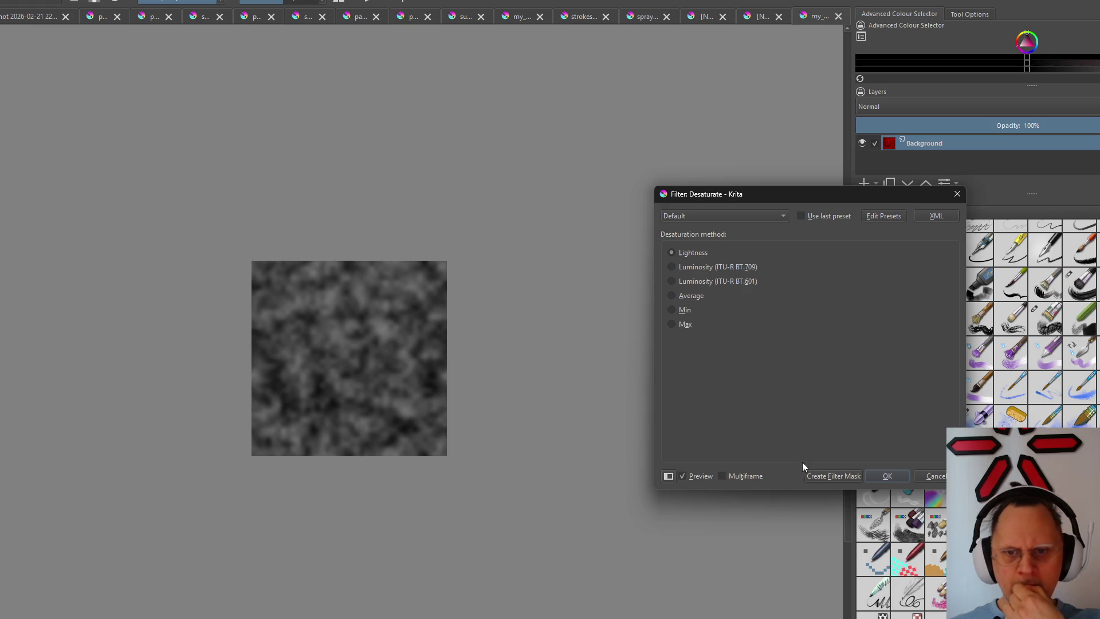
{"action": "left_click", "coordinate": [674, 295]}
{"action": "left_click", "coordinate": [887, 476]}
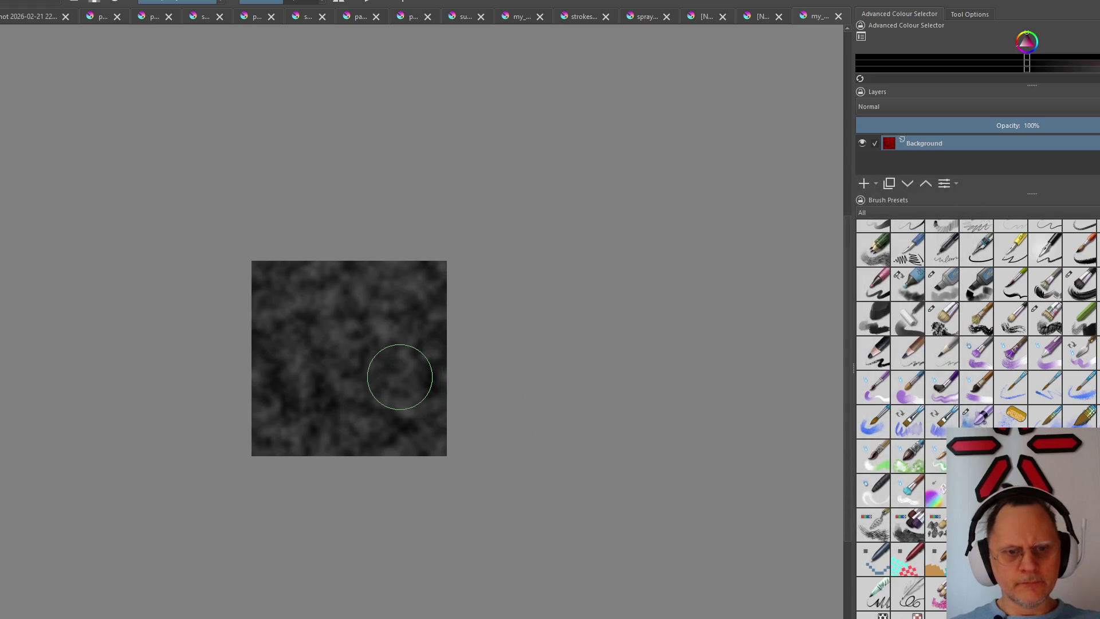
{"action": "scroll", "coordinate": [398, 373], "scroll_direction": "up", "scroll_amount": 2}
{"action": "key", "text": "alt+l"}
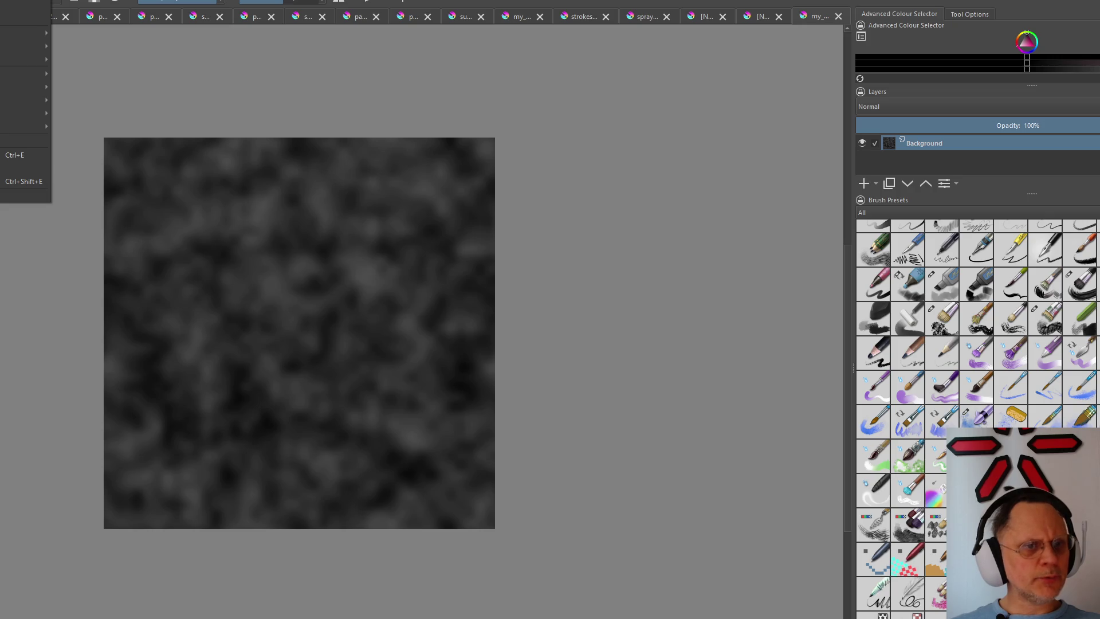
Browse the Select and Layer menus with the keyboard before reaching Filter > Adjust
{"action": "key", "text": "Right"}
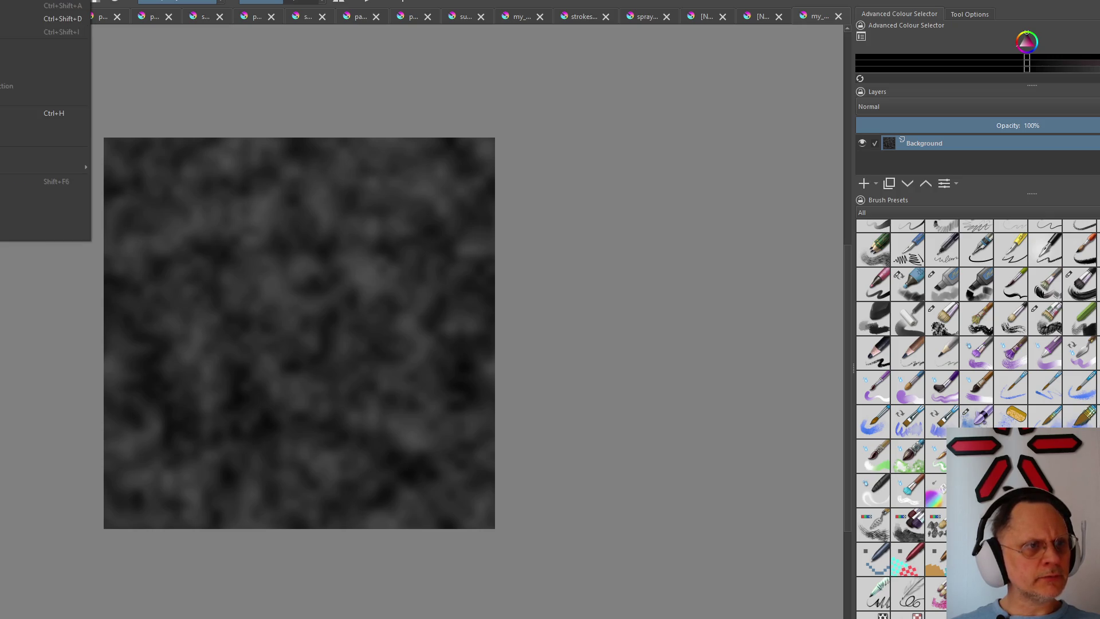
{"action": "key", "text": "Left"}
{"action": "key", "text": "Right"}
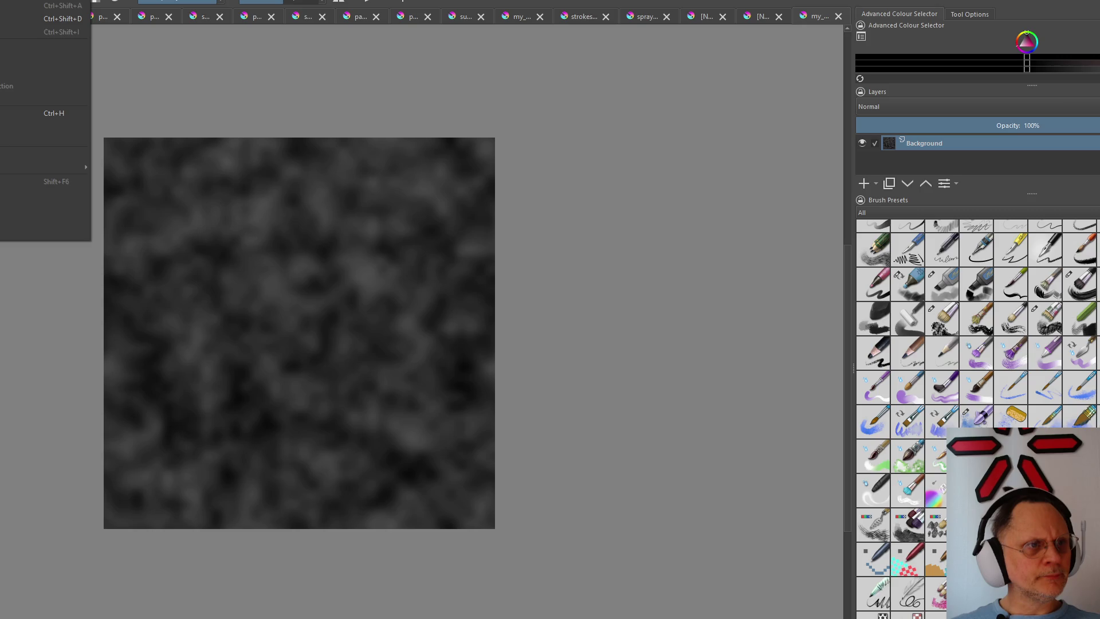
{"action": "key", "text": "Right"}
{"action": "key", "text": "Right"}
{"action": "key", "text": "Left"}
{"action": "key", "text": "Left"}
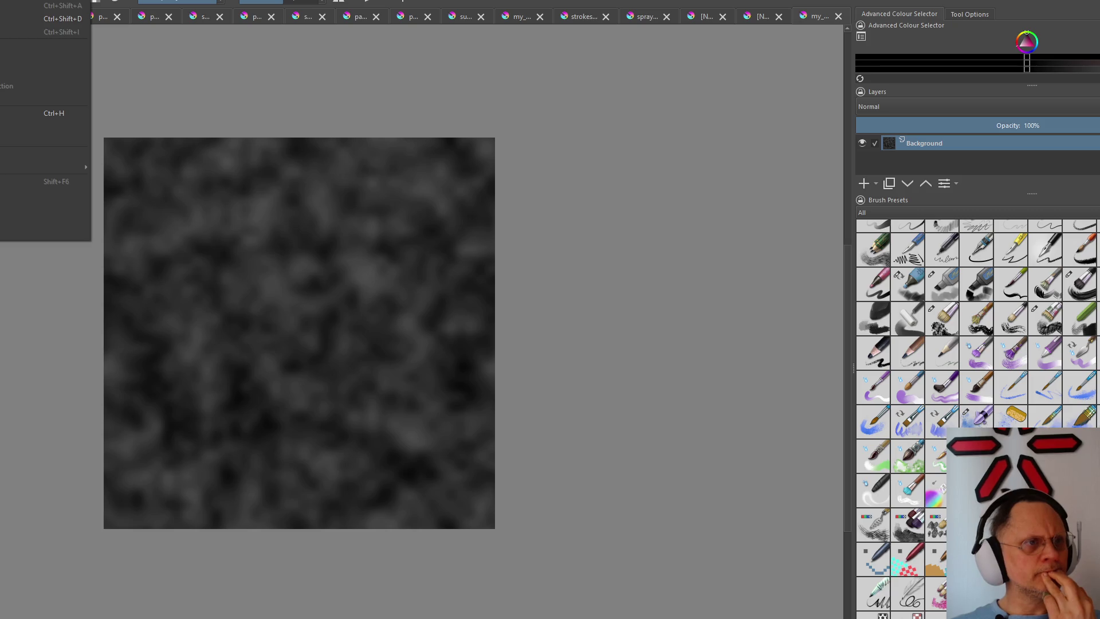
{"action": "key", "text": "Left"}
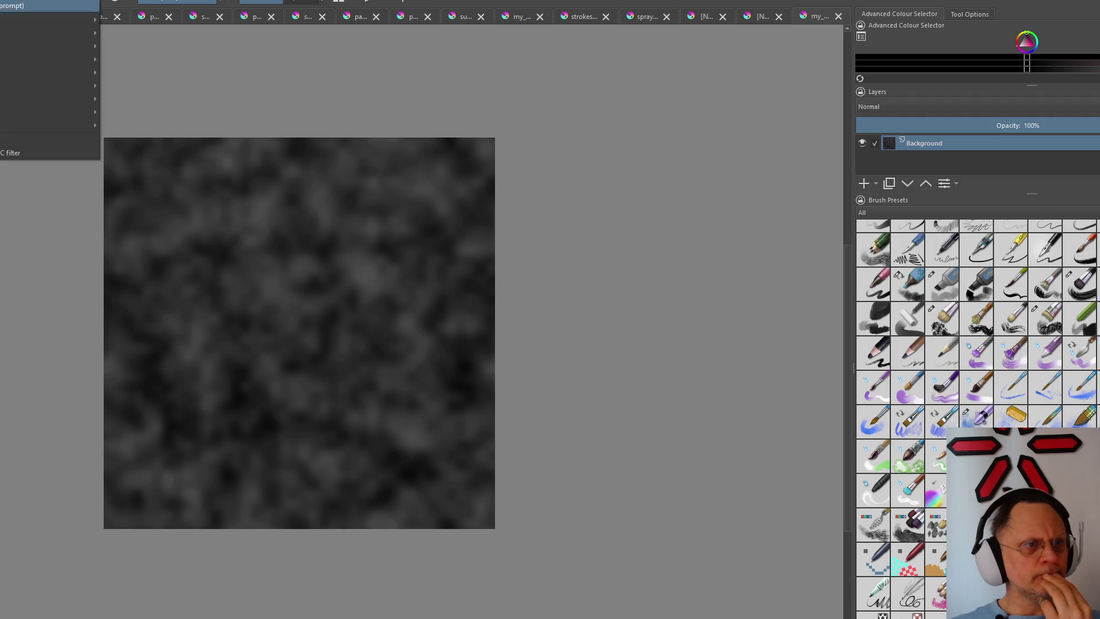
{"action": "mouse_move", "coordinate": [52, 20]}
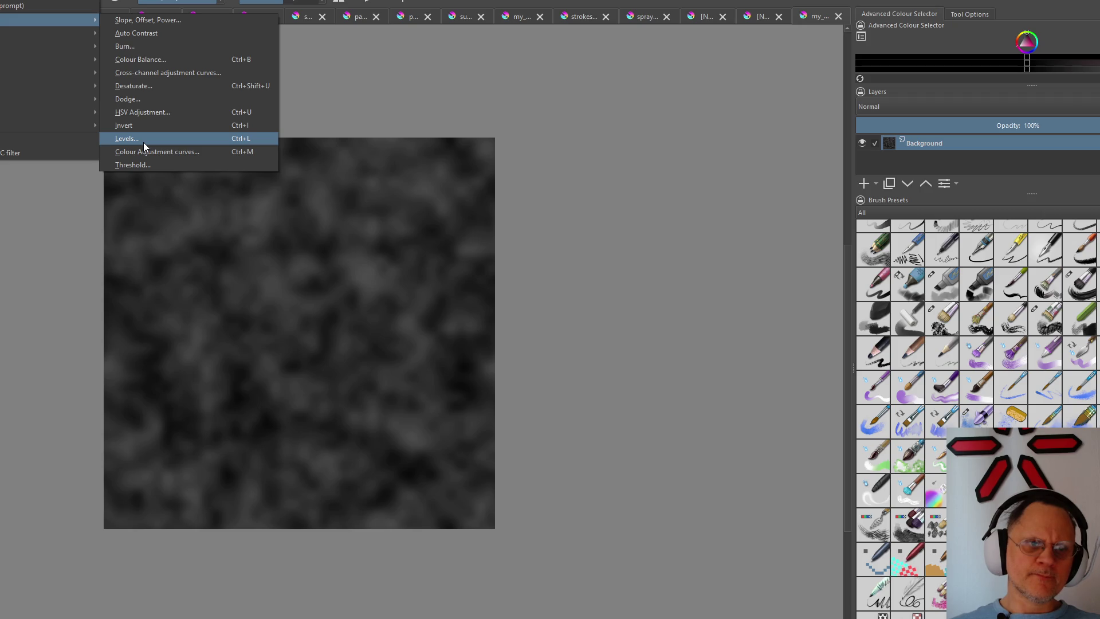
{"action": "left_click", "coordinate": [144, 142]}
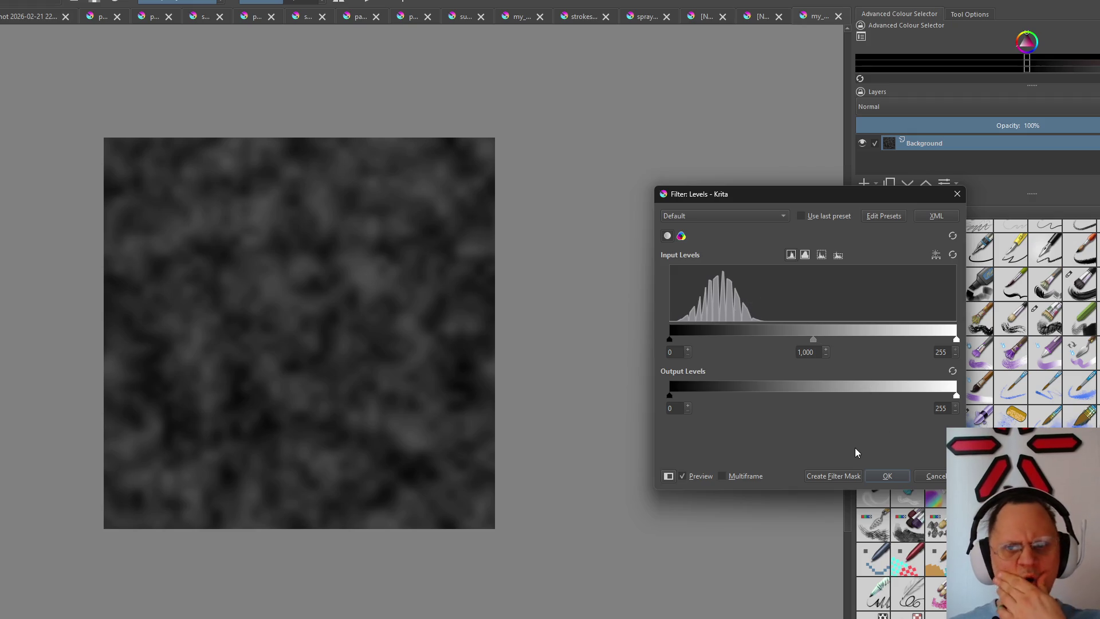
{"action": "left_click", "coordinate": [887, 476]}
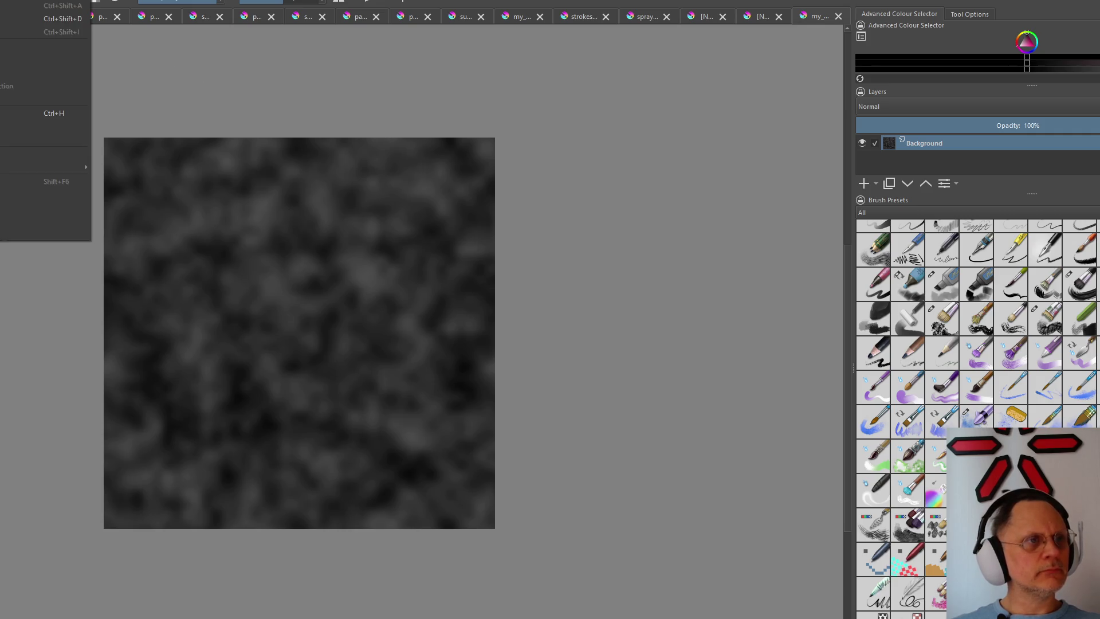
Select all, switch to the layered noise document, enlarge Layers and show the top layer's blend modes
{"action": "key", "text": "ctrl+a"}
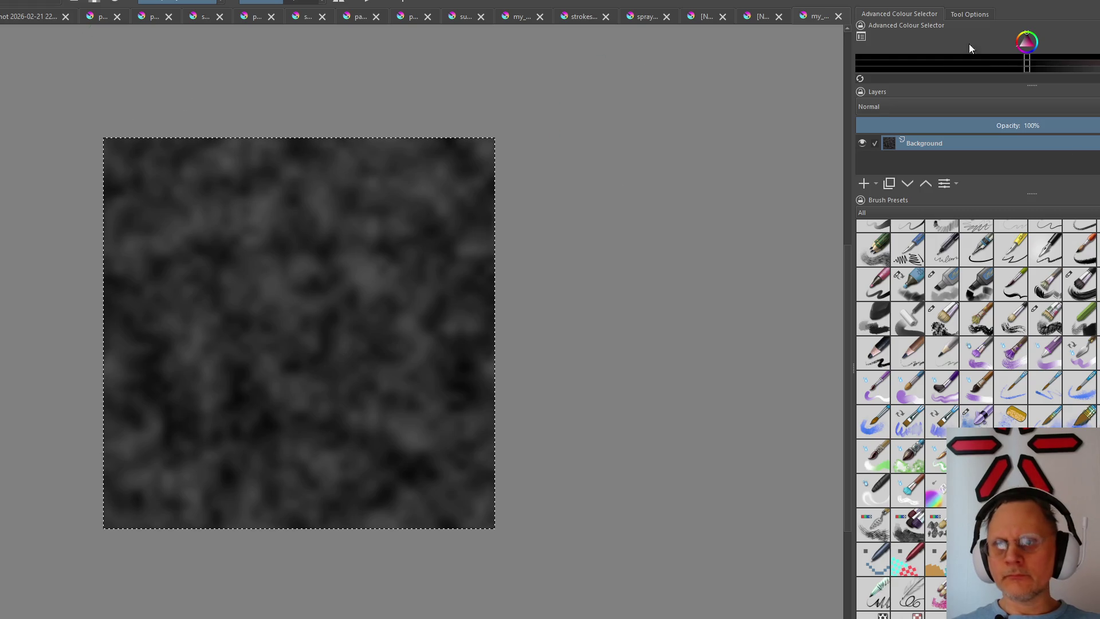
{"action": "left_click", "coordinate": [645, 21]}
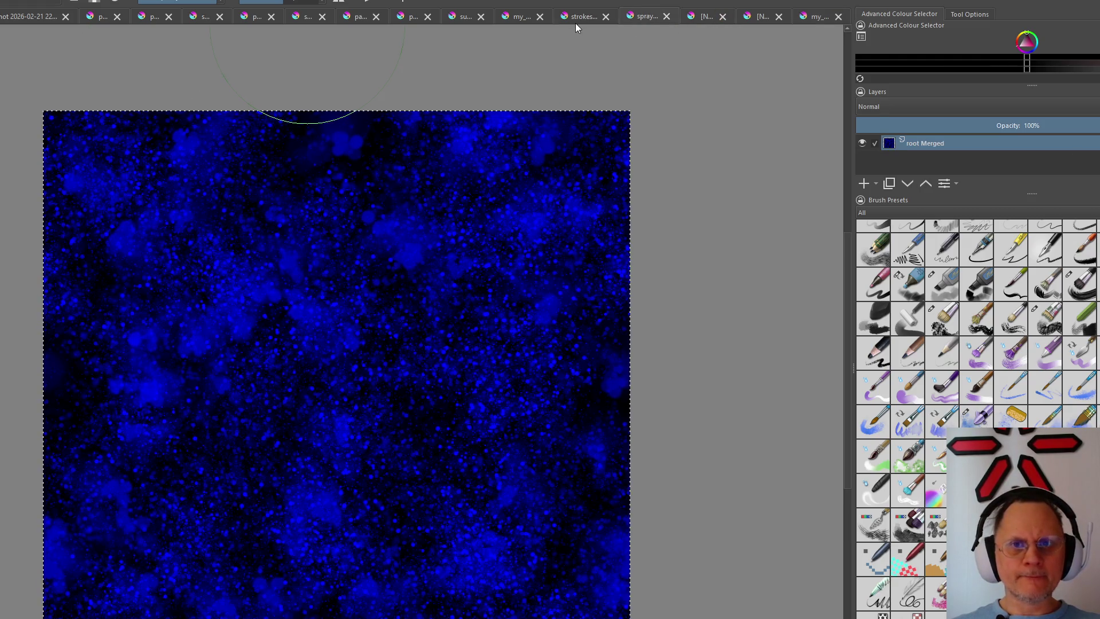
{"action": "left_click", "coordinate": [575, 23]}
{"action": "left_click", "coordinate": [714, 17]}
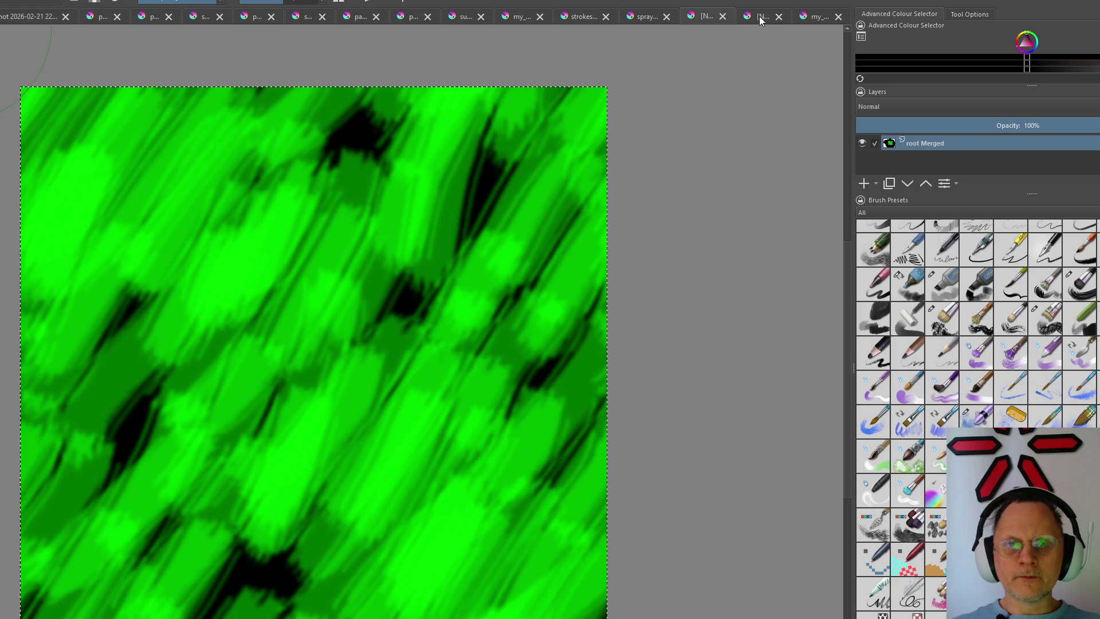
{"action": "left_click", "coordinate": [759, 16]}
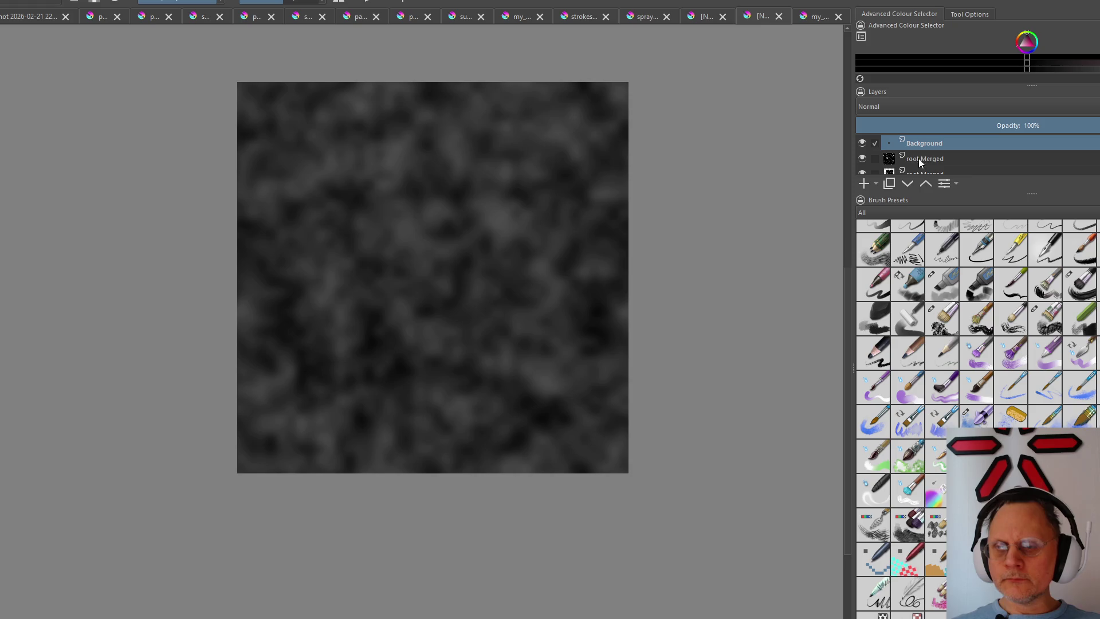
{"action": "left_click_drag", "start_coordinate": [1032, 192], "coordinate": [1021, 314]}
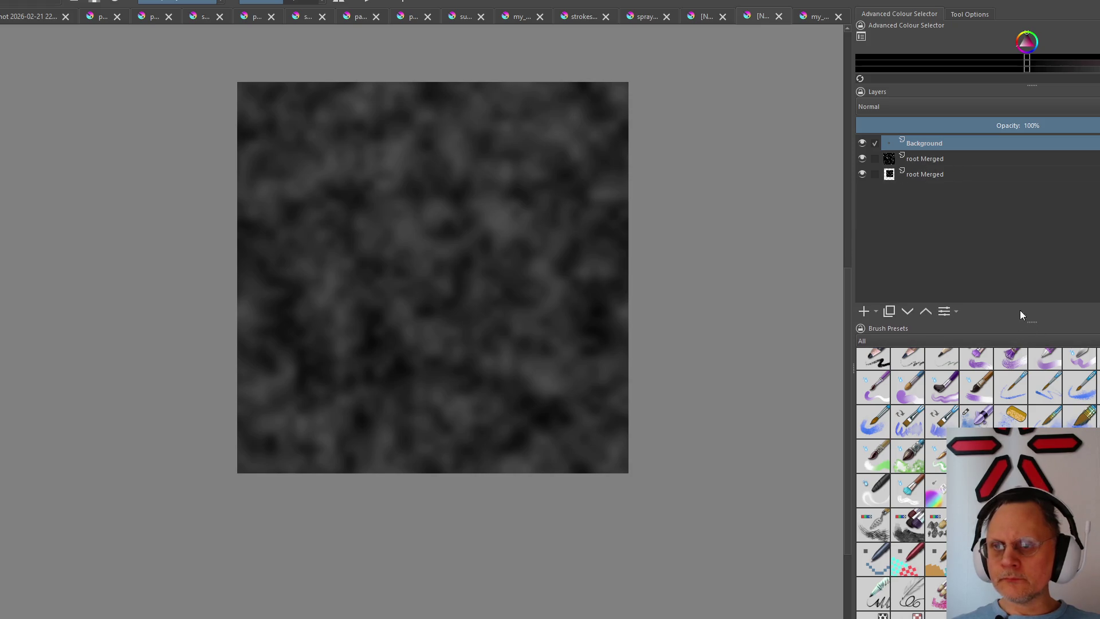
{"action": "left_click", "coordinate": [908, 107]}
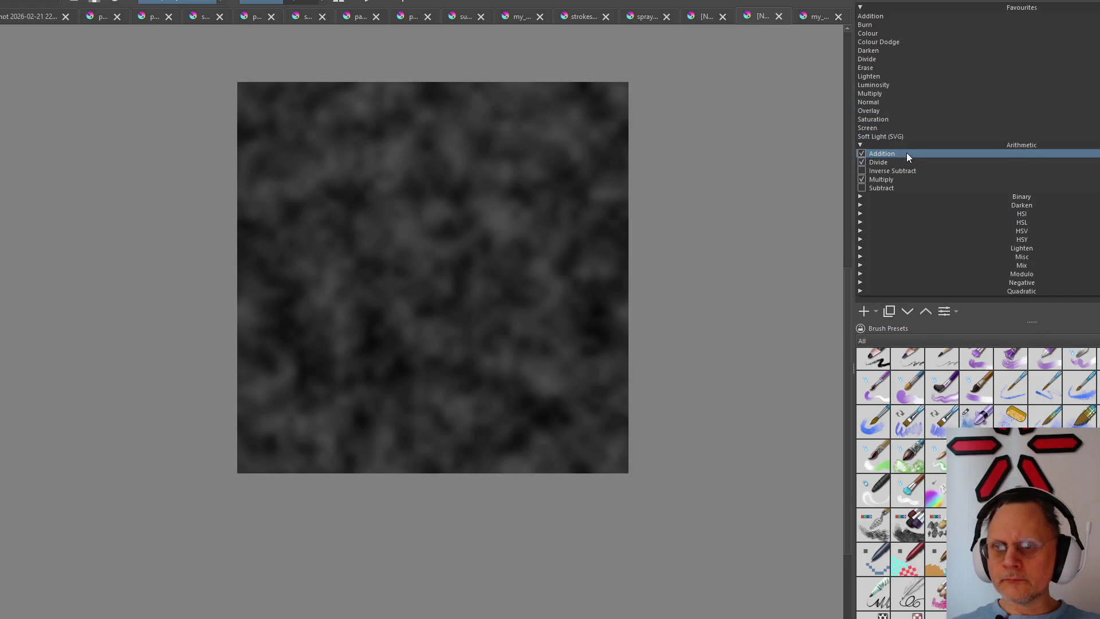
Set the grey cloud layer's blend mode to Addition for bright speckled grey noise
{"action": "left_click", "coordinate": [906, 152]}
{"action": "scroll", "coordinate": [446, 231], "scroll_direction": "up", "scroll_amount": 10}
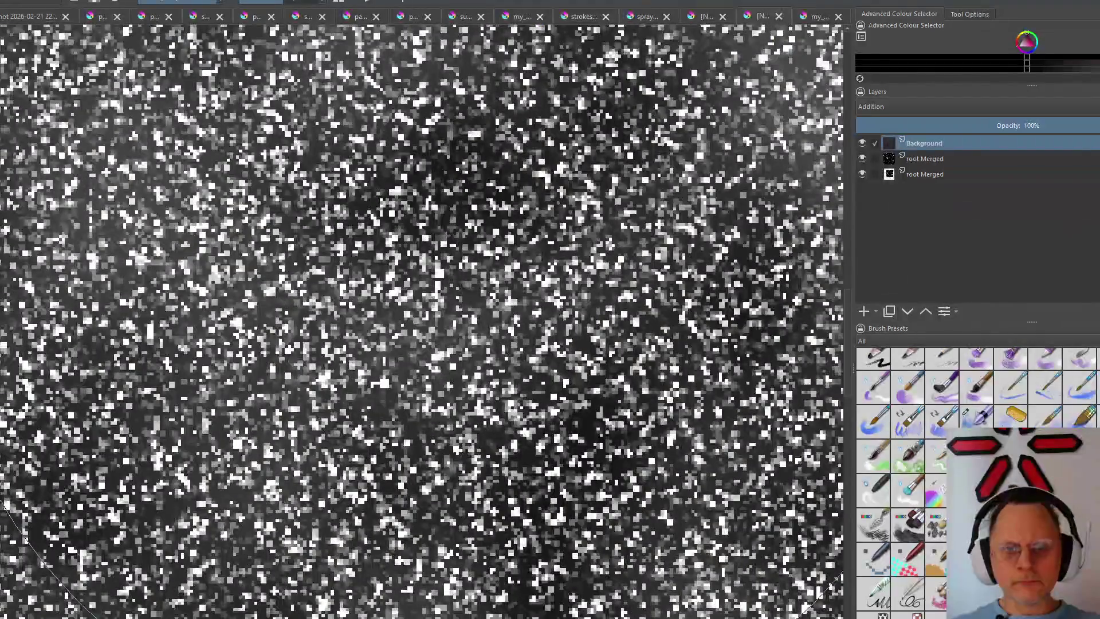
{"action": "scroll", "coordinate": [447, 231], "scroll_direction": "down", "scroll_amount": 3}
{"action": "scroll", "coordinate": [446, 231], "scroll_direction": "down", "scroll_amount": 3}
{"action": "scroll", "coordinate": [446, 231], "scroll_direction": "down", "scroll_amount": 2}
{"action": "scroll", "coordinate": [445, 231], "scroll_direction": "down", "scroll_amount": 2}
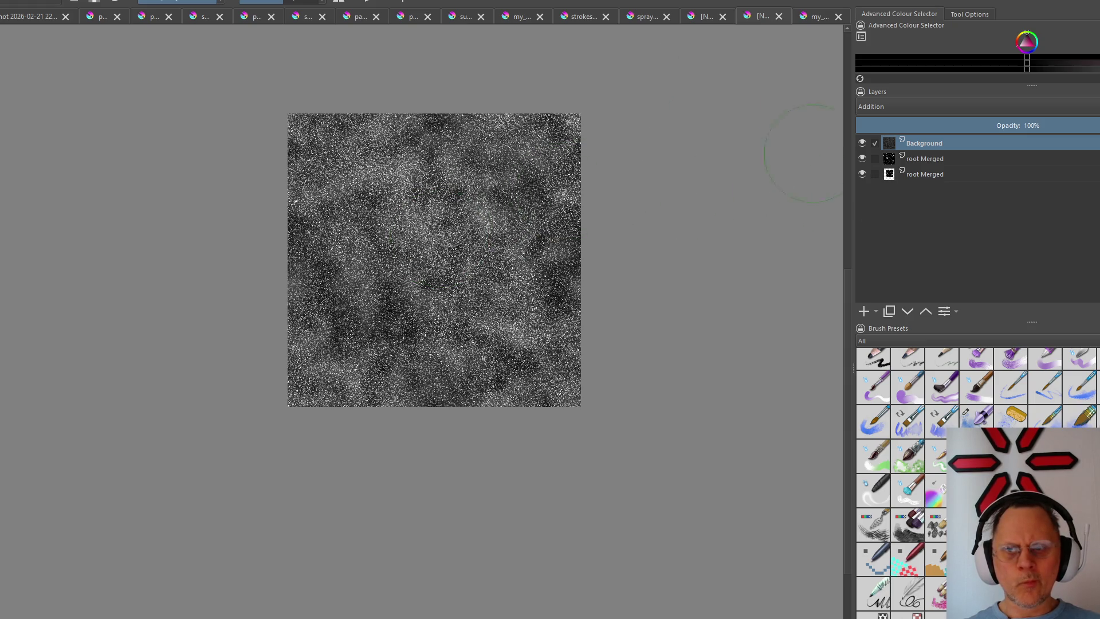
{"action": "key", "text": "alt+f"}
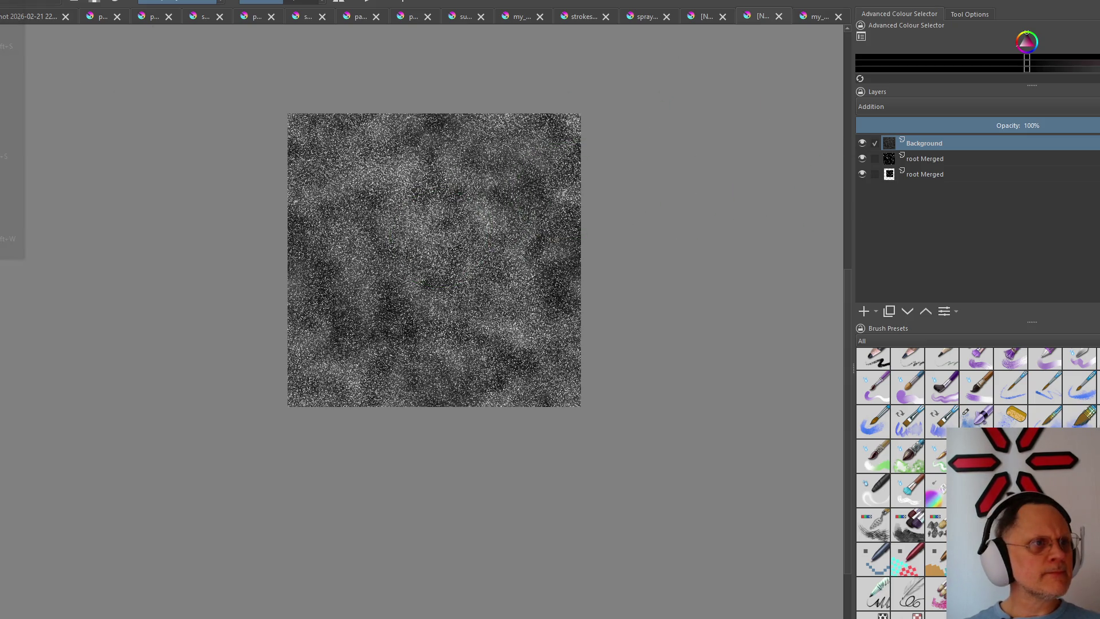
{"action": "key", "text": "Return"}
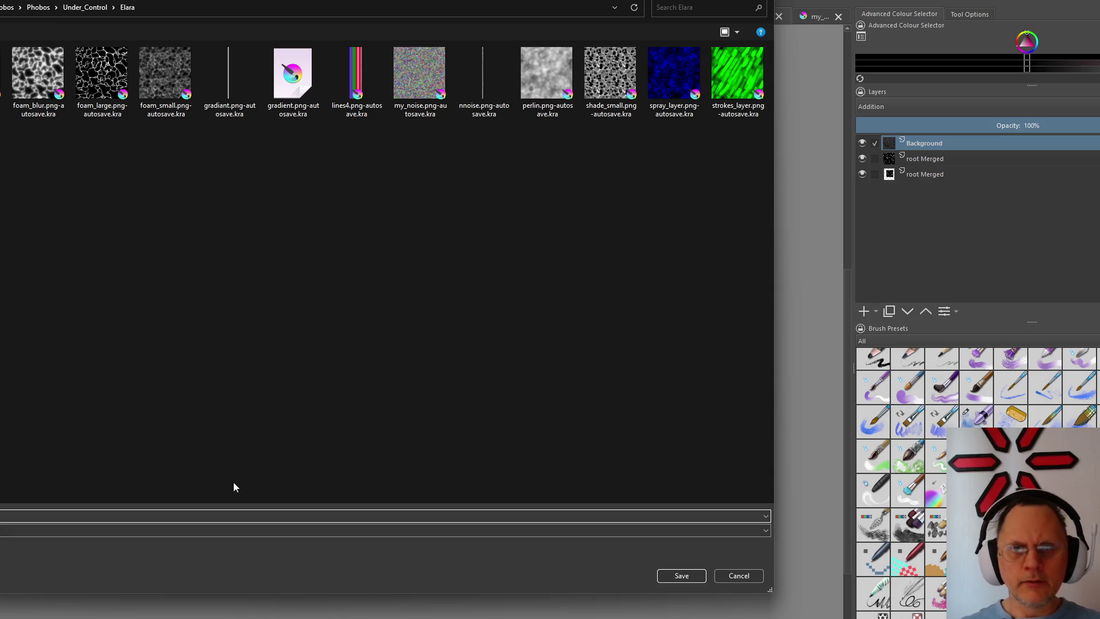
{"action": "type", "text": "f"}
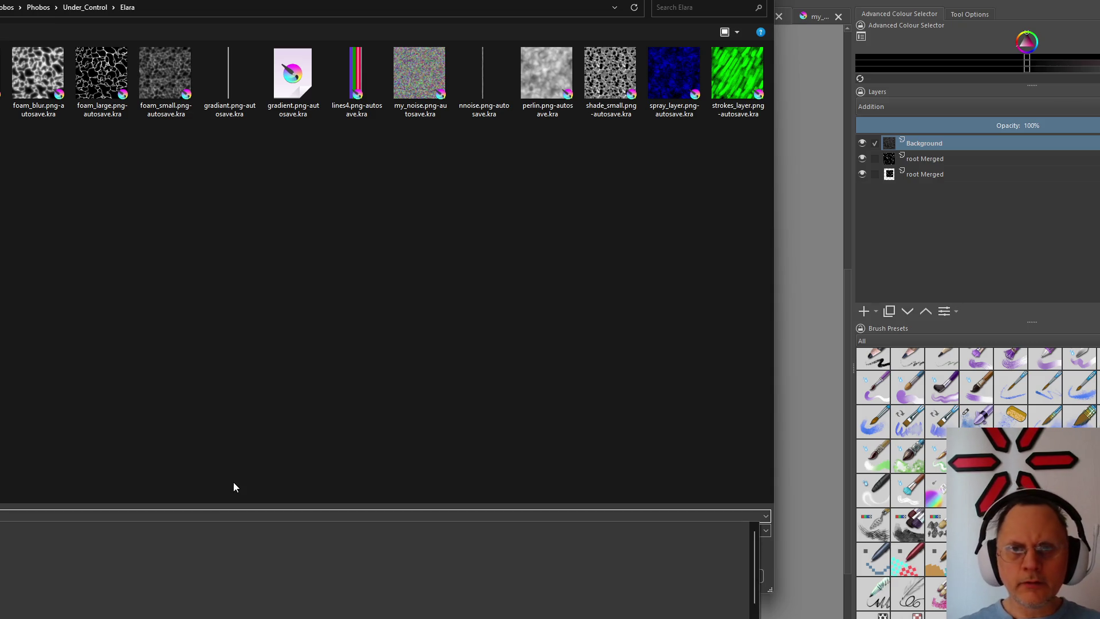
{"action": "key", "text": "Escape"}
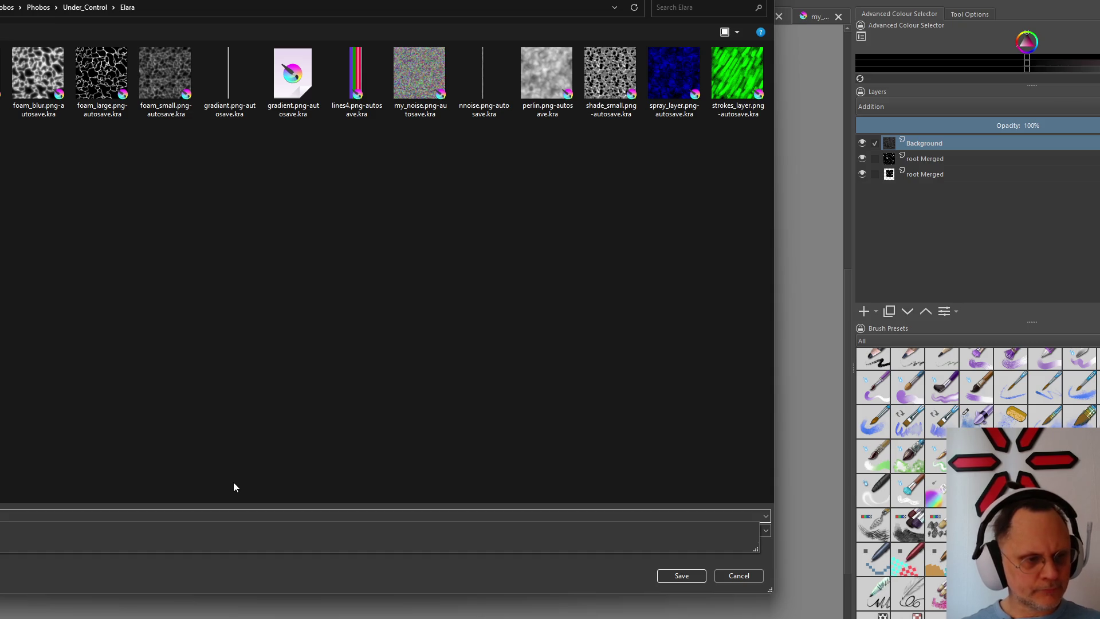
{"action": "key", "text": "Escape"}
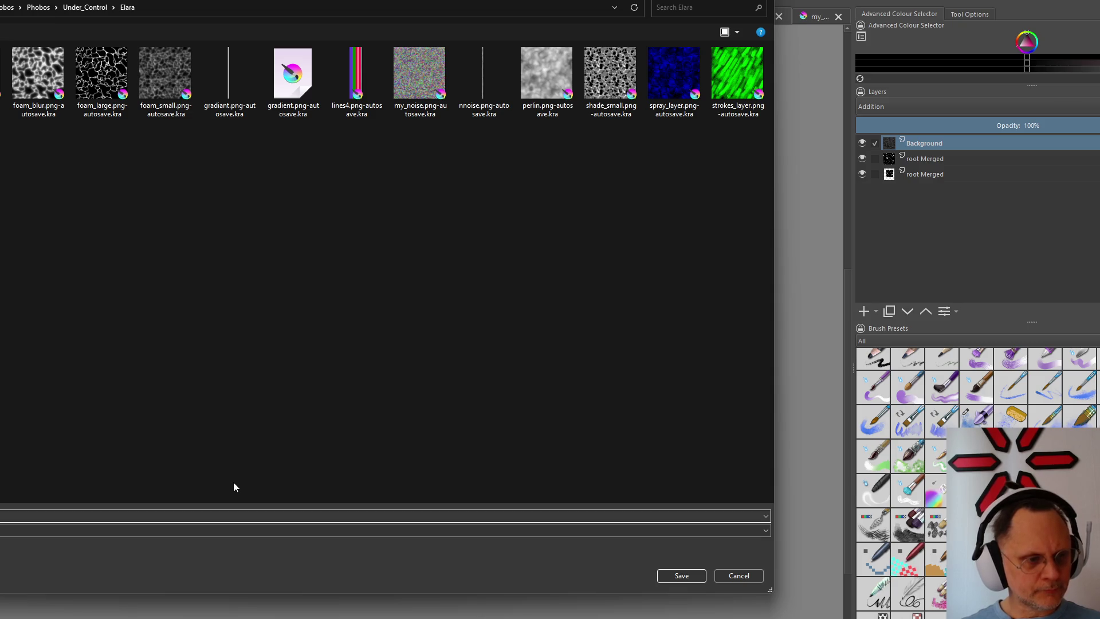
{"action": "key", "text": "Return"}
{"action": "key", "text": "alt+l"}
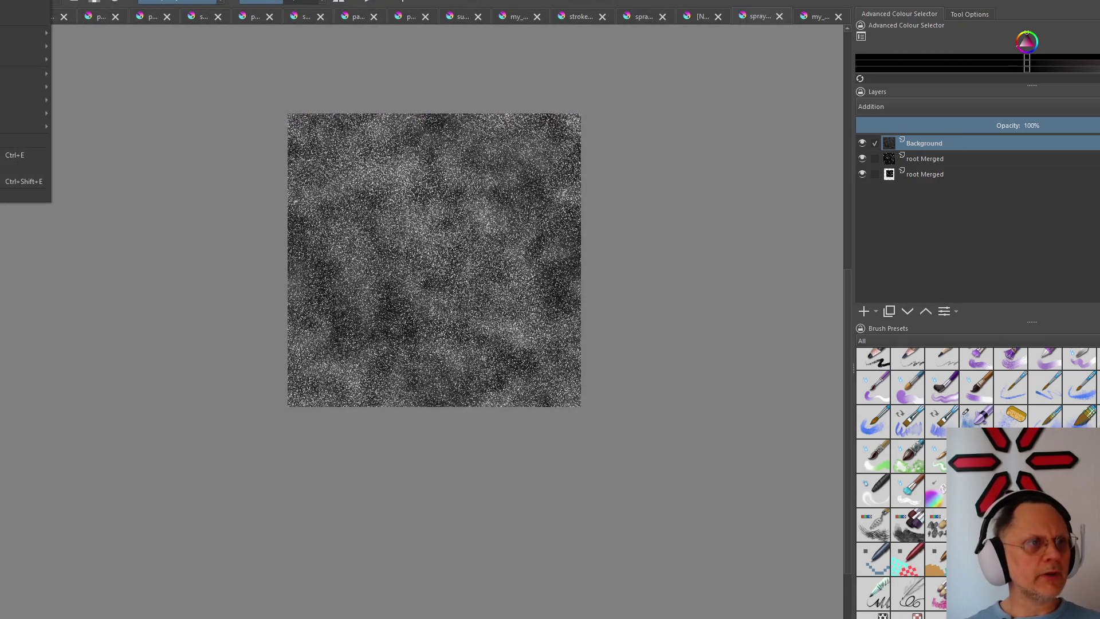
Browse the Select menu, then switch to the green and purple layered document
{"action": "key", "text": "Right"}
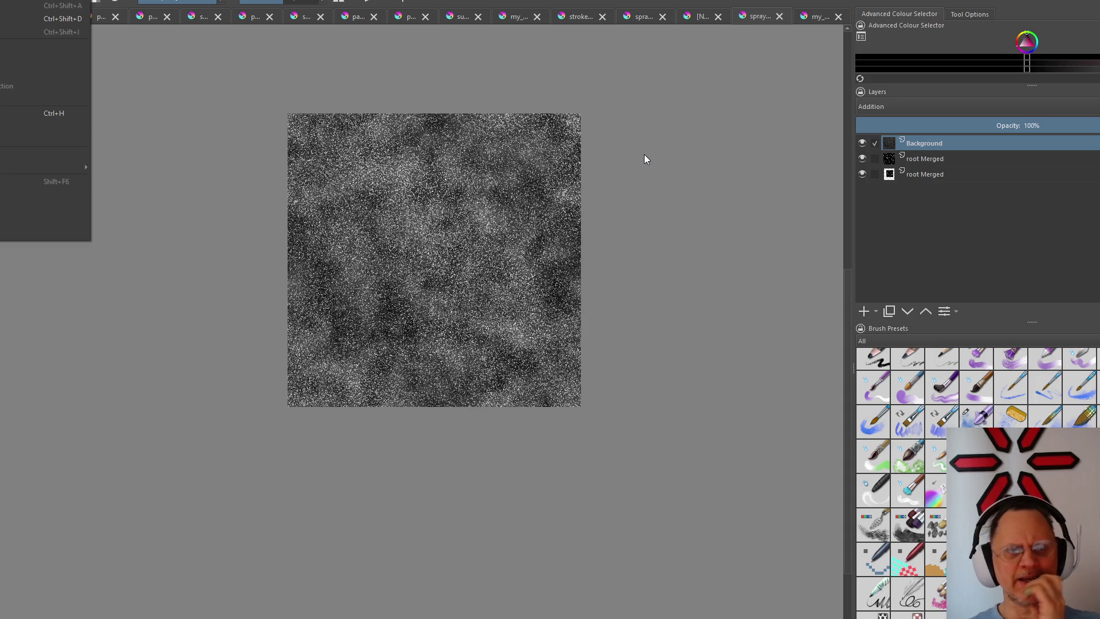
{"action": "left_click", "coordinate": [301, 15]}
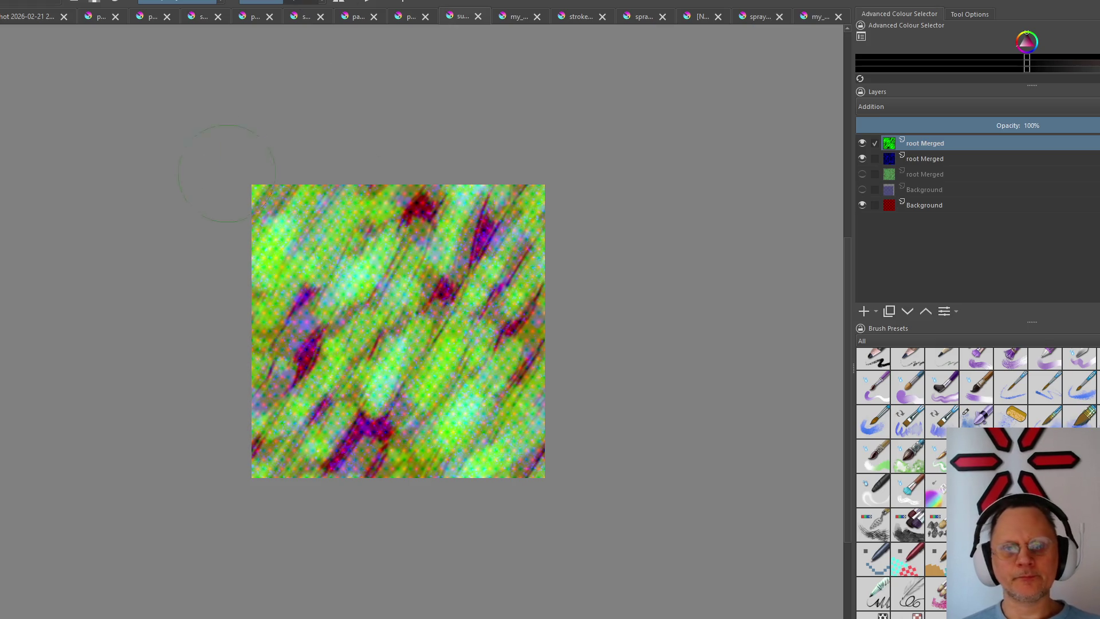
{"action": "scroll", "coordinate": [391, 277], "scroll_direction": "down", "scroll_amount": 4}
{"action": "scroll", "coordinate": [391, 277], "scroll_direction": "up", "scroll_amount": 4}
{"action": "scroll", "coordinate": [393, 278], "scroll_direction": "up", "scroll_amount": 1}
{"action": "scroll", "coordinate": [396, 277], "scroll_direction": "up", "scroll_amount": 1}
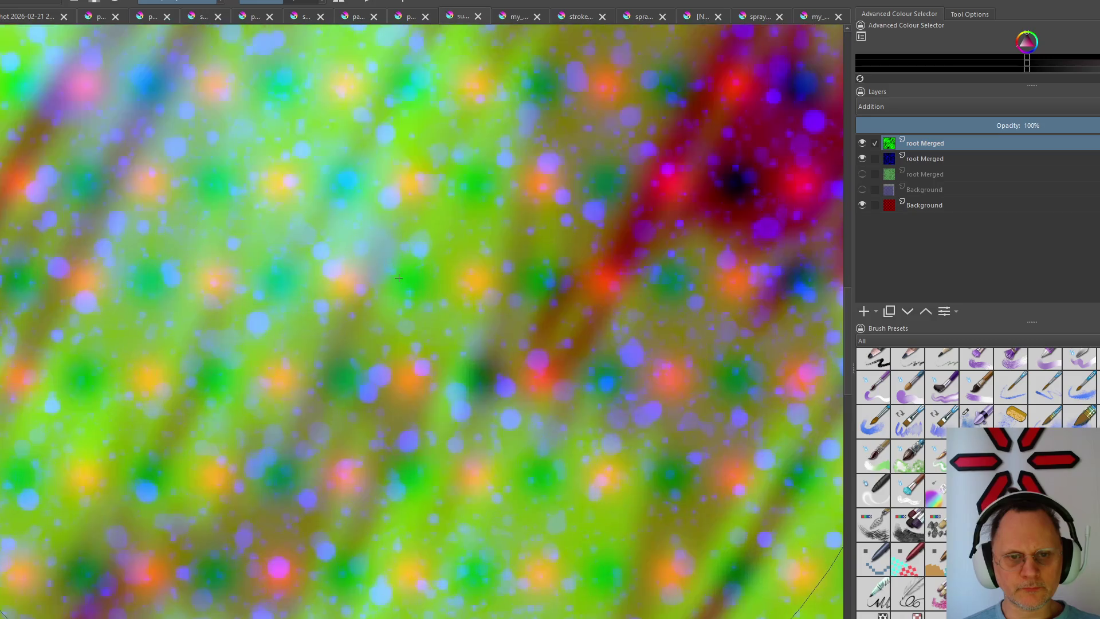
{"action": "scroll", "coordinate": [399, 278], "scroll_direction": "up", "scroll_amount": 1}
{"action": "scroll", "coordinate": [397, 277], "scroll_direction": "down", "scroll_amount": 3}
{"action": "scroll", "coordinate": [392, 270], "scroll_direction": "down", "scroll_amount": 2}
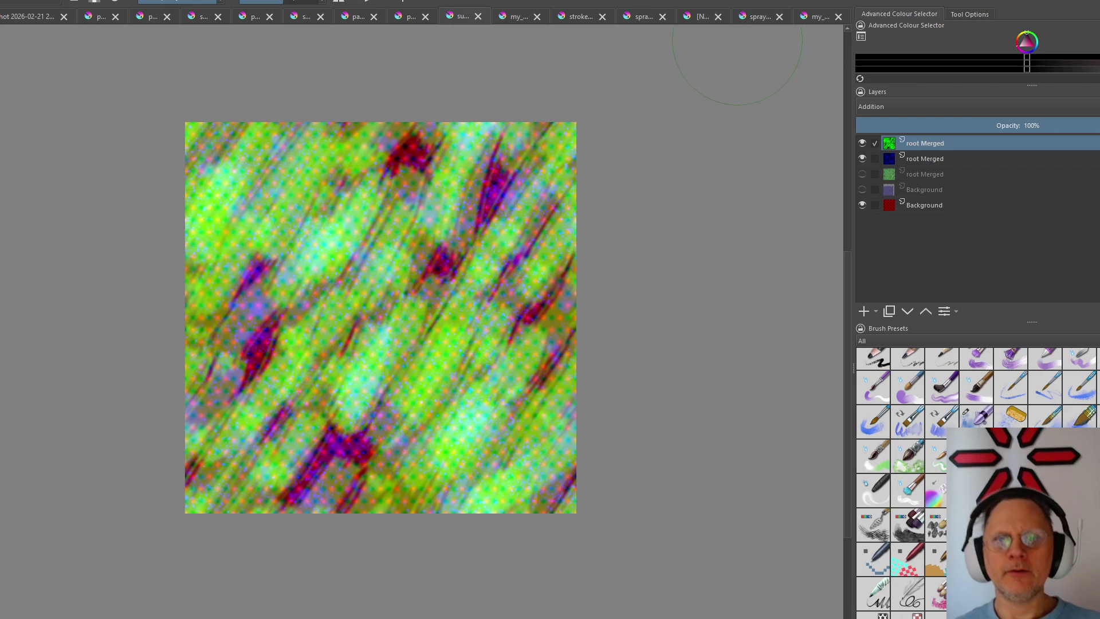
Click through the blue cloud, green strokes and spray documents to reach the three-layer grey noise
{"action": "left_click", "coordinate": [522, 19]}
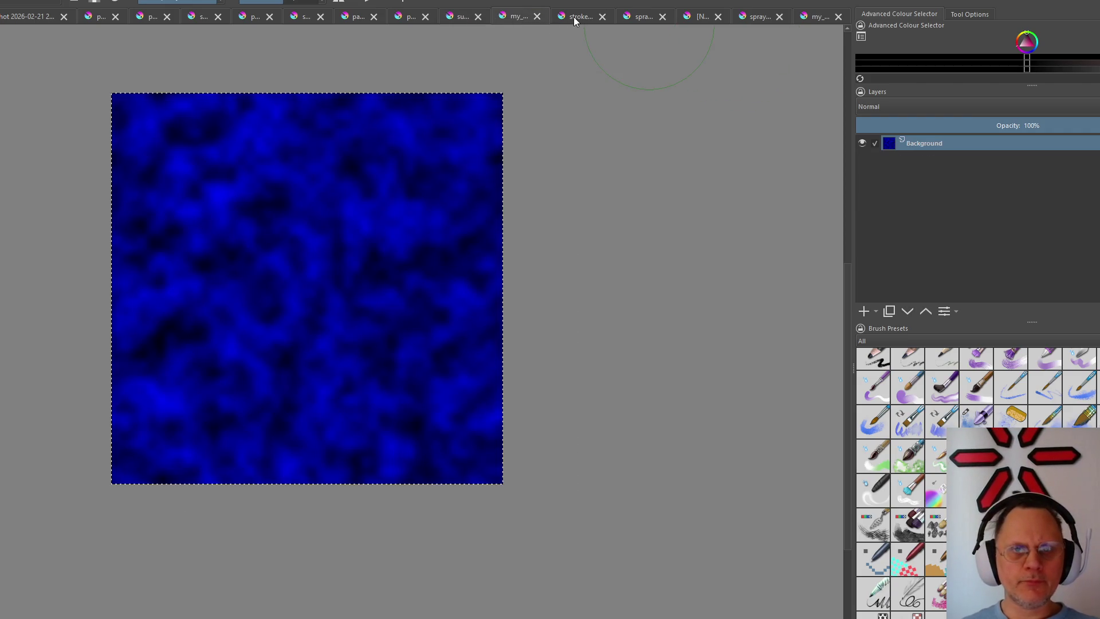
{"action": "left_click", "coordinate": [581, 18]}
{"action": "left_click", "coordinate": [647, 20]}
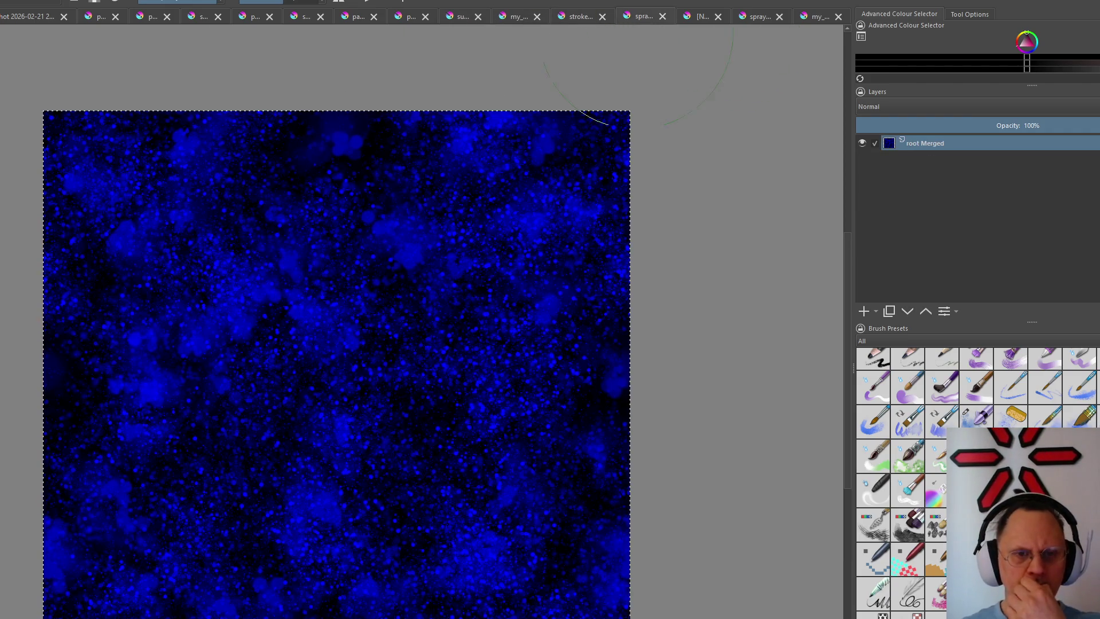
{"action": "scroll", "coordinate": [258, 259], "scroll_direction": "up", "scroll_amount": 2}
{"action": "scroll", "coordinate": [259, 282], "scroll_direction": "up", "scroll_amount": 2}
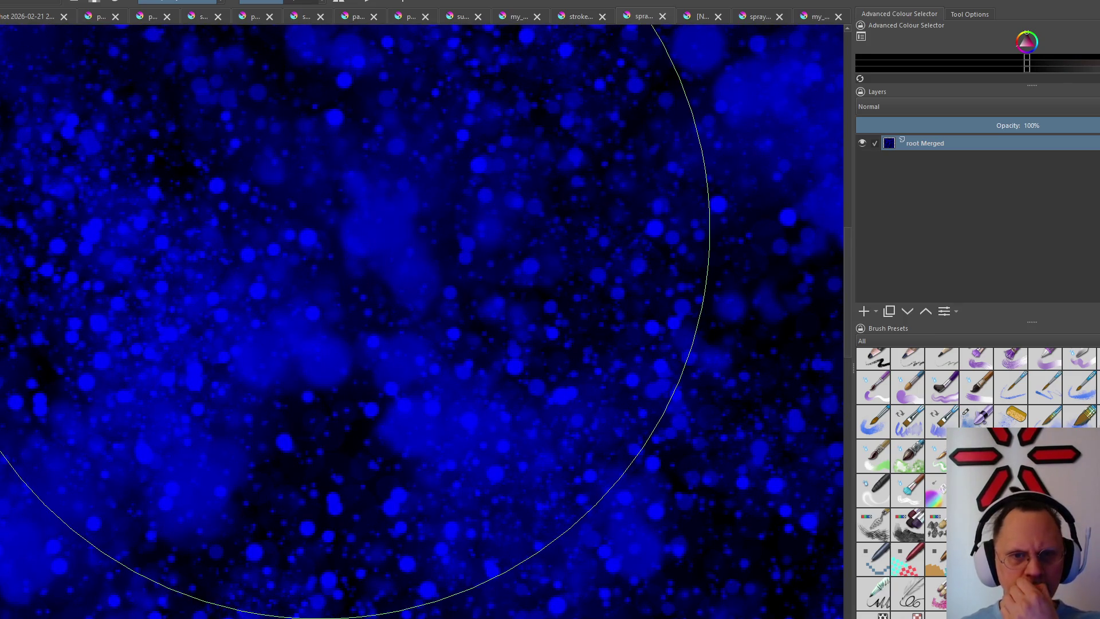
{"action": "scroll", "coordinate": [318, 230], "scroll_direction": "down", "scroll_amount": 3}
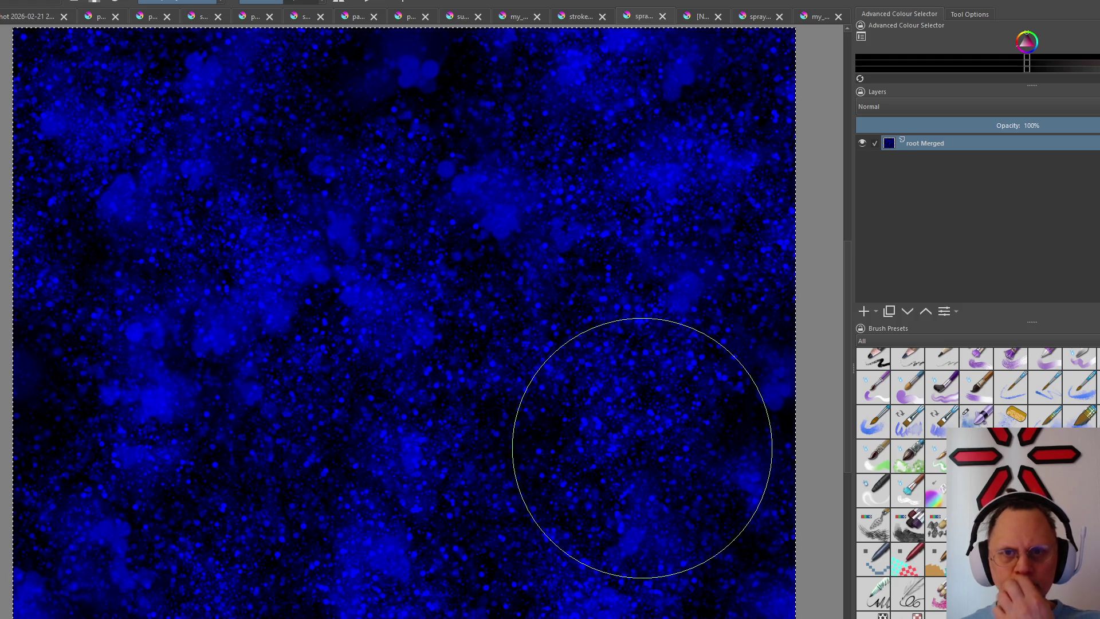
{"action": "scroll", "coordinate": [499, 233], "scroll_direction": "up", "scroll_amount": 2}
{"action": "scroll", "coordinate": [407, 353], "scroll_direction": "down", "scroll_amount": 2}
{"action": "scroll", "coordinate": [406, 353], "scroll_direction": "down", "scroll_amount": 2}
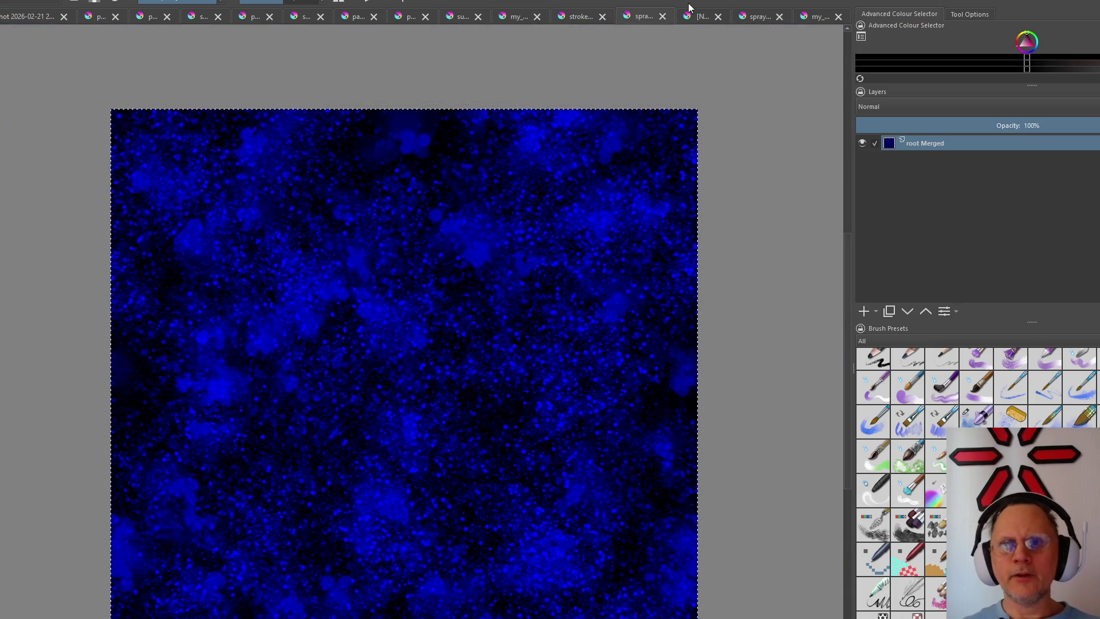
{"action": "left_click", "coordinate": [703, 16]}
{"action": "left_click", "coordinate": [756, 19]}
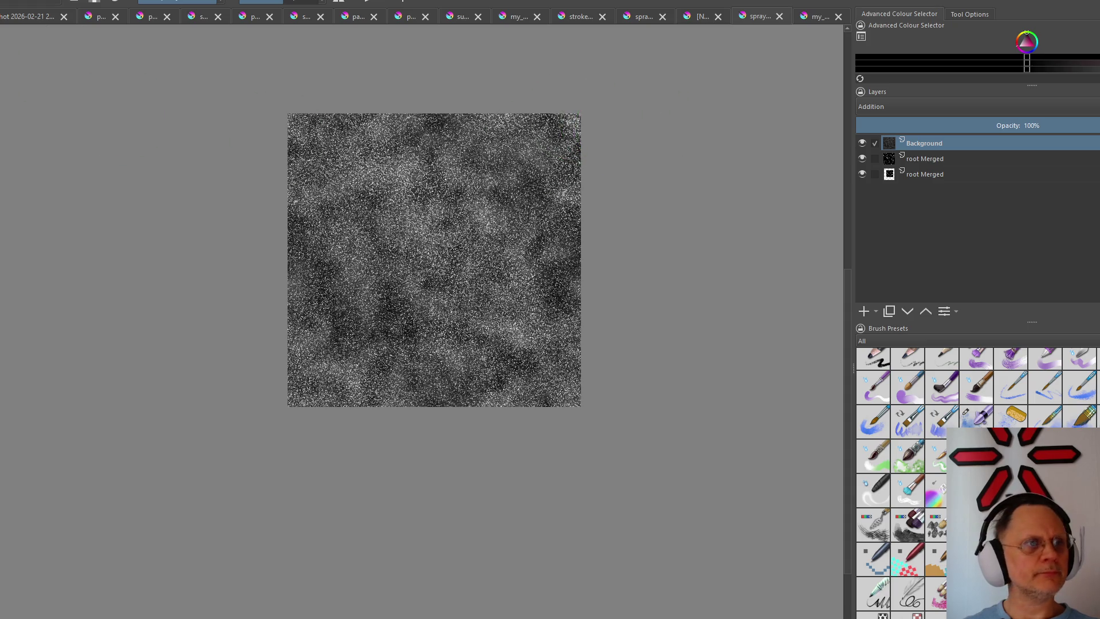
{"action": "left_click", "coordinate": [17, 0]}
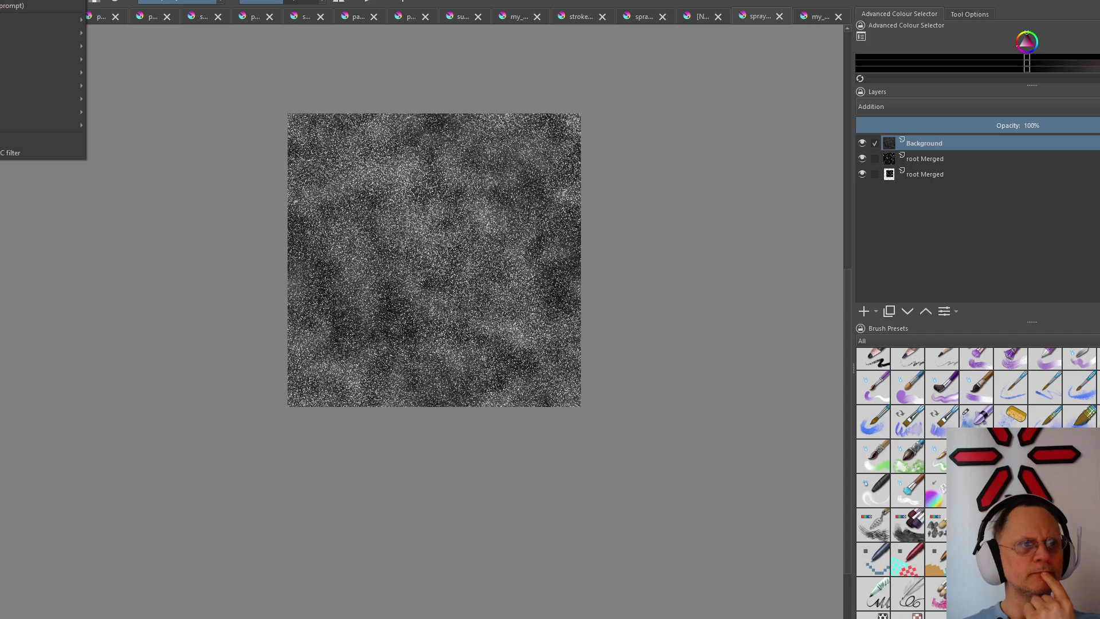
{"action": "mouse_move", "coordinate": [43, 19]}
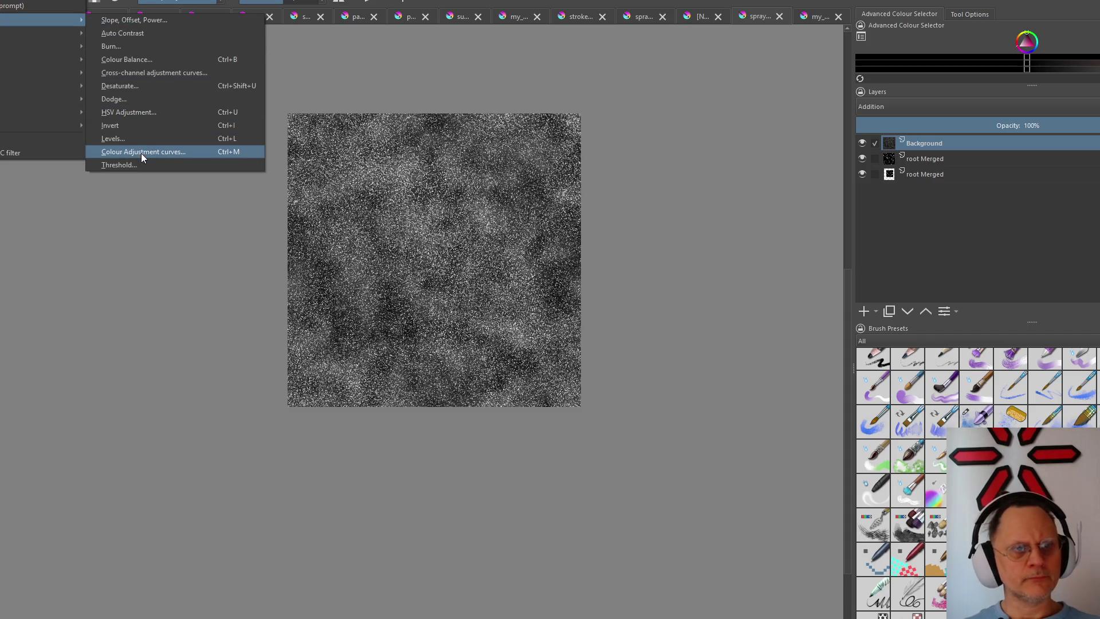
{"action": "left_click", "coordinate": [142, 154]}
{"action": "left_click", "coordinate": [722, 238]}
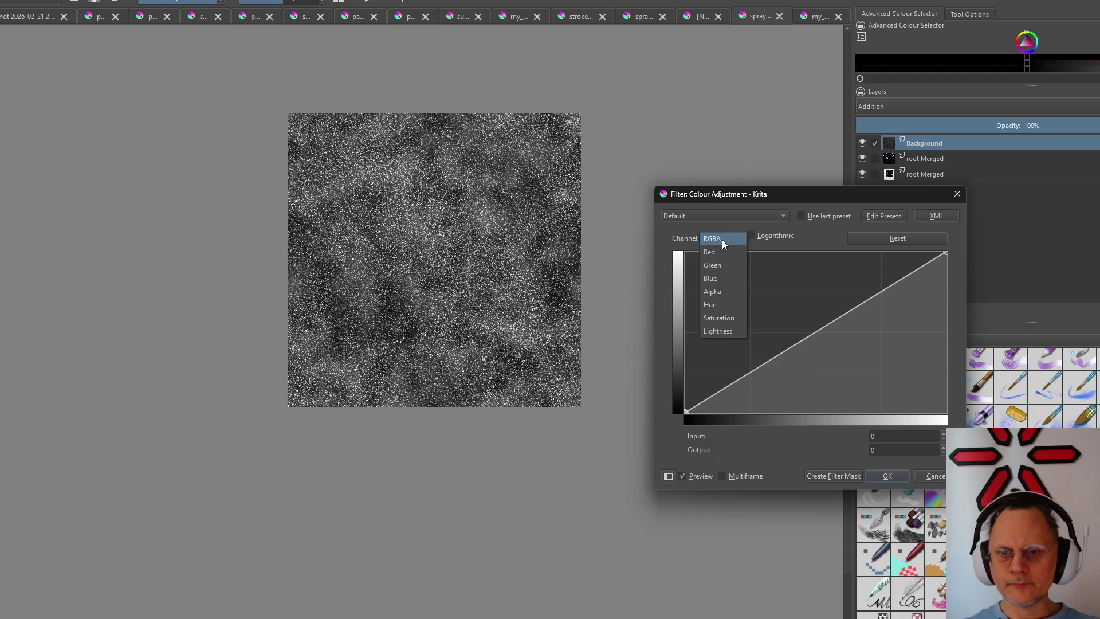
{"action": "left_click", "coordinate": [718, 254]}
{"action": "left_click_drag", "start_coordinate": [946, 252], "coordinate": [945, 410]}
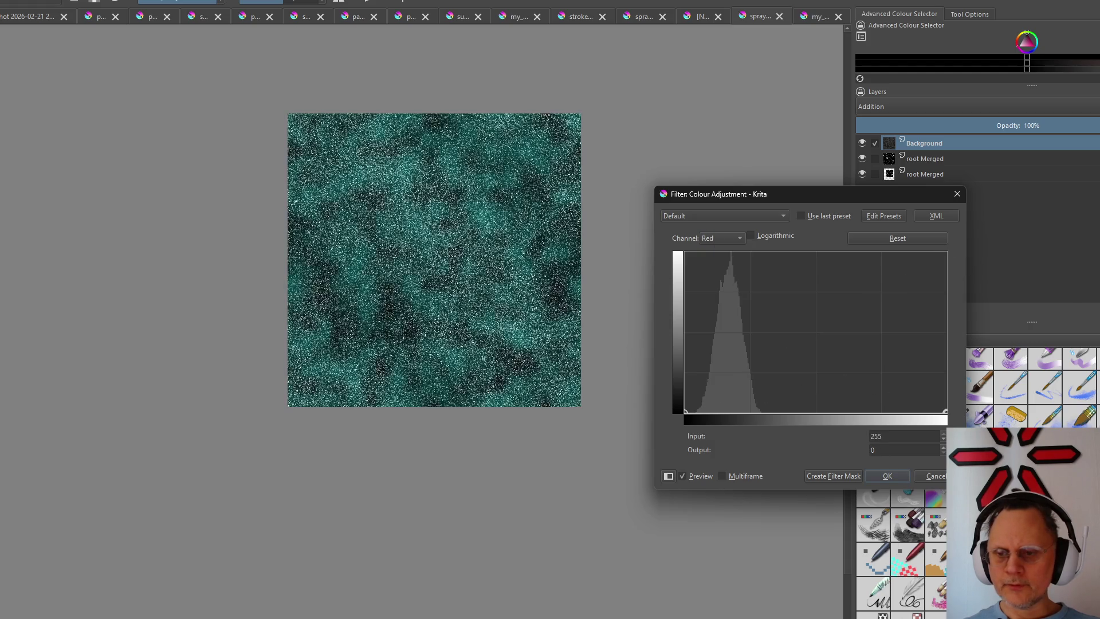
{"action": "left_click", "coordinate": [719, 239]}
{"action": "left_click", "coordinate": [726, 259]}
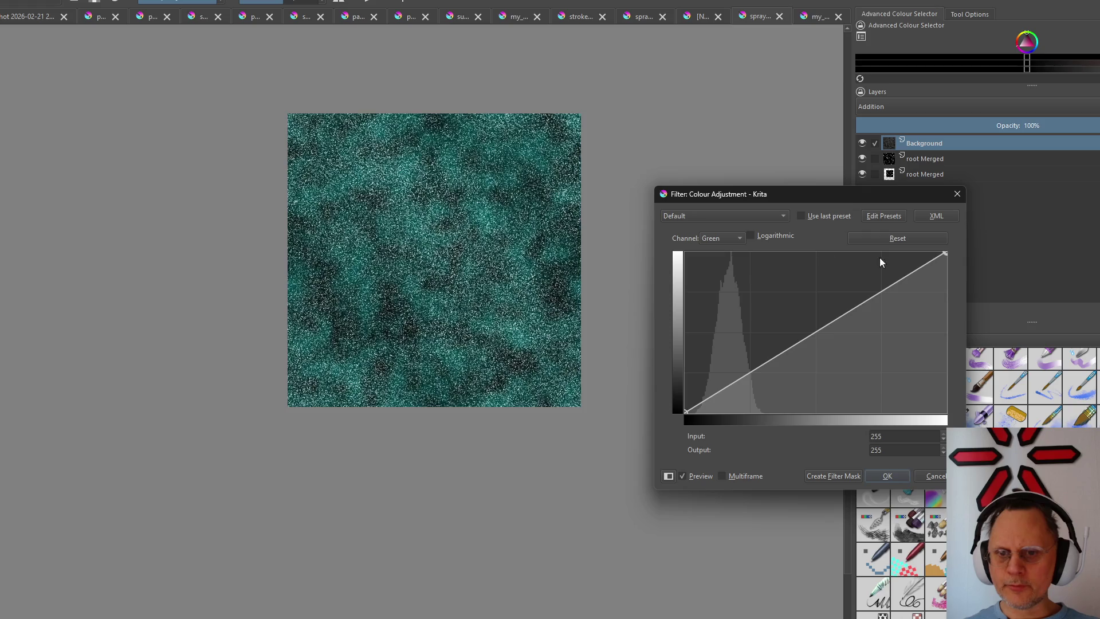
{"action": "left_click_drag", "start_coordinate": [946, 253], "coordinate": [946, 411]}
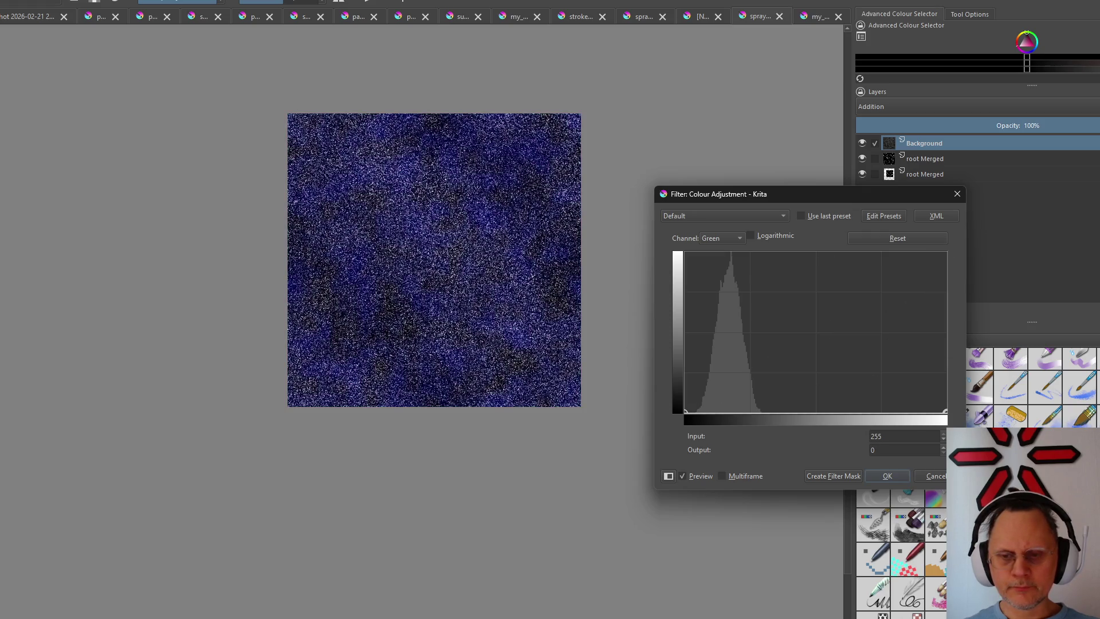
{"action": "left_click", "coordinate": [955, 197]}
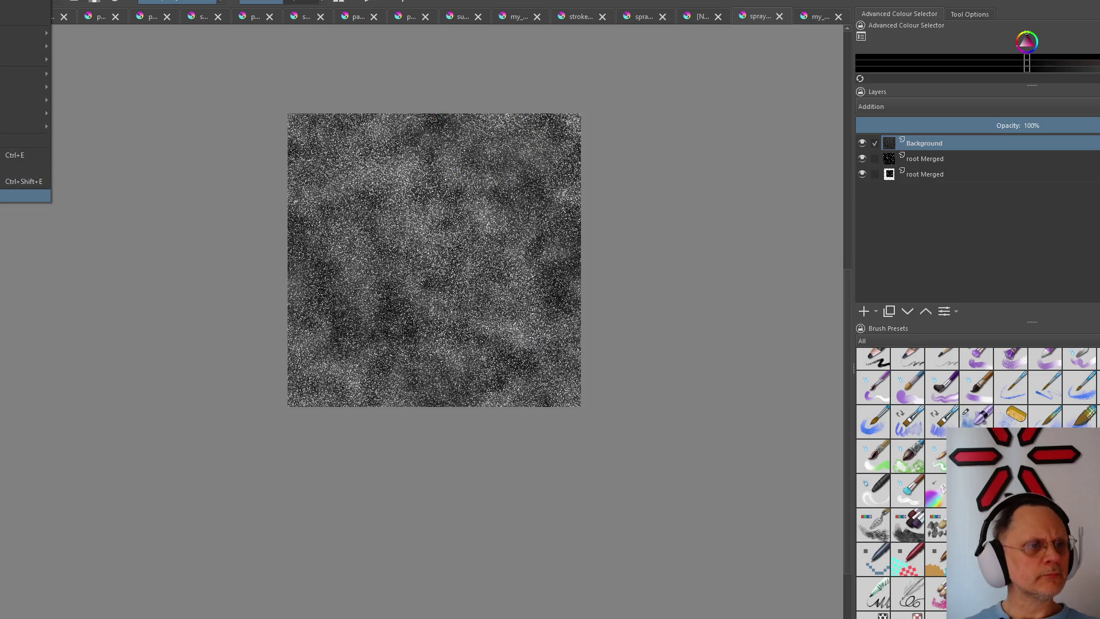
Flatten the image and zero the Red and Green curves, turning the grey noise deep blue
{"action": "left_click", "coordinate": [26, 196]}
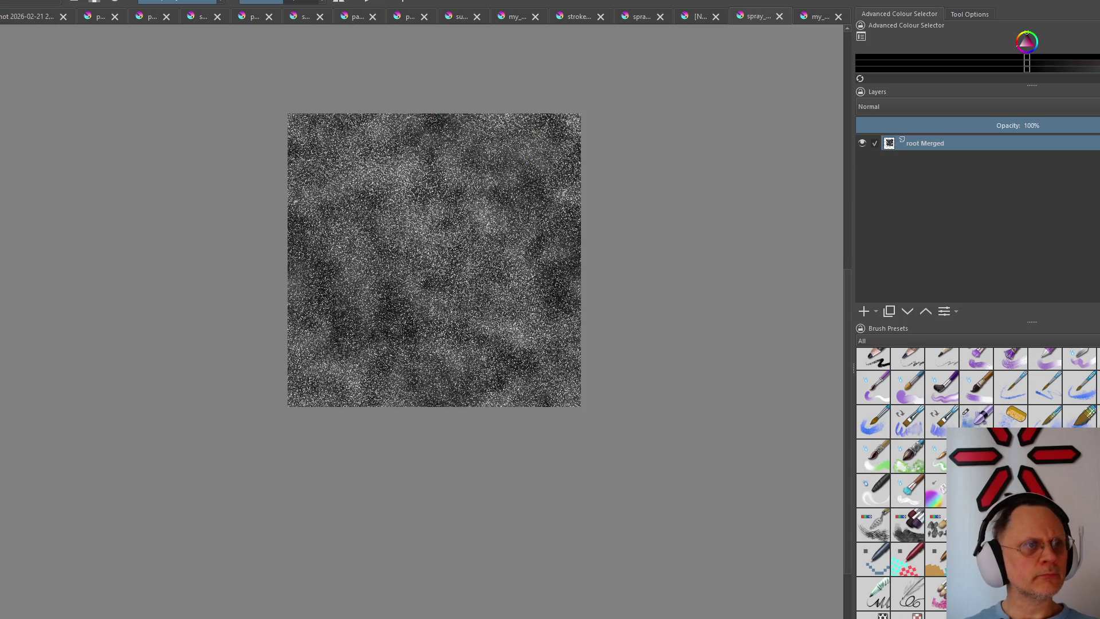
{"action": "left_click", "coordinate": [17, 3]}
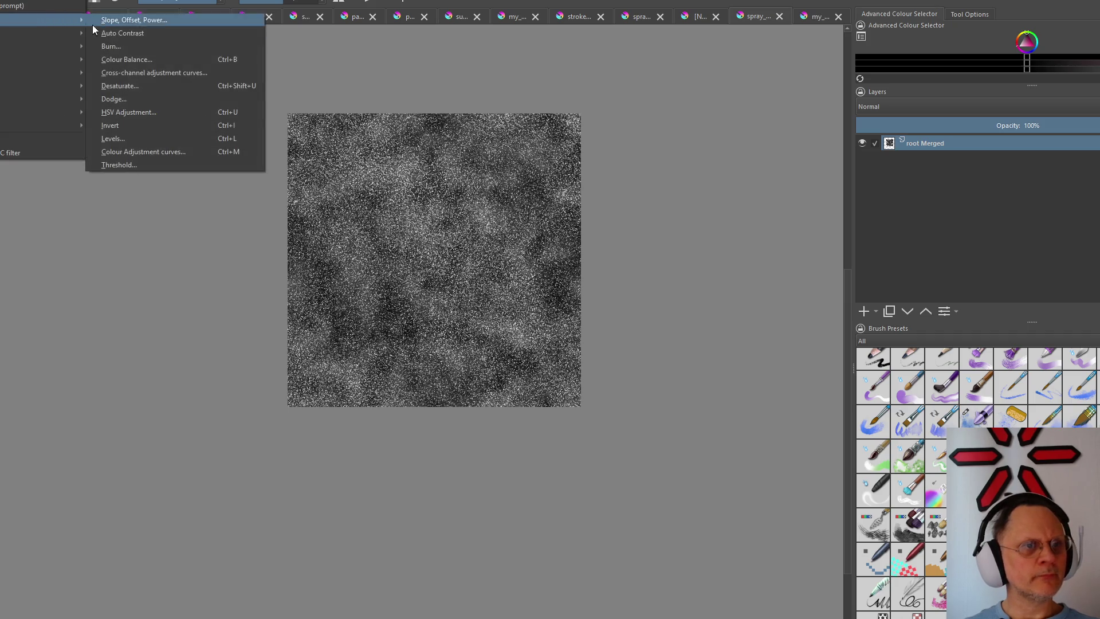
{"action": "left_click", "coordinate": [185, 148]}
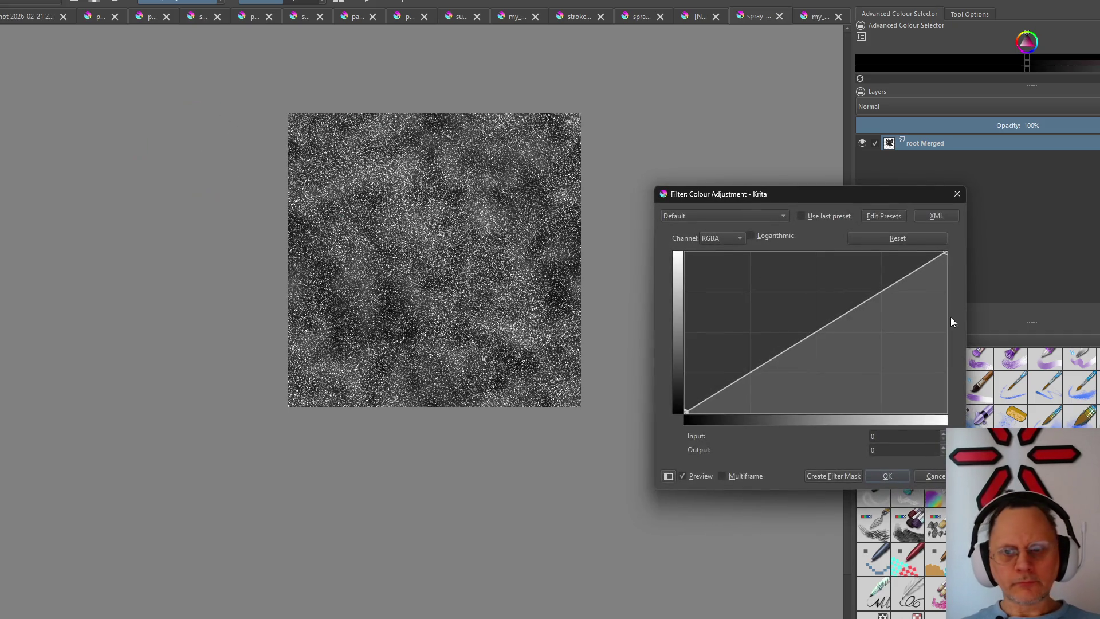
{"action": "left_click", "coordinate": [746, 212]}
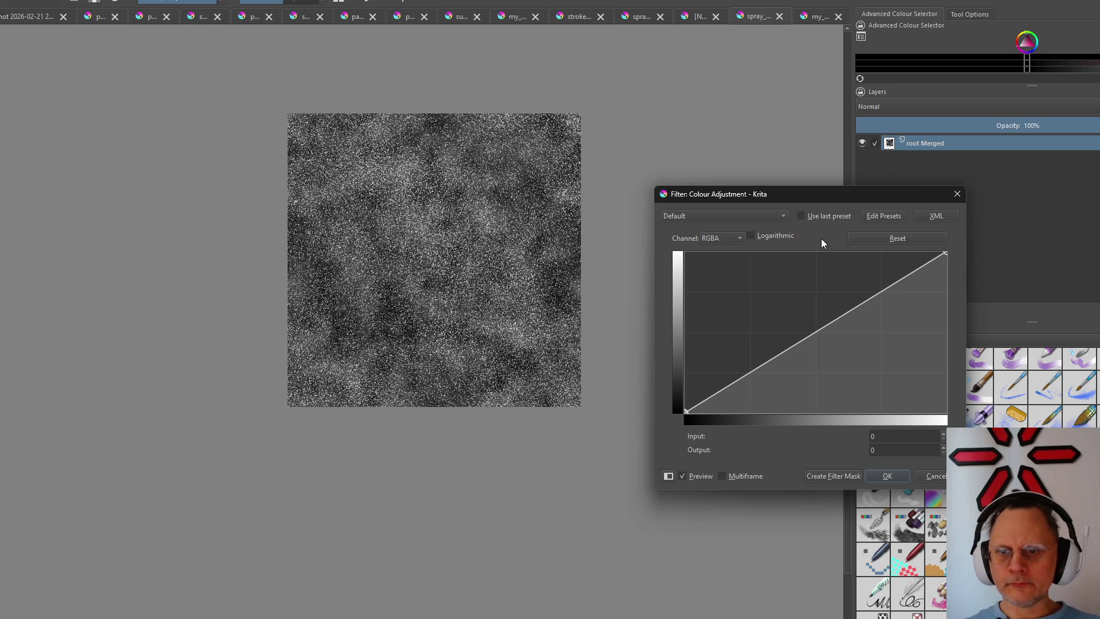
{"action": "left_click", "coordinate": [730, 235]}
{"action": "left_click", "coordinate": [718, 258]}
{"action": "left_click_drag", "start_coordinate": [944, 254], "coordinate": [944, 411]}
{"action": "left_click", "coordinate": [720, 238]}
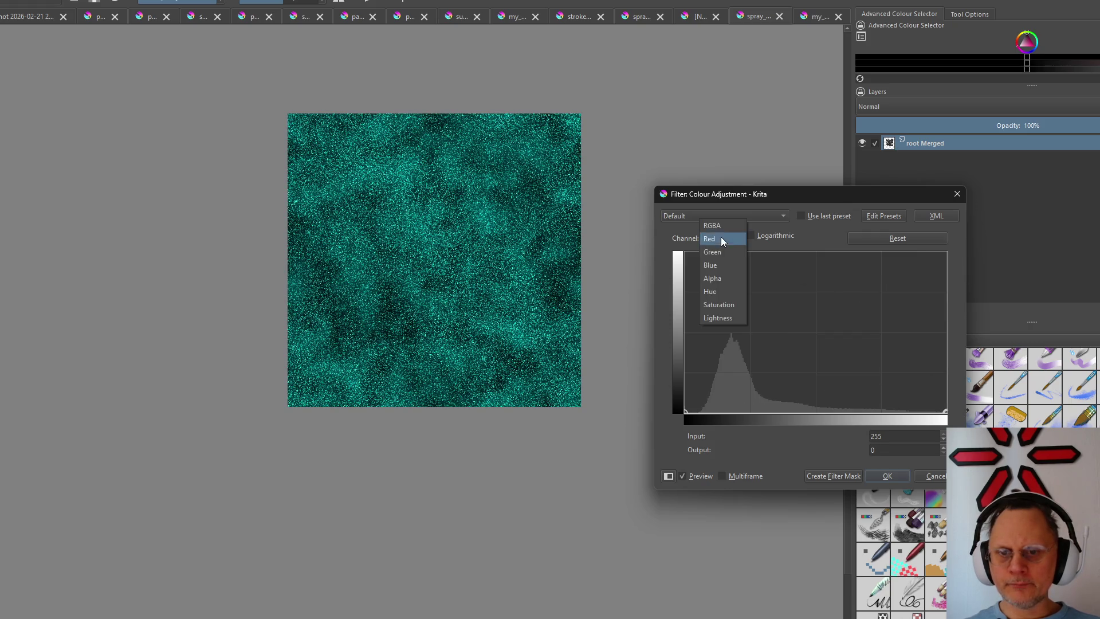
{"action": "left_click_drag", "start_coordinate": [945, 254], "coordinate": [944, 411]}
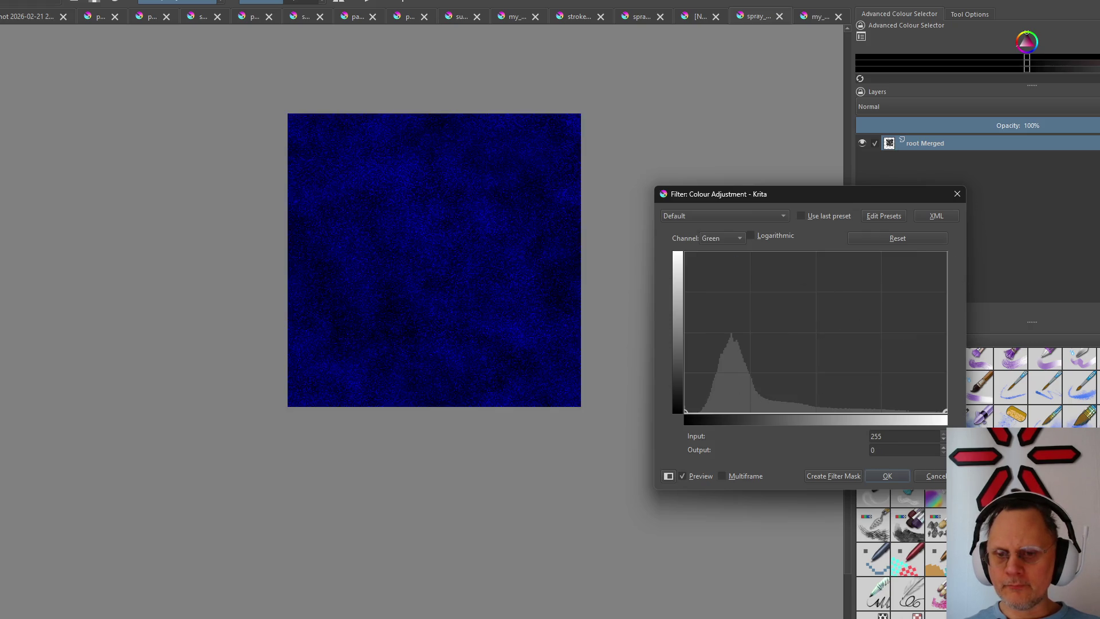
{"action": "left_click", "coordinate": [887, 476]}
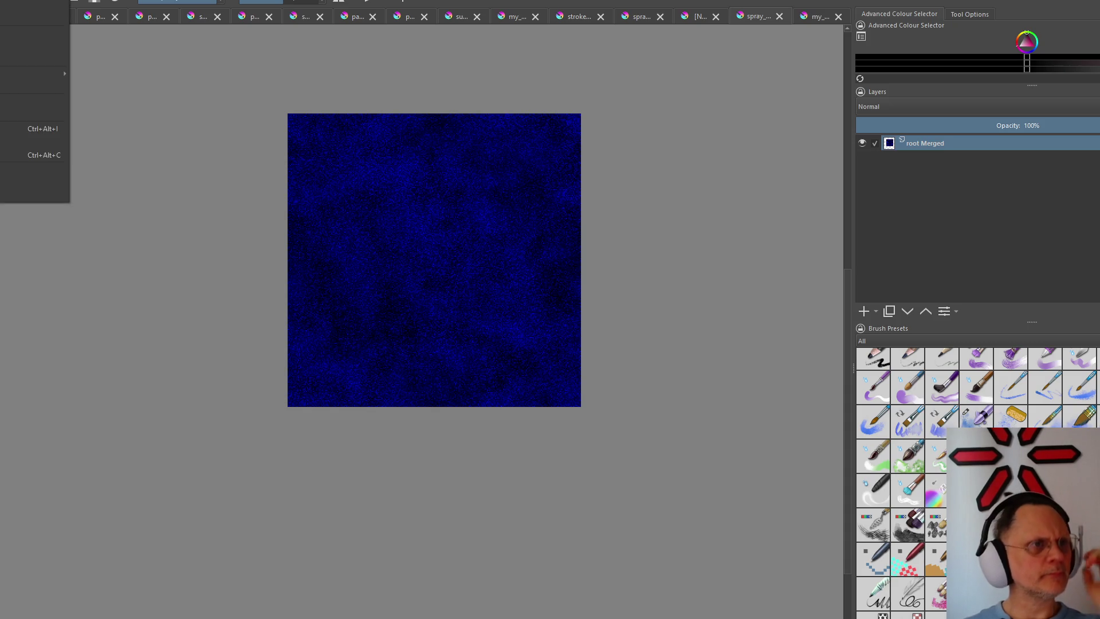
Copy the whole blue noise image, undo back to grey, and switch to the blue spray document
{"action": "left_click", "coordinate": [39, 5]}
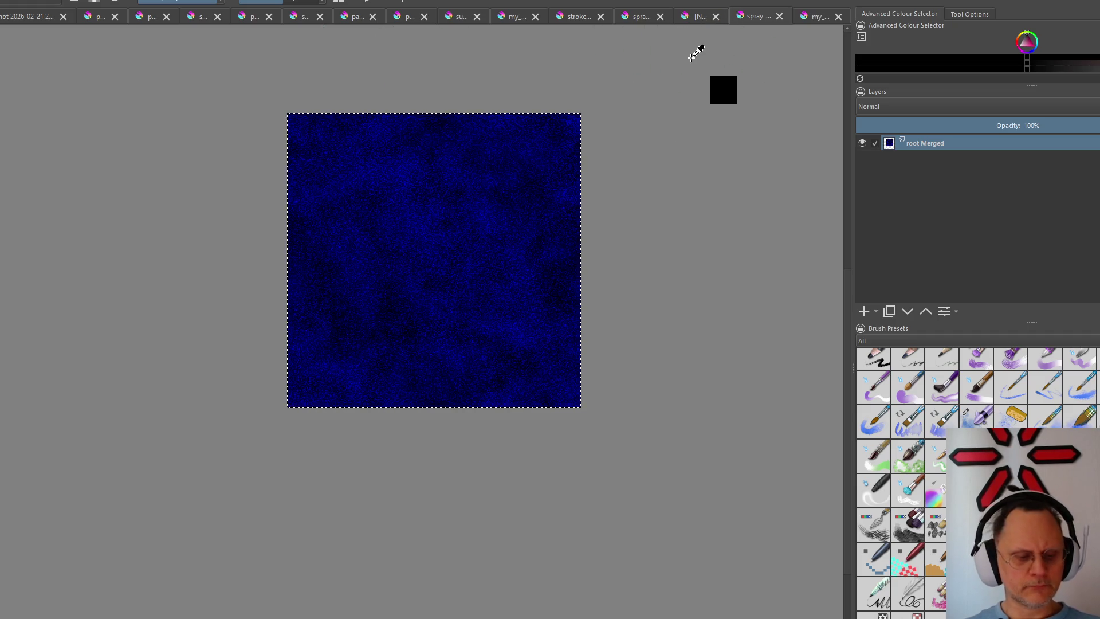
{"action": "key", "text": "ctrl+shift+a"}
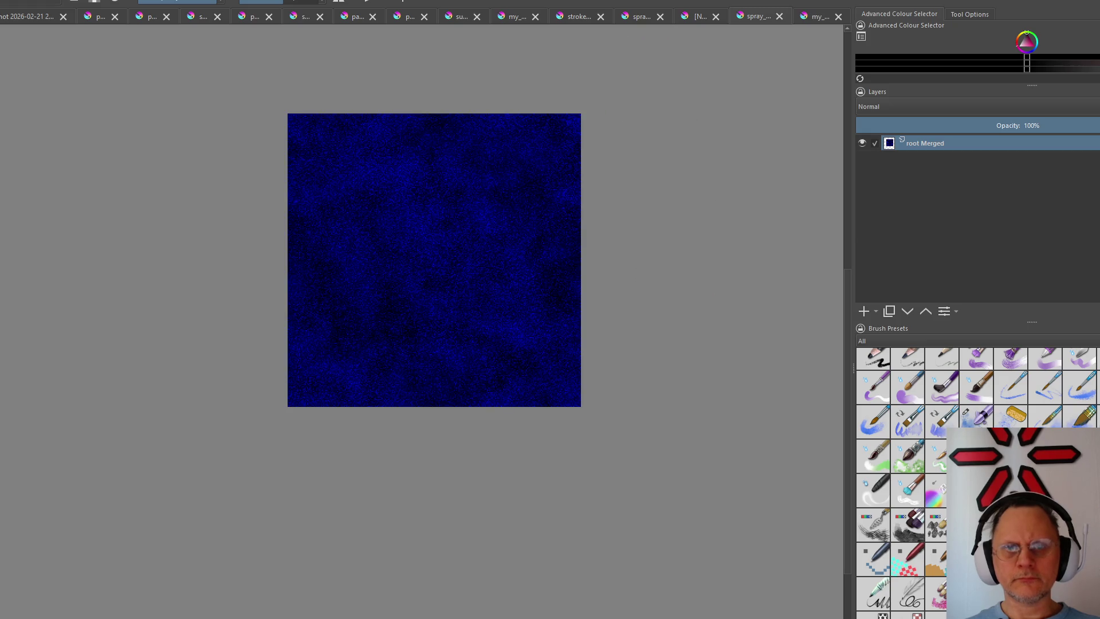
{"action": "key", "text": "ctrl+z"}
{"action": "left_click", "coordinate": [629, 20]}
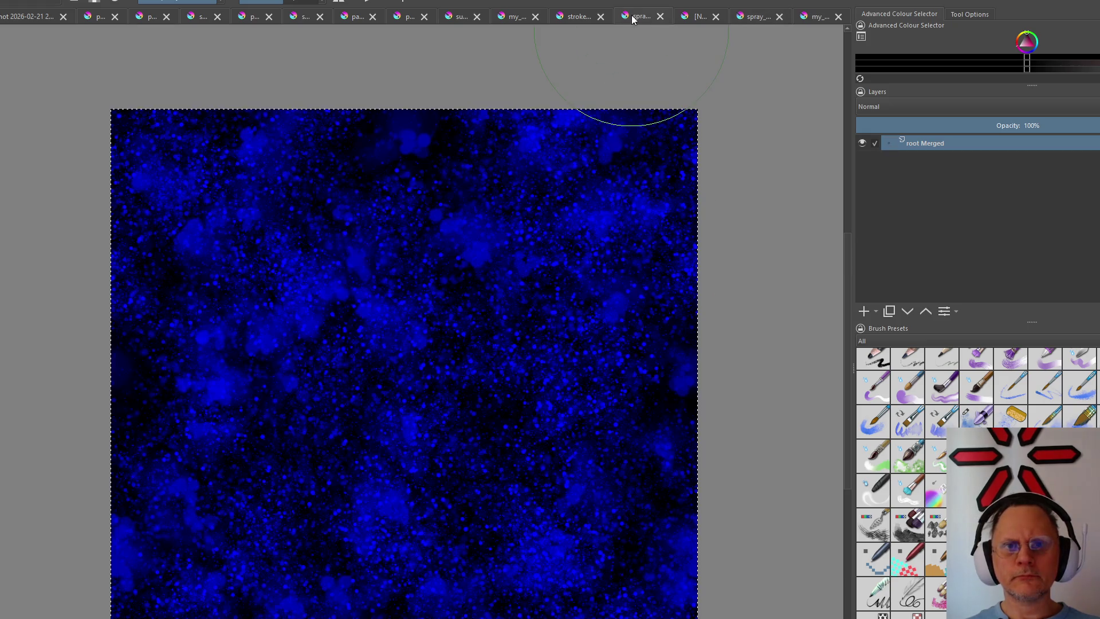
Switch to the colourful layered texture and set the blue noise layer's blend mode to Addition
{"action": "left_click", "coordinate": [579, 16]}
{"action": "left_click", "coordinate": [502, 18]}
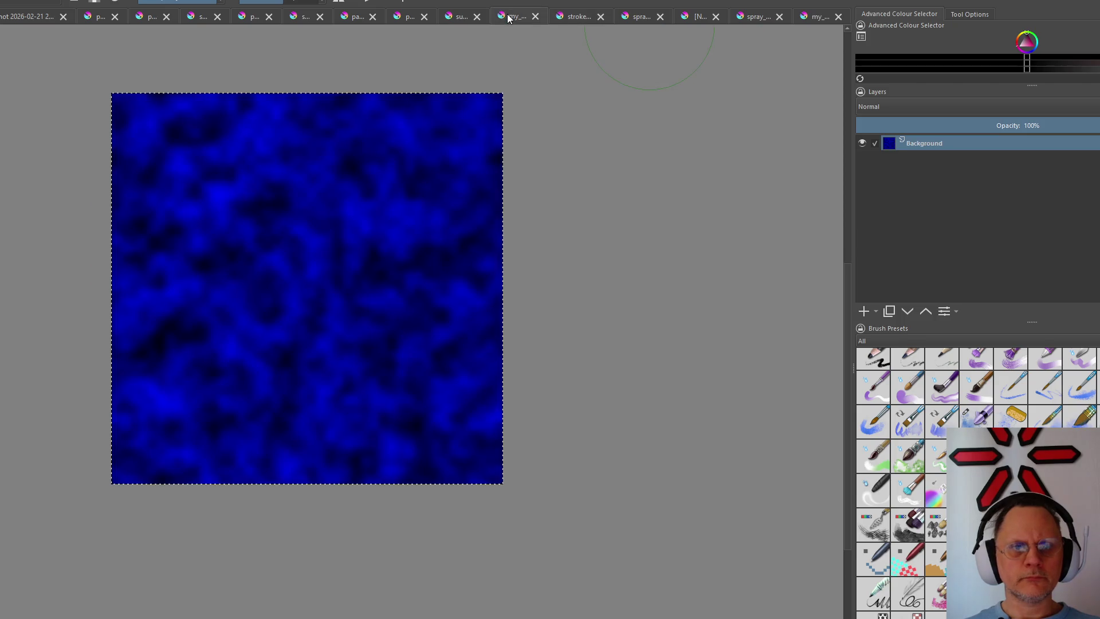
{"action": "left_click", "coordinate": [447, 19]}
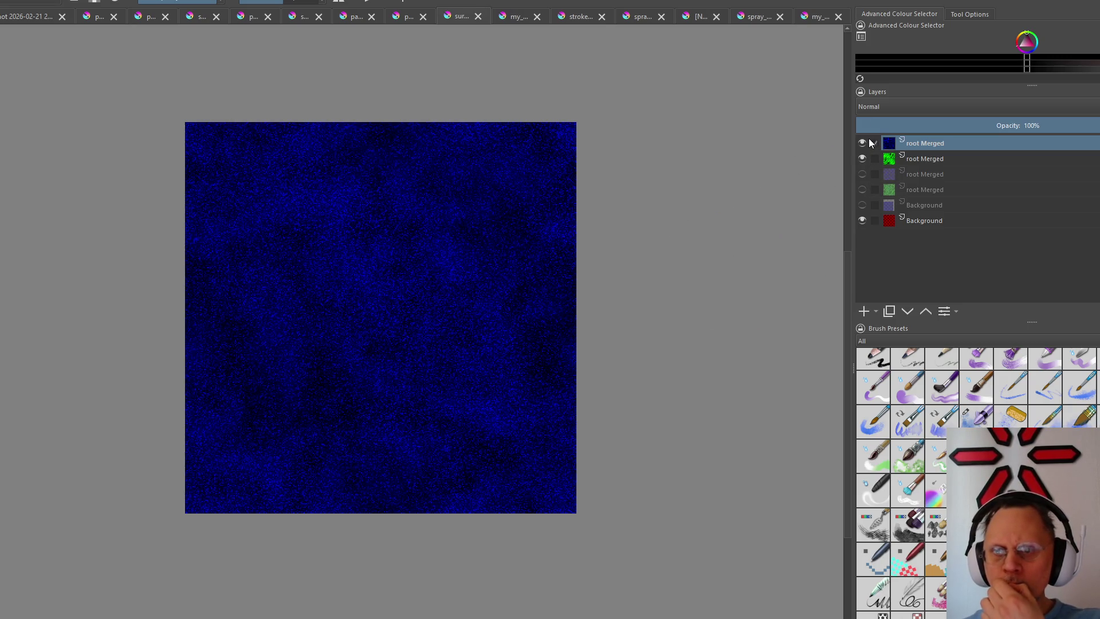
{"action": "left_click", "coordinate": [880, 109]}
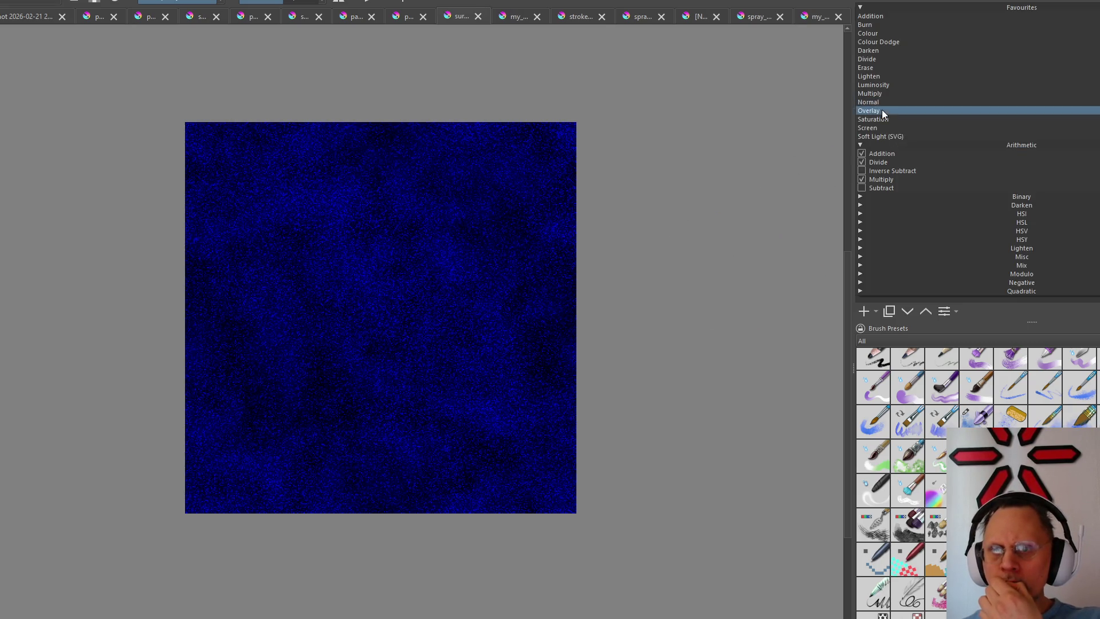
{"action": "left_click", "coordinate": [904, 155]}
{"action": "scroll", "coordinate": [447, 333], "scroll_direction": "down", "scroll_amount": 3}
{"action": "scroll", "coordinate": [447, 332], "scroll_direction": "up", "scroll_amount": 5}
{"action": "scroll", "coordinate": [447, 332], "scroll_direction": "up", "scroll_amount": 3}
{"action": "scroll", "coordinate": [447, 333], "scroll_direction": "down", "scroll_amount": 3}
{"action": "scroll", "coordinate": [448, 332], "scroll_direction": "down", "scroll_amount": 2}
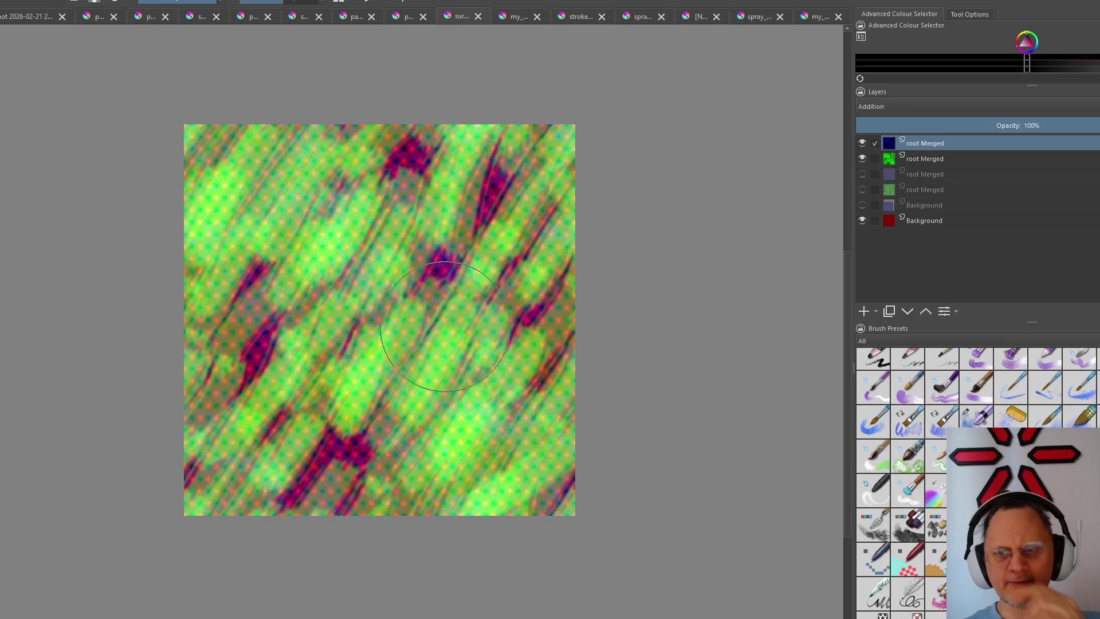
Export the blended texture as PNG and switch over to the running game editor
{"action": "key", "text": "alt+f"}
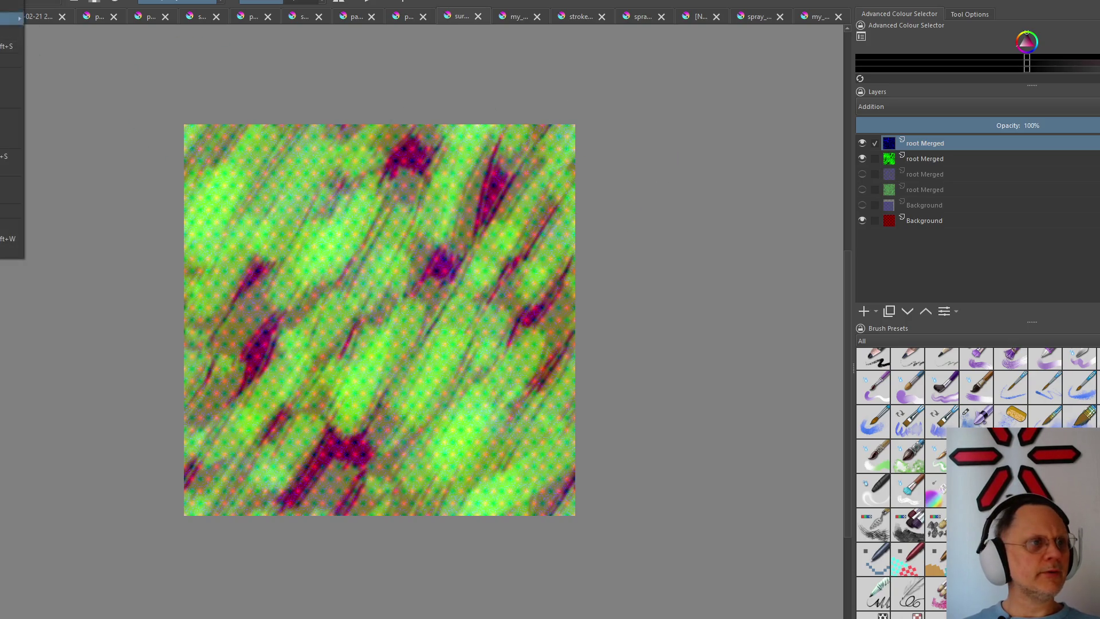
{"action": "key", "text": "Return"}
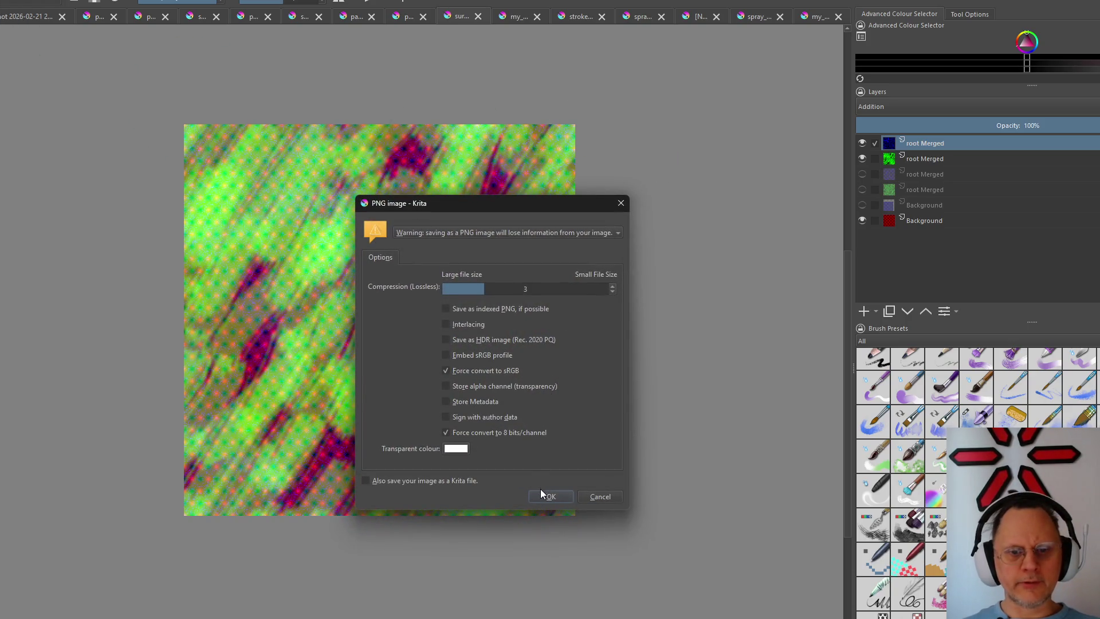
{"action": "left_click", "coordinate": [546, 496]}
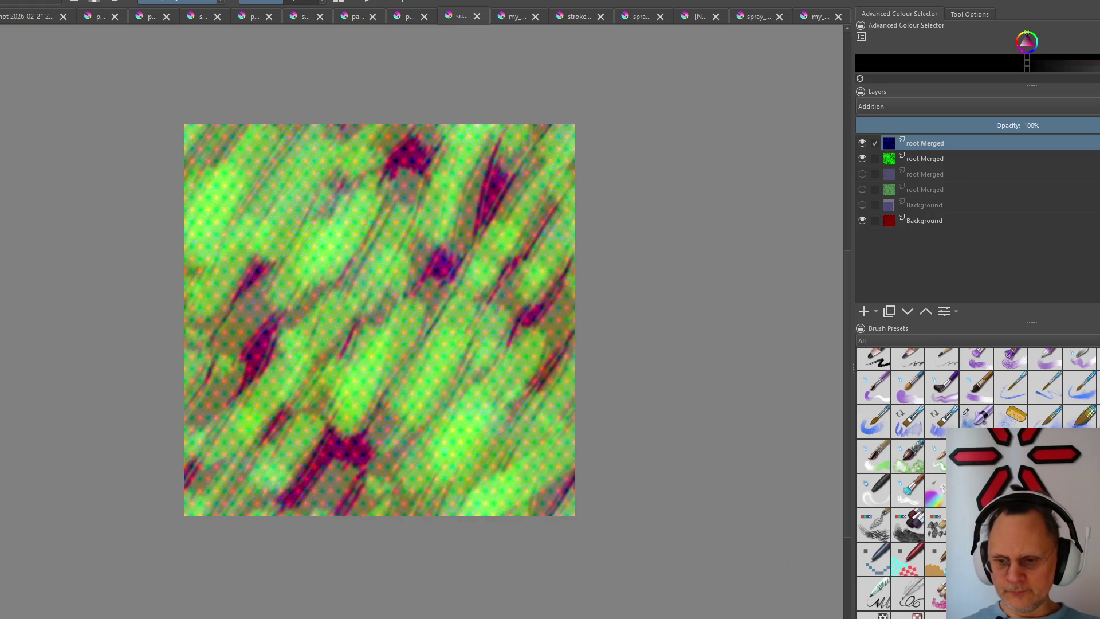
{"action": "key", "text": "alt+Tab"}
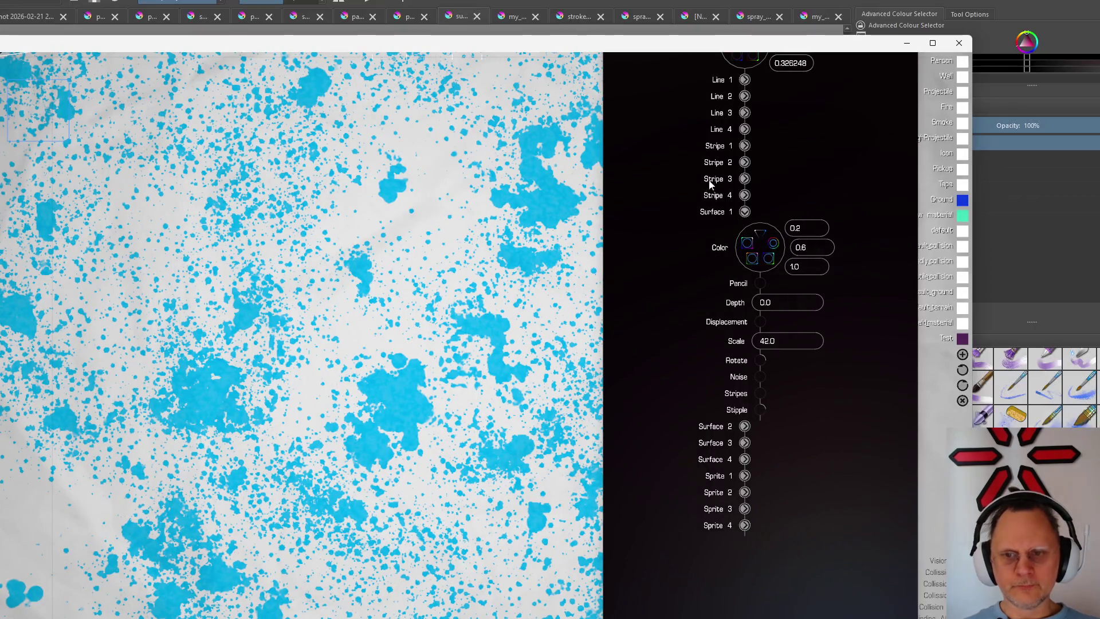
Close the game editor window, then rebuild and launch the game with F5
{"action": "left_click", "coordinate": [959, 44]}
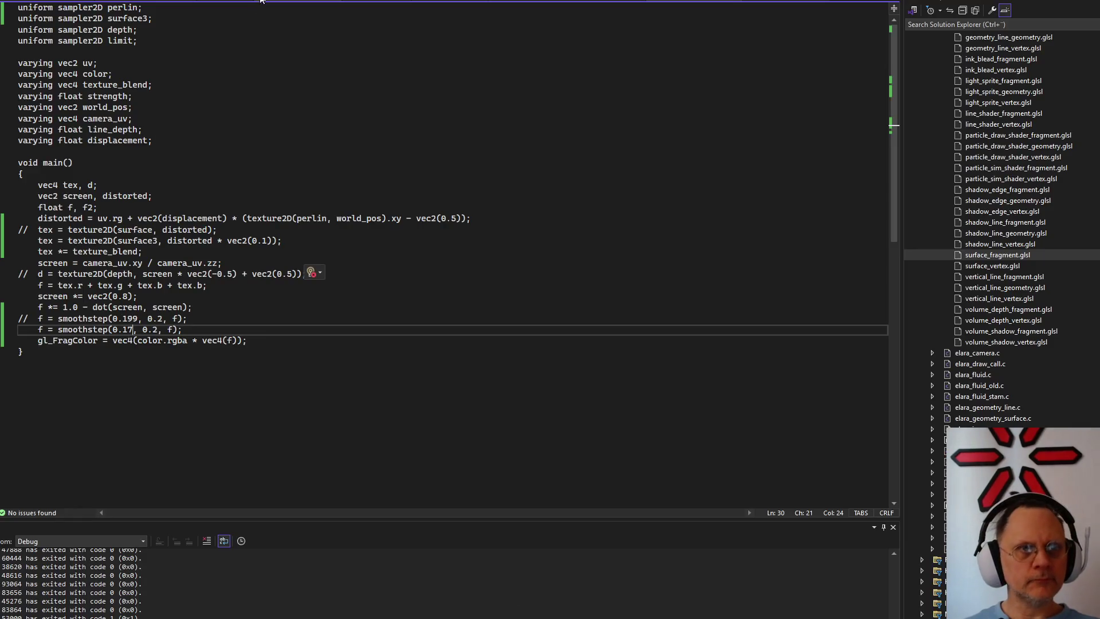
{"action": "key", "text": "F5"}
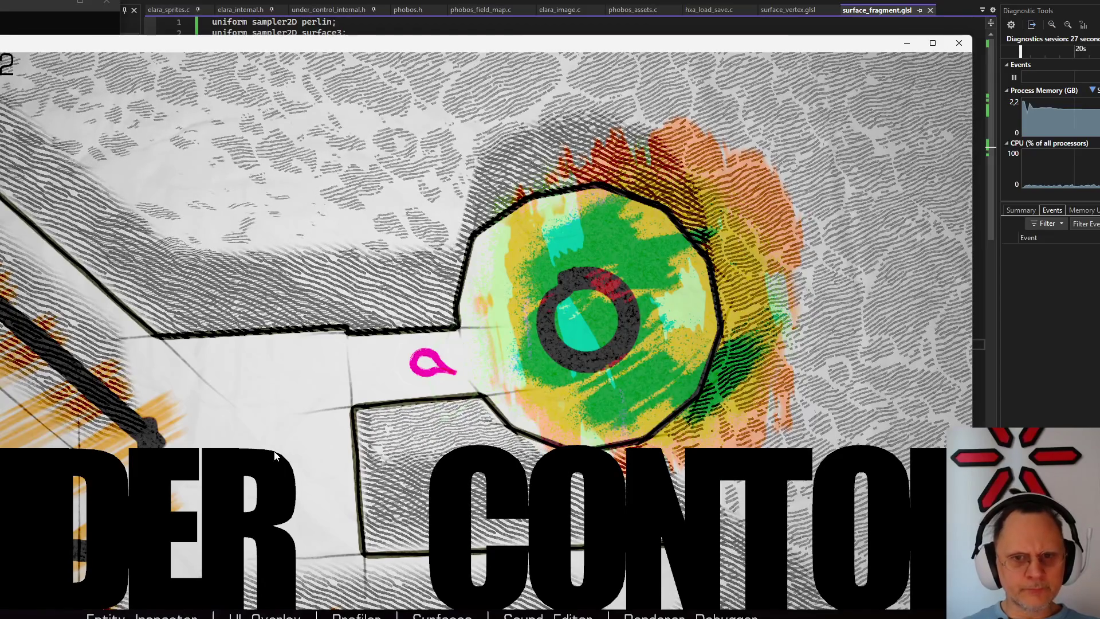
Go through the asset browser's level list to the test surface's material settings
{"action": "key", "text": "Escape"}
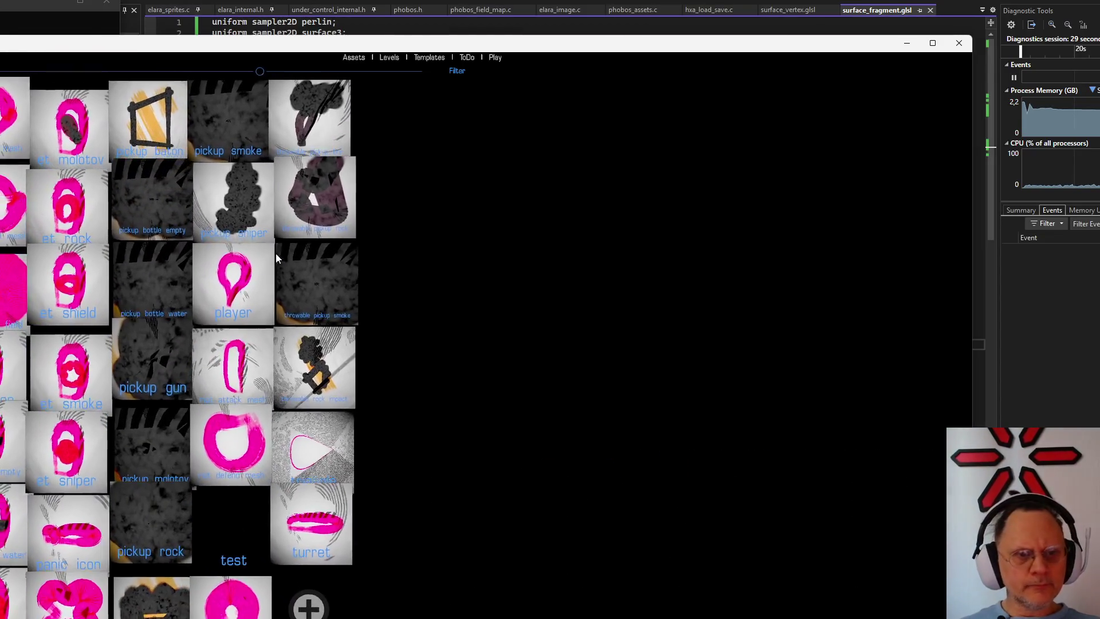
{"action": "left_click", "coordinate": [389, 59]}
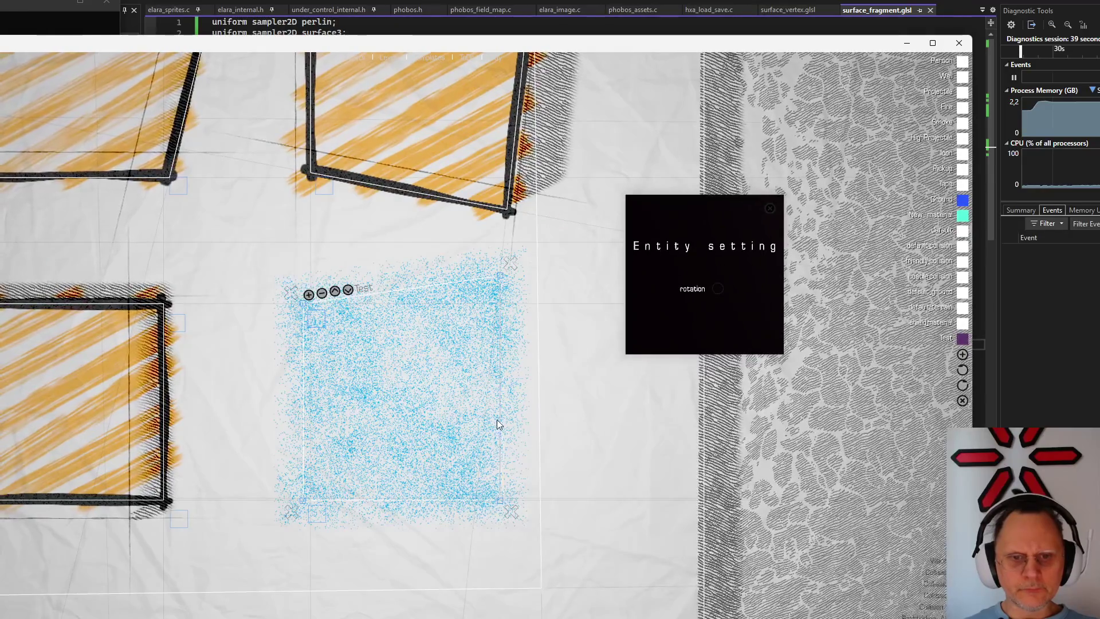
{"action": "scroll", "coordinate": [400, 295], "scroll_direction": "down", "scroll_amount": 5}
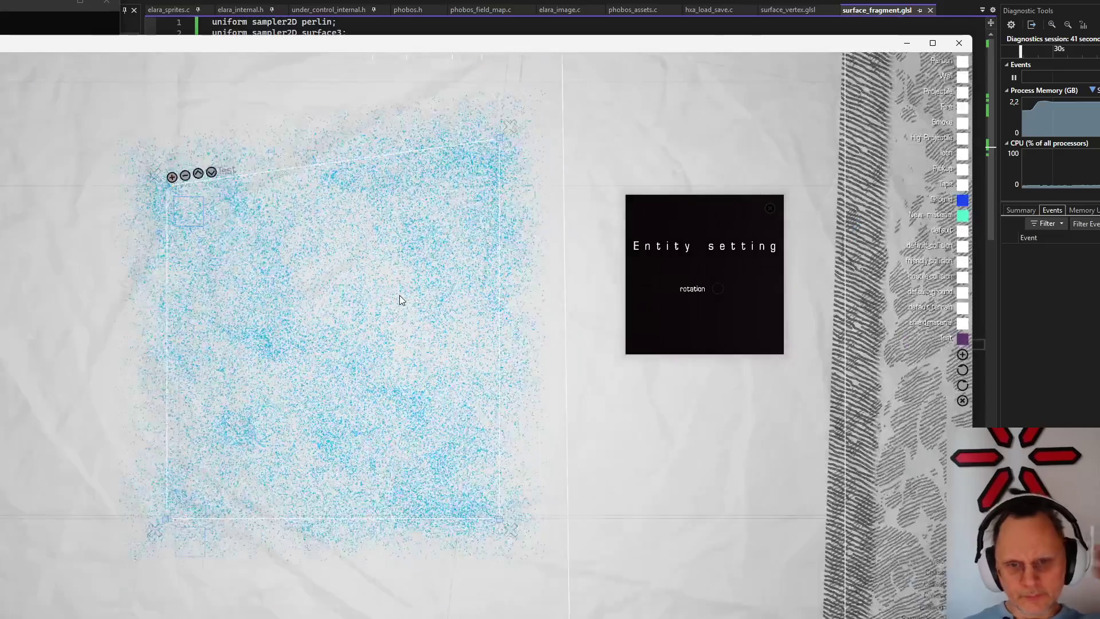
{"action": "scroll", "coordinate": [398, 301], "scroll_direction": "up", "scroll_amount": 2}
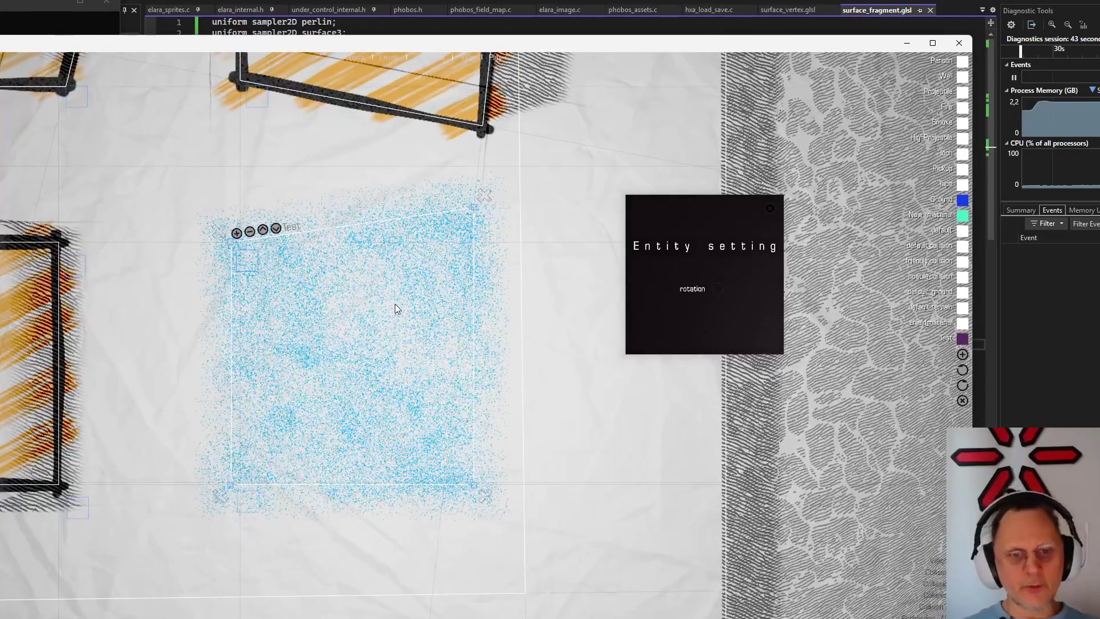
{"action": "left_click", "coordinate": [959, 339]}
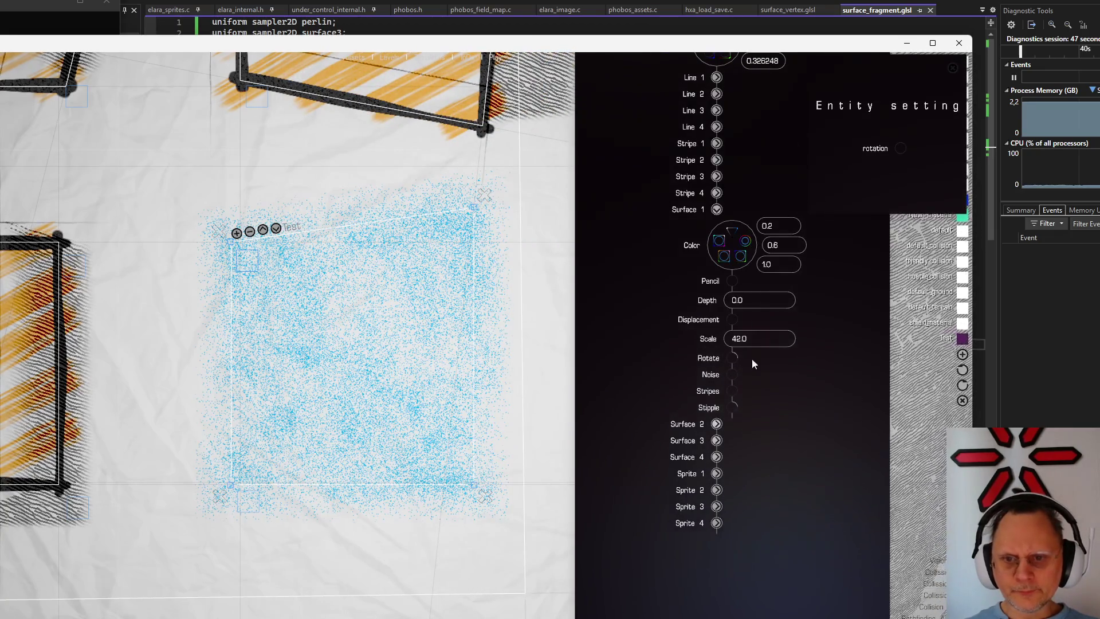
Add a little stripe pattern and raise the stipple to full for a dense blue texture
{"action": "left_click_drag", "start_coordinate": [731, 389], "coordinate": [786, 356]}
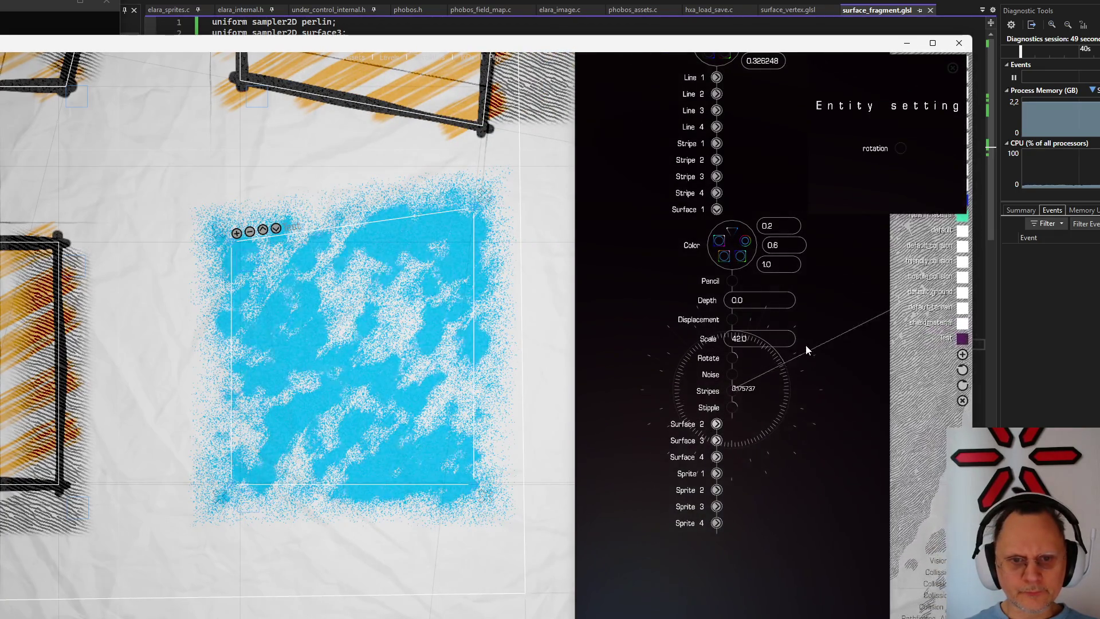
{"action": "mouse_move", "coordinate": [733, 407]}
{"action": "left_mouse_down"}
{"action": "mouse_move", "coordinate": [714, 570]}
{"action": "mouse_move", "coordinate": [711, 258]}
{"action": "mouse_move", "coordinate": [499, 487]}
{"action": "left_mouse_up"}
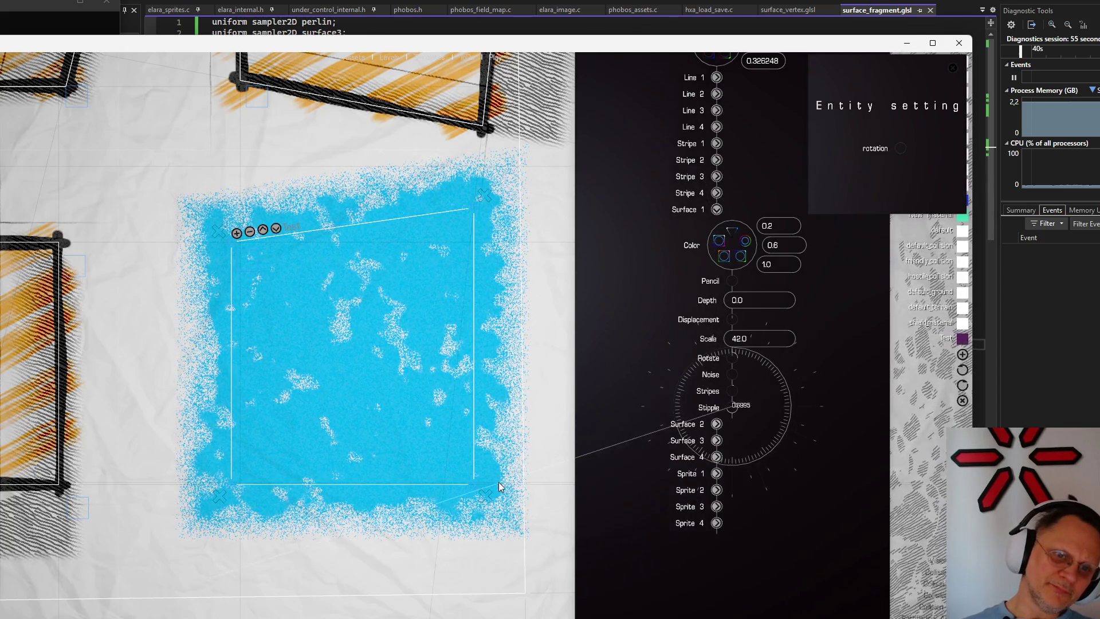
{"action": "mouse_move", "coordinate": [530, 408]}
{"action": "left_mouse_down"}
{"action": "mouse_move", "coordinate": [793, 496]}
{"action": "mouse_move", "coordinate": [599, 390]}
{"action": "left_mouse_up"}
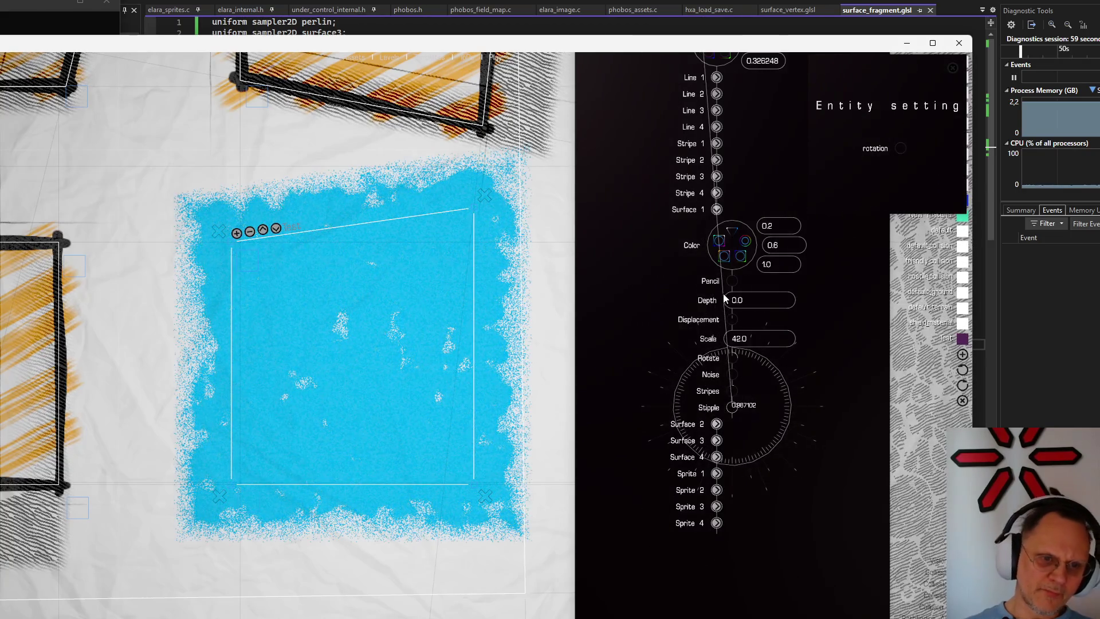
{"action": "mouse_move", "coordinate": [599, 389]}
{"action": "left_mouse_down"}
{"action": "mouse_move", "coordinate": [757, 308]}
{"action": "mouse_move", "coordinate": [726, 510]}
{"action": "mouse_move", "coordinate": [645, 478]}
{"action": "left_mouse_up"}
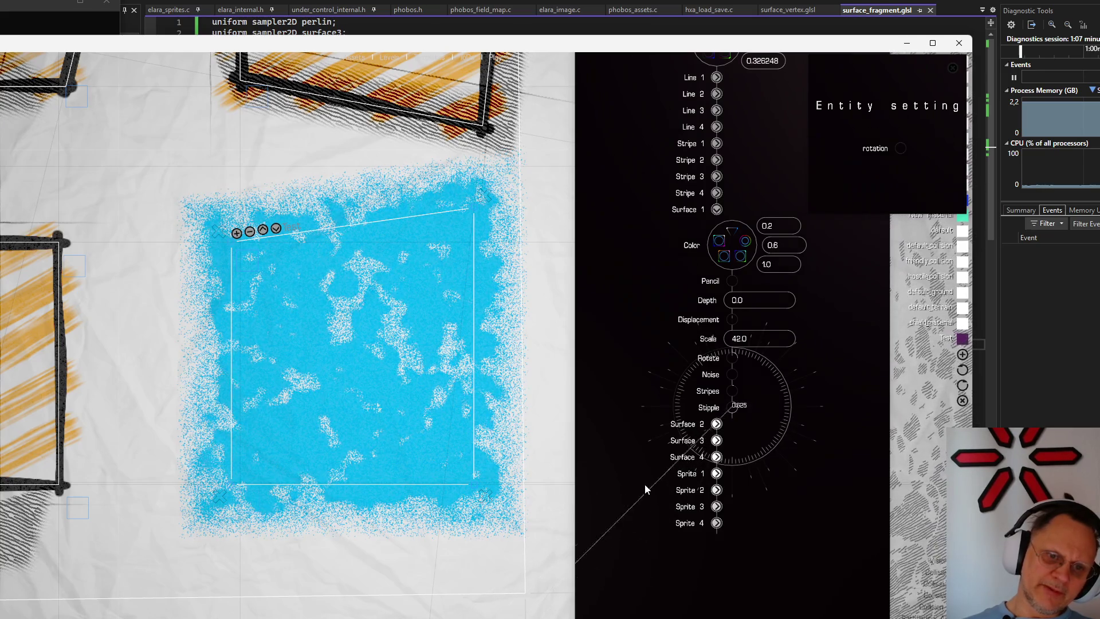
Raise the stipple again and rebalance the noise amount against it
{"action": "mouse_move", "coordinate": [646, 425]}
{"action": "left_mouse_down"}
{"action": "mouse_move", "coordinate": [721, 357]}
{"action": "mouse_move", "coordinate": [619, 449]}
{"action": "mouse_move", "coordinate": [745, 548]}
{"action": "mouse_move", "coordinate": [815, 375]}
{"action": "mouse_move", "coordinate": [802, 447]}
{"action": "mouse_move", "coordinate": [674, 393]}
{"action": "mouse_move", "coordinate": [734, 344]}
{"action": "mouse_move", "coordinate": [662, 389]}
{"action": "mouse_move", "coordinate": [830, 444]}
{"action": "mouse_move", "coordinate": [815, 482]}
{"action": "mouse_move", "coordinate": [749, 511]}
{"action": "mouse_move", "coordinate": [712, 509]}
{"action": "mouse_move", "coordinate": [642, 479]}
{"action": "mouse_move", "coordinate": [648, 372]}
{"action": "mouse_move", "coordinate": [694, 334]}
{"action": "mouse_move", "coordinate": [643, 522]}
{"action": "mouse_move", "coordinate": [876, 427]}
{"action": "mouse_move", "coordinate": [866, 396]}
{"action": "left_mouse_up"}
{"action": "mouse_move", "coordinate": [732, 372]}
{"action": "left_mouse_down"}
{"action": "mouse_move", "coordinate": [769, 345]}
{"action": "mouse_move", "coordinate": [806, 341]}
{"action": "mouse_move", "coordinate": [810, 372]}
{"action": "left_mouse_up"}
{"action": "scroll", "coordinate": [402, 404], "scroll_direction": "up", "scroll_amount": 2}
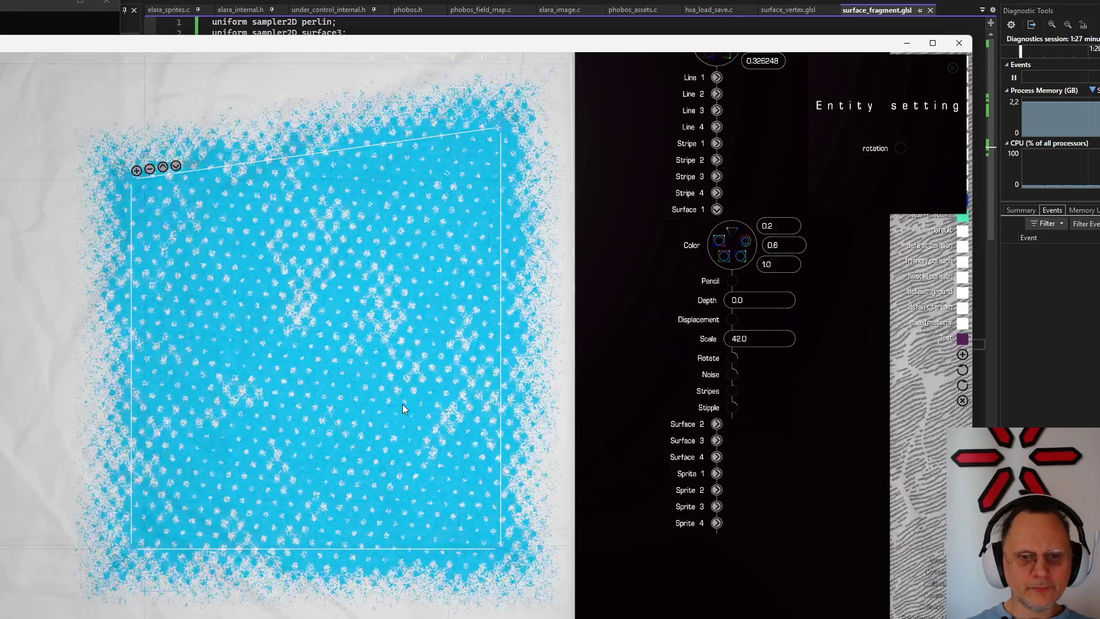
{"action": "mouse_move", "coordinate": [734, 406]}
{"action": "left_mouse_down"}
{"action": "mouse_move", "coordinate": [842, 409]}
{"action": "mouse_move", "coordinate": [745, 283]}
{"action": "mouse_move", "coordinate": [766, 282]}
{"action": "left_mouse_up"}
{"action": "mouse_move", "coordinate": [734, 372]}
{"action": "left_mouse_down"}
{"action": "mouse_move", "coordinate": [783, 375]}
{"action": "mouse_move", "coordinate": [772, 387]}
{"action": "mouse_move", "coordinate": [769, 306]}
{"action": "mouse_move", "coordinate": [733, 394]}
{"action": "mouse_move", "coordinate": [768, 366]}
{"action": "mouse_move", "coordinate": [791, 373]}
{"action": "mouse_move", "coordinate": [796, 393]}
{"action": "left_mouse_up"}
Reset stipple to zero, drop noise to almost nothing, then set stipple near half for a halftone dot pattern
{"action": "mouse_move", "coordinate": [733, 410]}
{"action": "left_mouse_down"}
{"action": "mouse_move", "coordinate": [789, 321]}
{"action": "mouse_move", "coordinate": [722, 242]}
{"action": "mouse_move", "coordinate": [746, 215]}
{"action": "mouse_move", "coordinate": [814, 221]}
{"action": "mouse_move", "coordinate": [868, 318]}
{"action": "mouse_move", "coordinate": [821, 237]}
{"action": "mouse_move", "coordinate": [727, 214]}
{"action": "mouse_move", "coordinate": [784, 211]}
{"action": "mouse_move", "coordinate": [814, 235]}
{"action": "mouse_move", "coordinate": [840, 412]}
{"action": "mouse_move", "coordinate": [820, 532]}
{"action": "mouse_move", "coordinate": [742, 566]}
{"action": "mouse_move", "coordinate": [584, 465]}
{"action": "mouse_move", "coordinate": [779, 563]}
{"action": "mouse_move", "coordinate": [732, 549]}
{"action": "mouse_move", "coordinate": [787, 300]}
{"action": "mouse_move", "coordinate": [690, 271]}
{"action": "mouse_move", "coordinate": [718, 321]}
{"action": "left_mouse_up"}
{"action": "mouse_move", "coordinate": [733, 374]}
{"action": "left_mouse_down"}
{"action": "mouse_move", "coordinate": [748, 322]}
{"action": "mouse_move", "coordinate": [776, 307]}
{"action": "mouse_move", "coordinate": [789, 318]}
{"action": "mouse_move", "coordinate": [762, 303]}
{"action": "left_mouse_up"}
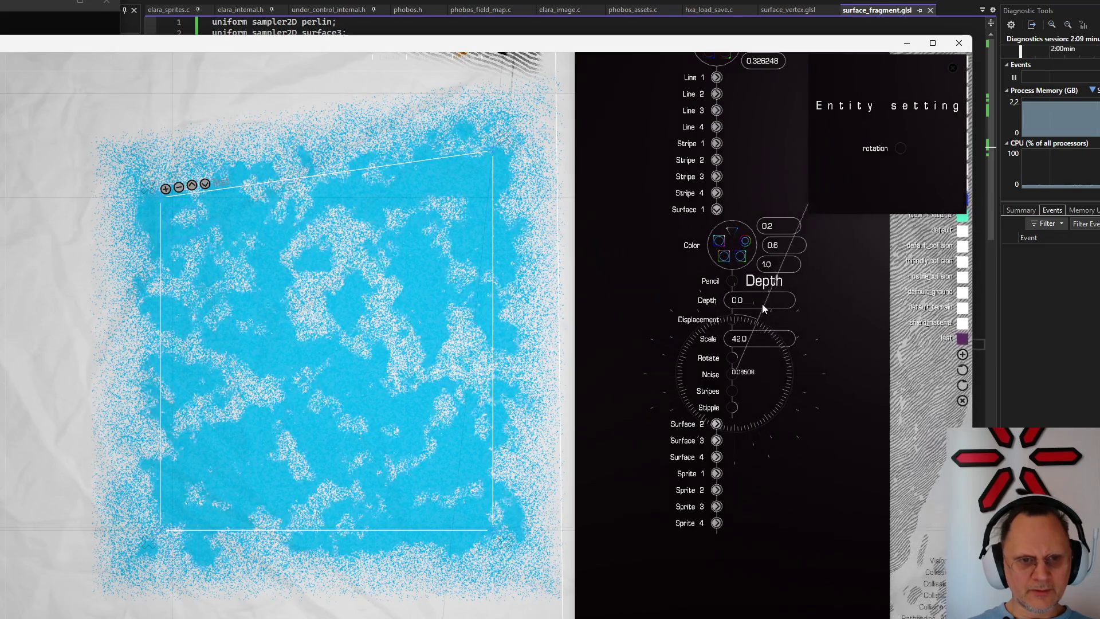
{"action": "mouse_move", "coordinate": [732, 409]}
{"action": "left_mouse_down"}
{"action": "mouse_move", "coordinate": [740, 447]}
{"action": "mouse_move", "coordinate": [725, 427]}
{"action": "left_mouse_up"}
{"action": "mouse_move", "coordinate": [733, 374]}
{"action": "left_mouse_down"}
{"action": "mouse_move", "coordinate": [820, 318]}
{"action": "mouse_move", "coordinate": [820, 348]}
{"action": "mouse_move", "coordinate": [734, 436]}
{"action": "mouse_move", "coordinate": [762, 489]}
{"action": "mouse_move", "coordinate": [813, 470]}
{"action": "mouse_move", "coordinate": [827, 448]}
{"action": "mouse_move", "coordinate": [837, 374]}
{"action": "left_mouse_up"}
{"action": "scroll", "coordinate": [384, 328], "scroll_direction": "up", "scroll_amount": 2}
{"action": "scroll", "coordinate": [385, 329], "scroll_direction": "down", "scroll_amount": 4}
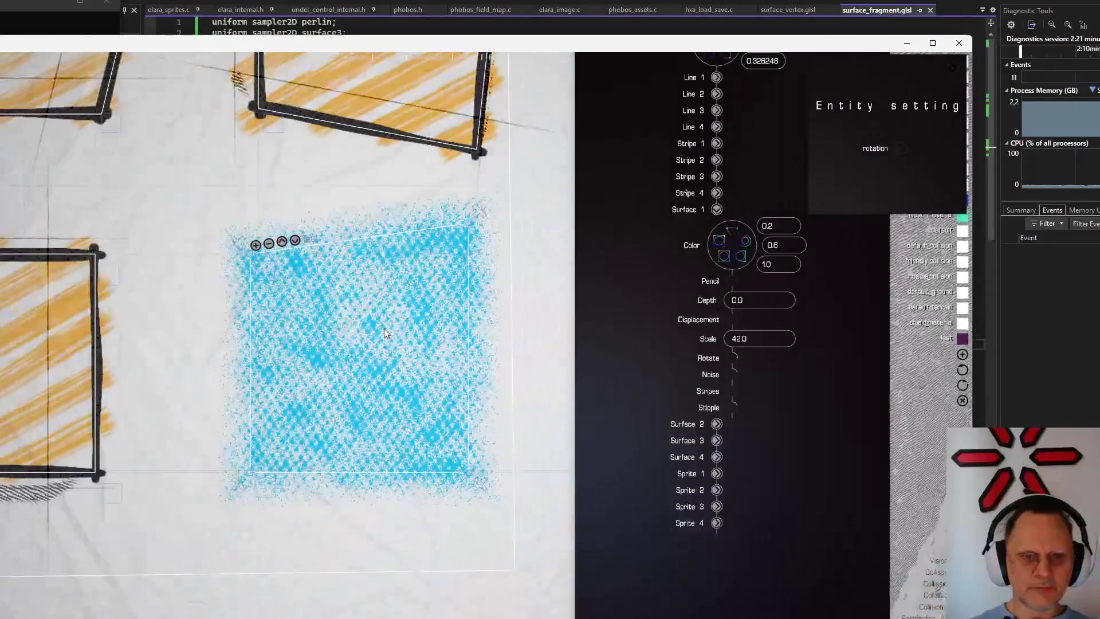
{"action": "scroll", "coordinate": [381, 334], "scroll_direction": "down", "scroll_amount": 2}
{"action": "scroll", "coordinate": [381, 333], "scroll_direction": "down", "scroll_amount": 1}
{"action": "scroll", "coordinate": [383, 361], "scroll_direction": "up", "scroll_amount": 2}
{"action": "scroll", "coordinate": [382, 366], "scroll_direction": "up", "scroll_amount": 2}
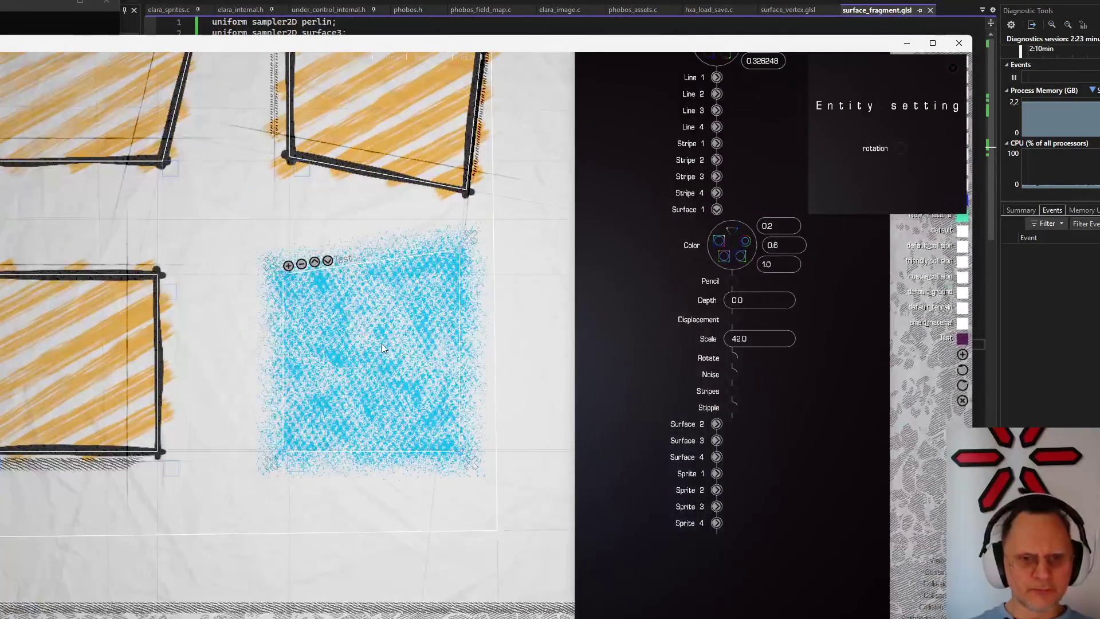
{"action": "scroll", "coordinate": [381, 344], "scroll_direction": "up", "scroll_amount": 3}
{"action": "scroll", "coordinate": [394, 351], "scroll_direction": "up", "scroll_amount": 2}
{"action": "scroll", "coordinate": [392, 338], "scroll_direction": "up", "scroll_amount": 2}
{"action": "scroll", "coordinate": [392, 337], "scroll_direction": "down", "scroll_amount": 2}
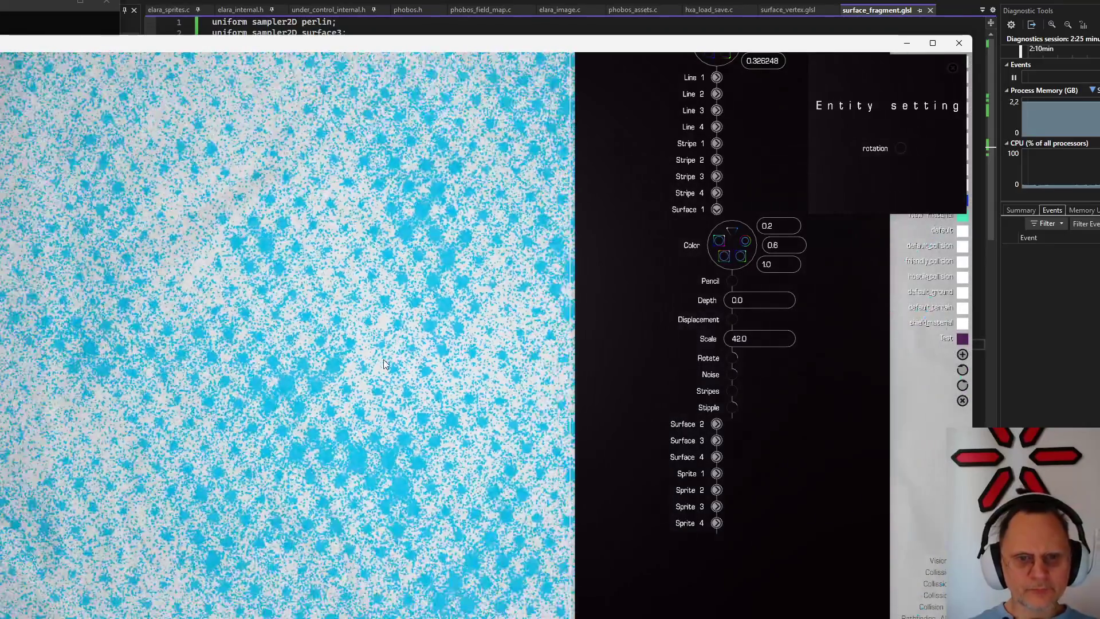
{"action": "scroll", "coordinate": [397, 328], "scroll_direction": "down", "scroll_amount": 3}
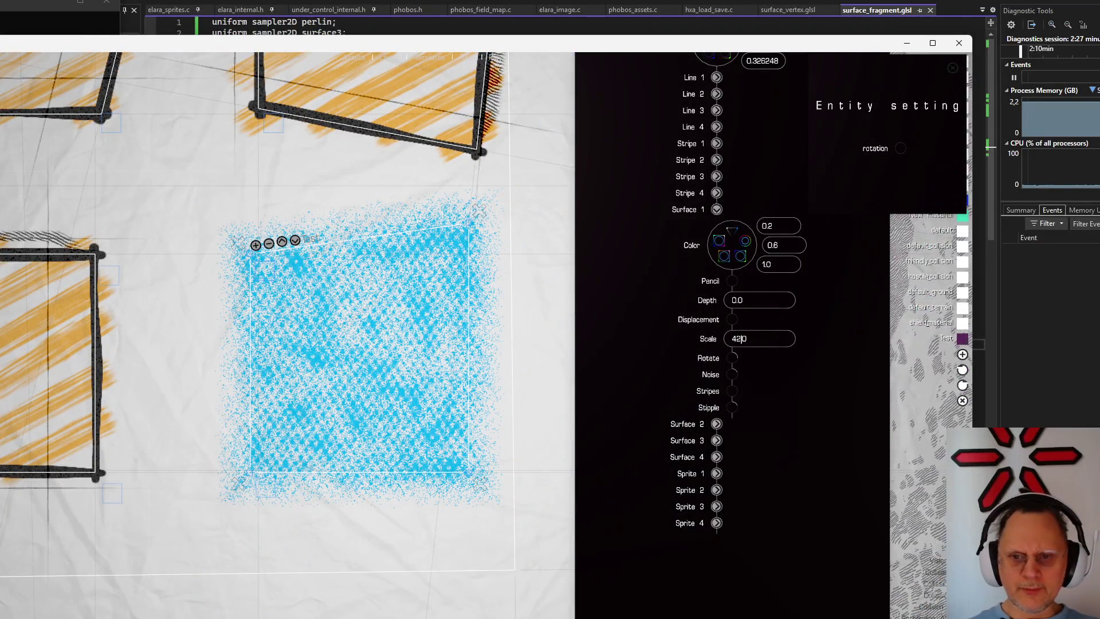
Reduce the surface scale from 42.0 to 12.0 and tune stripes, noise and stipple into sparse blue dots
{"action": "left_click_drag", "start_coordinate": [739, 338], "coordinate": [713, 338]}
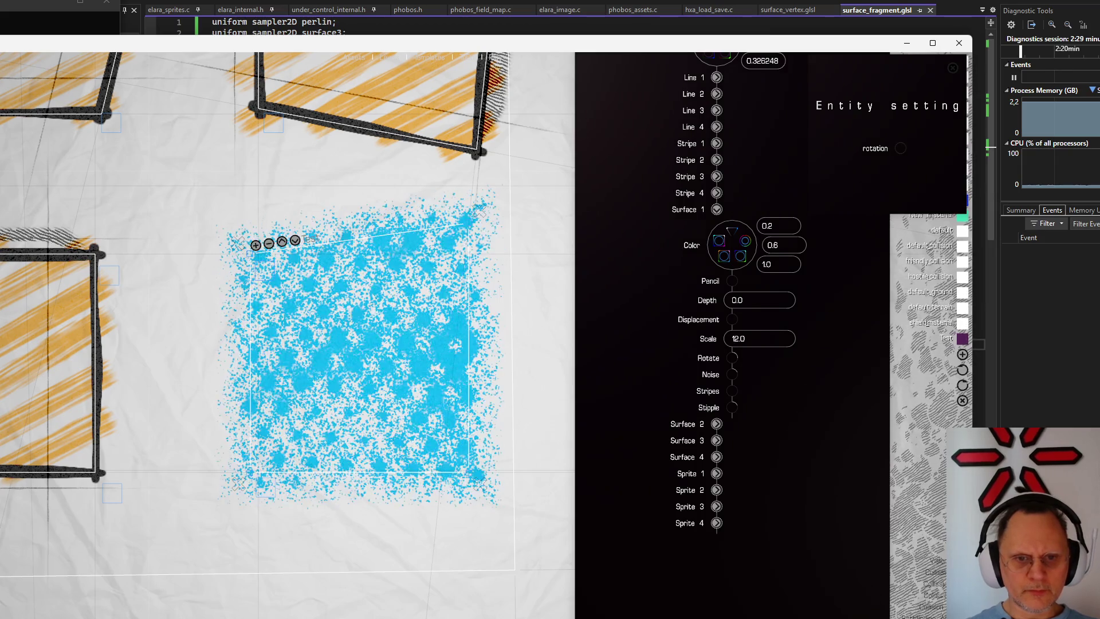
{"action": "scroll", "coordinate": [397, 451], "scroll_direction": "down", "scroll_amount": 1}
{"action": "scroll", "coordinate": [392, 455], "scroll_direction": "down", "scroll_amount": 3}
{"action": "scroll", "coordinate": [388, 454], "scroll_direction": "up", "scroll_amount": 1}
{"action": "scroll", "coordinate": [385, 450], "scroll_direction": "up", "scroll_amount": 2}
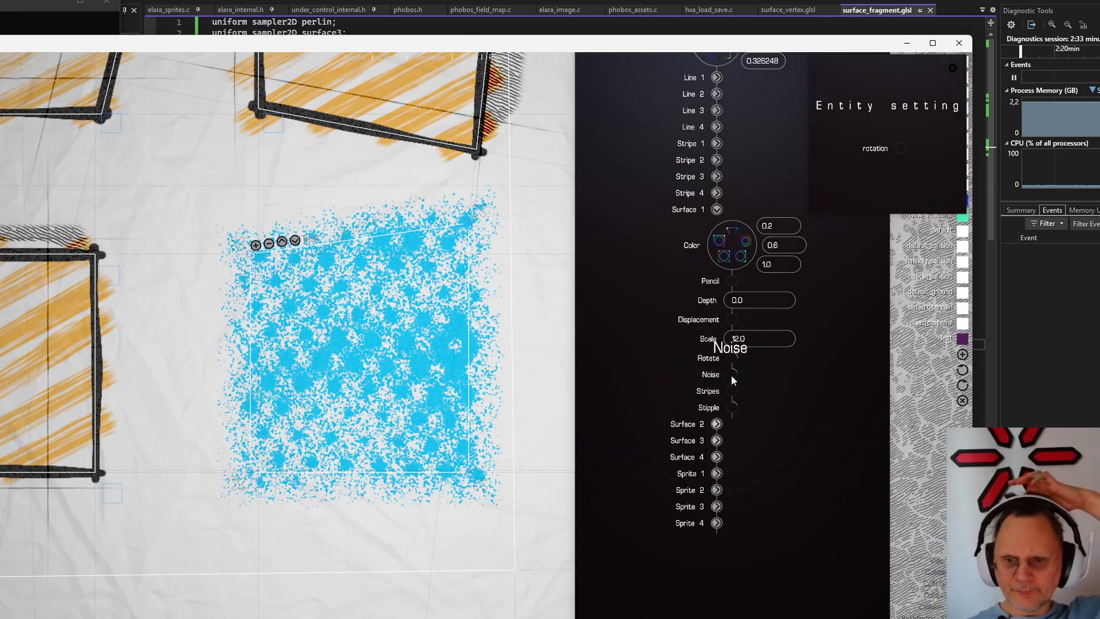
{"action": "left_click_drag", "start_coordinate": [732, 384], "coordinate": [742, 338]}
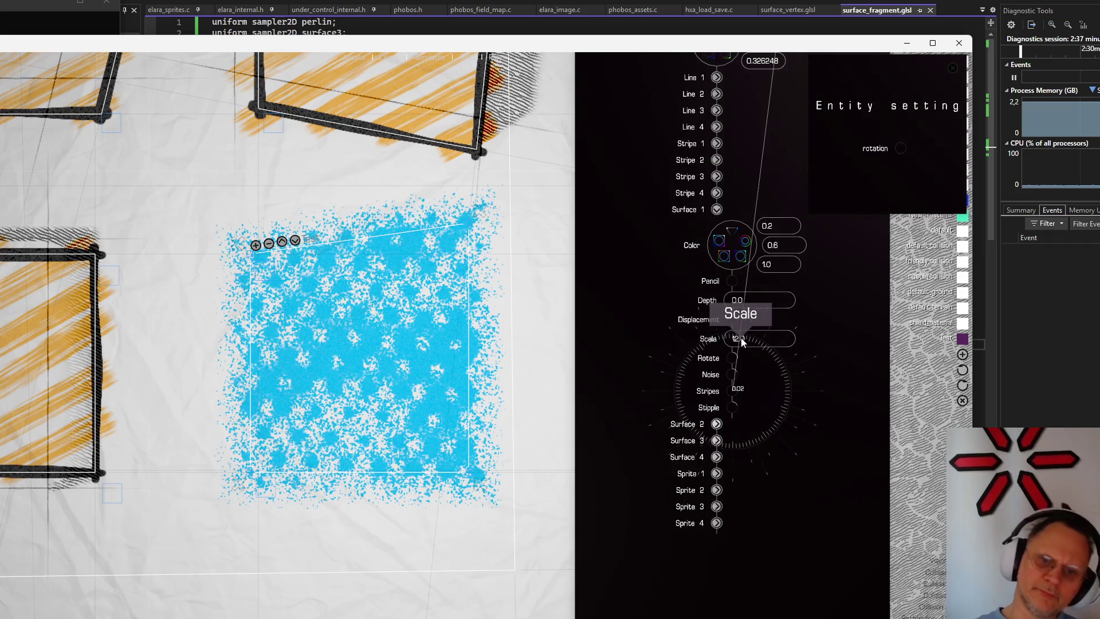
{"action": "left_click_drag", "start_coordinate": [732, 374], "coordinate": [840, 323]}
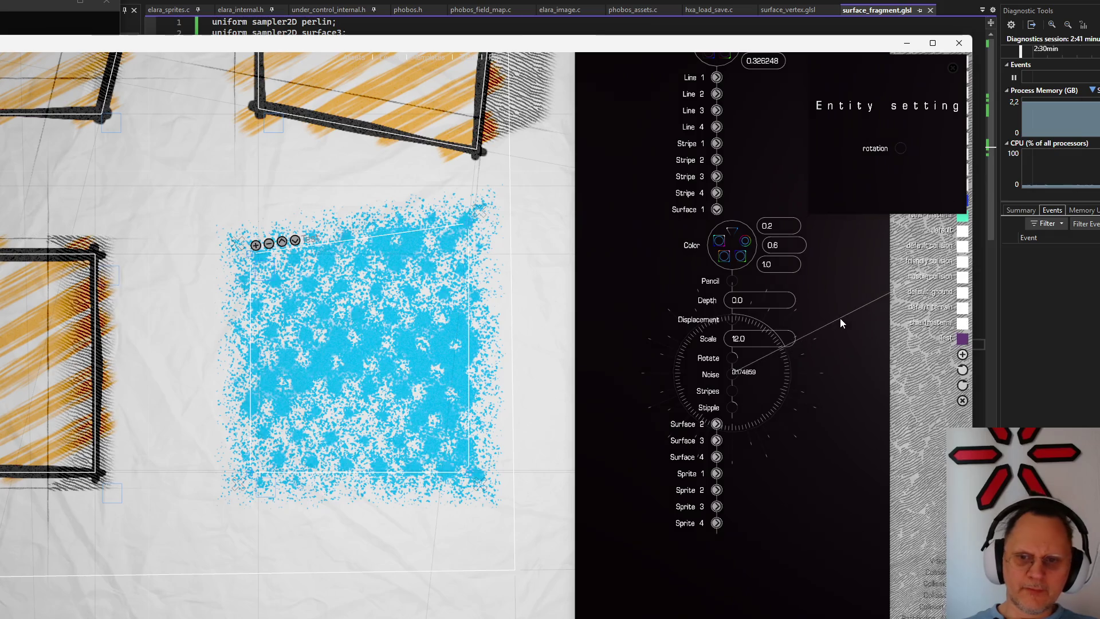
{"action": "mouse_move", "coordinate": [733, 407]}
{"action": "left_mouse_down"}
{"action": "mouse_move", "coordinate": [835, 301]}
{"action": "mouse_move", "coordinate": [754, 270]}
{"action": "left_mouse_up"}
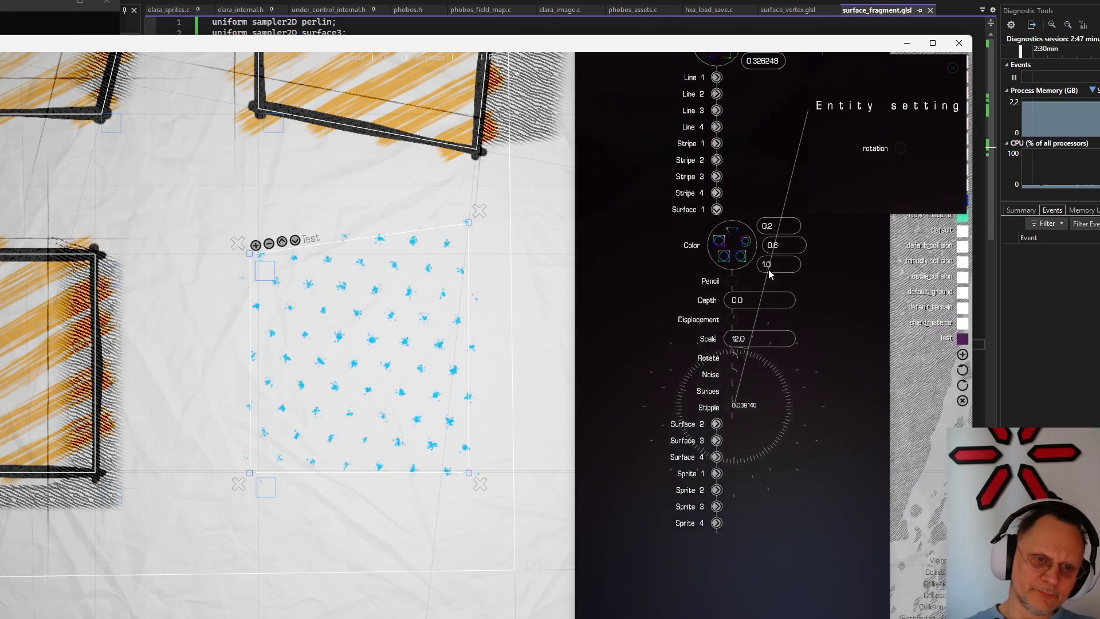
{"action": "scroll", "coordinate": [259, 354], "scroll_direction": "up", "scroll_amount": 3}
{"action": "scroll", "coordinate": [272, 358], "scroll_direction": "up", "scroll_amount": 3}
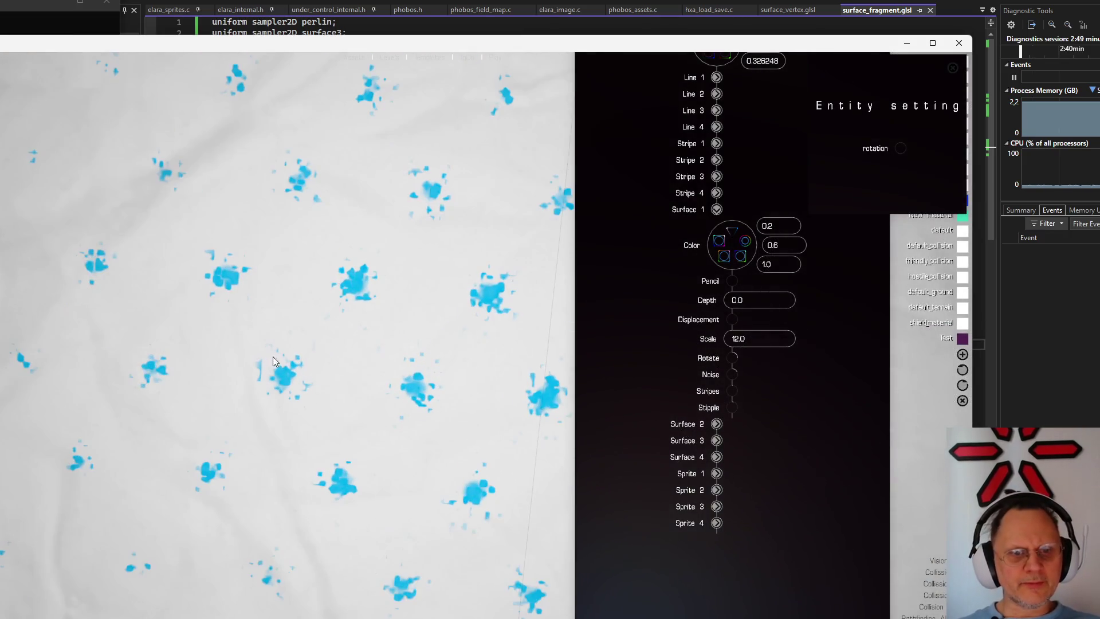
{"action": "scroll", "coordinate": [273, 357], "scroll_direction": "down", "scroll_amount": 2}
{"action": "scroll", "coordinate": [392, 532], "scroll_direction": "down", "scroll_amount": 3}
{"action": "scroll", "coordinate": [352, 520], "scroll_direction": "down", "scroll_amount": 2}
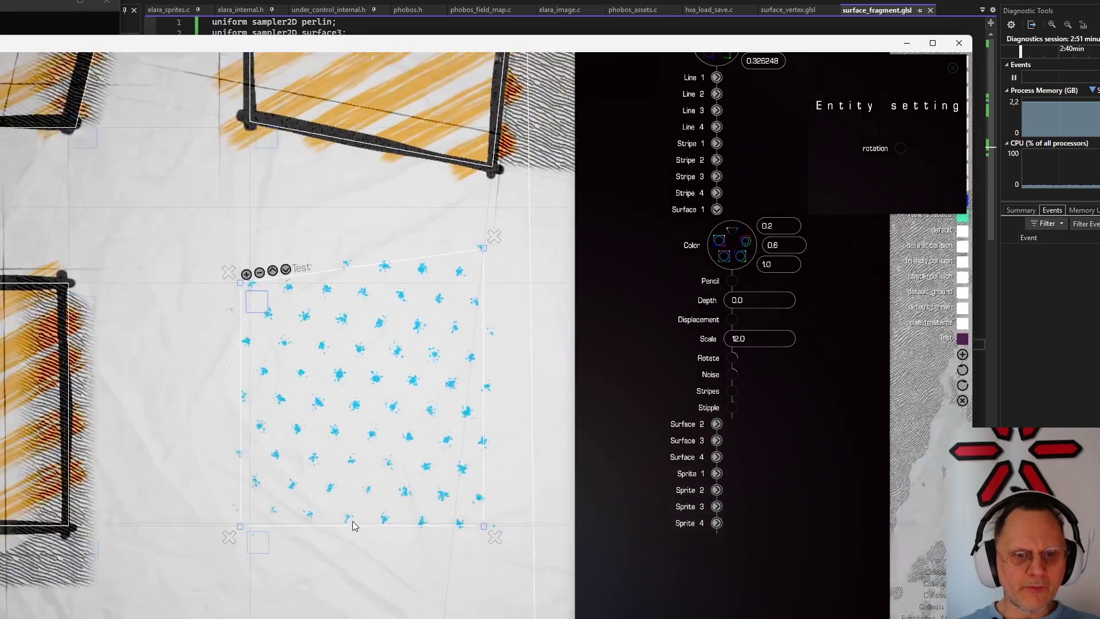
{"action": "scroll", "coordinate": [298, 513], "scroll_direction": "up", "scroll_amount": 2}
{"action": "scroll", "coordinate": [315, 509], "scroll_direction": "up", "scroll_amount": 2}
{"action": "scroll", "coordinate": [315, 508], "scroll_direction": "up", "scroll_amount": 2}
{"action": "scroll", "coordinate": [313, 512], "scroll_direction": "down", "scroll_amount": 1}
{"action": "scroll", "coordinate": [311, 515], "scroll_direction": "down", "scroll_amount": 2}
{"action": "scroll", "coordinate": [311, 515], "scroll_direction": "down", "scroll_amount": 2}
{"action": "scroll", "coordinate": [314, 510], "scroll_direction": "down", "scroll_amount": 2}
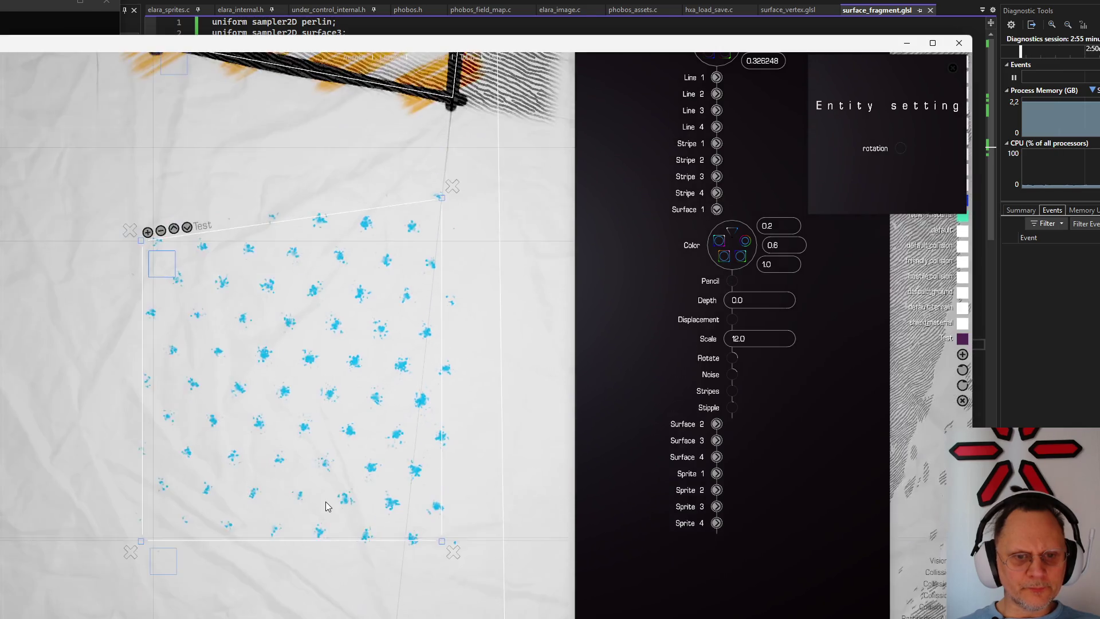
{"action": "scroll", "coordinate": [326, 506], "scroll_direction": "down", "scroll_amount": 2}
{"action": "scroll", "coordinate": [325, 506], "scroll_direction": "up", "scroll_amount": 3}
{"action": "scroll", "coordinate": [409, 508], "scroll_direction": "up", "scroll_amount": 3}
{"action": "scroll", "coordinate": [406, 510], "scroll_direction": "down", "scroll_amount": 1}
{"action": "scroll", "coordinate": [403, 511], "scroll_direction": "down", "scroll_amount": 2}
{"action": "scroll", "coordinate": [398, 512], "scroll_direction": "down", "scroll_amount": 2}
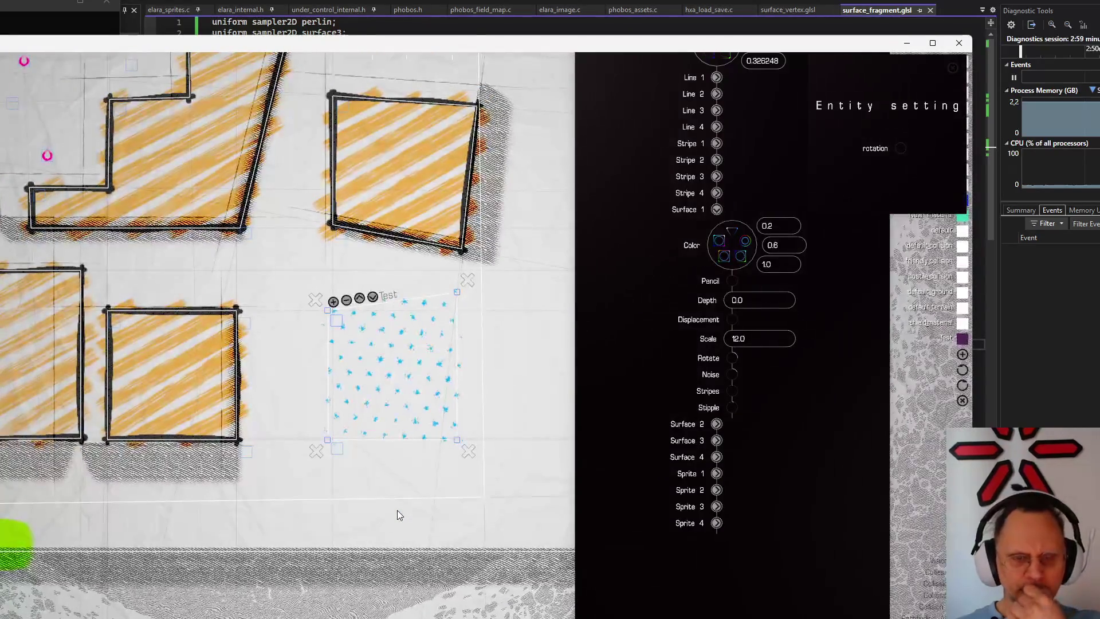
{"action": "scroll", "coordinate": [396, 513], "scroll_direction": "up", "scroll_amount": 2}
{"action": "mouse_move", "coordinate": [731, 404]}
{"action": "left_mouse_down"}
{"action": "mouse_move", "coordinate": [787, 363]}
{"action": "mouse_move", "coordinate": [792, 389]}
{"action": "mouse_move", "coordinate": [766, 443]}
{"action": "mouse_move", "coordinate": [731, 447]}
{"action": "mouse_move", "coordinate": [779, 418]}
{"action": "mouse_move", "coordinate": [749, 344]}
{"action": "mouse_move", "coordinate": [776, 407]}
{"action": "mouse_move", "coordinate": [713, 451]}
{"action": "mouse_move", "coordinate": [672, 415]}
{"action": "mouse_move", "coordinate": [742, 486]}
{"action": "mouse_move", "coordinate": [813, 438]}
{"action": "mouse_move", "coordinate": [782, 344]}
{"action": "mouse_move", "coordinate": [814, 427]}
{"action": "mouse_move", "coordinate": [723, 402]}
{"action": "mouse_move", "coordinate": [810, 401]}
{"action": "mouse_move", "coordinate": [676, 381]}
{"action": "mouse_move", "coordinate": [821, 381]}
{"action": "left_mouse_up"}
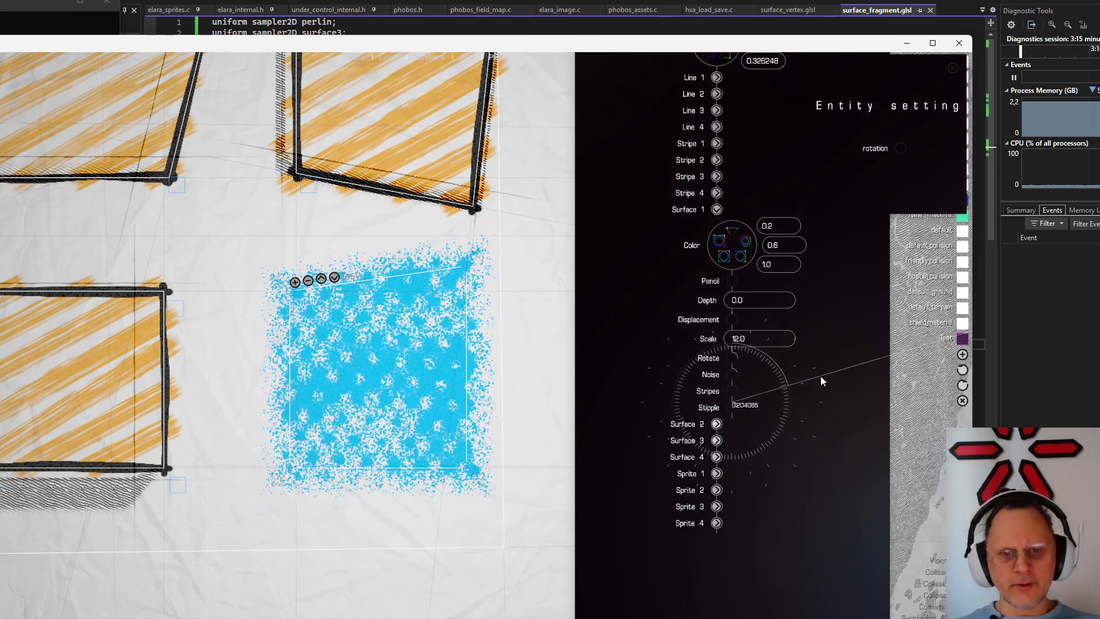
Close the engine window and dismiss the console covering the shader code
{"action": "key", "text": "Escape"}
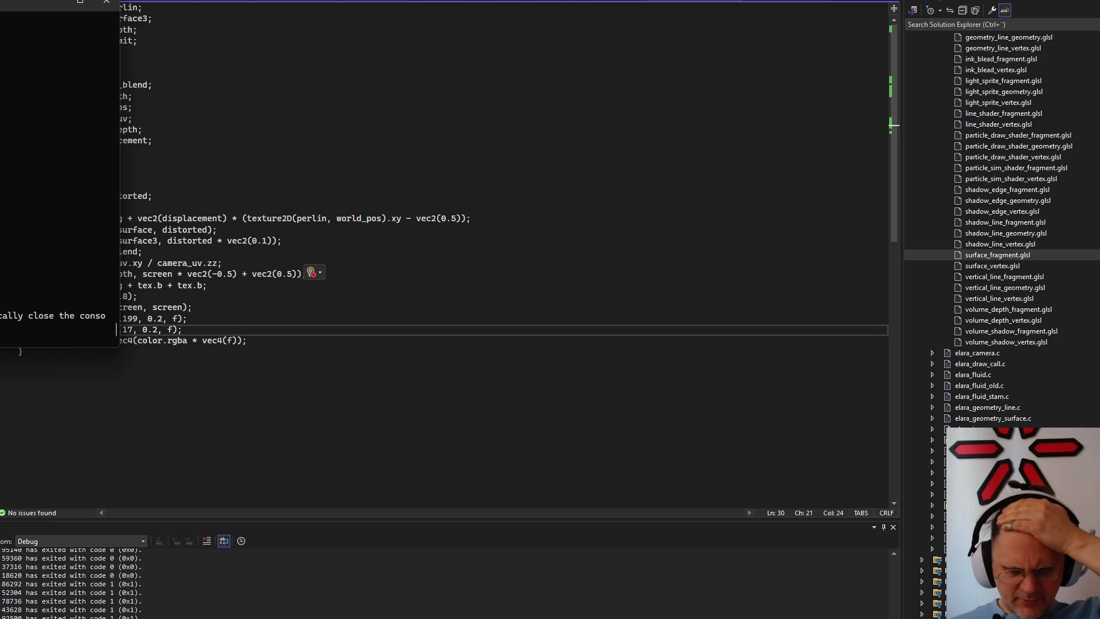
{"action": "left_click", "coordinate": [439, 414]}
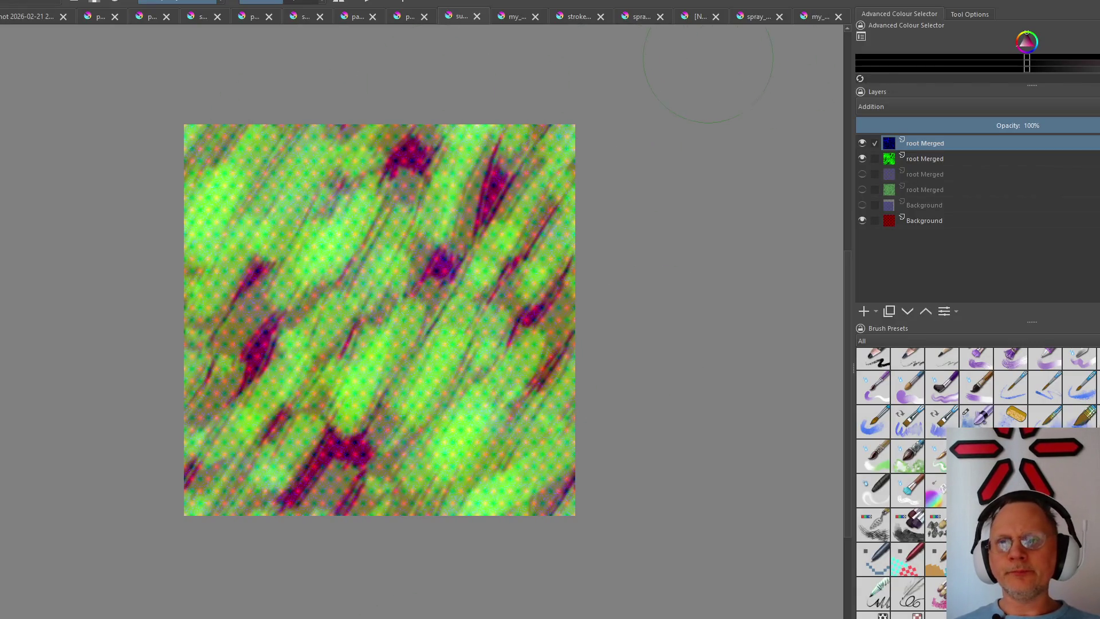
Switch to the grey noise texture, bring back its separate noise layers and hide the Background layer
{"action": "left_click", "coordinate": [757, 18]}
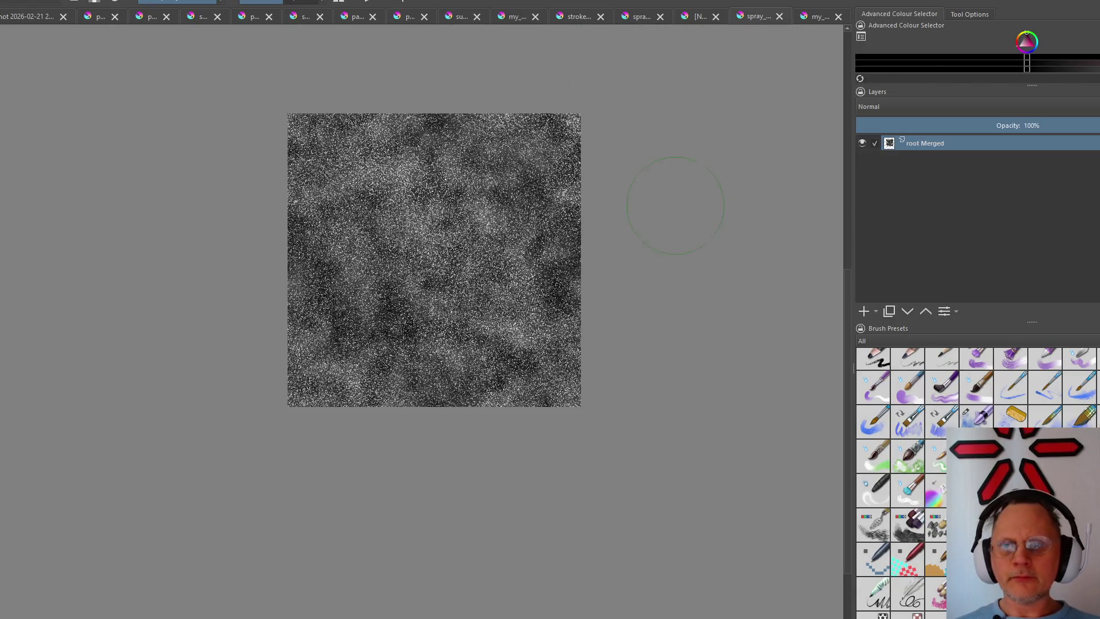
{"action": "key", "text": "ctrl+Tab"}
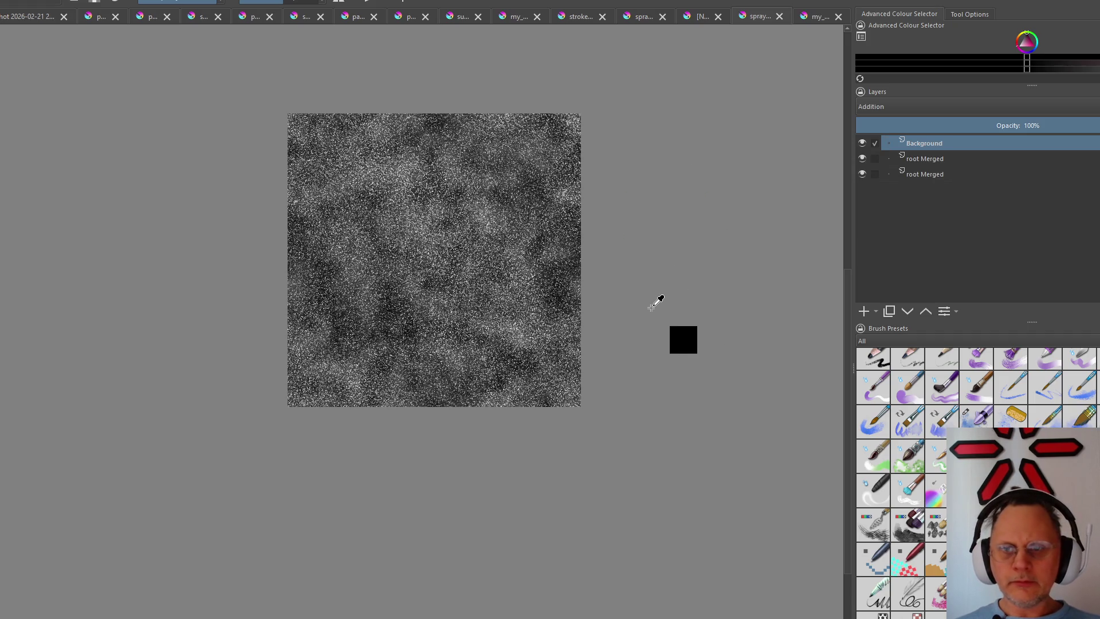
{"action": "left_click", "coordinate": [863, 144]}
{"action": "mouse_move", "coordinate": [922, 143]}
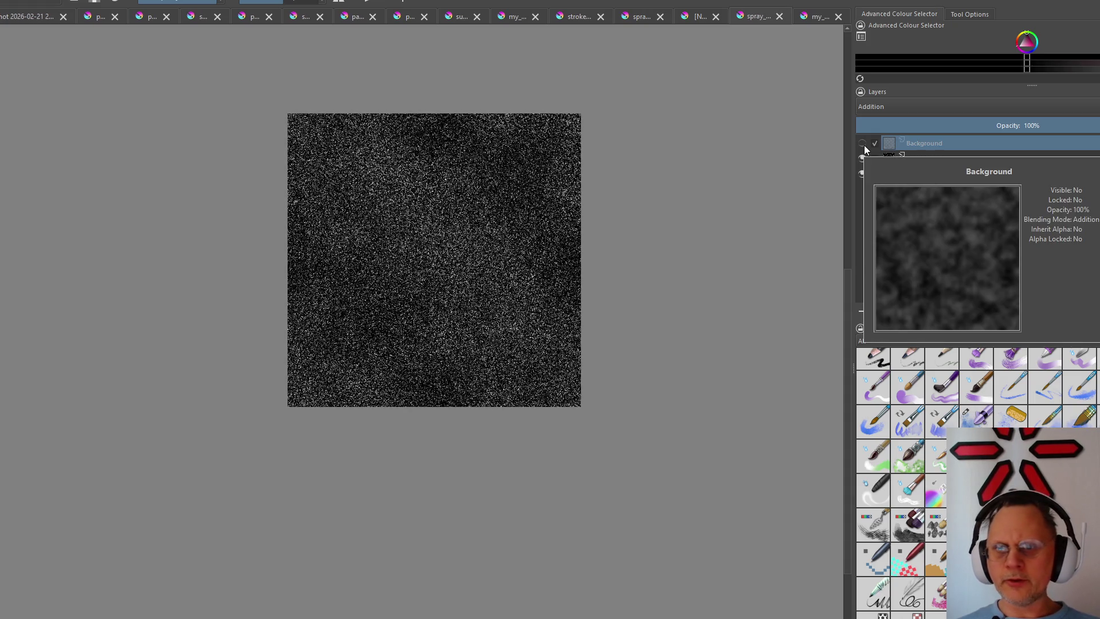
{"action": "left_click", "coordinate": [863, 144]}
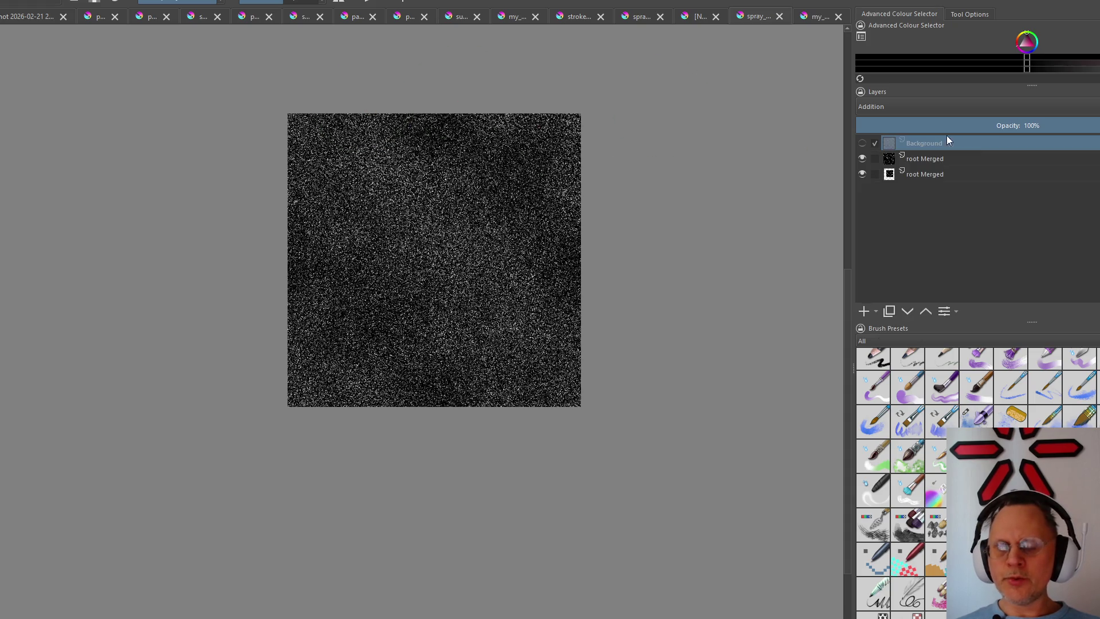
{"action": "right_click", "coordinate": [907, 143]}
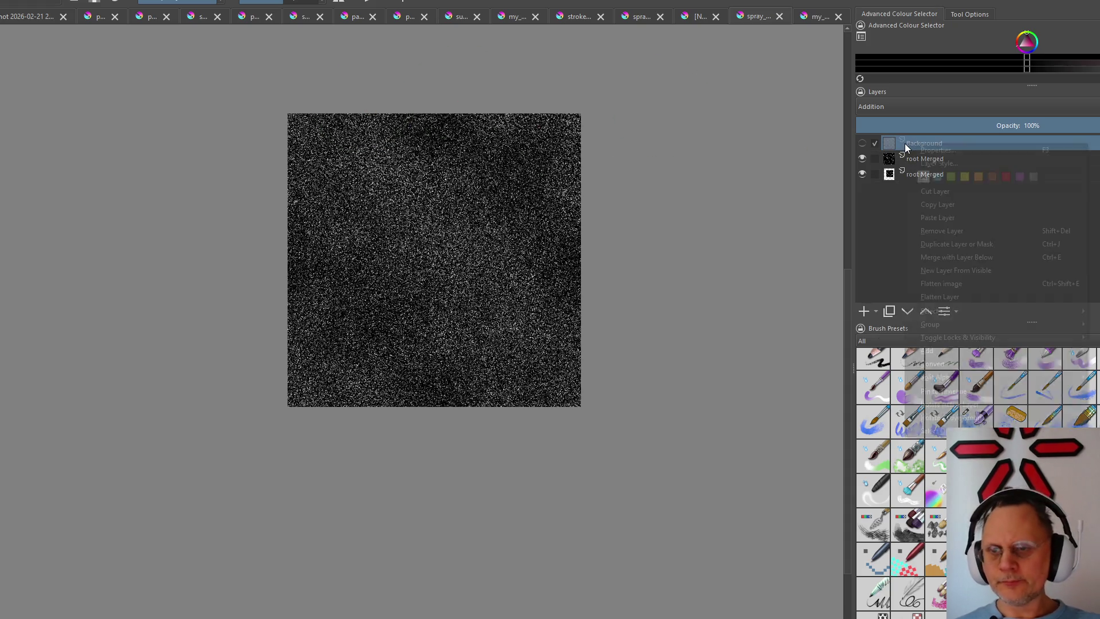
Select the upper Addition Merged layer after checking the lower noise layer's blending
{"action": "left_click", "coordinate": [879, 196]}
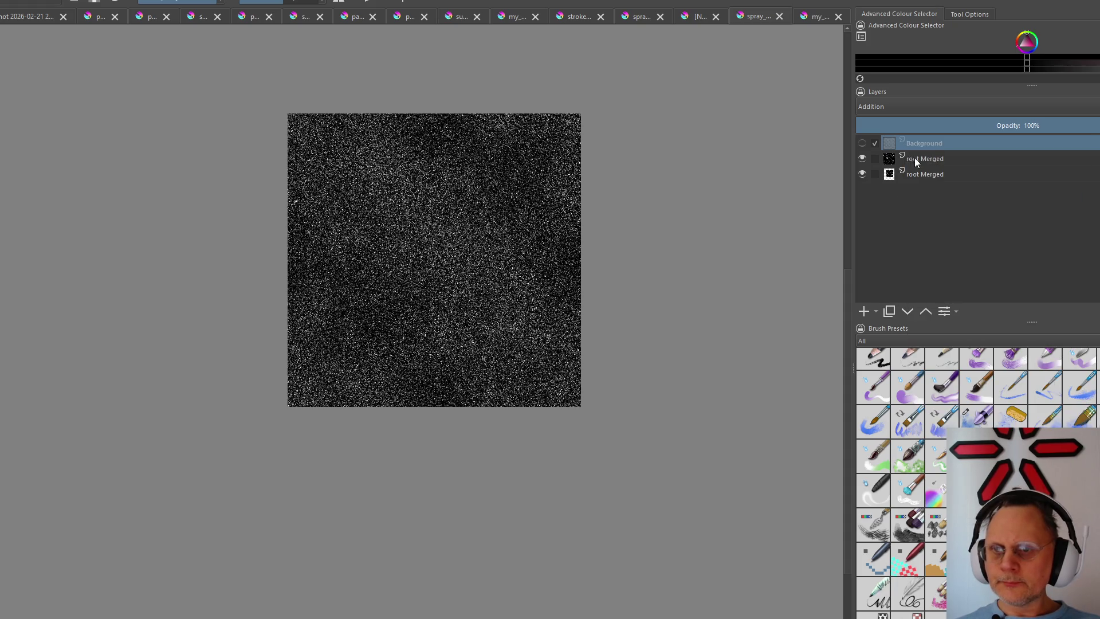
{"action": "left_click", "coordinate": [916, 158]}
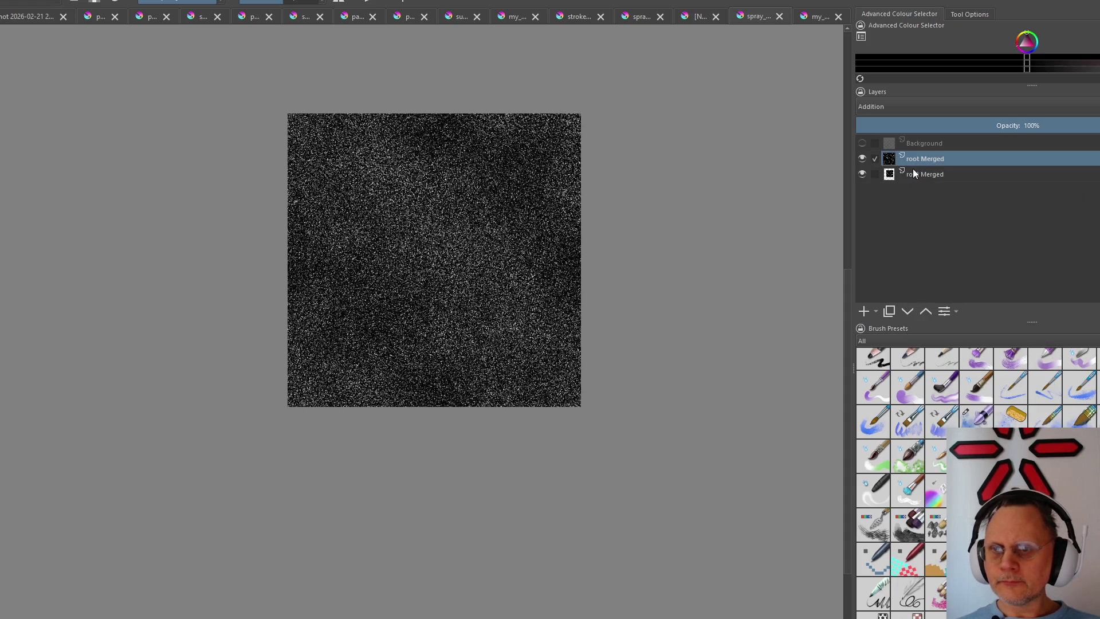
{"action": "left_click", "coordinate": [915, 176]}
{"action": "left_click", "coordinate": [914, 157]}
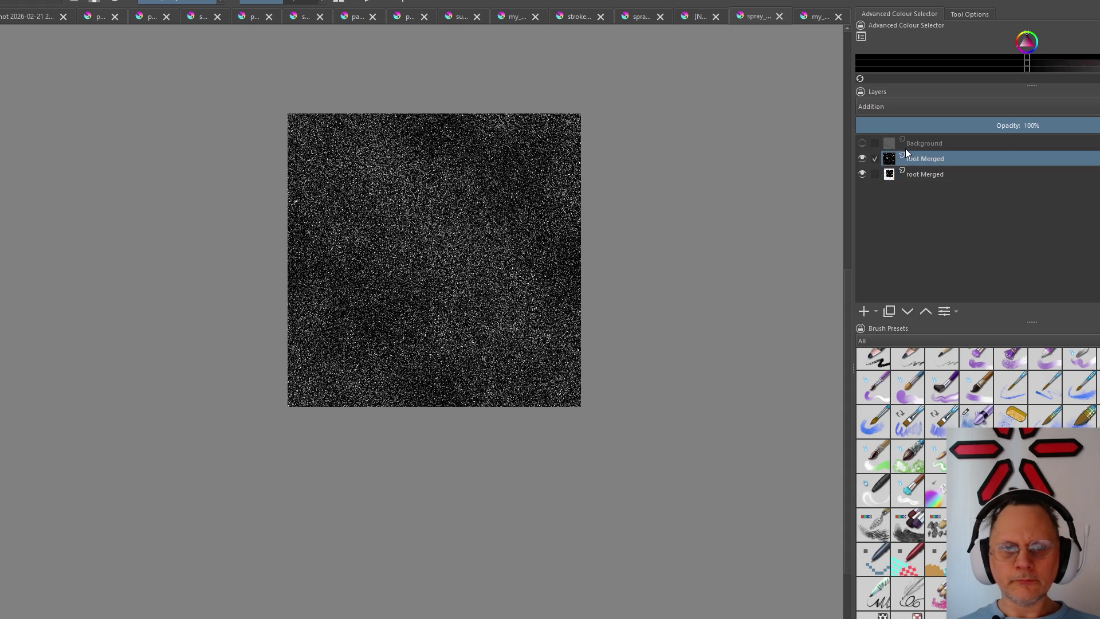
Flatten the image from the Layer menu, confirming the loss of the hidden Background layer
{"action": "key", "text": "alt+l"}
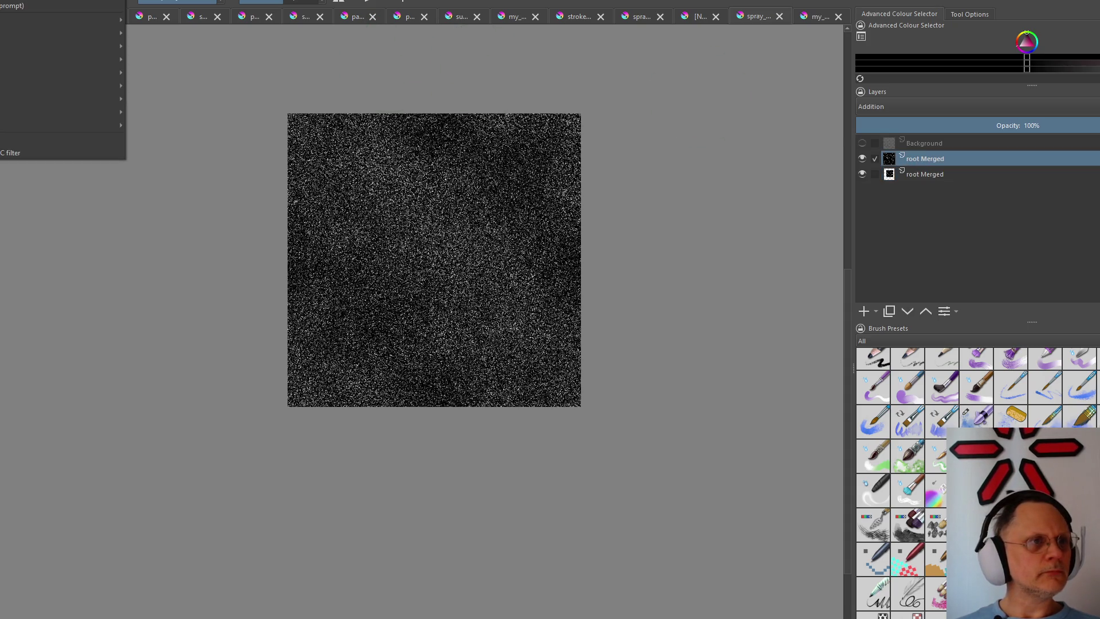
{"action": "key", "text": "Left"}
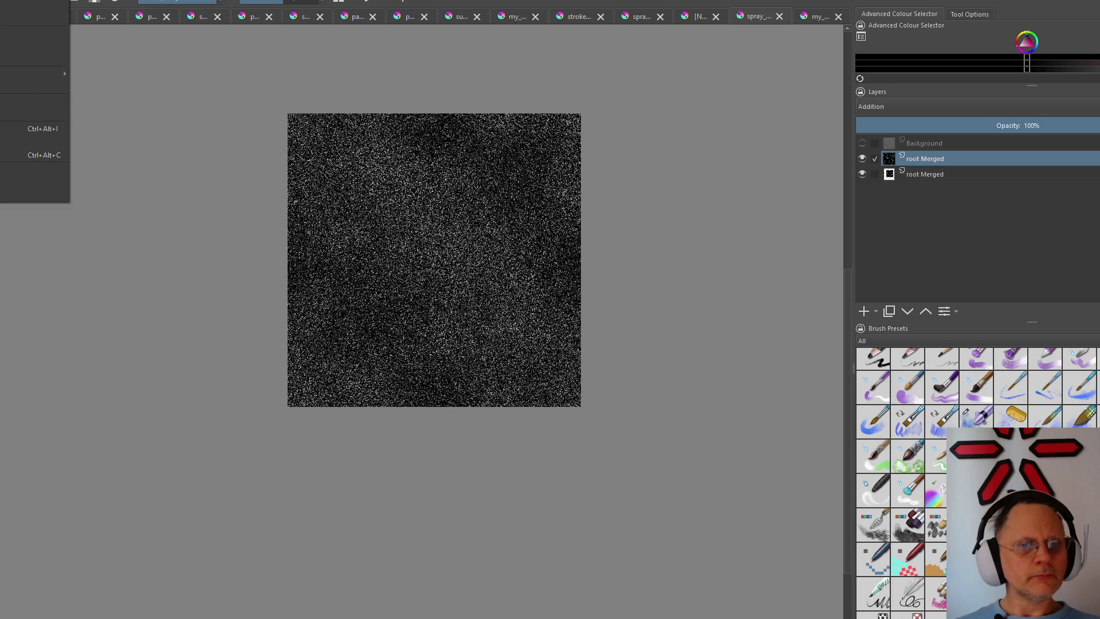
{"action": "key", "text": "Right"}
{"action": "key", "text": "Left"}
{"action": "key", "text": "Right"}
{"action": "key", "text": "Right"}
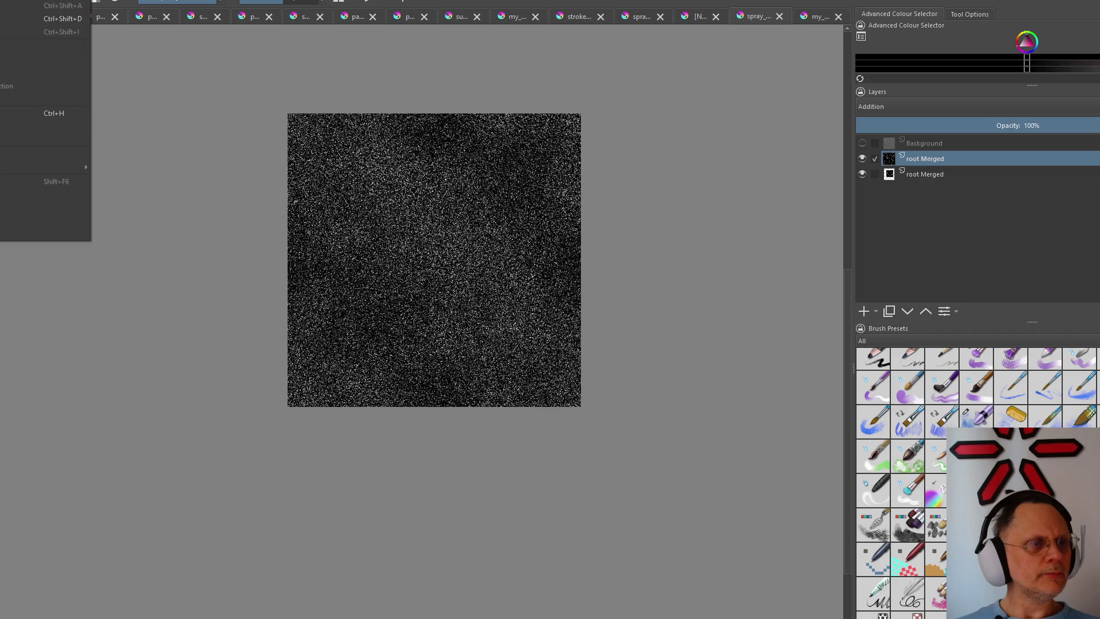
{"action": "key", "text": "Left"}
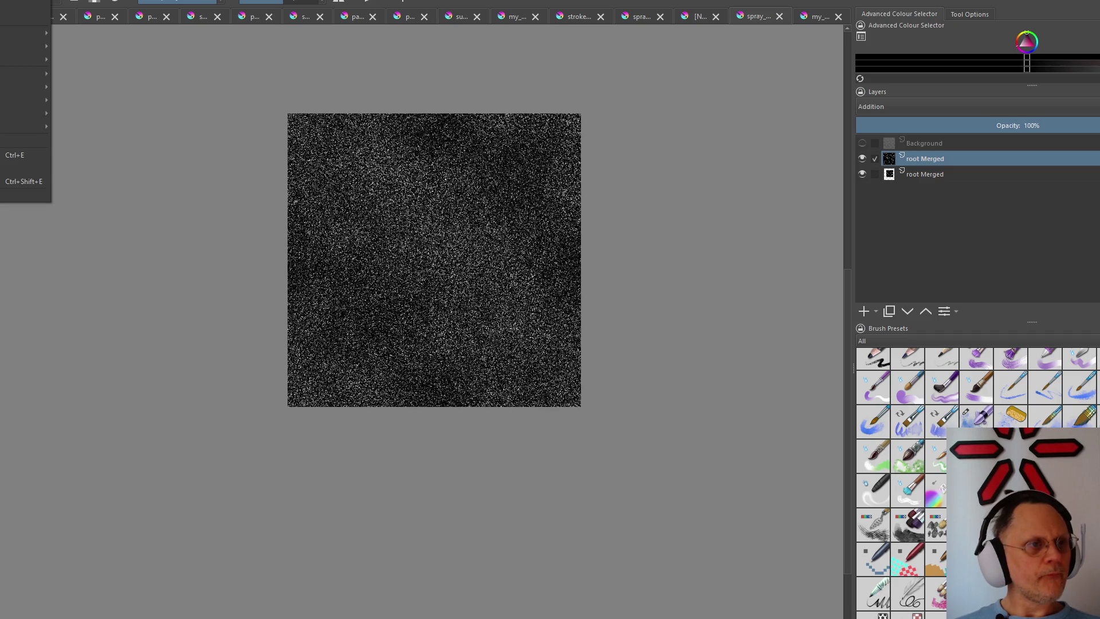
{"action": "key", "text": "Left"}
{"action": "key", "text": "Right"}
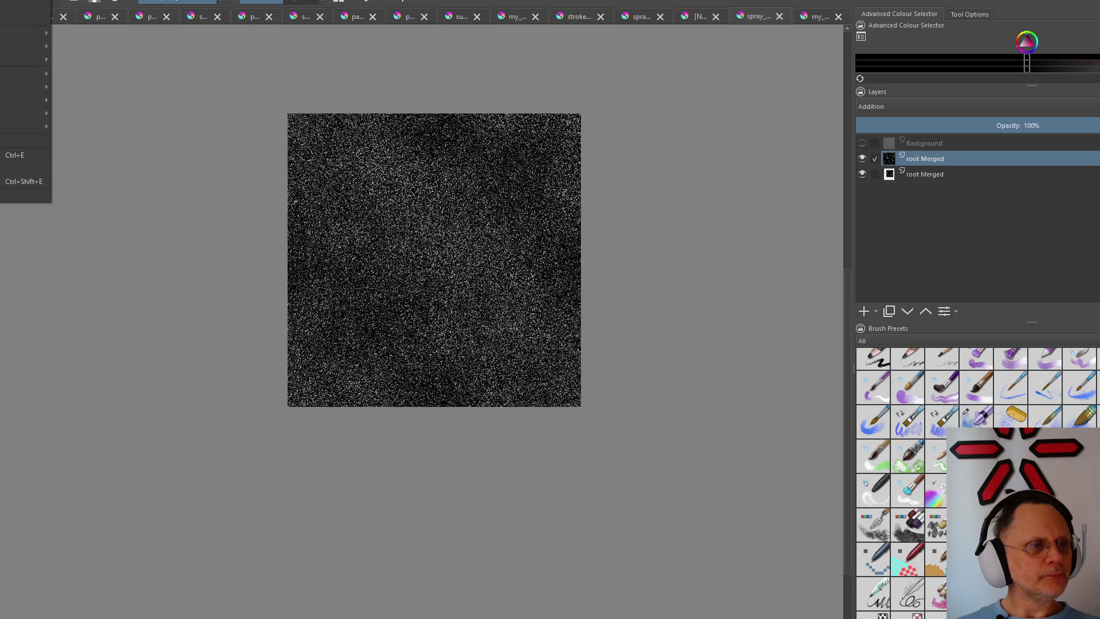
{"action": "key", "text": "Right"}
{"action": "key", "text": "Left"}
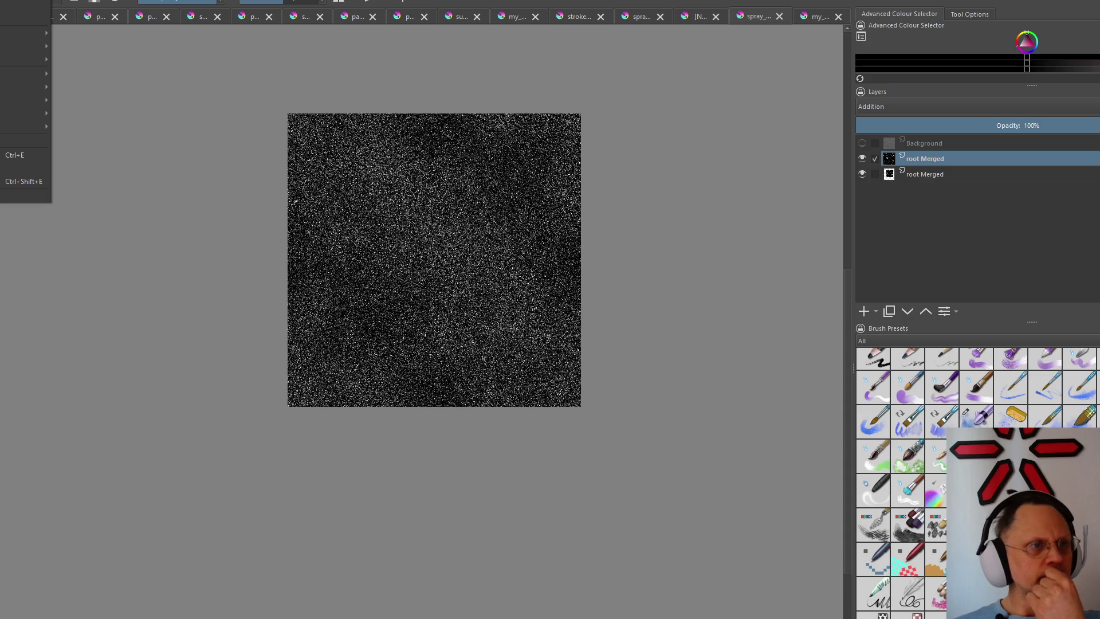
{"action": "key", "text": "Right"}
{"action": "key", "text": "Left"}
{"action": "key", "text": "Up"}
{"action": "key", "text": "Up"}
{"action": "key", "text": "Escape"}
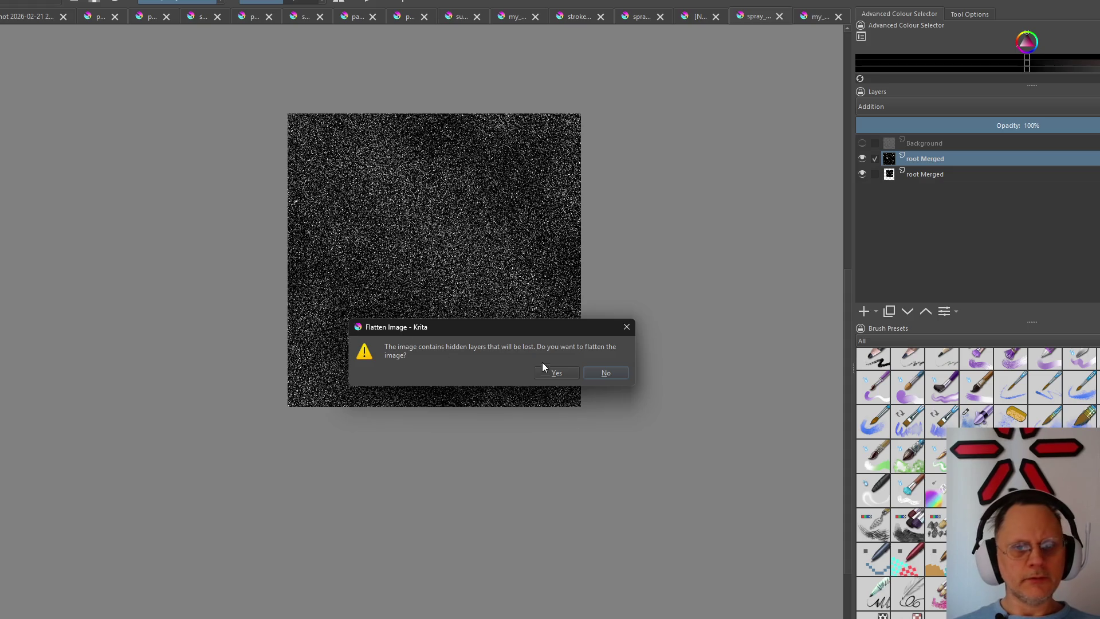
{"action": "left_click", "coordinate": [570, 373]}
{"action": "scroll", "coordinate": [533, 318], "scroll_direction": "down", "scroll_amount": 3}
{"action": "scroll", "coordinate": [516, 284], "scroll_direction": "up", "scroll_amount": 4}
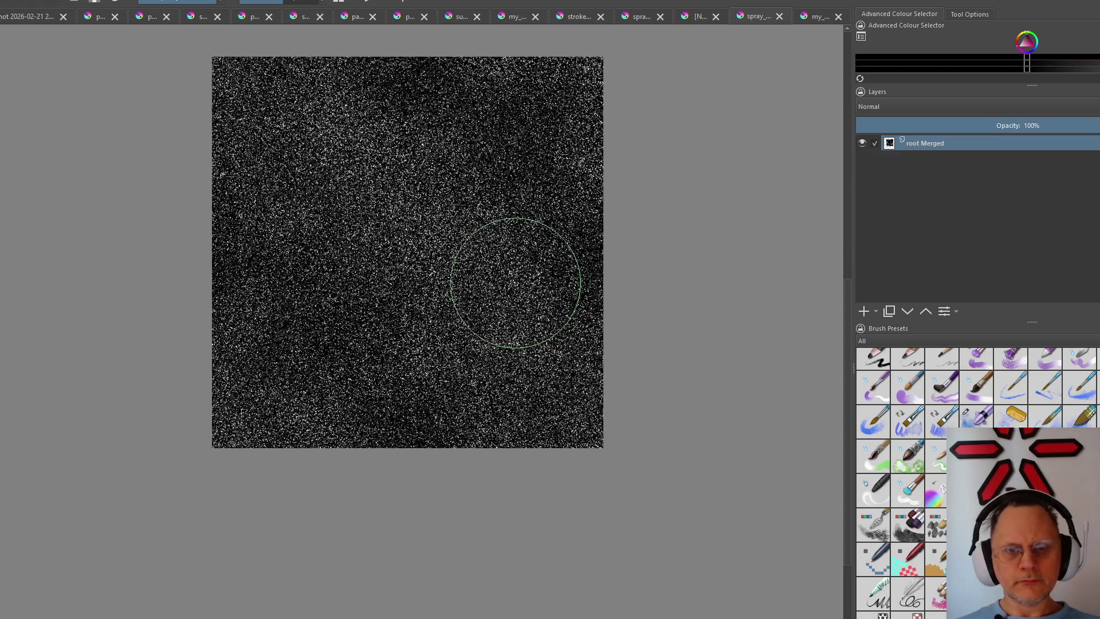
{"action": "scroll", "coordinate": [515, 284], "scroll_direction": "up", "scroll_amount": 4}
{"action": "scroll", "coordinate": [513, 286], "scroll_direction": "up", "scroll_amount": 2}
{"action": "scroll", "coordinate": [513, 286], "scroll_direction": "down", "scroll_amount": 2}
{"action": "scroll", "coordinate": [513, 285], "scroll_direction": "down", "scroll_amount": 3}
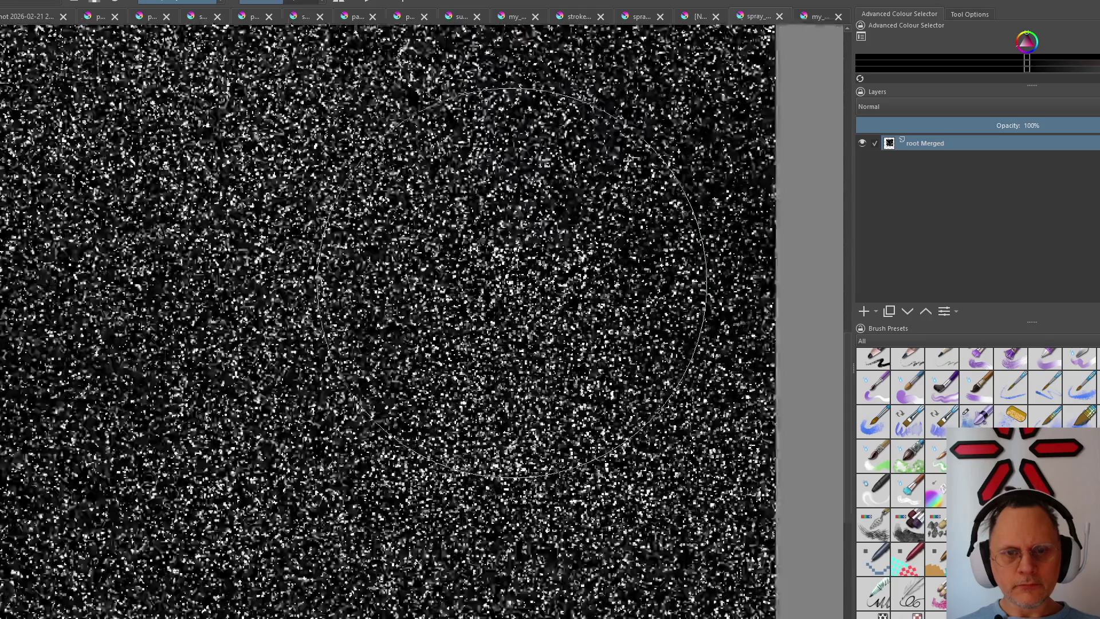
{"action": "scroll", "coordinate": [512, 282], "scroll_direction": "down", "scroll_amount": 2}
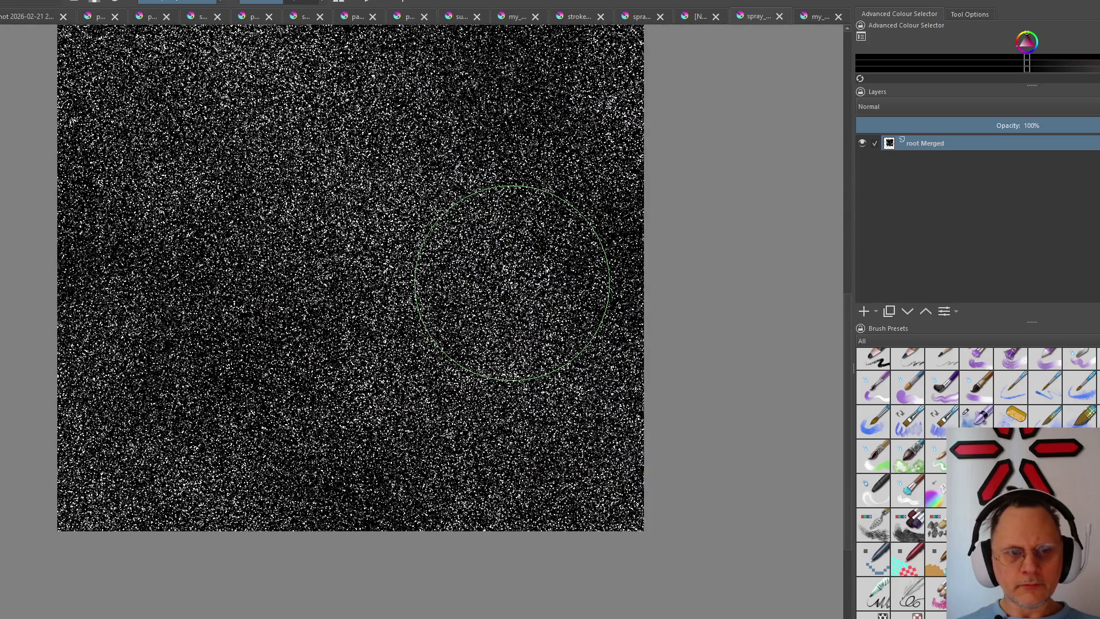
{"action": "scroll", "coordinate": [512, 282], "scroll_direction": "down", "scroll_amount": 1}
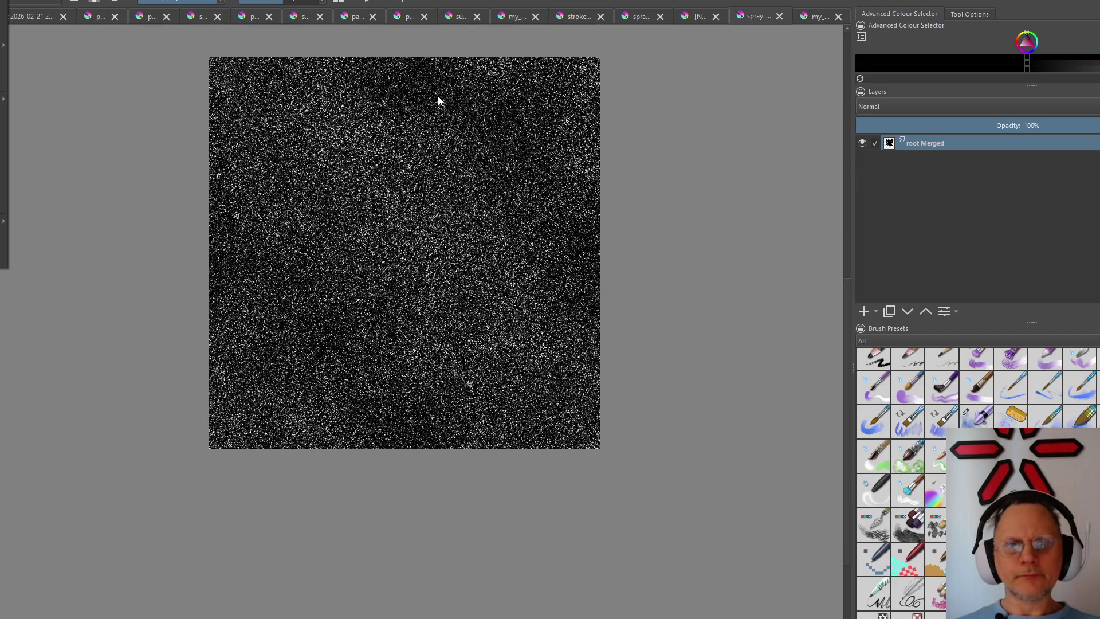
Select the whole flattened noise canvas with Select All (Ctrl+A)
{"action": "key", "text": "alt+s"}
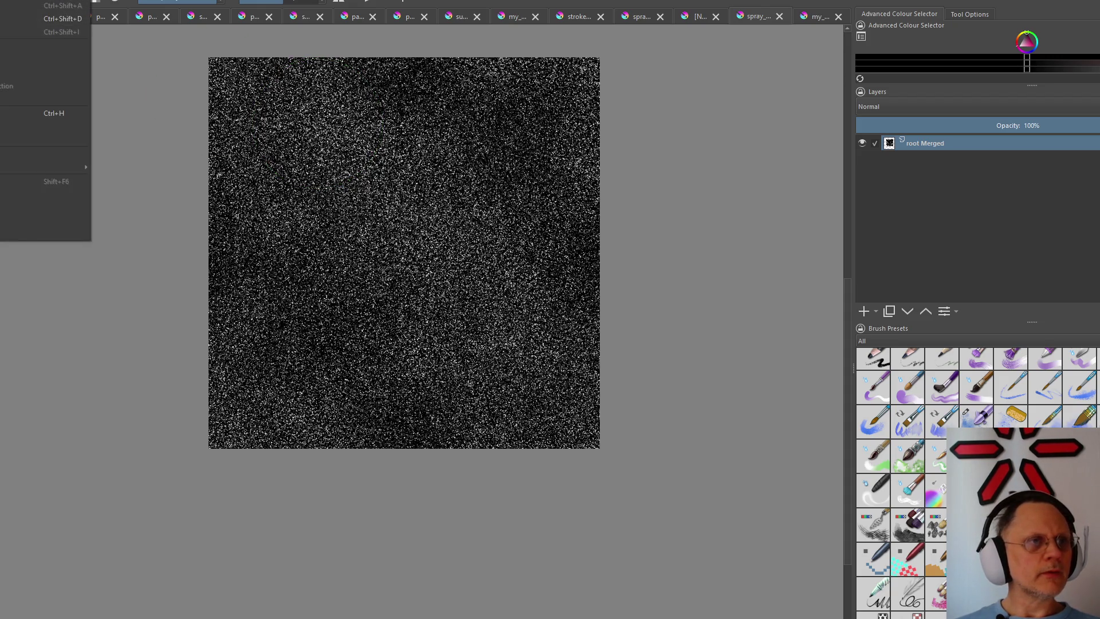
{"action": "key", "text": "ctrl+a"}
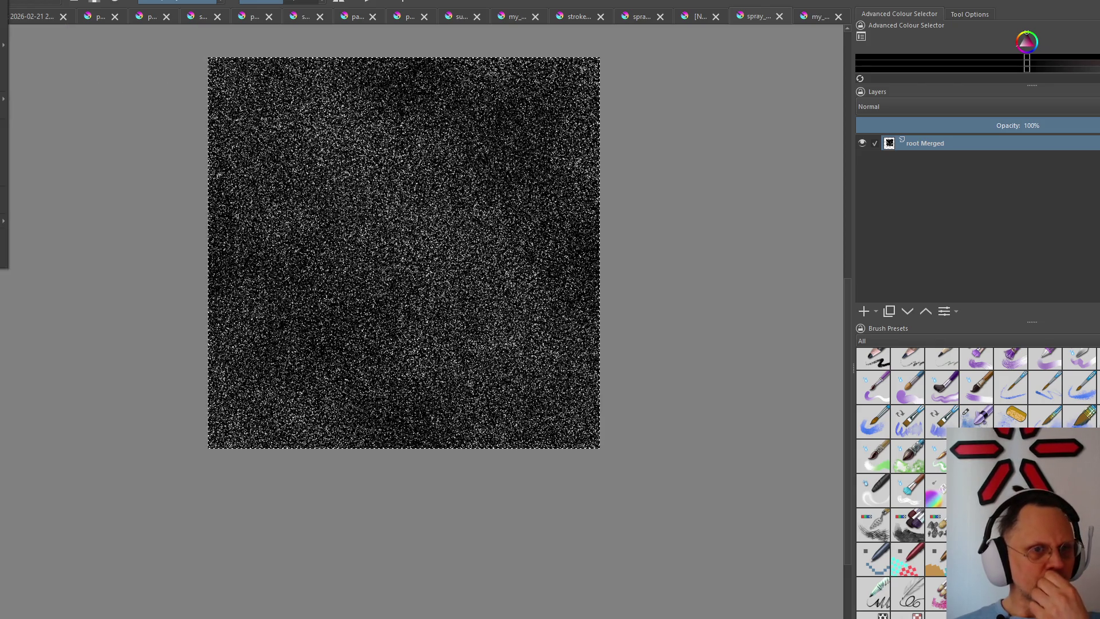
{"action": "key", "text": "alt+l"}
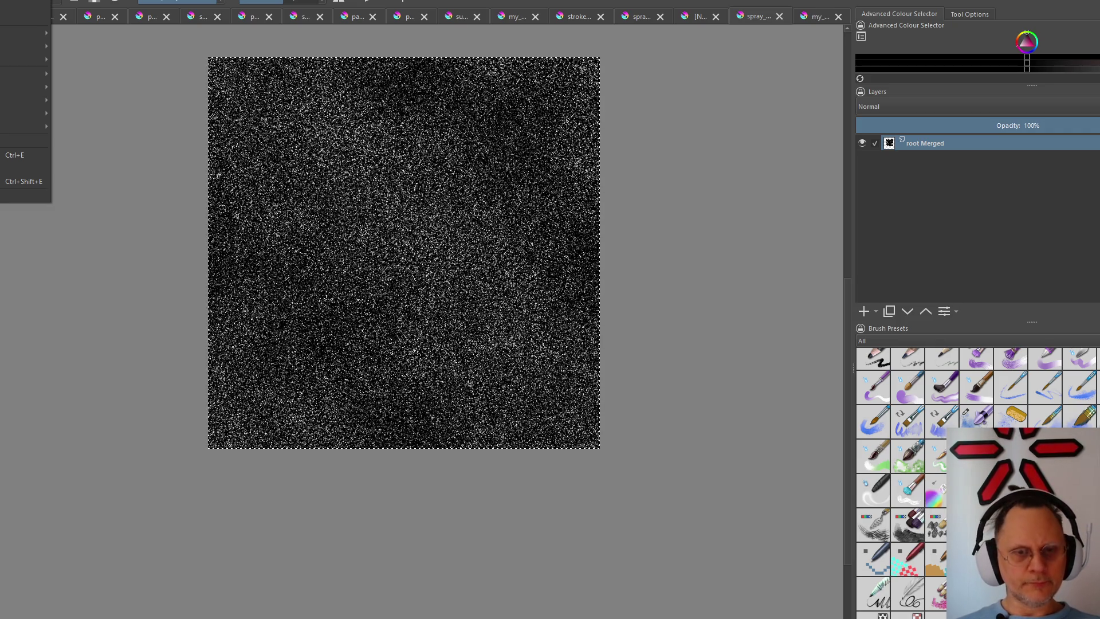
Rotate the whole noise image 90° clockwise via Image > Rotate
{"action": "key", "text": "Down"}
{"action": "key", "text": "Down"}
{"action": "key", "text": "Down"}
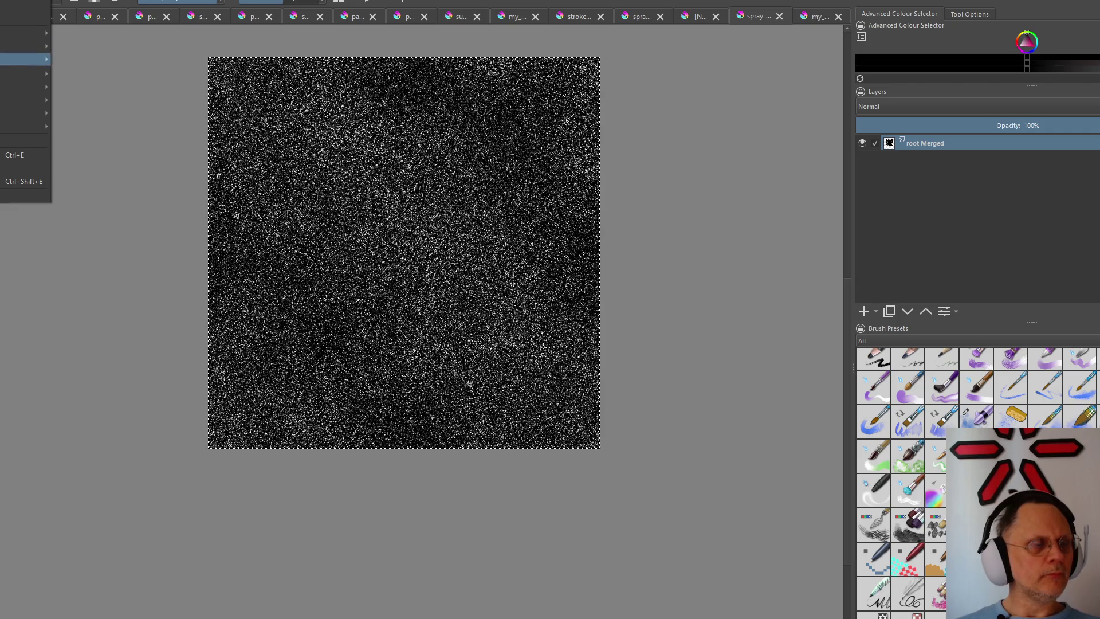
{"action": "key", "text": "Down"}
{"action": "key", "text": "Up"}
{"action": "key", "text": "Up"}
{"action": "key", "text": "Right"}
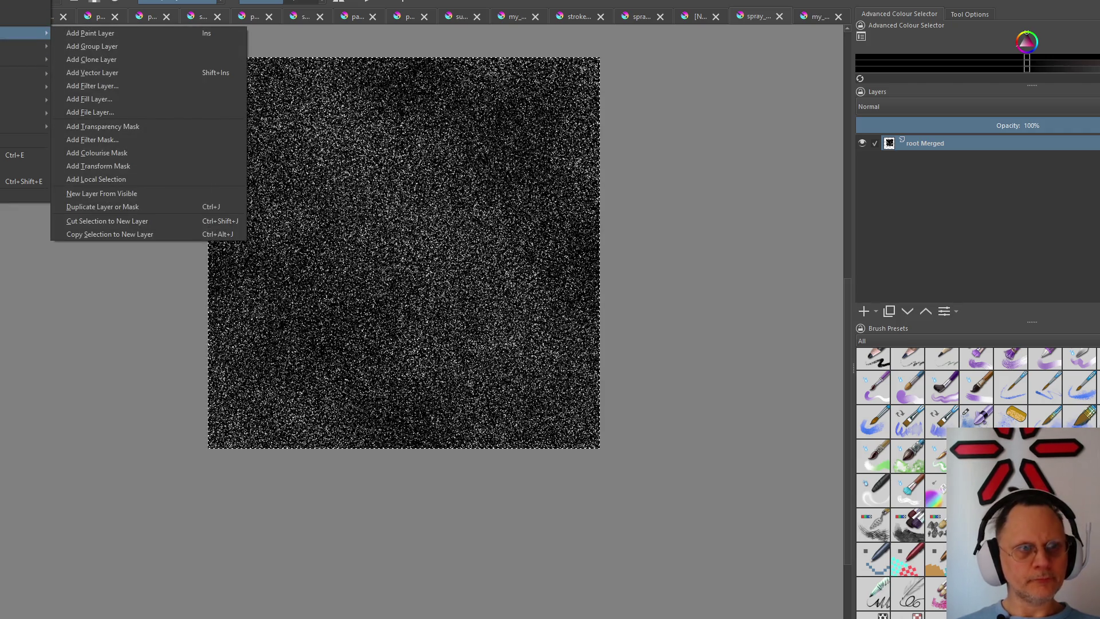
{"action": "key", "text": "Escape"}
{"action": "key", "text": "Escape"}
{"action": "key", "text": "alt+l"}
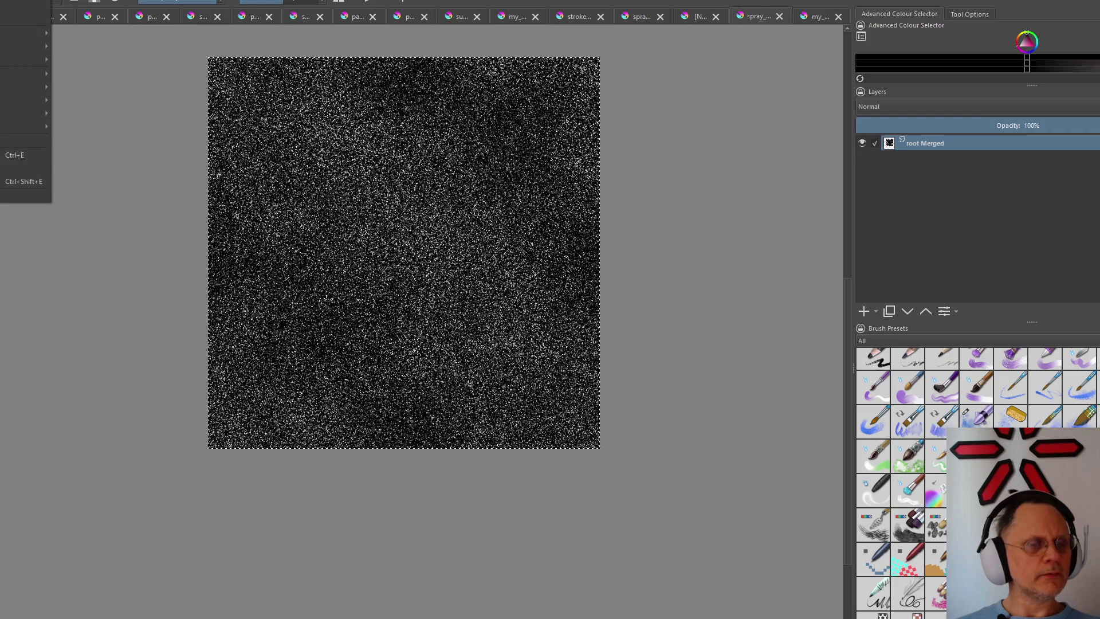
{"action": "key", "text": "Left"}
{"action": "key", "text": "Left"}
{"action": "key", "text": "Right"}
{"action": "key", "text": "Down"}
{"action": "key", "text": "Down"}
{"action": "key", "text": "Down"}
{"action": "key", "text": "Down"}
{"action": "key", "text": "Up"}
{"action": "key", "text": "Up"}
{"action": "key", "text": "Right"}
{"action": "key", "text": "Up"}
{"action": "key", "text": "Up"}
{"action": "key", "text": "Down"}
{"action": "key", "text": "Down"}
{"action": "key", "text": "Down"}
{"action": "key", "text": "Right"}
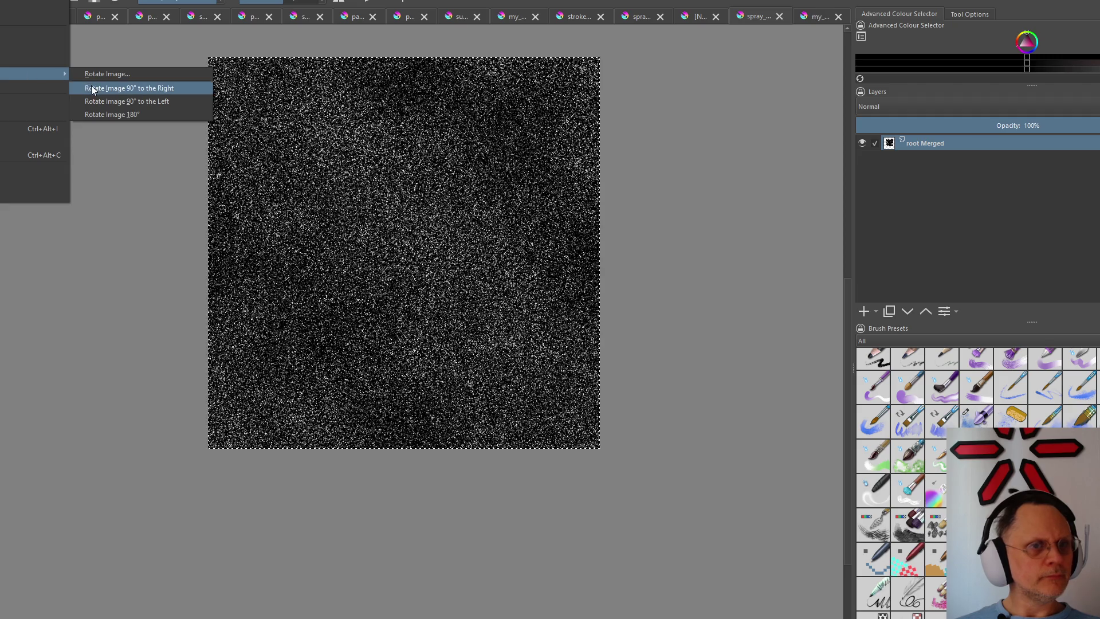
{"action": "left_click", "coordinate": [92, 90]}
Offset the noise texture vertically with Image > Offset Image
{"action": "key", "text": "alt+i"}
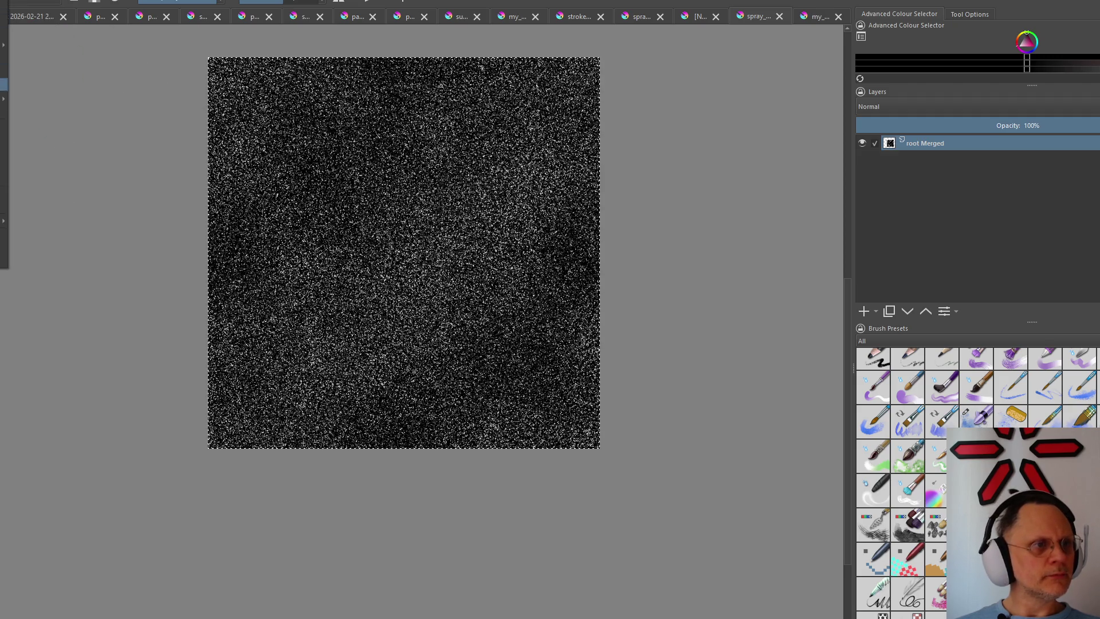
{"action": "key", "text": "Down"}
{"action": "key", "text": "Down"}
{"action": "key", "text": "Up"}
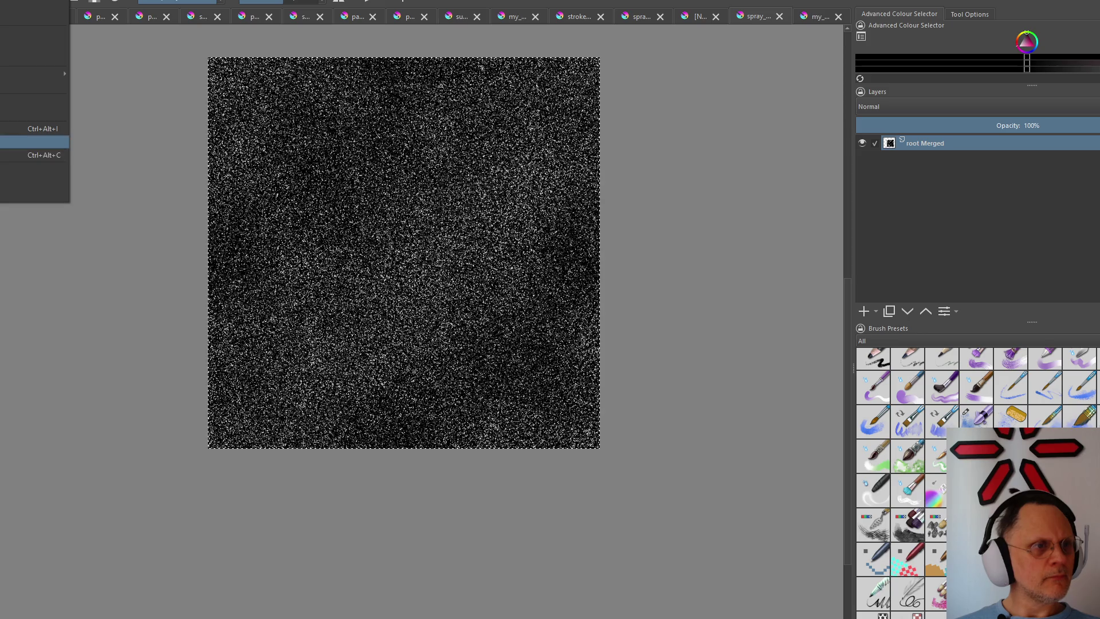
{"action": "key", "text": "Return"}
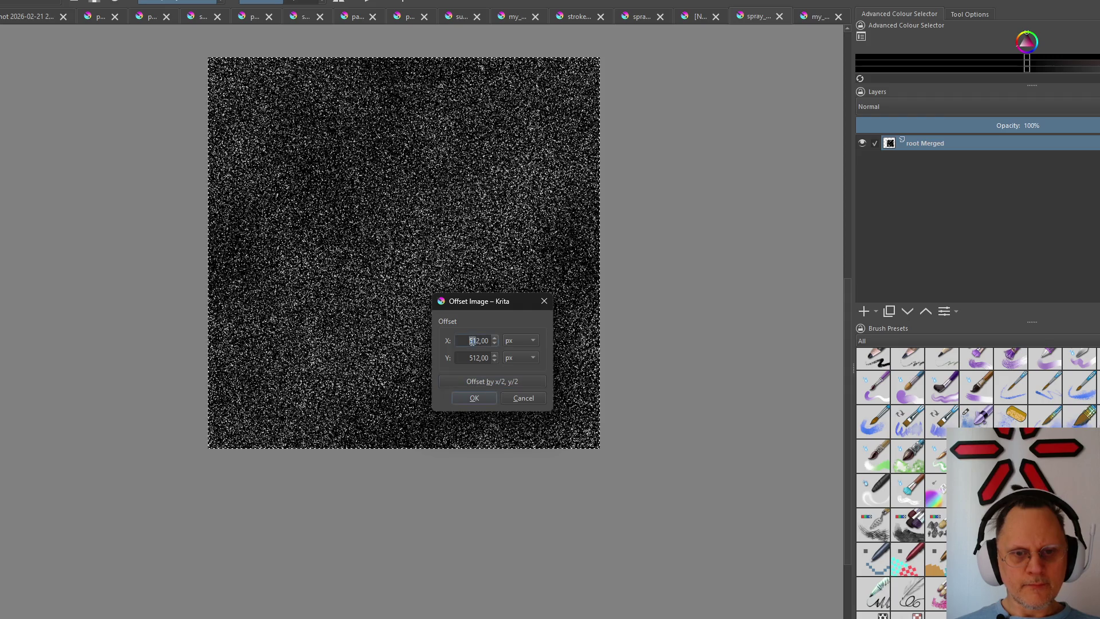
{"action": "left_click", "coordinate": [470, 358]}
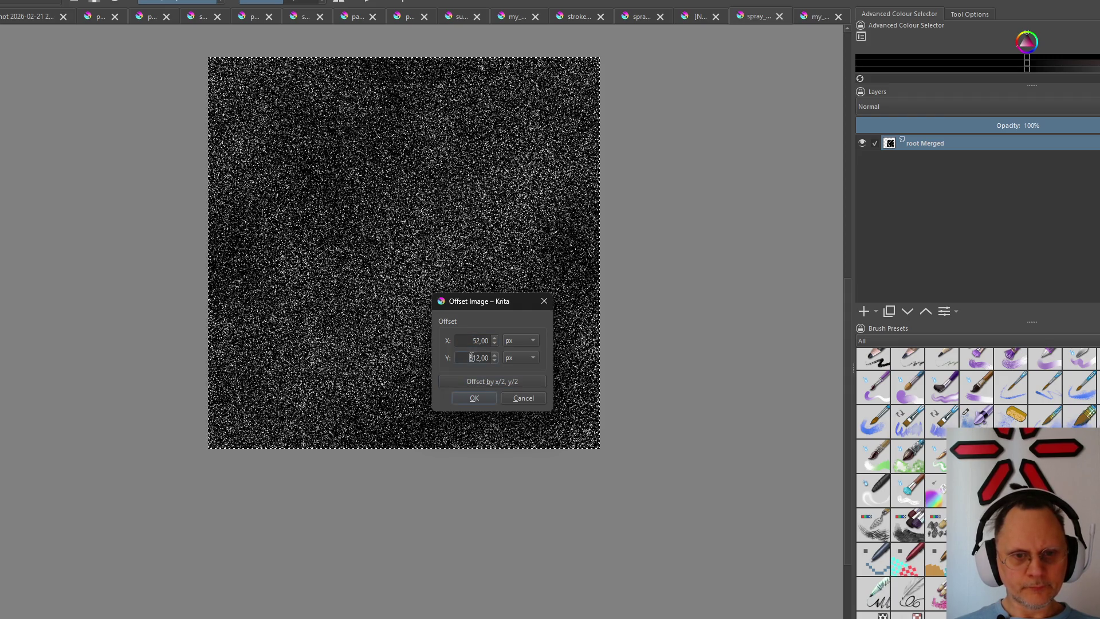
{"action": "type", "text": "712"}
{"action": "left_click", "coordinate": [475, 398]}
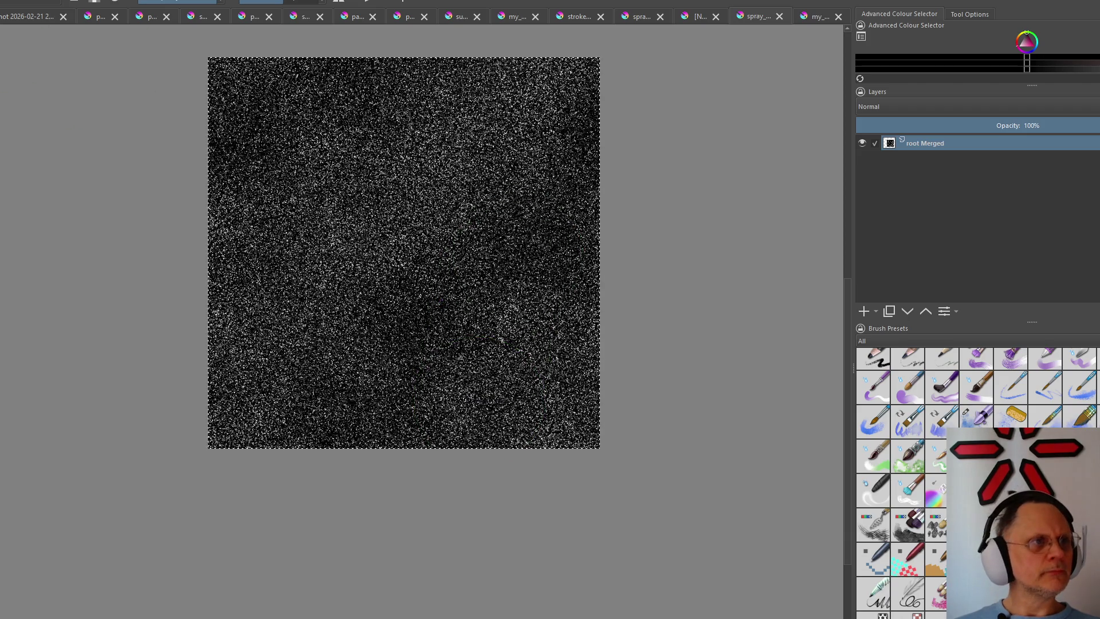
Browse the image, layer and selection menus, then go to the top layer's blending mode choices
{"action": "key", "text": "alt+i"}
{"action": "key", "text": "Right"}
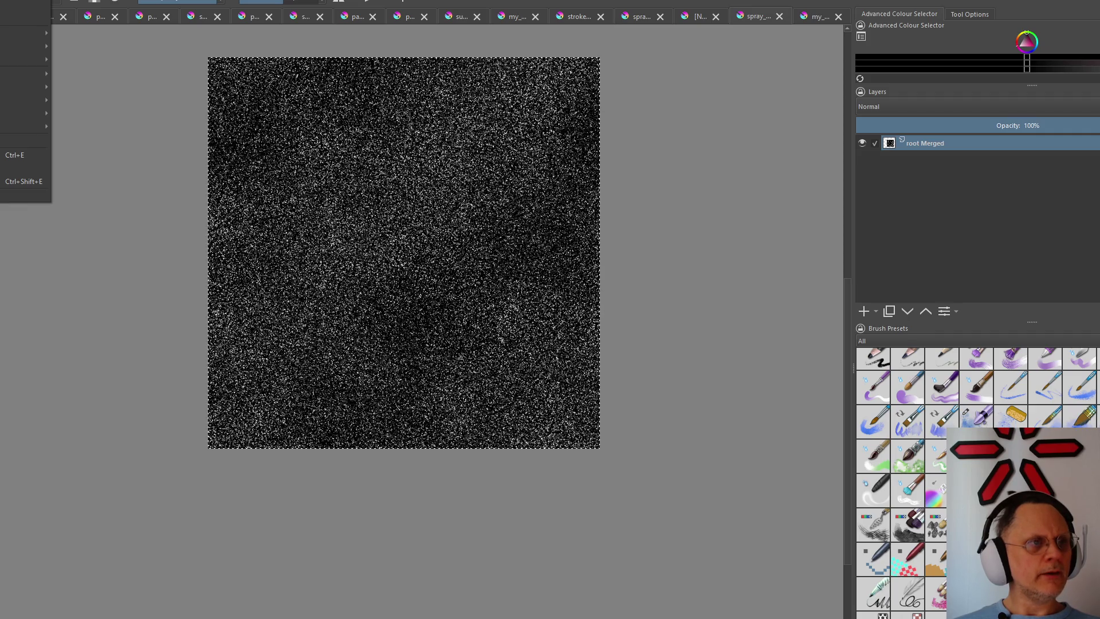
{"action": "key", "text": "Right"}
{"action": "key", "text": "Right"}
{"action": "key", "text": "Right"}
{"action": "key", "text": "Escape"}
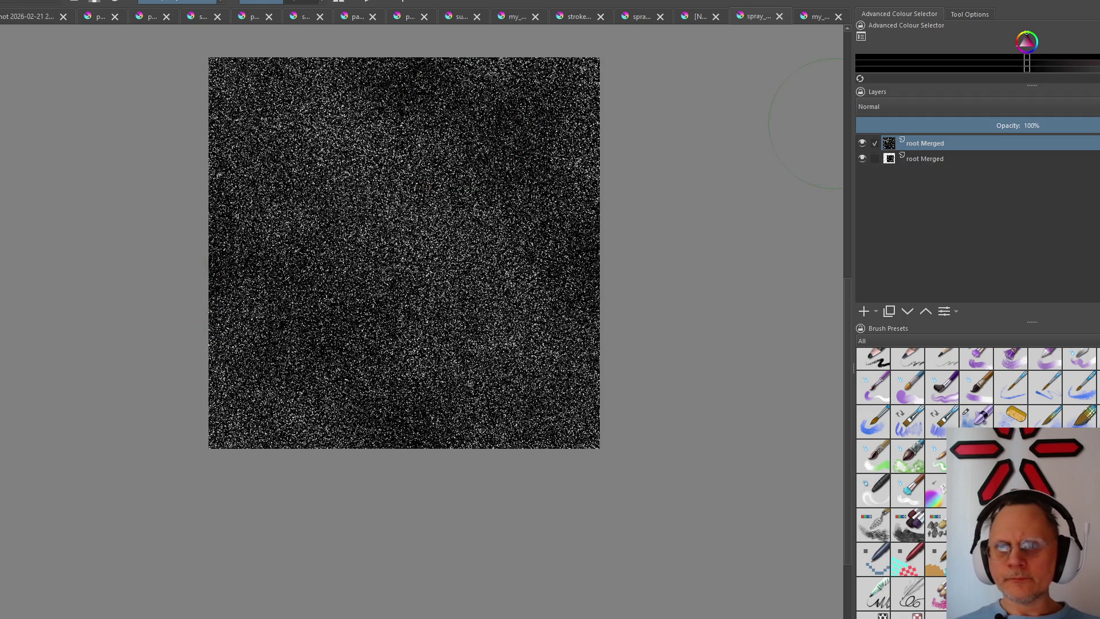
{"action": "left_click", "coordinate": [890, 105]}
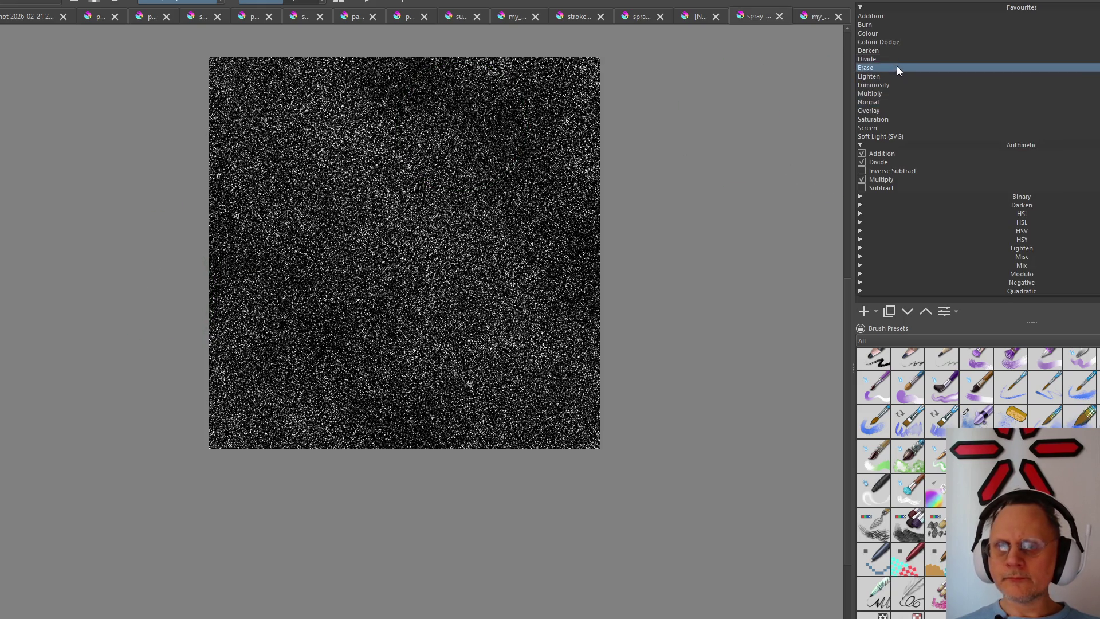
{"action": "left_click", "coordinate": [896, 154]}
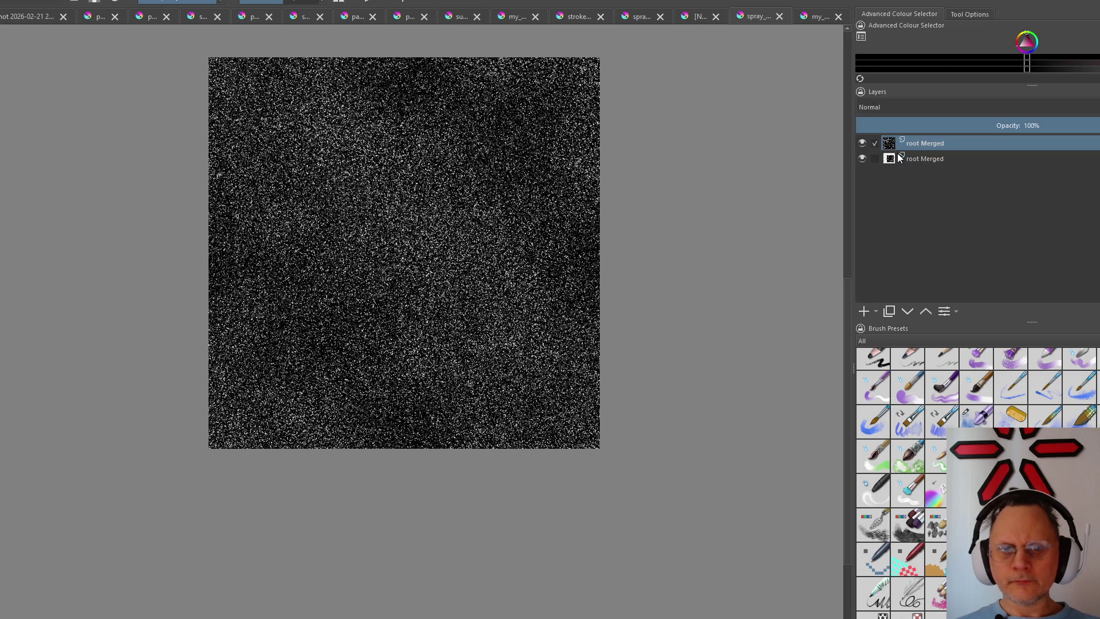
{"action": "scroll", "coordinate": [511, 180], "scroll_direction": "up", "scroll_amount": 2}
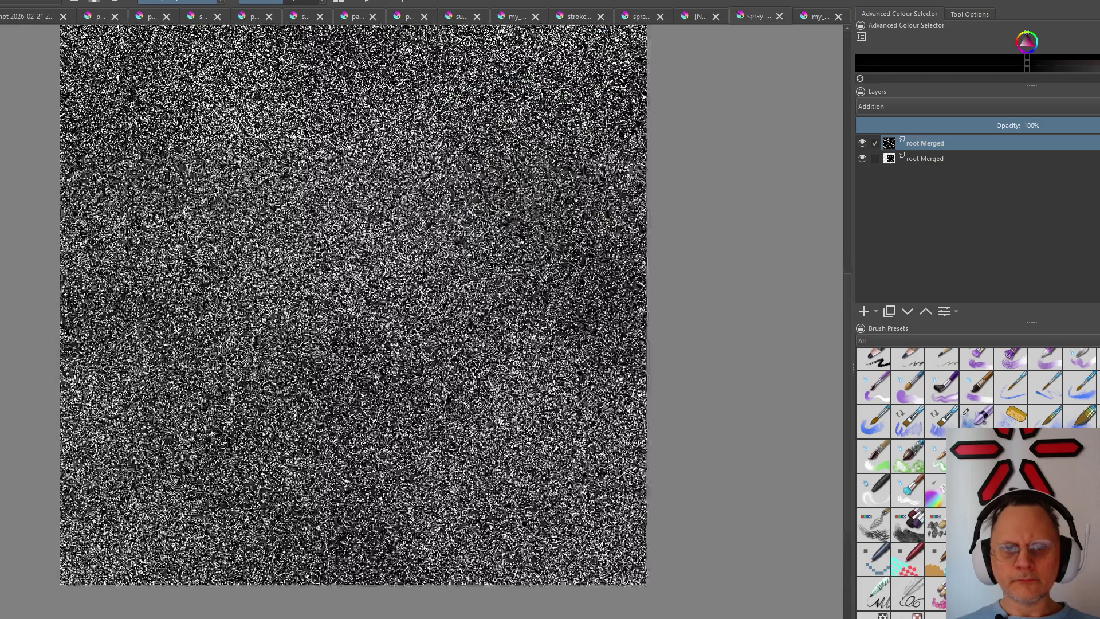
{"action": "scroll", "coordinate": [511, 179], "scroll_direction": "up", "scroll_amount": 3}
{"action": "scroll", "coordinate": [511, 179], "scroll_direction": "up", "scroll_amount": 2}
{"action": "scroll", "coordinate": [512, 179], "scroll_direction": "down", "scroll_amount": 1}
{"action": "scroll", "coordinate": [511, 179], "scroll_direction": "down", "scroll_amount": 1}
{"action": "scroll", "coordinate": [512, 179], "scroll_direction": "down", "scroll_amount": 1}
{"action": "mouse_move", "coordinate": [1052, 130]}
{"action": "left_mouse_down"}
{"action": "mouse_move", "coordinate": [930, 128]}
{"action": "mouse_move", "coordinate": [1067, 127]}
{"action": "mouse_move", "coordinate": [810, 129]}
{"action": "mouse_move", "coordinate": [1092, 126]}
{"action": "mouse_move", "coordinate": [889, 128]}
{"action": "mouse_move", "coordinate": [906, 130]}
{"action": "left_mouse_up"}
{"action": "scroll", "coordinate": [459, 264], "scroll_direction": "up", "scroll_amount": 2}
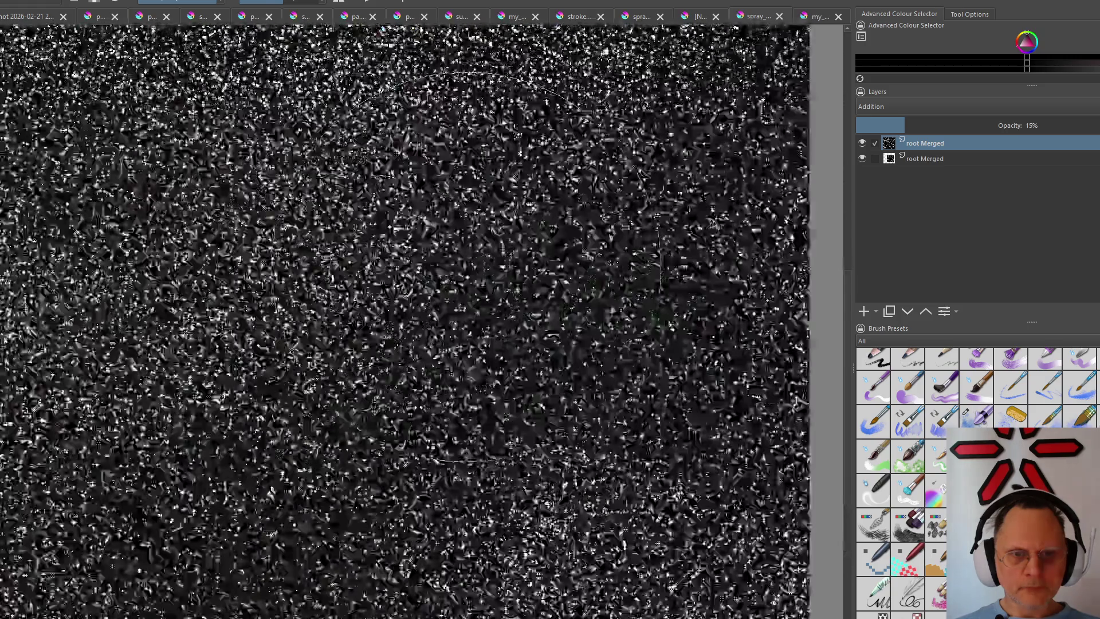
{"action": "scroll", "coordinate": [459, 263], "scroll_direction": "up", "scroll_amount": 3}
{"action": "scroll", "coordinate": [460, 263], "scroll_direction": "up", "scroll_amount": 3}
{"action": "scroll", "coordinate": [460, 263], "scroll_direction": "down", "scroll_amount": 3}
{"action": "scroll", "coordinate": [459, 263], "scroll_direction": "down", "scroll_amount": 2}
{"action": "scroll", "coordinate": [460, 264], "scroll_direction": "down", "scroll_amount": 1}
{"action": "scroll", "coordinate": [459, 267], "scroll_direction": "down", "scroll_amount": 1}
{"action": "scroll", "coordinate": [459, 267], "scroll_direction": "up", "scroll_amount": 2}
{"action": "scroll", "coordinate": [460, 266], "scroll_direction": "down", "scroll_amount": 1}
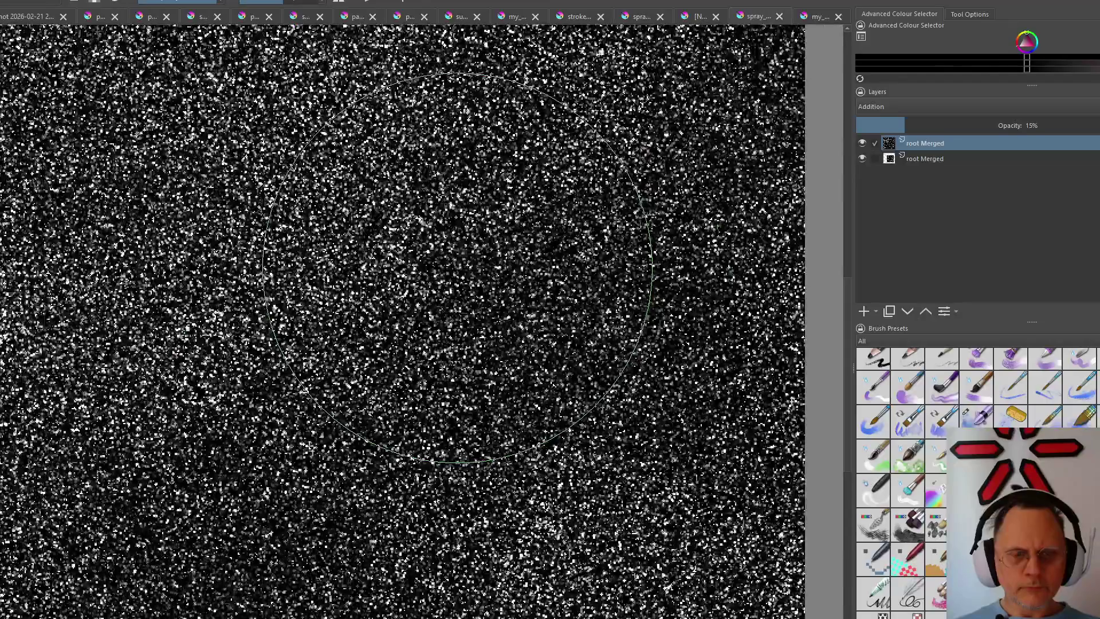
{"action": "scroll", "coordinate": [457, 267], "scroll_direction": "down", "scroll_amount": 1}
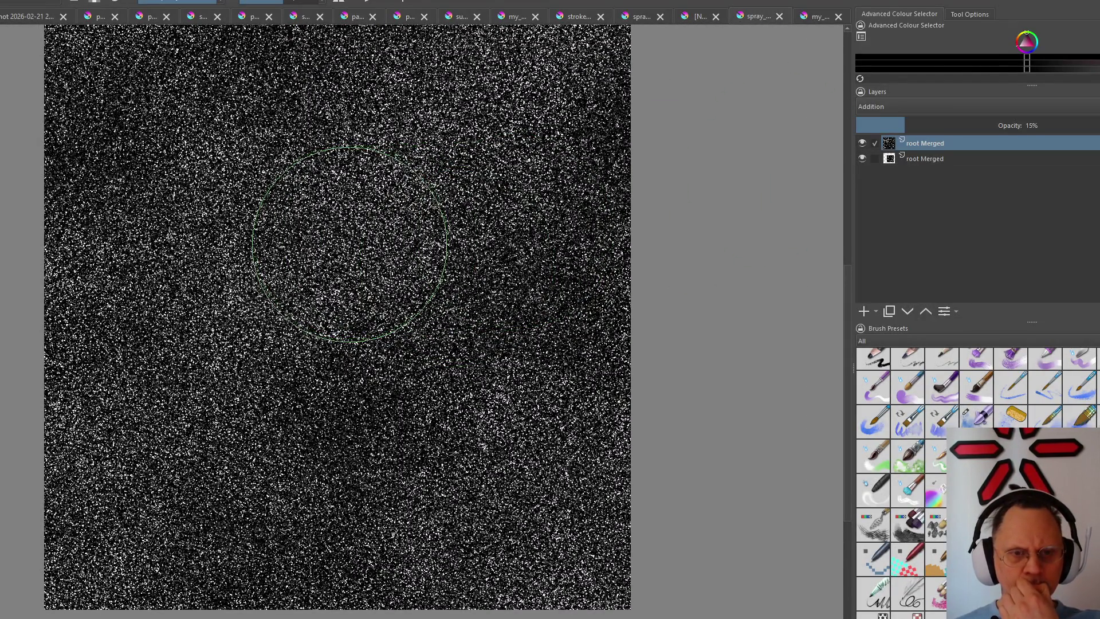
{"action": "scroll", "coordinate": [346, 247], "scroll_direction": "down", "scroll_amount": 2}
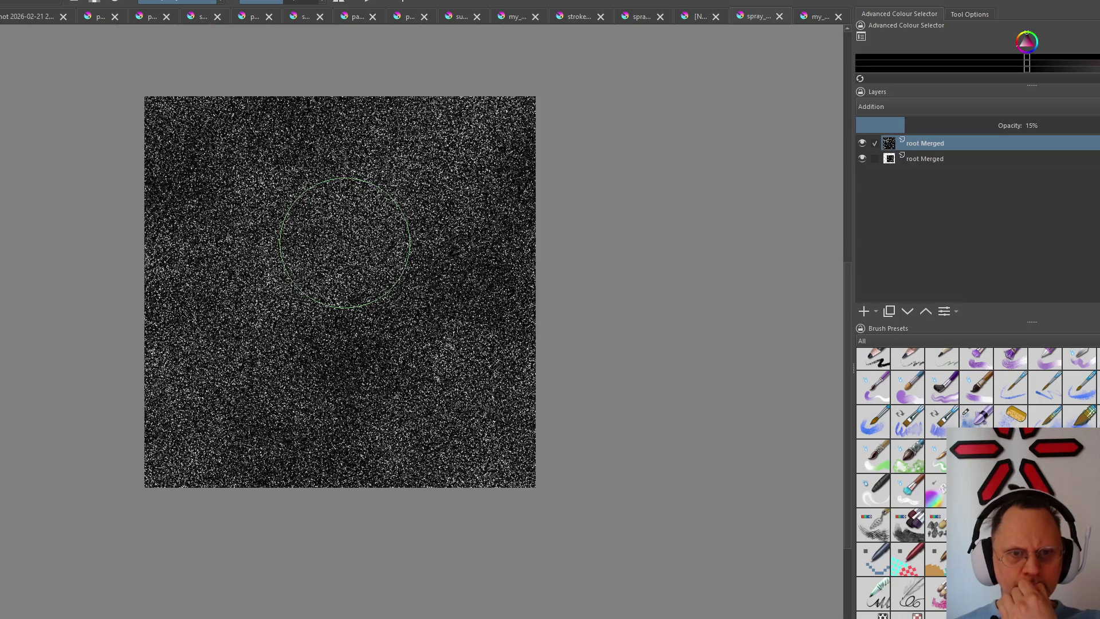
{"action": "scroll", "coordinate": [344, 246], "scroll_direction": "up", "scroll_amount": 5}
{"action": "scroll", "coordinate": [340, 248], "scroll_direction": "up", "scroll_amount": 2}
{"action": "scroll", "coordinate": [338, 249], "scroll_direction": "up", "scroll_amount": 2}
{"action": "scroll", "coordinate": [339, 250], "scroll_direction": "up", "scroll_amount": 1}
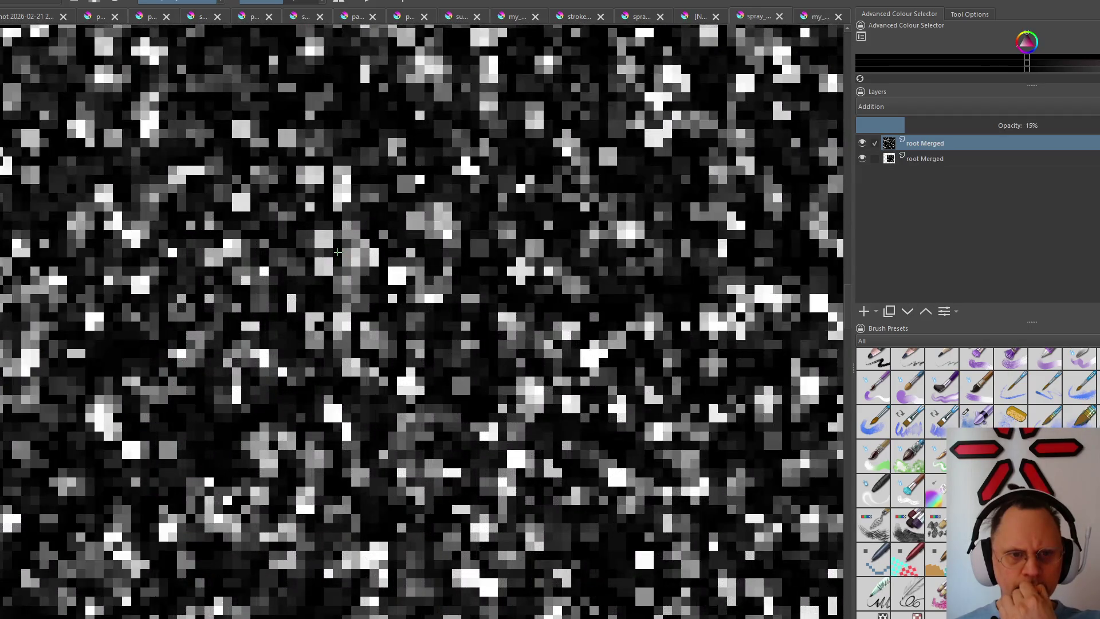
{"action": "scroll", "coordinate": [337, 253], "scroll_direction": "up", "scroll_amount": 1}
{"action": "scroll", "coordinate": [337, 253], "scroll_direction": "down", "scroll_amount": 2}
{"action": "scroll", "coordinate": [335, 253], "scroll_direction": "down", "scroll_amount": 2}
{"action": "scroll", "coordinate": [334, 254], "scroll_direction": "down", "scroll_amount": 1}
{"action": "scroll", "coordinate": [330, 253], "scroll_direction": "down", "scroll_amount": 1}
{"action": "scroll", "coordinate": [331, 254], "scroll_direction": "down", "scroll_amount": 1}
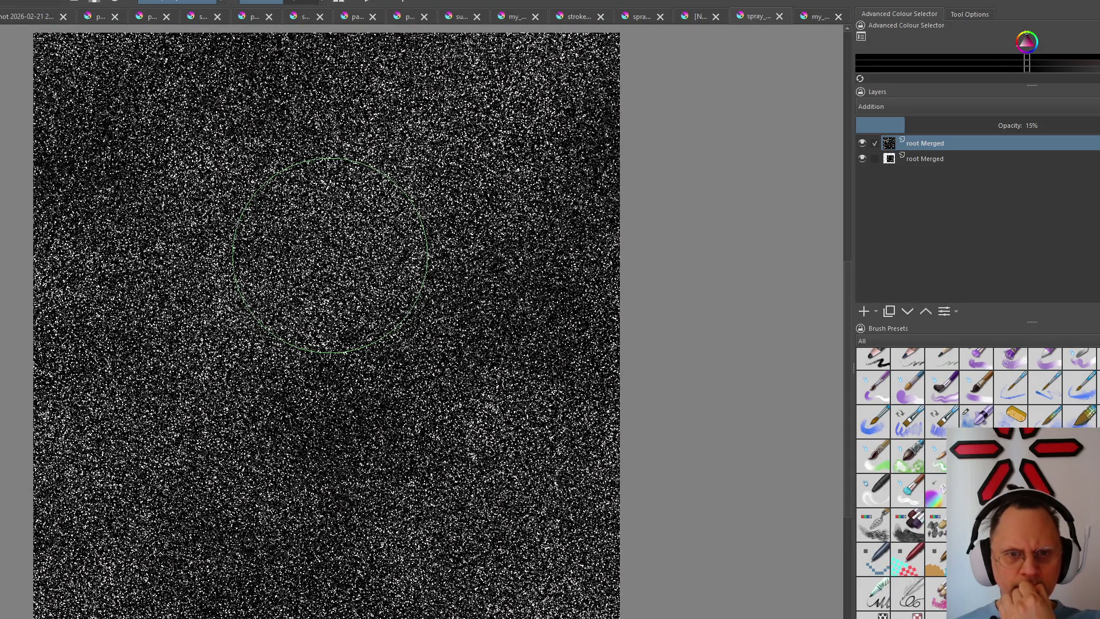
Switch the top speckle layer to Lighten blending and settle its opacity at about 27%
{"action": "left_click", "coordinate": [907, 122]}
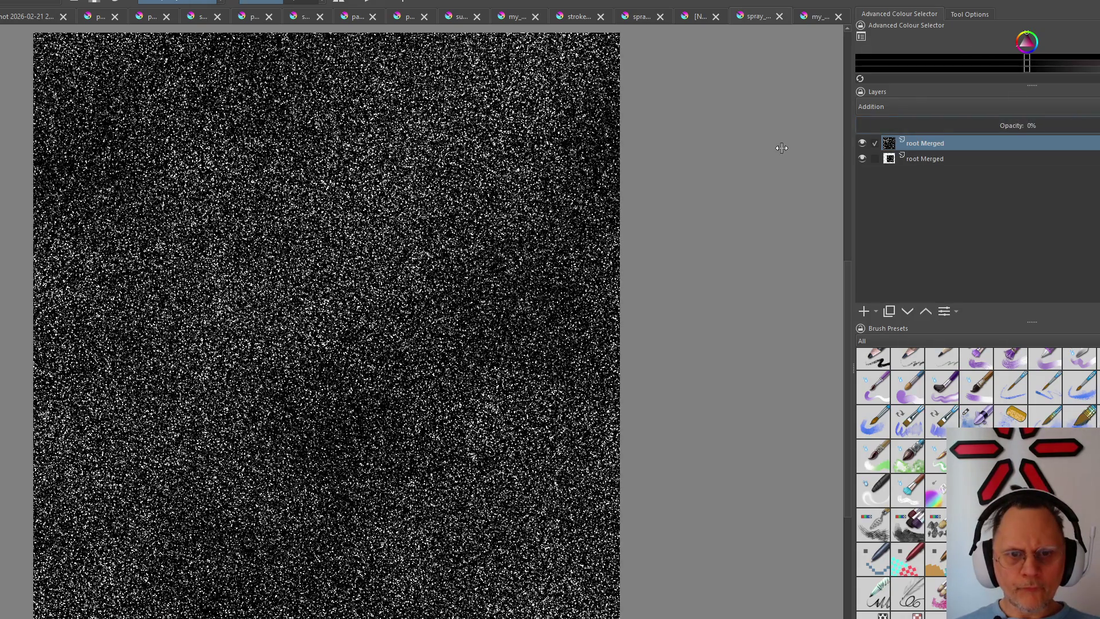
{"action": "mouse_move", "coordinate": [907, 122]}
{"action": "left_mouse_down"}
{"action": "mouse_move", "coordinate": [901, 141]}
{"action": "mouse_move", "coordinate": [916, 141]}
{"action": "left_mouse_up"}
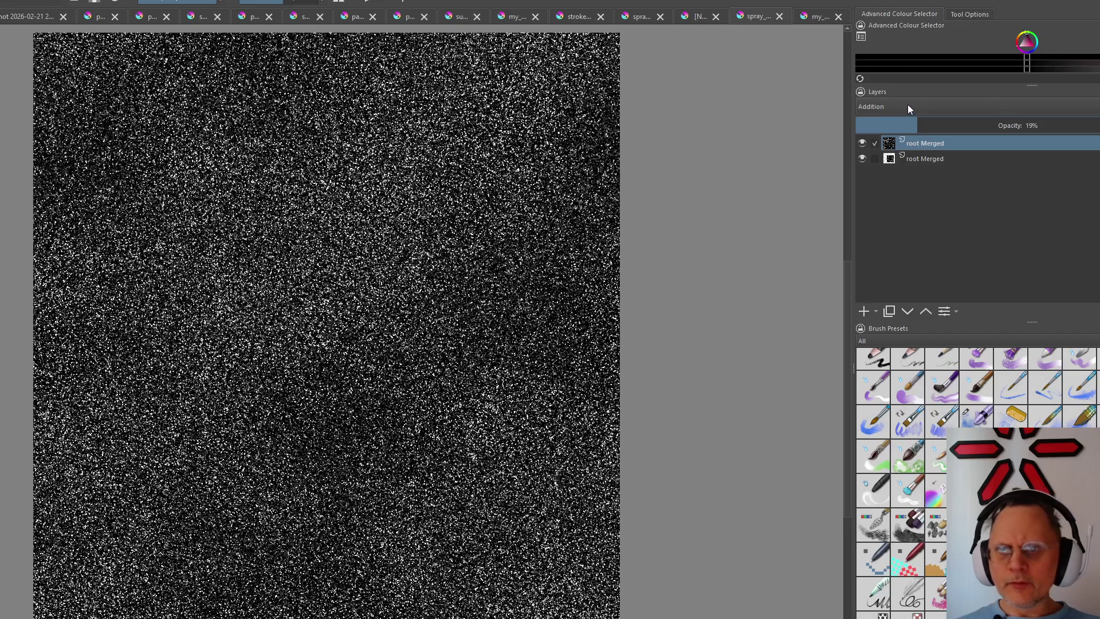
{"action": "left_click", "coordinate": [908, 104]}
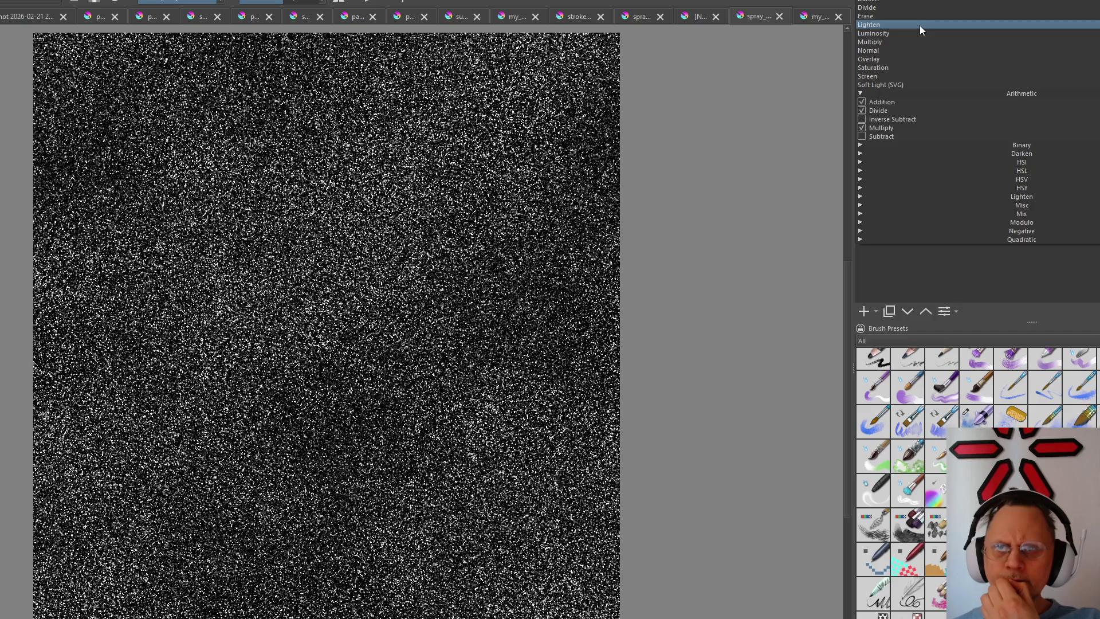
{"action": "left_click", "coordinate": [920, 25]}
{"action": "mouse_move", "coordinate": [917, 126]}
{"action": "left_mouse_down"}
{"action": "mouse_move", "coordinate": [979, 134]}
{"action": "mouse_move", "coordinate": [916, 135]}
{"action": "mouse_move", "coordinate": [1044, 135]}
{"action": "mouse_move", "coordinate": [946, 136]}
{"action": "left_mouse_up"}
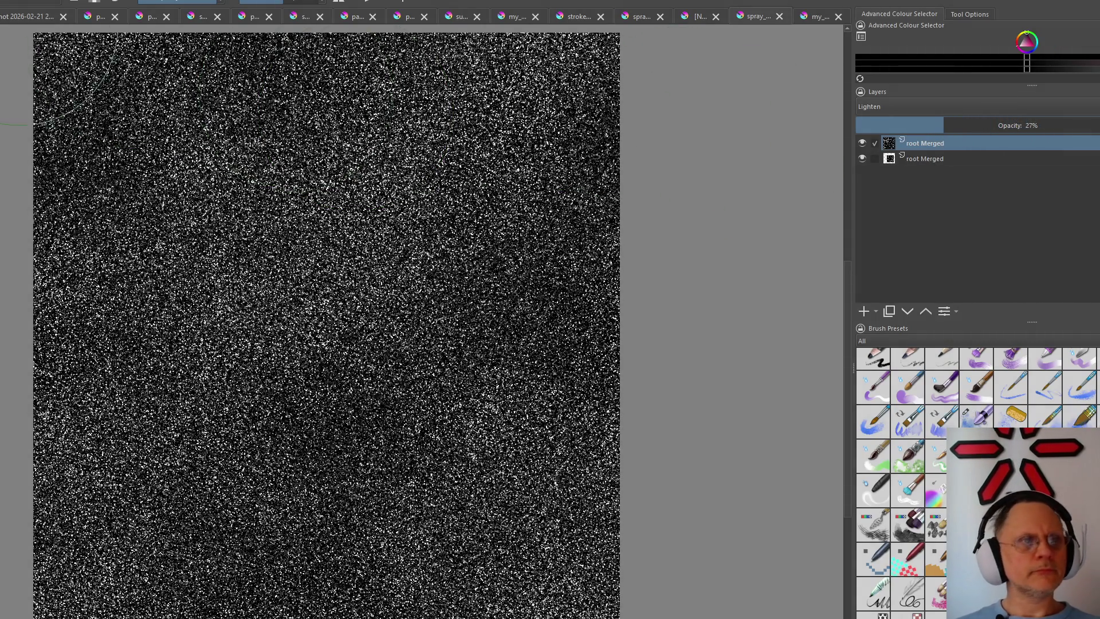
{"action": "key", "text": "alt+i"}
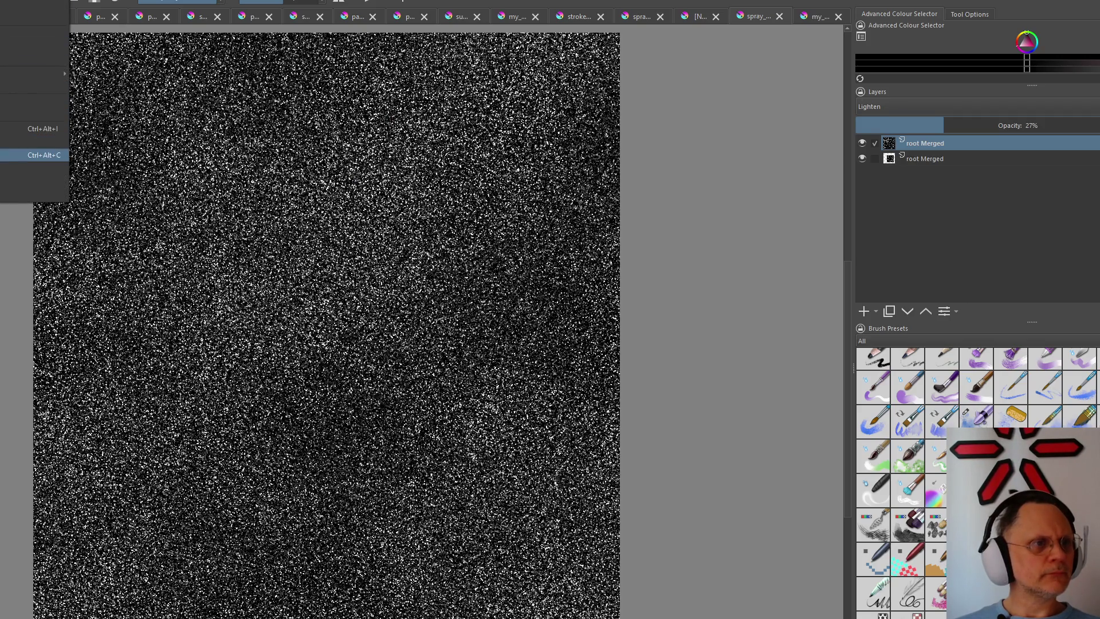
Rotate the whole noise image via the Image menu's rotation command
{"action": "key", "text": "Up"}
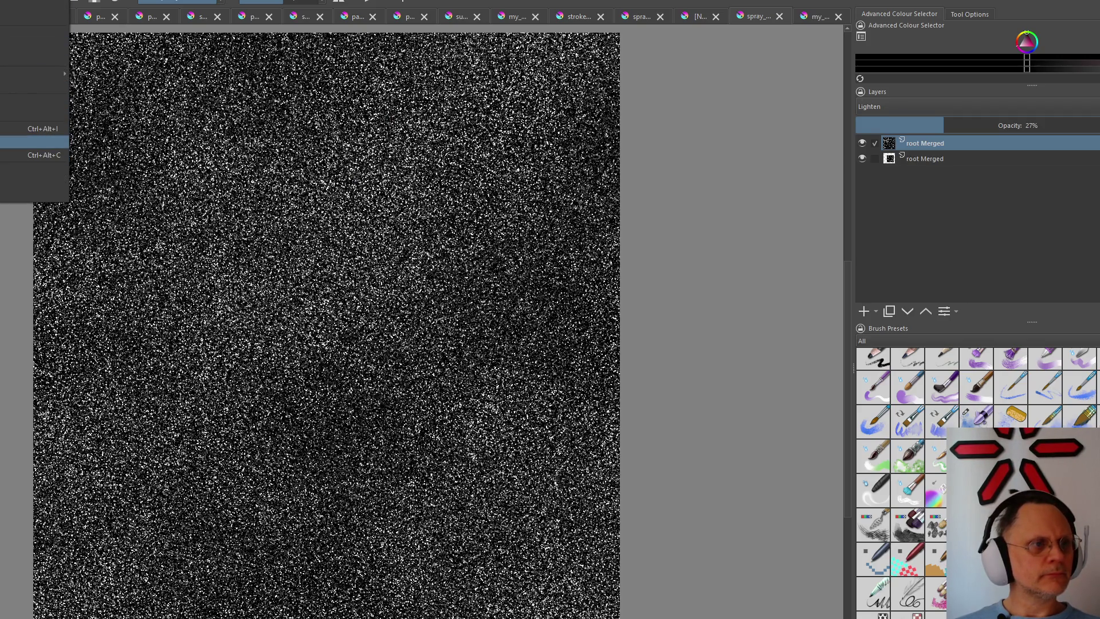
{"action": "key", "text": "Up"}
{"action": "key", "text": "Up"}
{"action": "key", "text": "Up"}
{"action": "key", "text": "Up"}
{"action": "key", "text": "Right"}
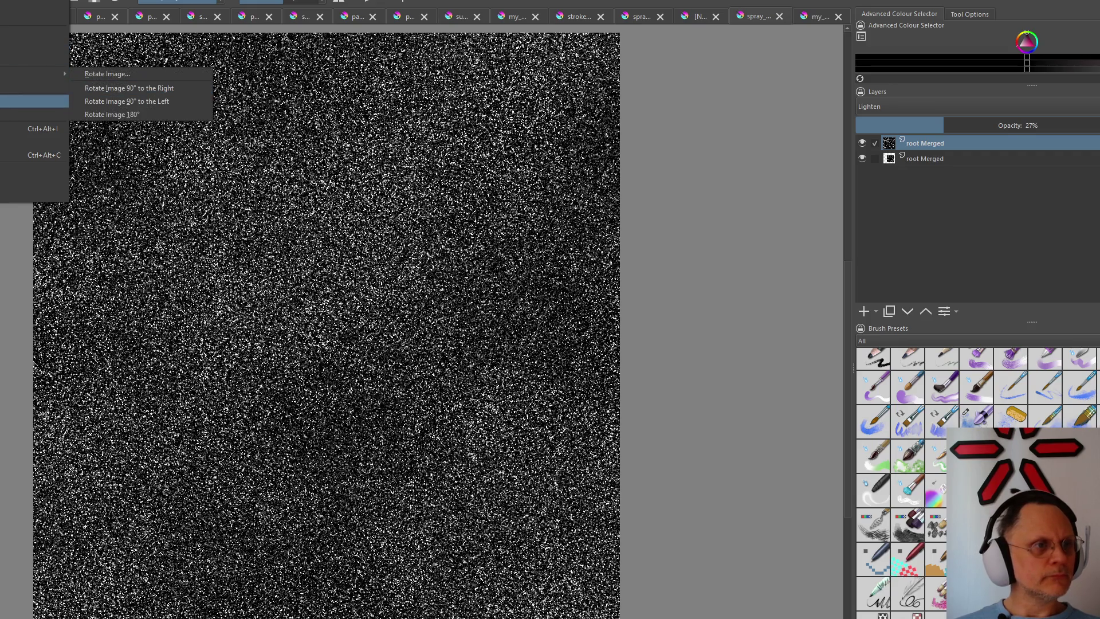
{"action": "key", "text": "Return"}
Offset the image to X 212 px and Y 612 px and apply it
{"action": "key", "text": "alt+i"}
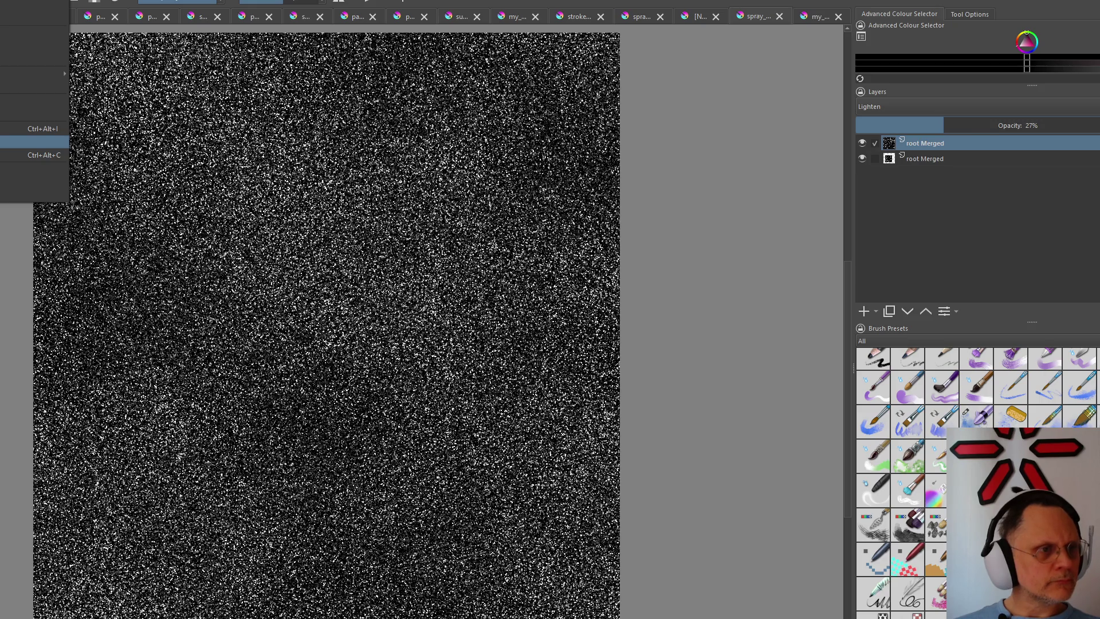
{"action": "key", "text": "Return"}
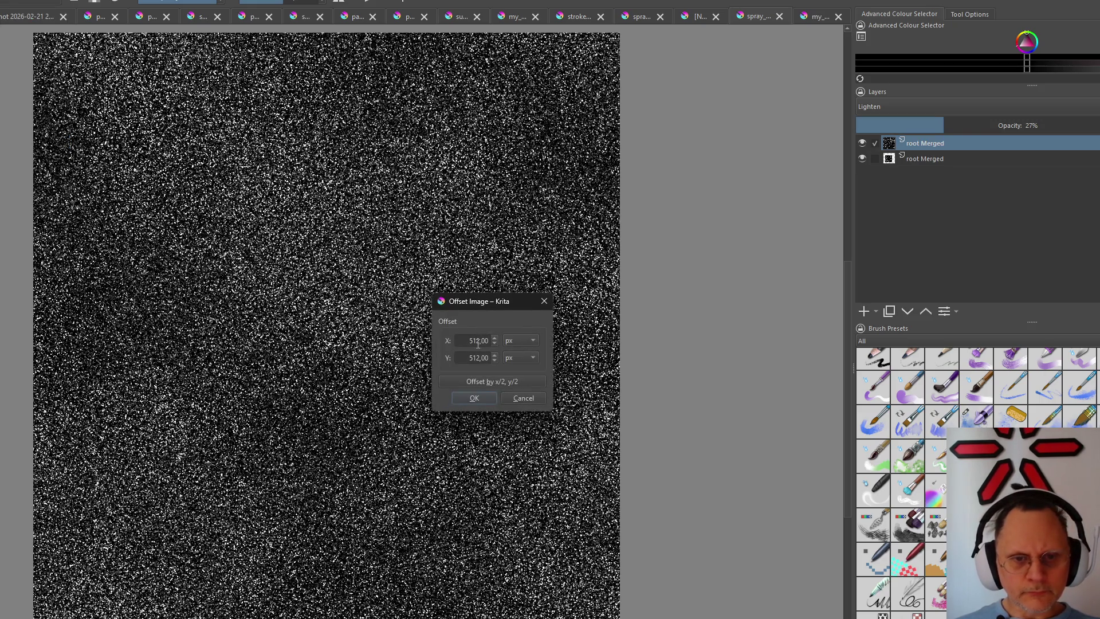
{"action": "type", "text": "2"}
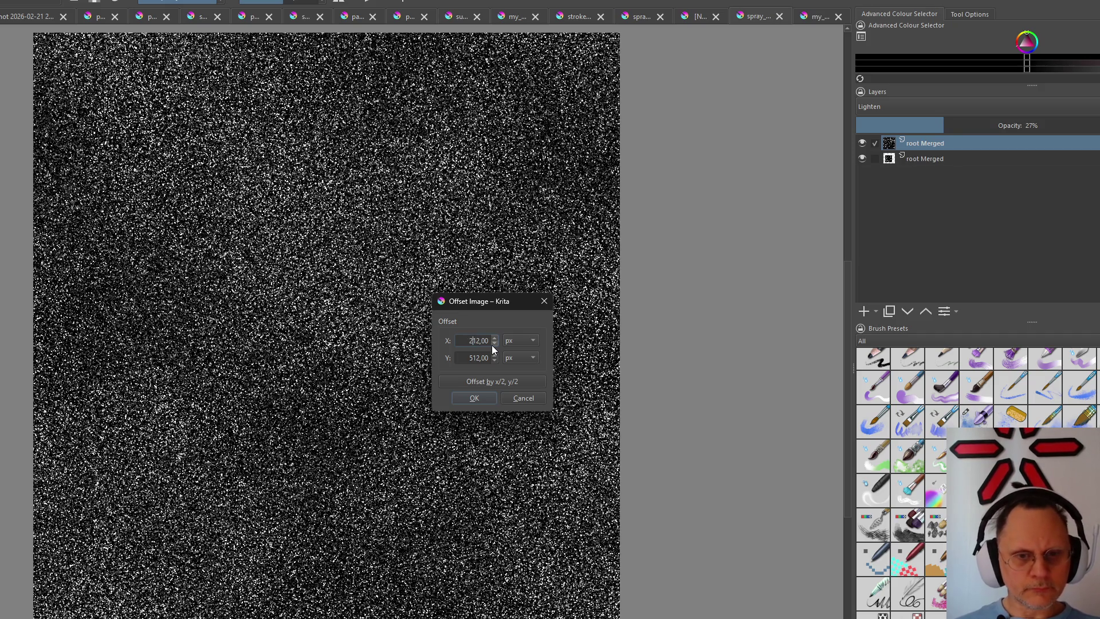
{"action": "left_click_drag", "start_coordinate": [470, 358], "coordinate": [476, 361]}
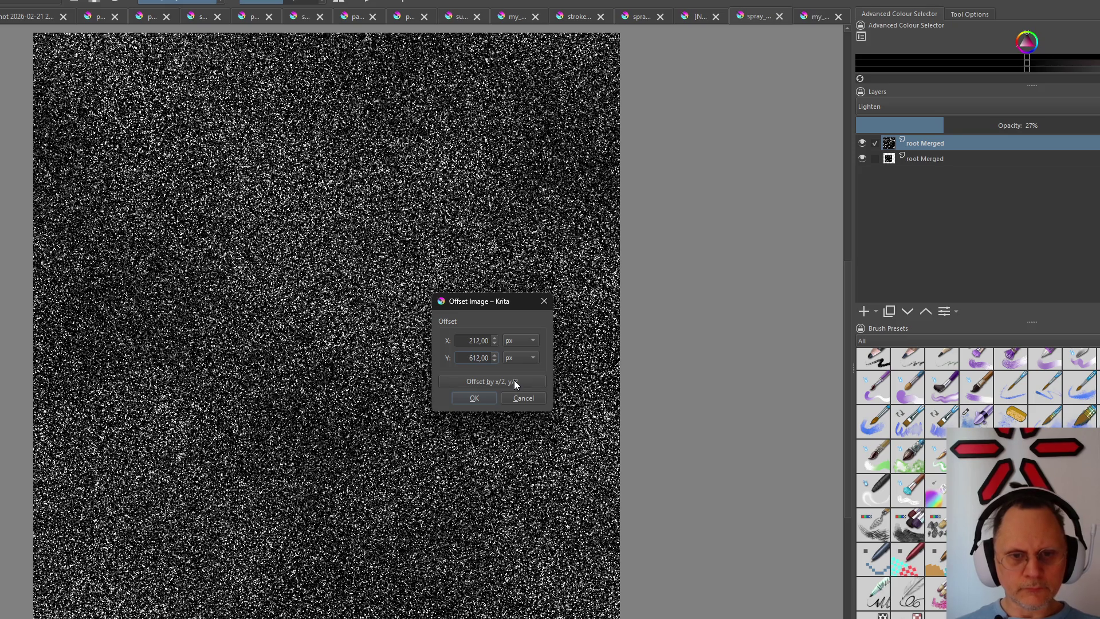
{"action": "left_click", "coordinate": [475, 398]}
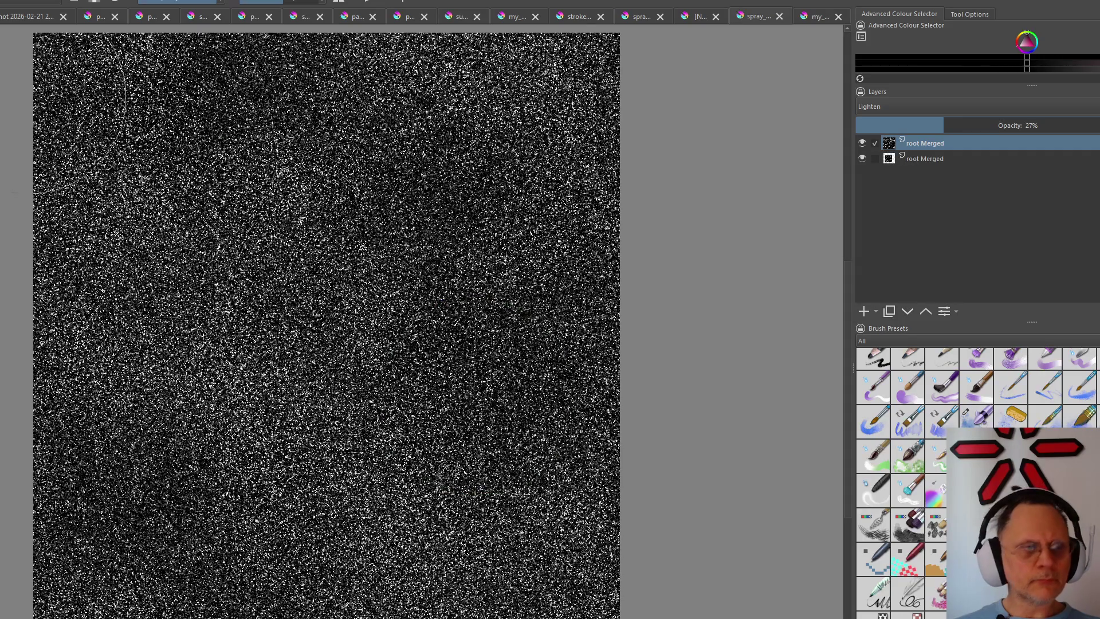
{"action": "key", "text": "alt+i"}
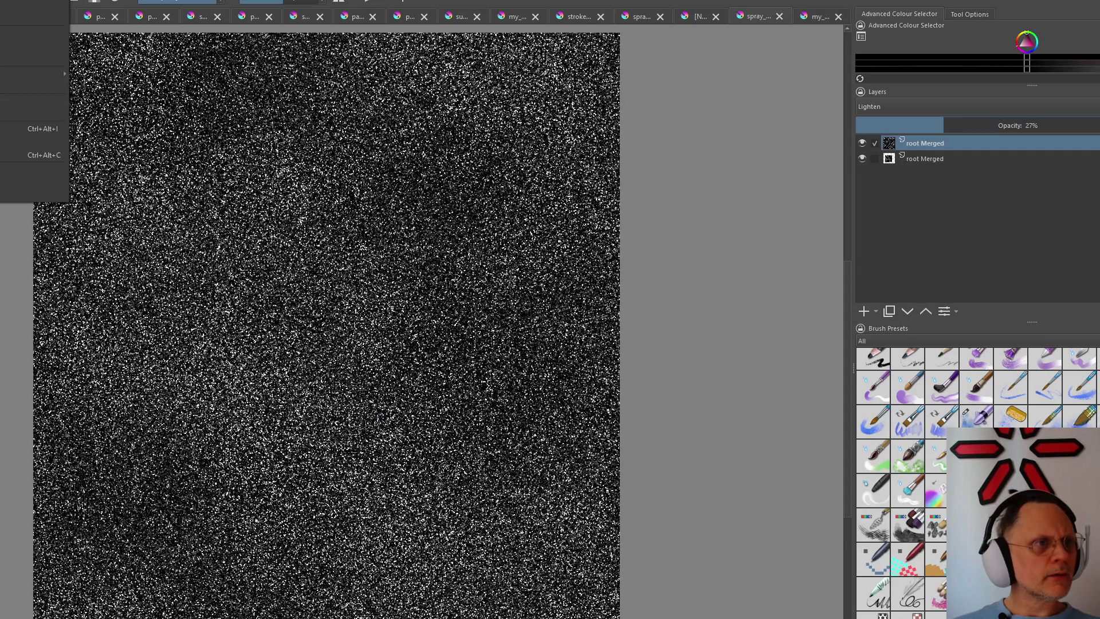
Create a merged copy of the visible layers as a new top layer (Ctrl+Shift+Alt+E)
{"action": "key", "text": "Right"}
{"action": "key", "text": "Right"}
{"action": "key", "text": "Left"}
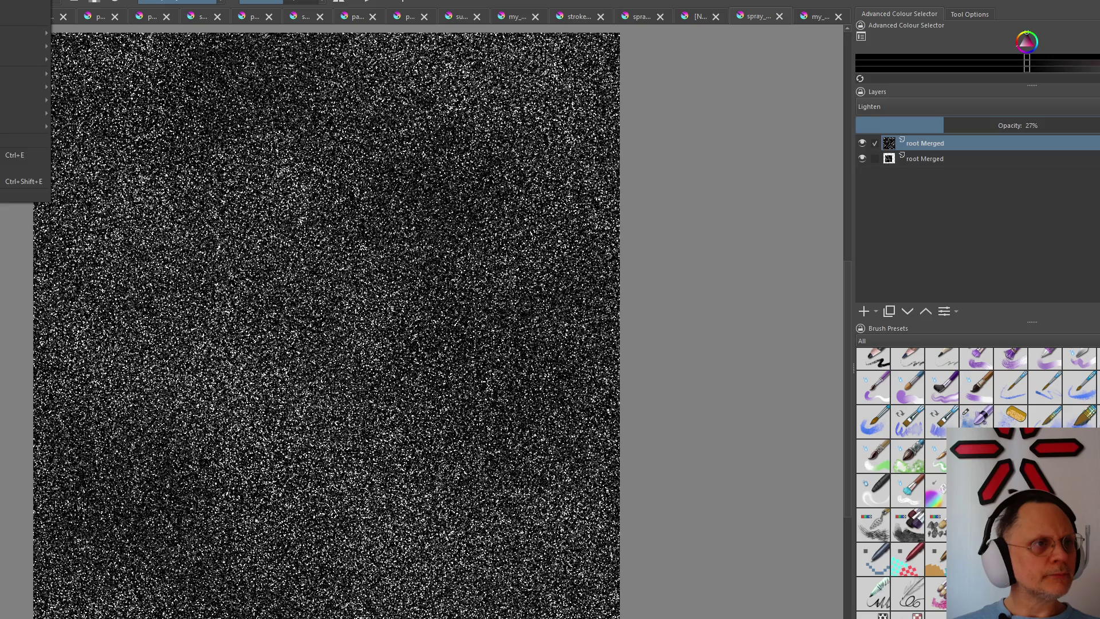
{"action": "key", "text": "Right"}
{"action": "key", "text": "Left"}
{"action": "key", "text": "Escape"}
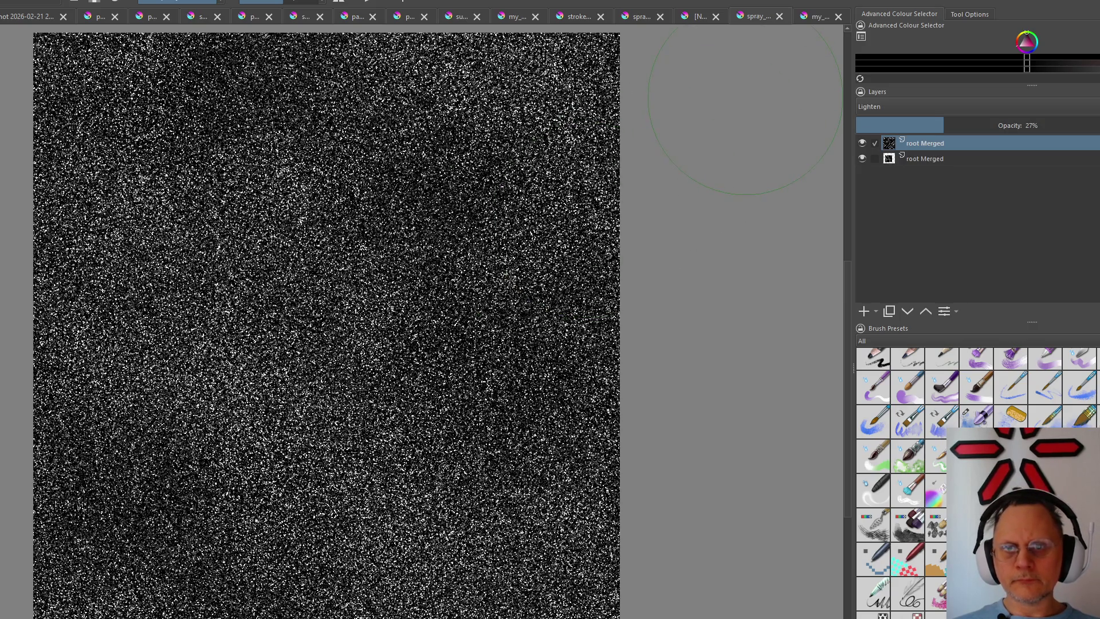
{"action": "key", "text": "ctrl+shift+alt+e"}
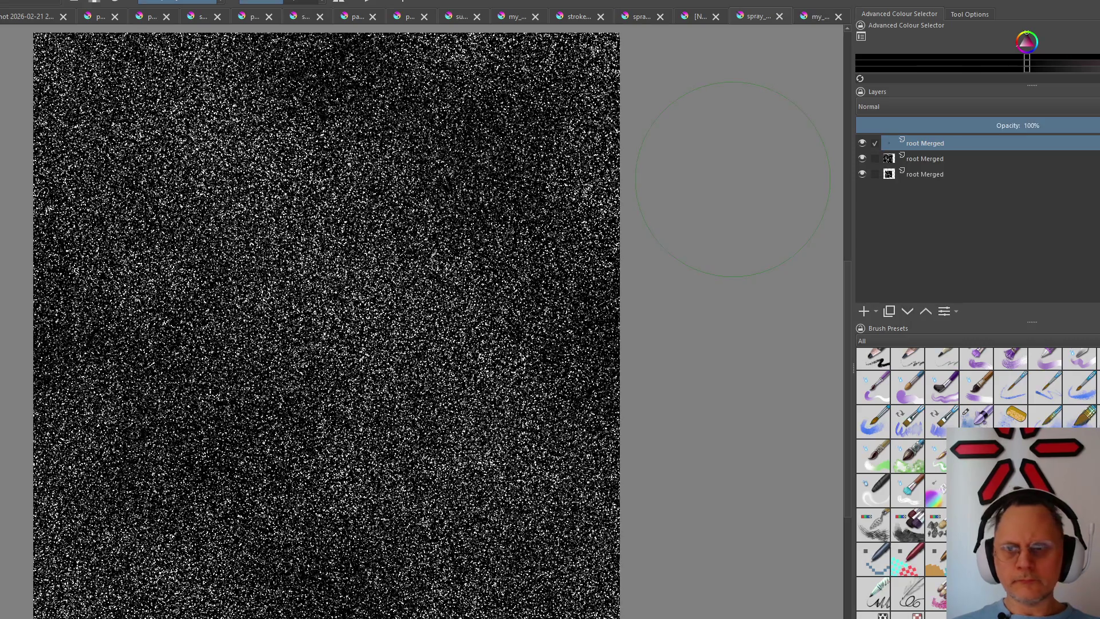
Set the merged copy to Lighten at 36% opacity and add an empty paint layer above it
{"action": "left_click", "coordinate": [898, 106]}
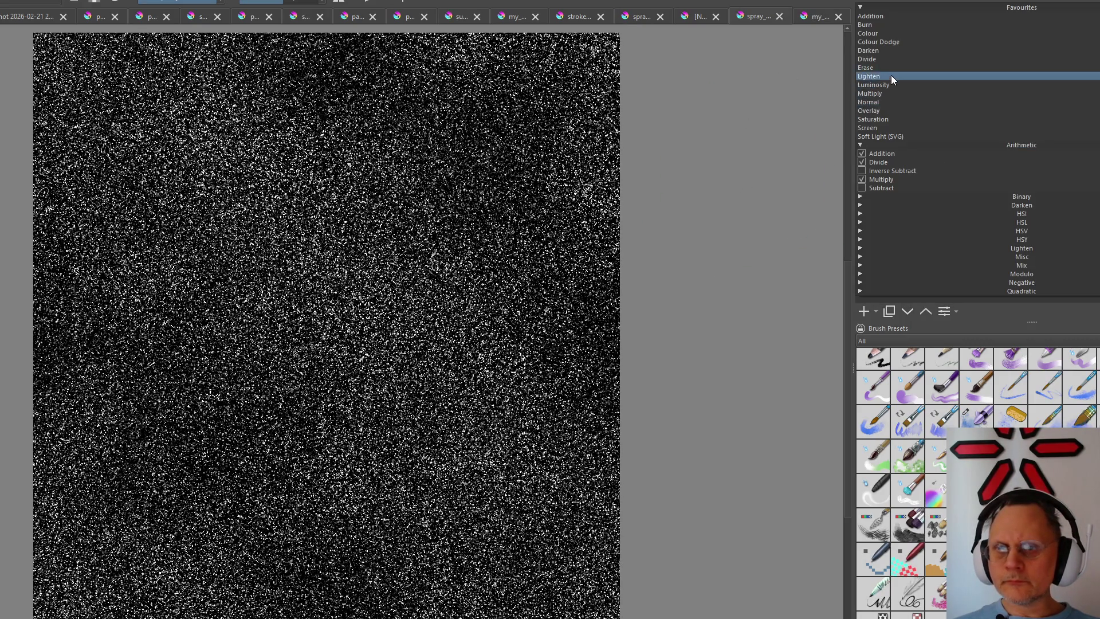
{"action": "left_click", "coordinate": [892, 76]}
{"action": "scroll", "coordinate": [437, 261], "scroll_direction": "down", "scroll_amount": 2}
{"action": "scroll", "coordinate": [437, 261], "scroll_direction": "up", "scroll_amount": 5}
{"action": "mouse_move", "coordinate": [1005, 124]}
{"action": "left_mouse_down"}
{"action": "mouse_move", "coordinate": [909, 129]}
{"action": "mouse_move", "coordinate": [970, 129]}
{"action": "left_mouse_up"}
{"action": "scroll", "coordinate": [284, 277], "scroll_direction": "up", "scroll_amount": 1}
{"action": "scroll", "coordinate": [284, 278], "scroll_direction": "up", "scroll_amount": 2}
{"action": "scroll", "coordinate": [283, 278], "scroll_direction": "up", "scroll_amount": 2}
{"action": "scroll", "coordinate": [284, 278], "scroll_direction": "down", "scroll_amount": 2}
{"action": "scroll", "coordinate": [283, 278], "scroll_direction": "down", "scroll_amount": 2}
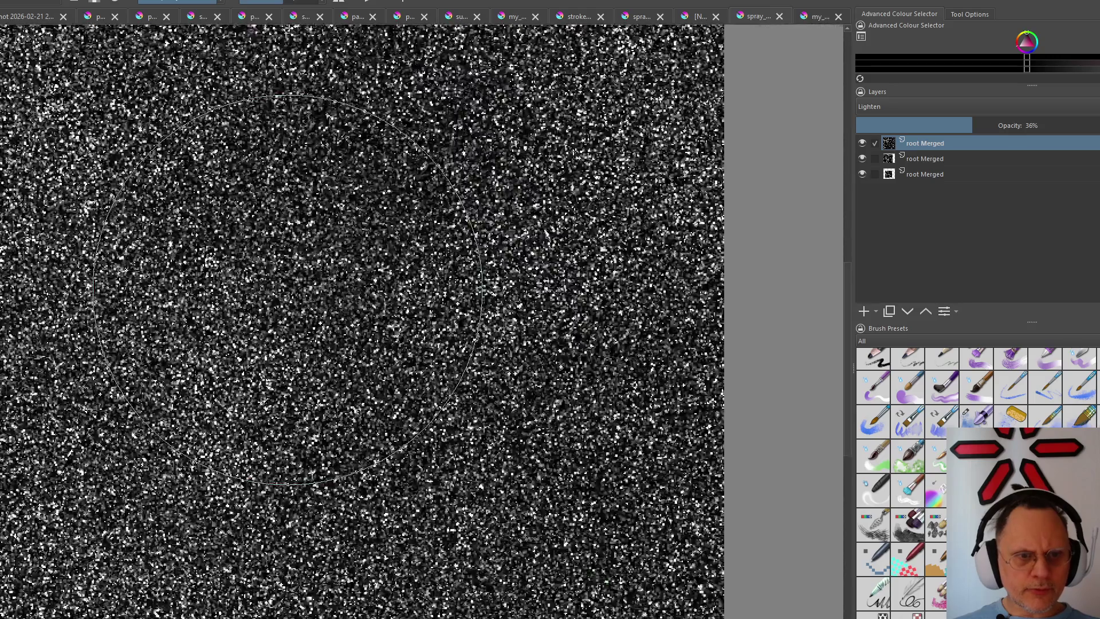
{"action": "scroll", "coordinate": [284, 277], "scroll_direction": "down", "scroll_amount": 2}
{"action": "scroll", "coordinate": [284, 278], "scroll_direction": "up", "scroll_amount": 1}
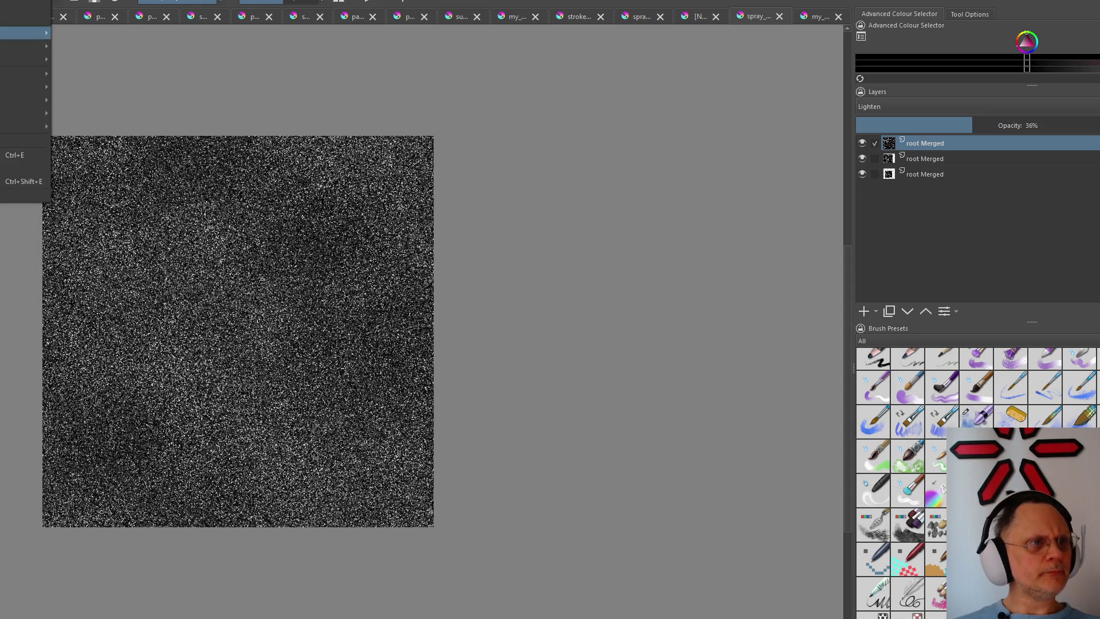
{"action": "left_click", "coordinate": [111, 35]}
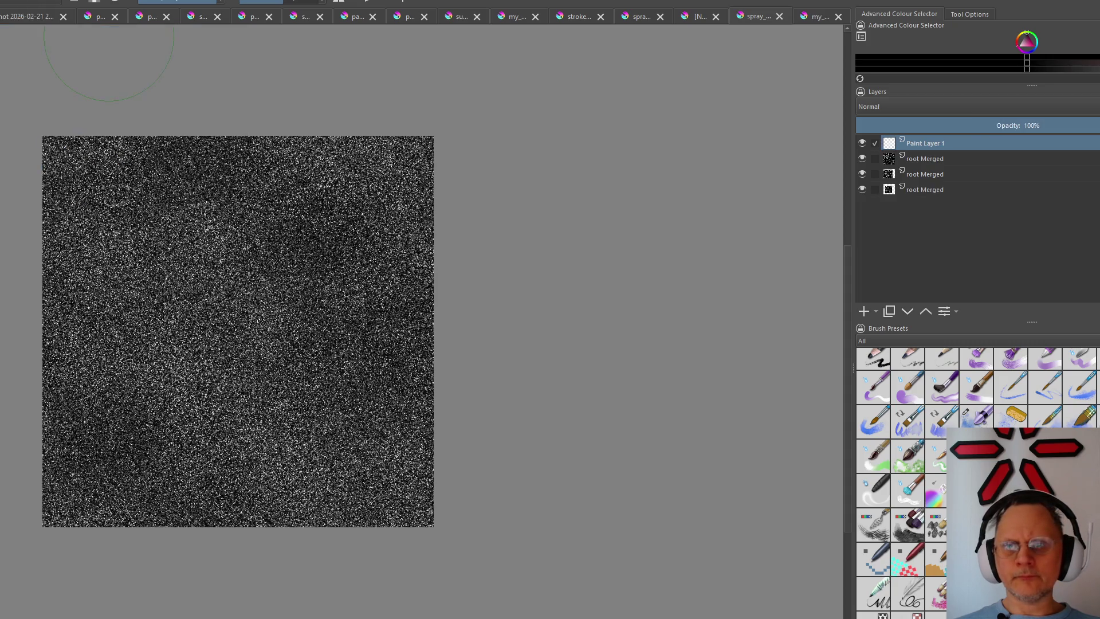
Preview the Random Noise filter on the black Paint Layer 1 with a different level, then cancel it
{"action": "key", "text": "alt+l"}
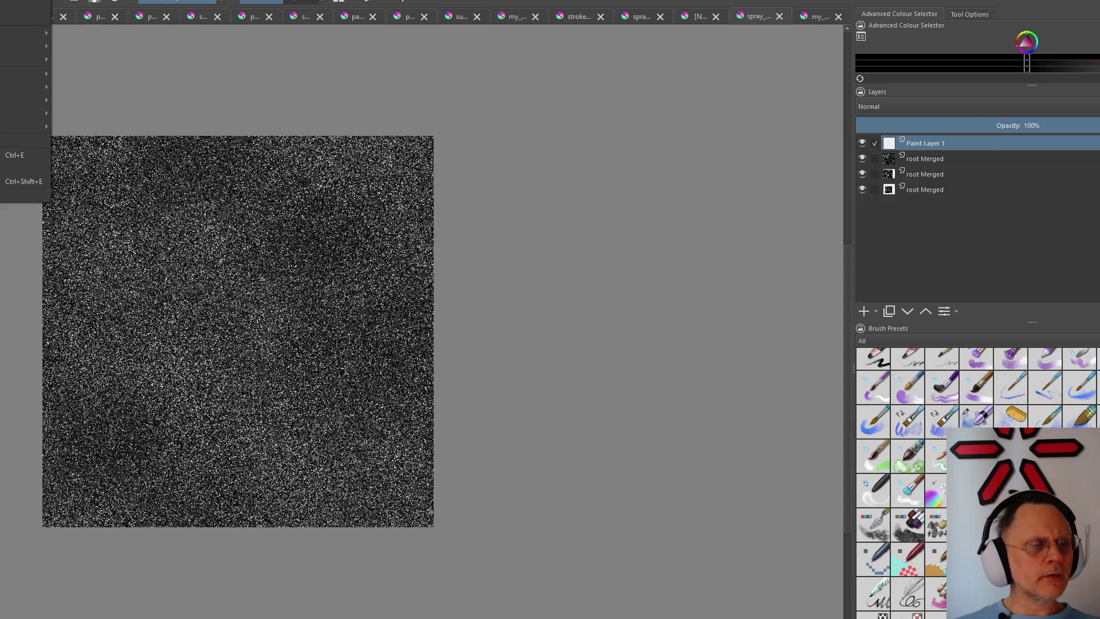
{"action": "key", "text": "Left"}
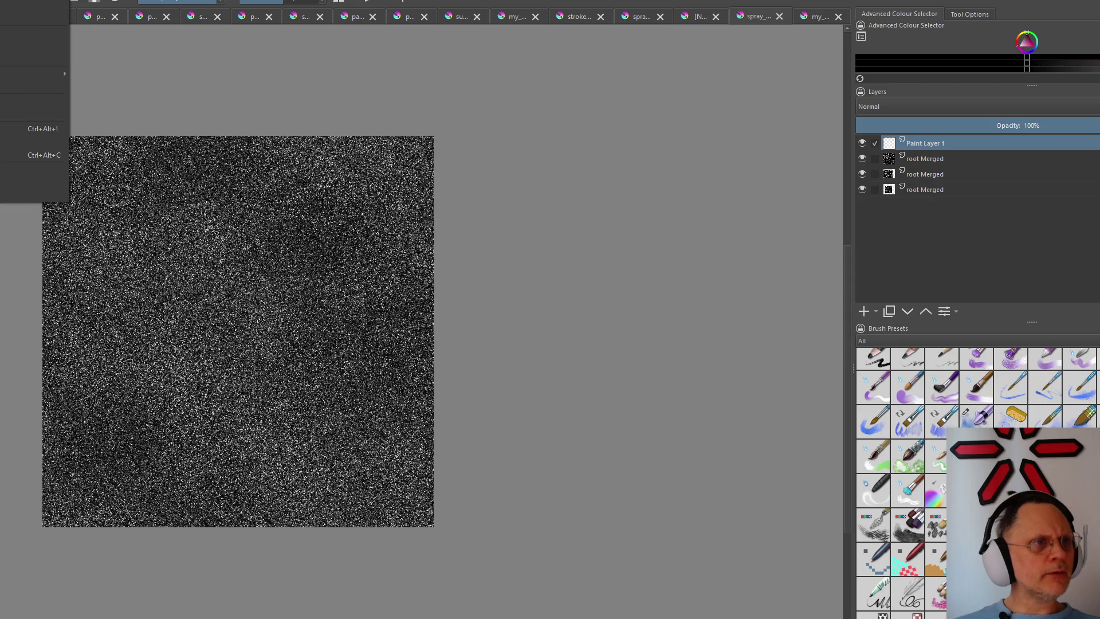
{"action": "key", "text": "Right"}
{"action": "key", "text": "Right"}
{"action": "key", "text": "Right"}
{"action": "key", "text": "Down"}
{"action": "key", "text": "m"}
{"action": "mouse_move", "coordinate": [61, 126]}
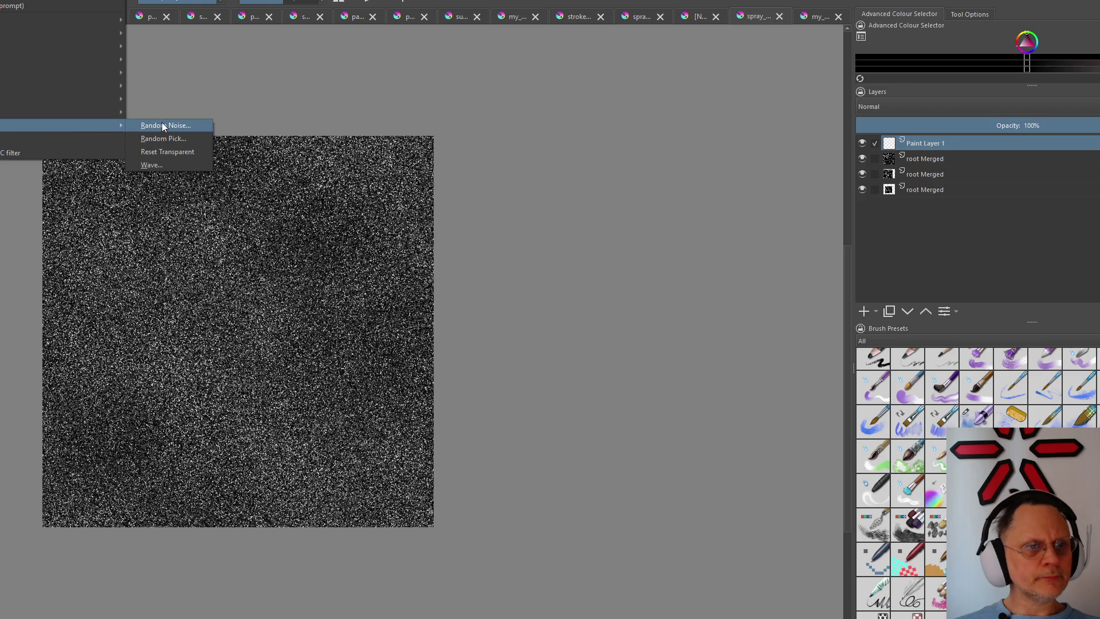
{"action": "left_click", "coordinate": [168, 128]}
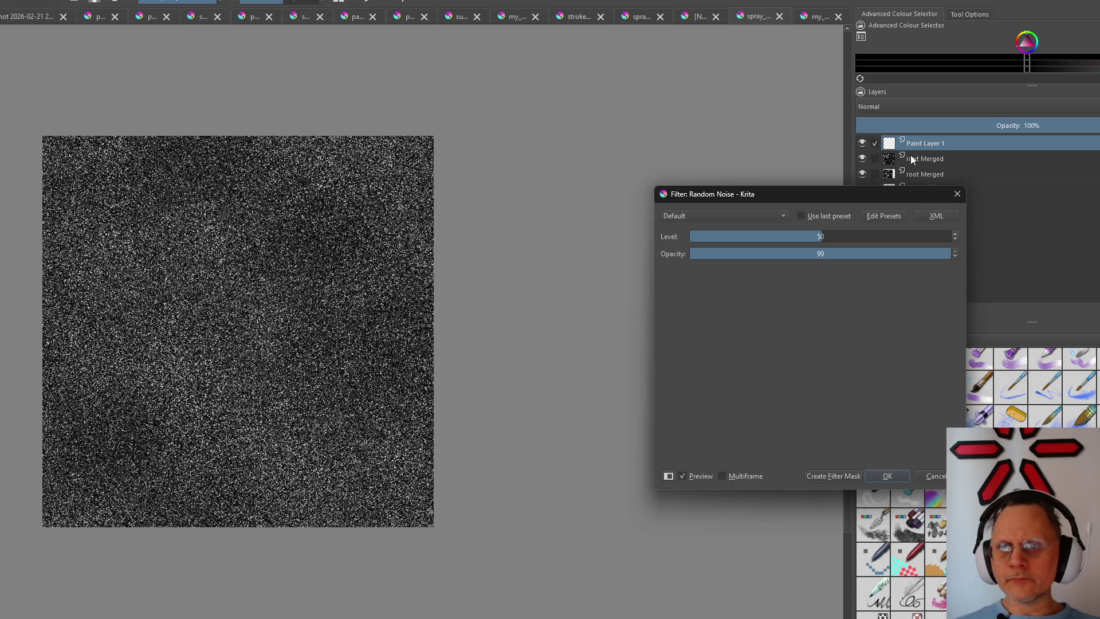
{"action": "mouse_move", "coordinate": [822, 238]}
{"action": "left_mouse_down"}
{"action": "mouse_move", "coordinate": [891, 238]}
{"action": "mouse_move", "coordinate": [832, 251]}
{"action": "left_mouse_up"}
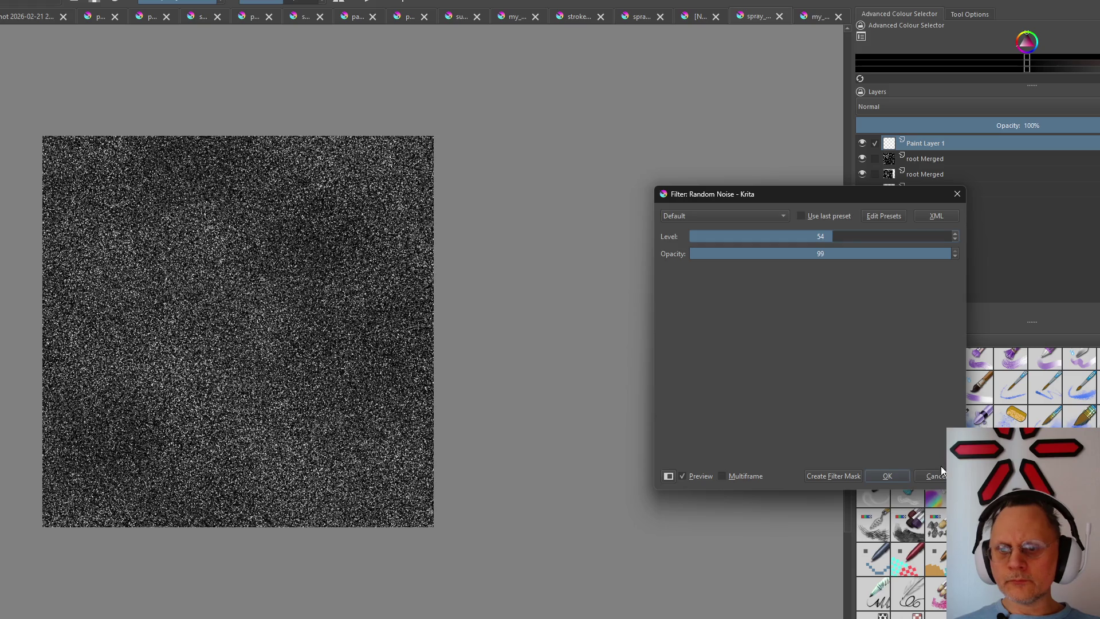
{"action": "left_click", "coordinate": [940, 475]}
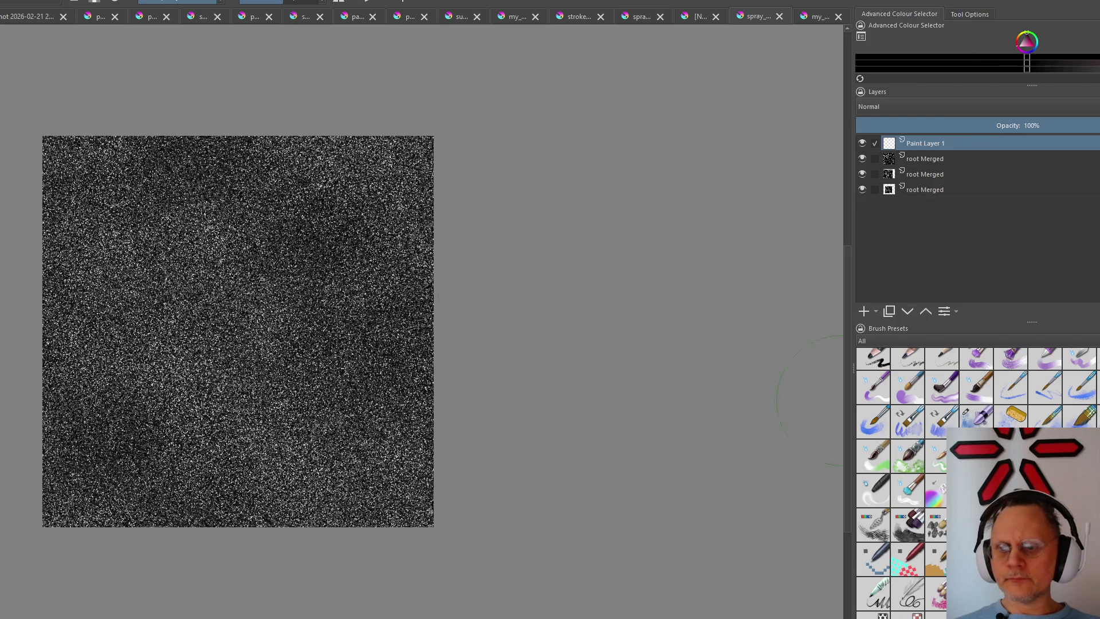
{"action": "scroll", "coordinate": [894, 481], "scroll_direction": "up", "scroll_amount": 5}
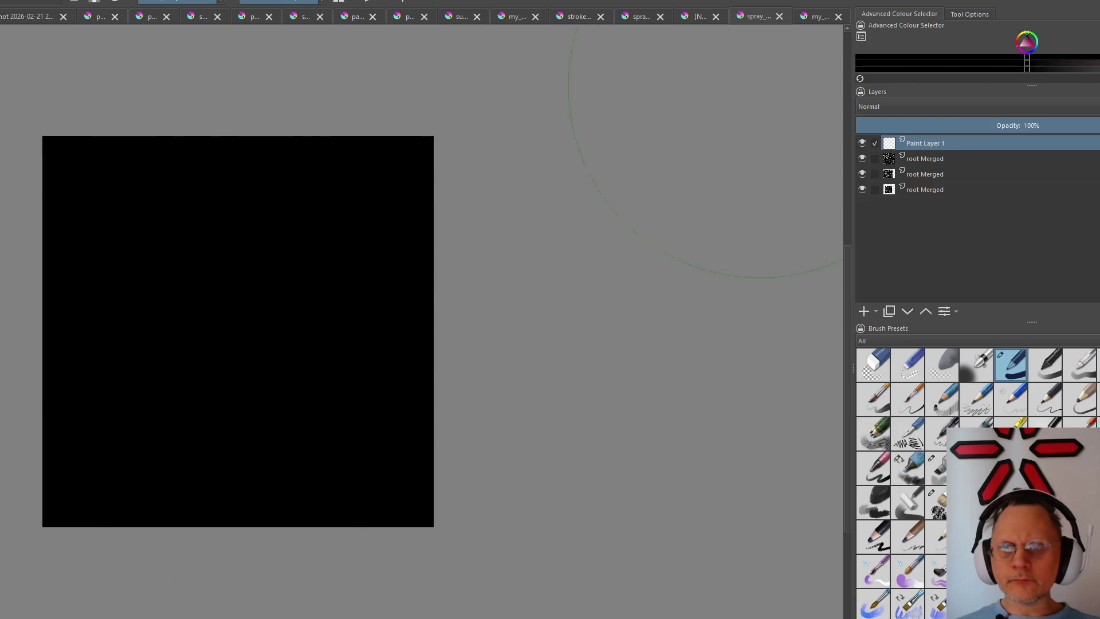
Browse back to the Filter > Other list containing Random Noise
{"action": "key", "text": "alt+s"}
{"action": "key", "text": "alt+r"}
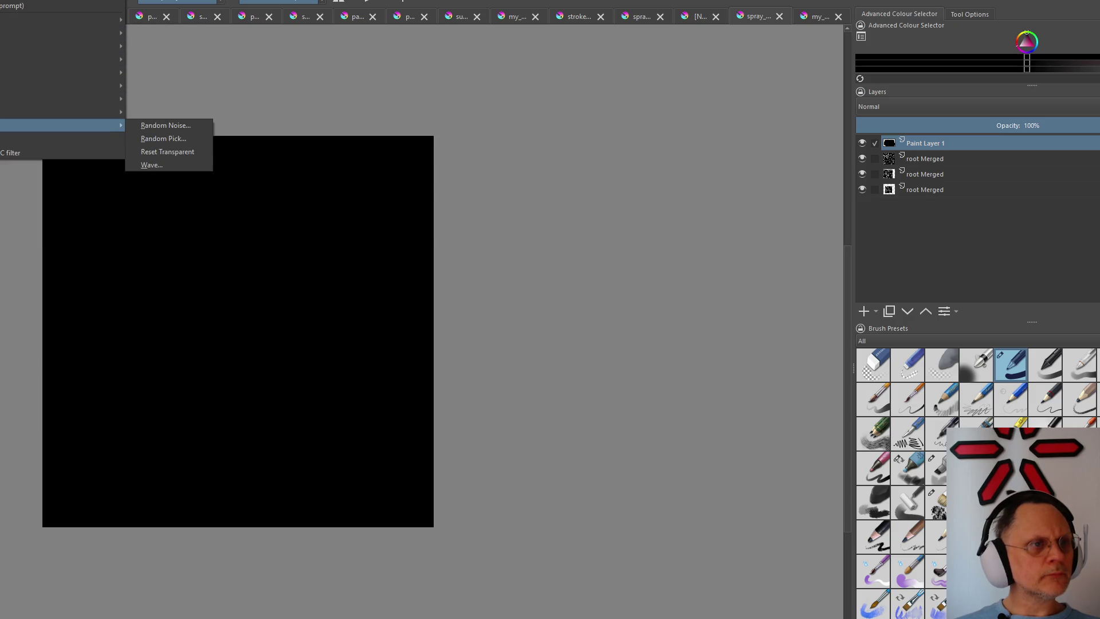
Apply Random Noise to Paint Layer 1 at level 99 and about 16% opacity
{"action": "left_click", "coordinate": [193, 129]}
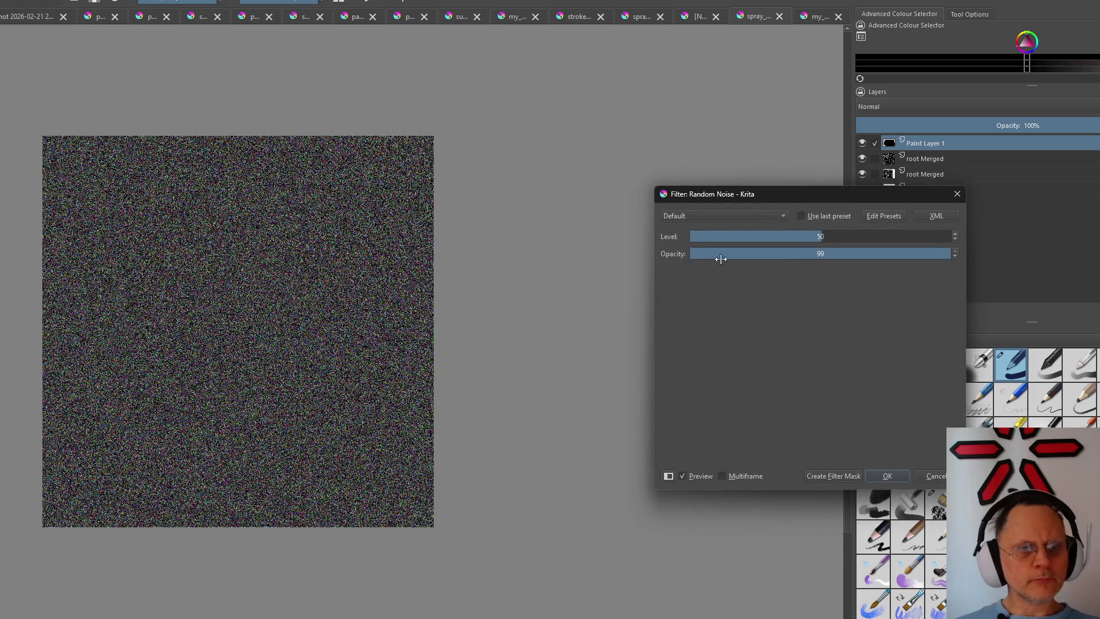
{"action": "scroll", "coordinate": [307, 270], "scroll_direction": "down", "scroll_amount": 1}
{"action": "scroll", "coordinate": [344, 295], "scroll_direction": "up", "scroll_amount": 1}
{"action": "scroll", "coordinate": [344, 293], "scroll_direction": "up", "scroll_amount": 1}
{"action": "scroll", "coordinate": [344, 293], "scroll_direction": "up", "scroll_amount": 1}
{"action": "scroll", "coordinate": [344, 284], "scroll_direction": "down", "scroll_amount": 1}
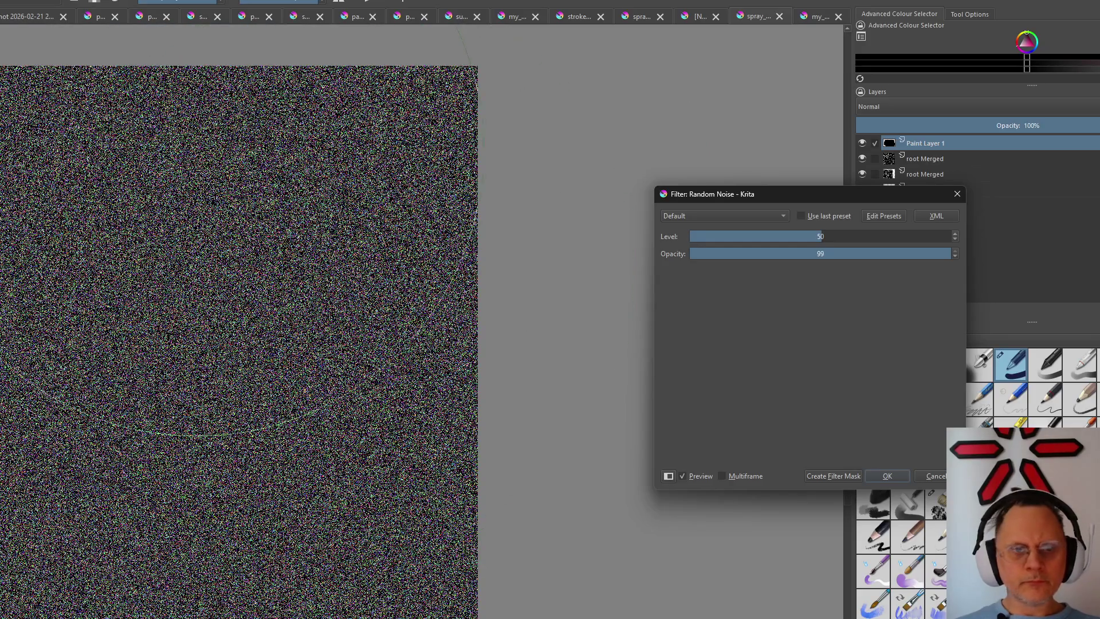
{"action": "scroll", "coordinate": [344, 292], "scroll_direction": "up", "scroll_amount": 2}
{"action": "scroll", "coordinate": [343, 292], "scroll_direction": "up", "scroll_amount": 1}
{"action": "scroll", "coordinate": [345, 292], "scroll_direction": "up", "scroll_amount": 1}
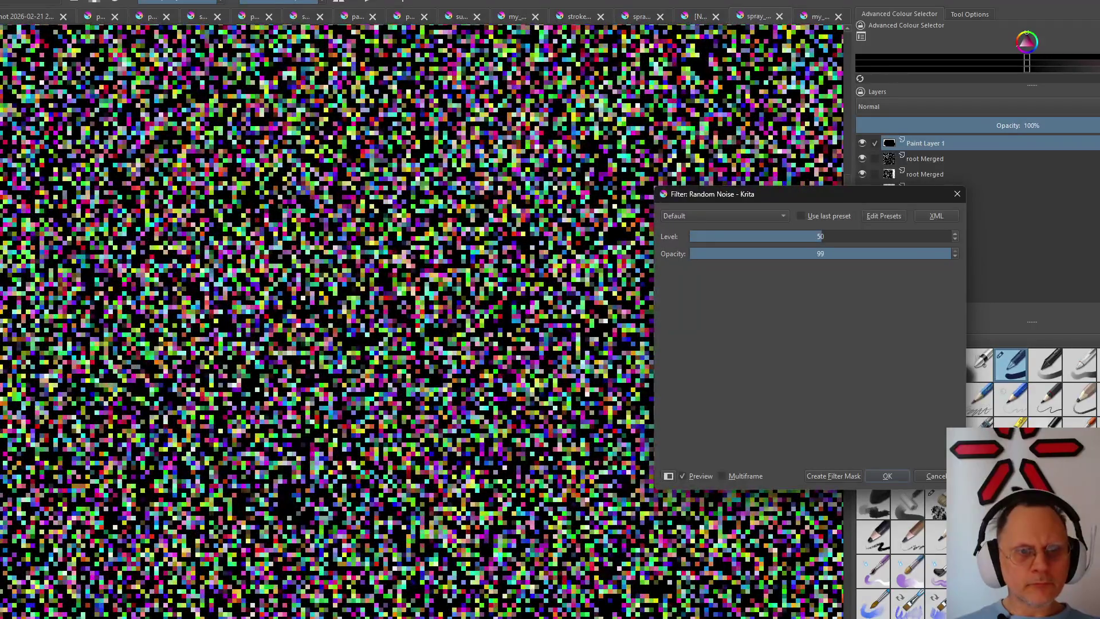
{"action": "scroll", "coordinate": [389, 210], "scroll_direction": "down", "scroll_amount": 1}
{"action": "left_click_drag", "start_coordinate": [821, 237], "coordinate": [964, 246]}
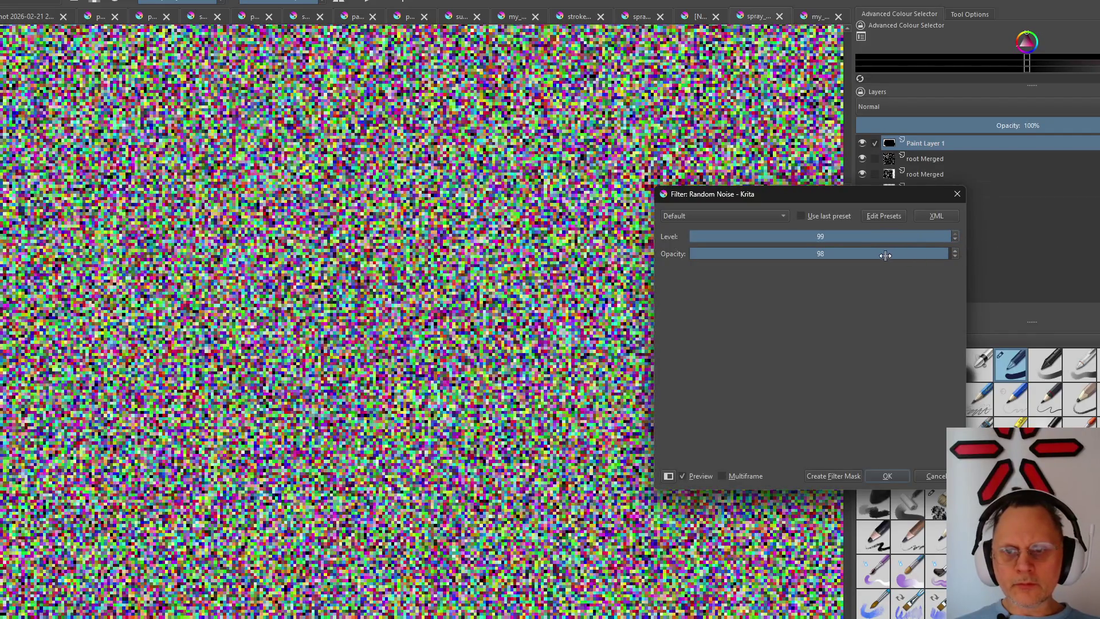
{"action": "mouse_move", "coordinate": [886, 255]}
{"action": "left_mouse_down"}
{"action": "mouse_move", "coordinate": [905, 261]}
{"action": "mouse_move", "coordinate": [721, 265]}
{"action": "left_mouse_up"}
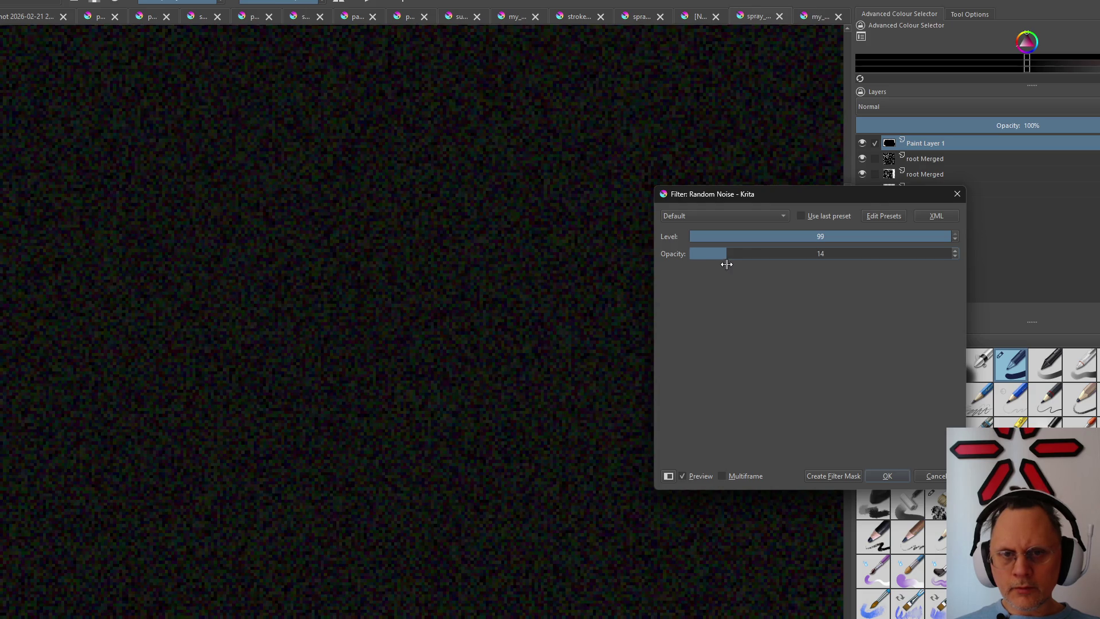
{"action": "scroll", "coordinate": [411, 279], "scroll_direction": "down", "scroll_amount": 2}
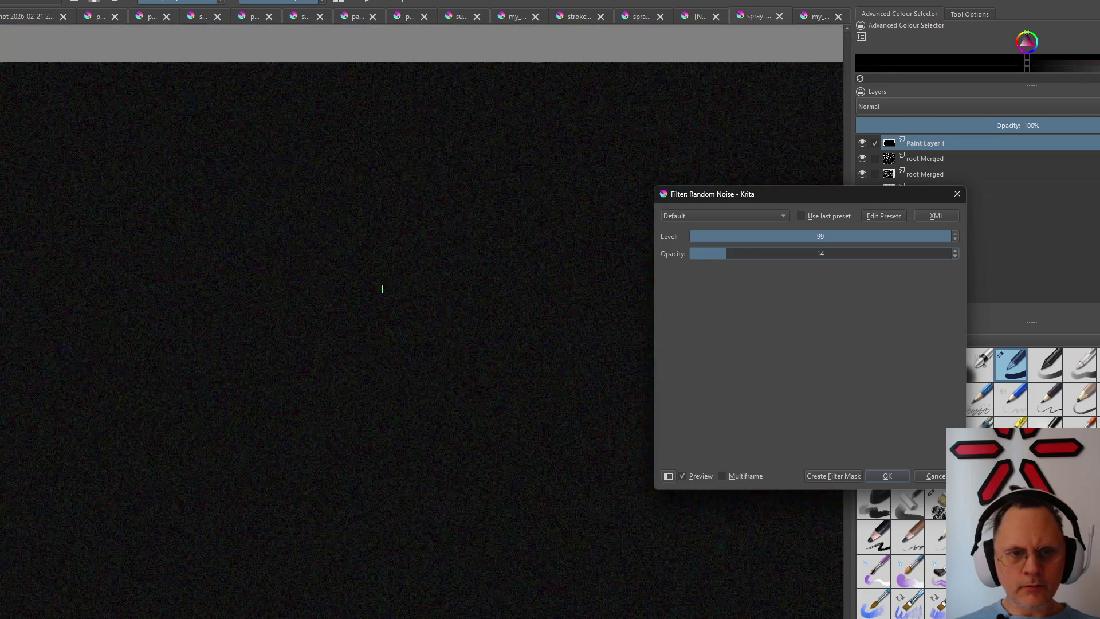
{"action": "scroll", "coordinate": [382, 288], "scroll_direction": "down", "scroll_amount": 1}
{"action": "left_click_drag", "start_coordinate": [726, 254], "coordinate": [736, 254]}
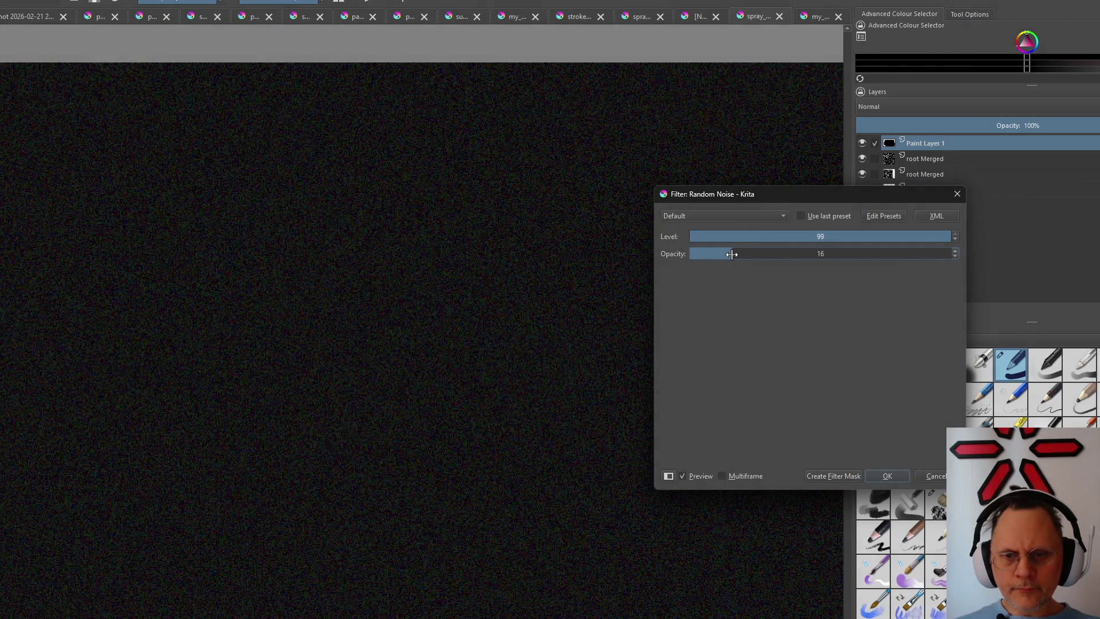
{"action": "left_click", "coordinate": [885, 483]}
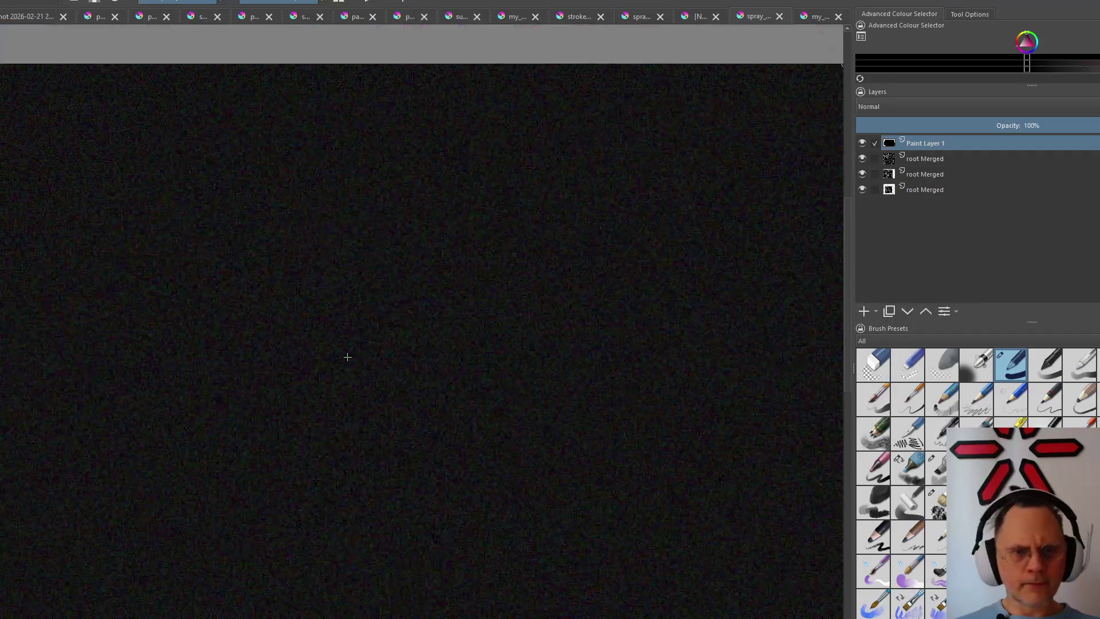
{"action": "scroll", "coordinate": [323, 353], "scroll_direction": "down", "scroll_amount": 3}
{"action": "scroll", "coordinate": [221, 223], "scroll_direction": "up", "scroll_amount": 1}
{"action": "left_click", "coordinate": [26, 0]}
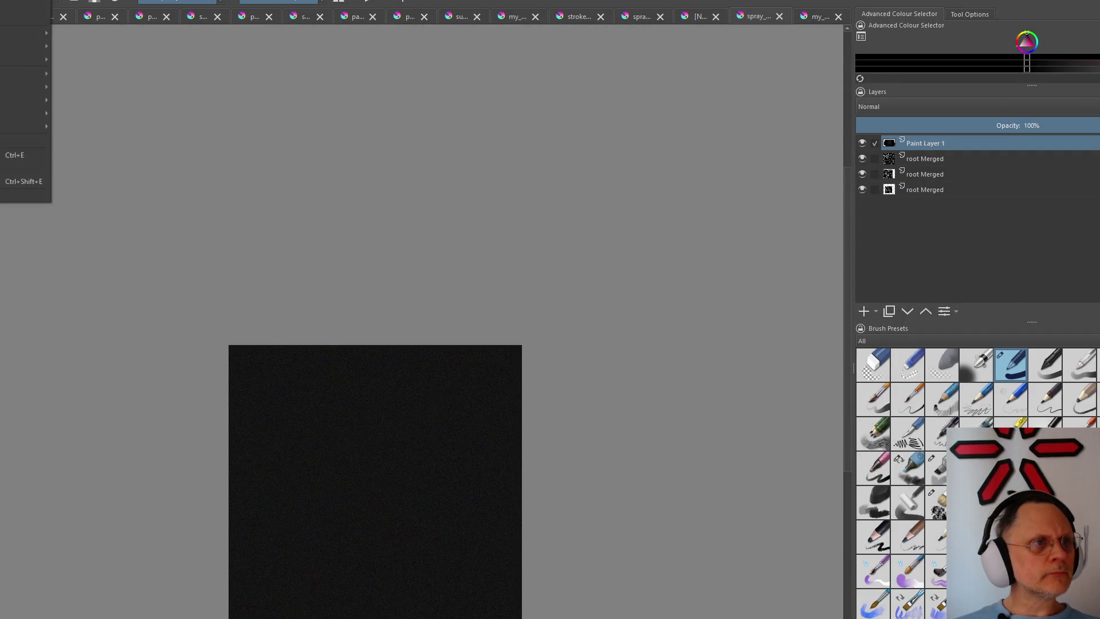
Desaturate the coloured noise layer, then set it to Lighten blending at full opacity
{"action": "mouse_move", "coordinate": [51, 20]}
{"action": "left_click", "coordinate": [187, 89]}
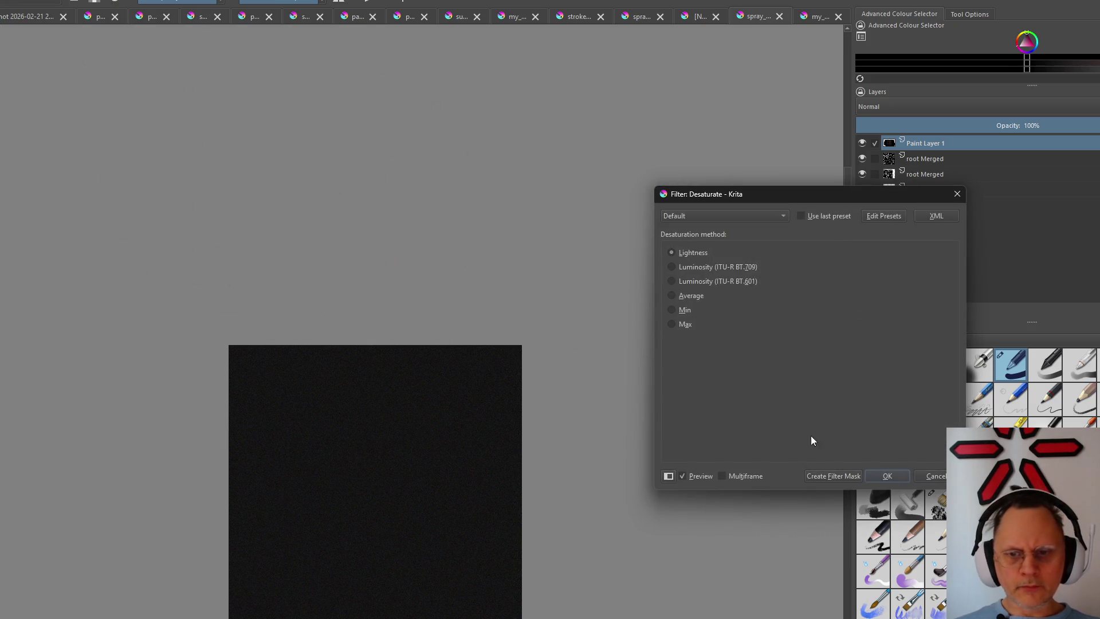
{"action": "left_click", "coordinate": [888, 478]}
{"action": "scroll", "coordinate": [365, 421], "scroll_direction": "up", "scroll_amount": 5}
{"action": "scroll", "coordinate": [369, 417], "scroll_direction": "up", "scroll_amount": 3}
{"action": "scroll", "coordinate": [369, 418], "scroll_direction": "down", "scroll_amount": 5}
{"action": "scroll", "coordinate": [370, 417], "scroll_direction": "down", "scroll_amount": 3}
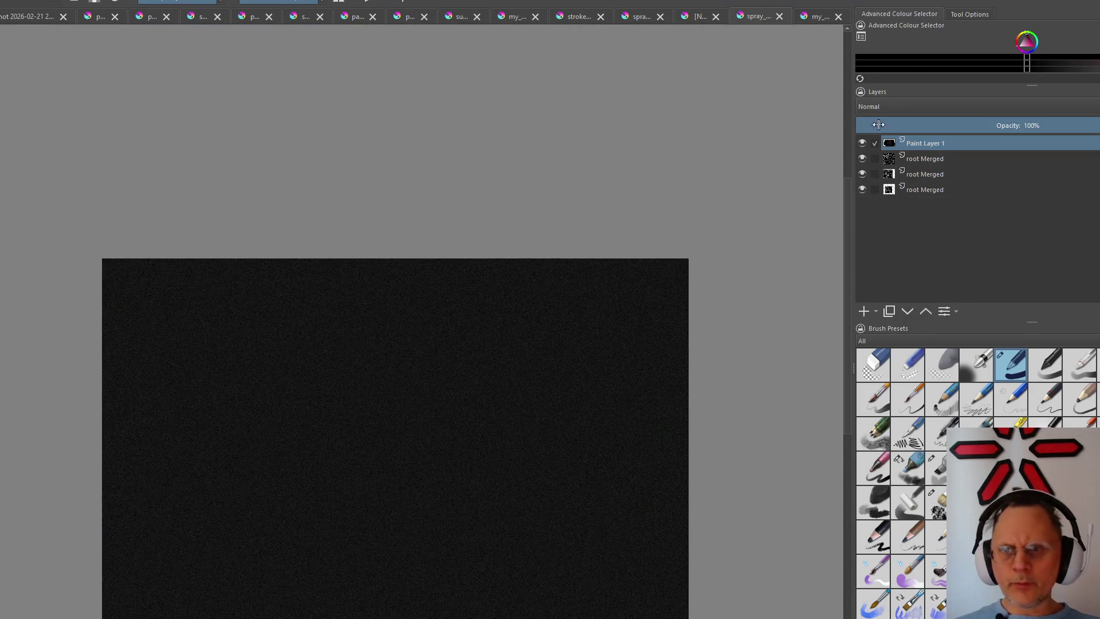
{"action": "left_click", "coordinate": [888, 109]}
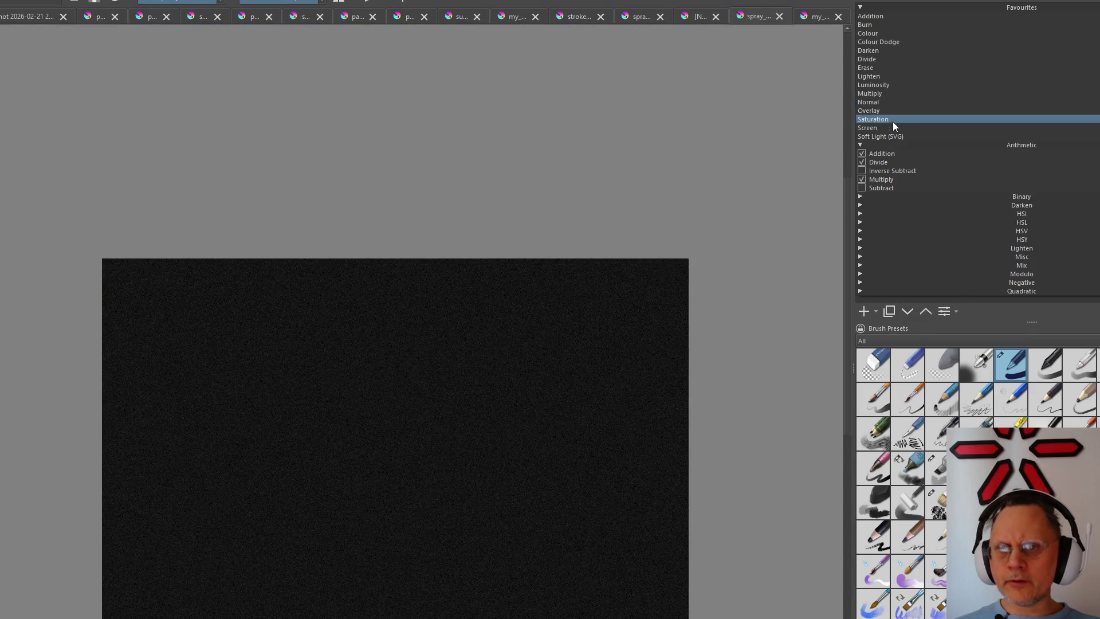
{"action": "left_click", "coordinate": [895, 75]}
{"action": "scroll", "coordinate": [524, 338], "scroll_direction": "up", "scroll_amount": 3}
{"action": "scroll", "coordinate": [524, 338], "scroll_direction": "up", "scroll_amount": 2}
{"action": "scroll", "coordinate": [523, 338], "scroll_direction": "up", "scroll_amount": 2}
{"action": "scroll", "coordinate": [523, 338], "scroll_direction": "down", "scroll_amount": 3}
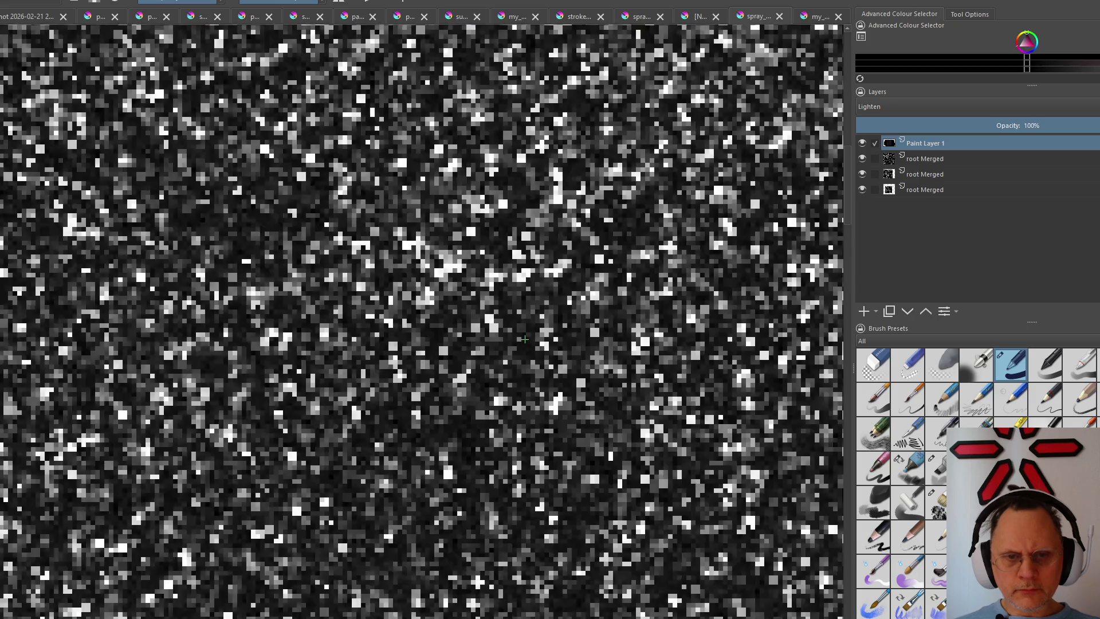
{"action": "scroll", "coordinate": [523, 338], "scroll_direction": "down", "scroll_amount": 3}
{"action": "scroll", "coordinate": [413, 388], "scroll_direction": "down", "scroll_amount": 1}
{"action": "scroll", "coordinate": [413, 571], "scroll_direction": "up", "scroll_amount": 2}
{"action": "scroll", "coordinate": [413, 570], "scroll_direction": "up", "scroll_amount": 1}
{"action": "scroll", "coordinate": [413, 571], "scroll_direction": "up", "scroll_amount": 2}
{"action": "scroll", "coordinate": [413, 570], "scroll_direction": "down", "scroll_amount": 3}
{"action": "scroll", "coordinate": [559, 542], "scroll_direction": "down", "scroll_amount": 3}
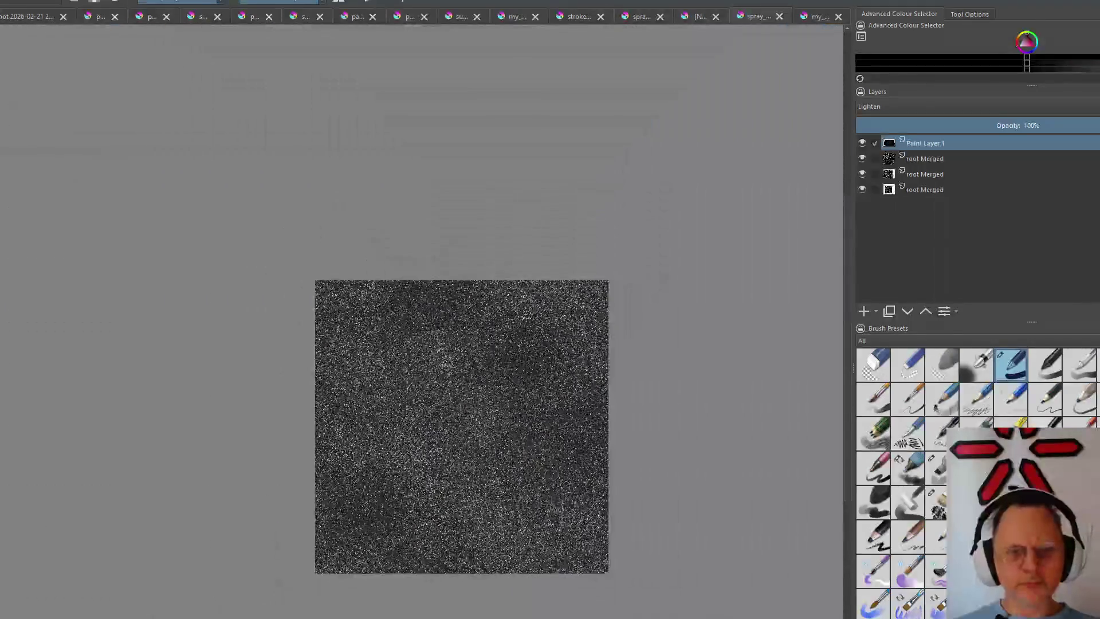
{"action": "key", "text": "alt+f"}
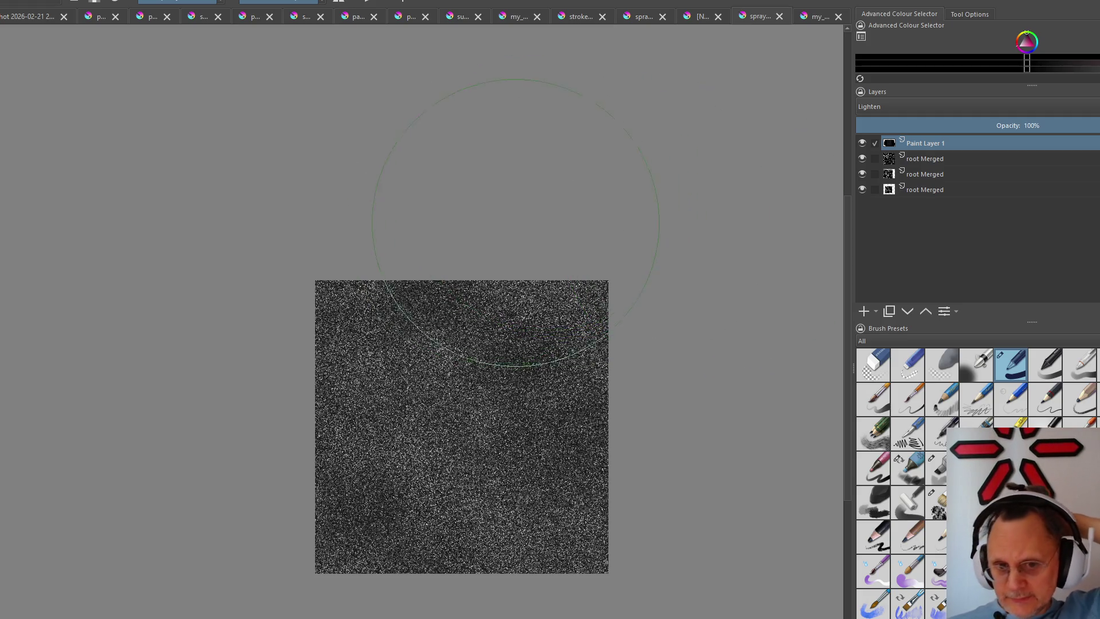
{"action": "left_click", "coordinate": [35, 0]}
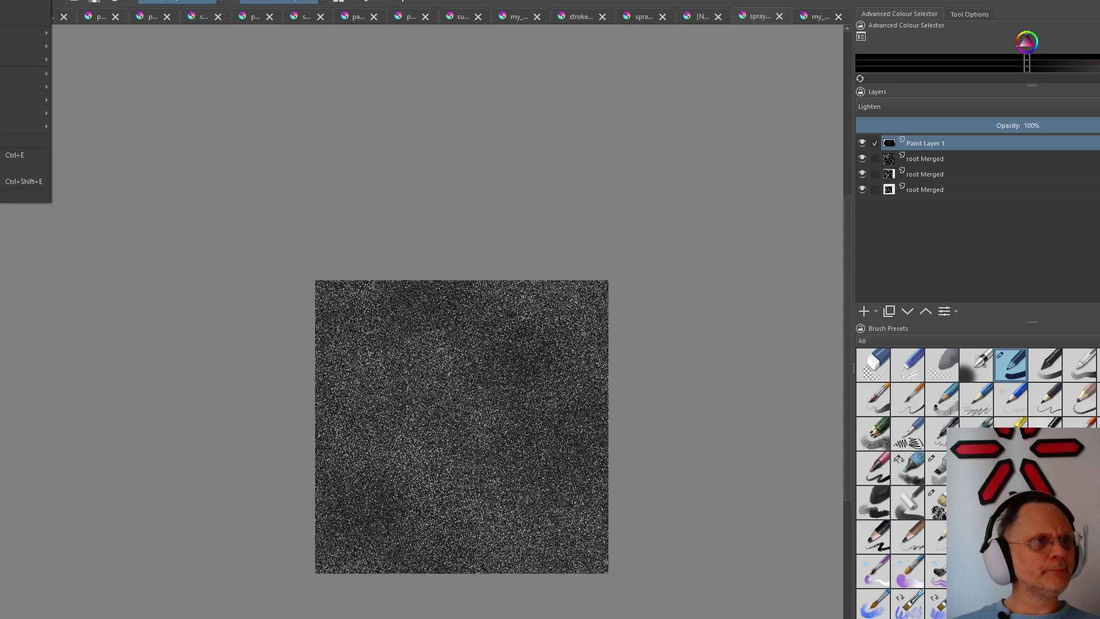
Select the whole canvas and flatten the four layers into a single Merged layer
{"action": "key", "text": "Escape"}
{"action": "left_click", "coordinate": [9, 0]}
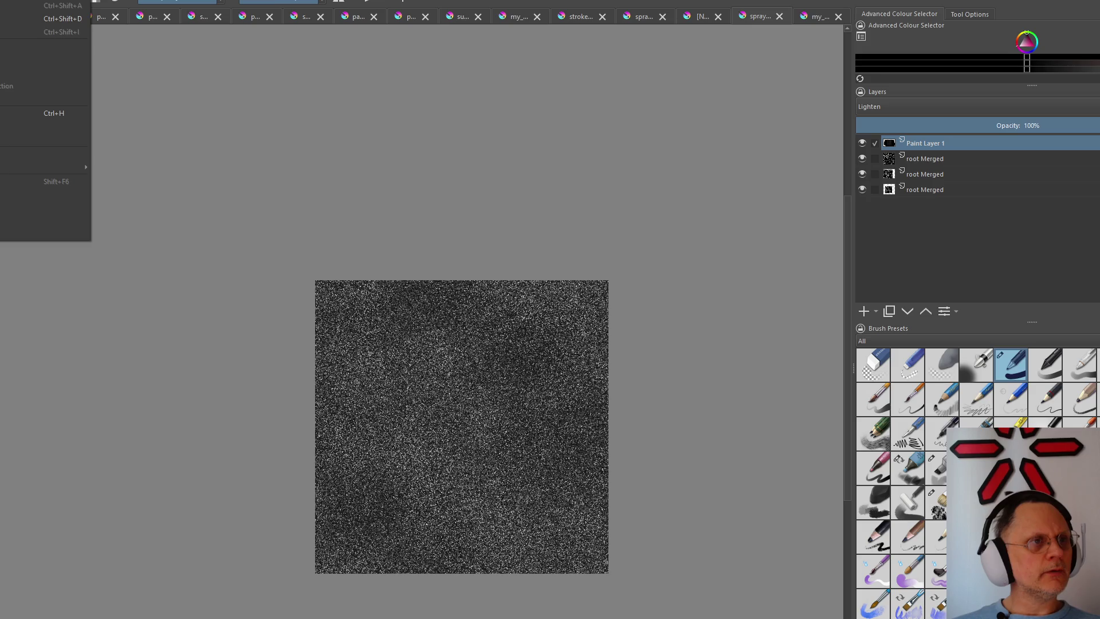
{"action": "key", "text": "ctrl+a"}
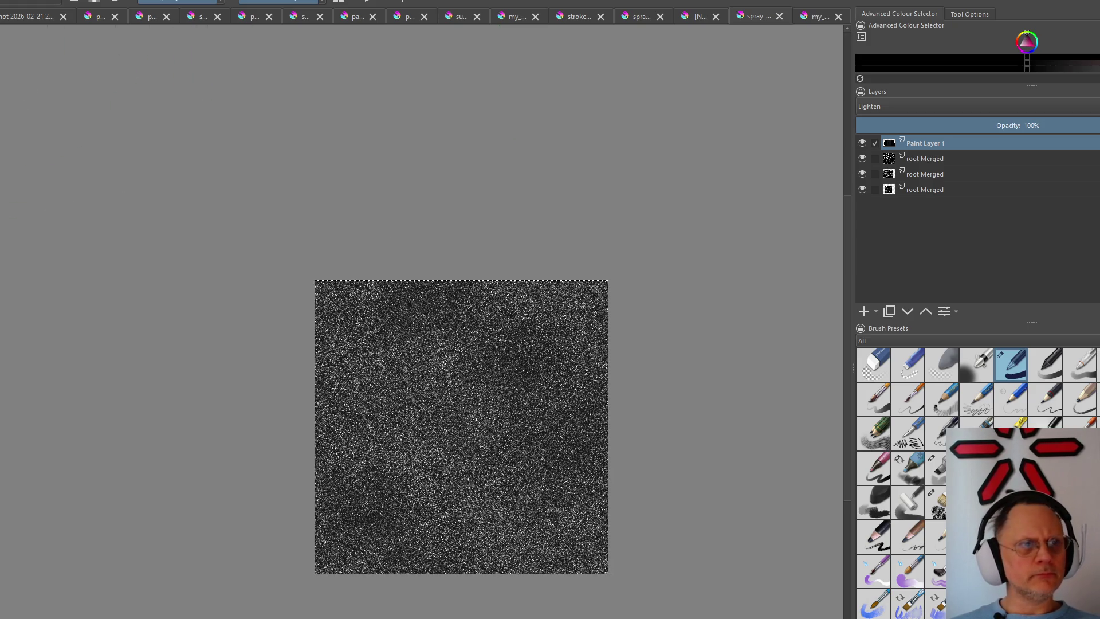
{"action": "key", "text": "alt+l"}
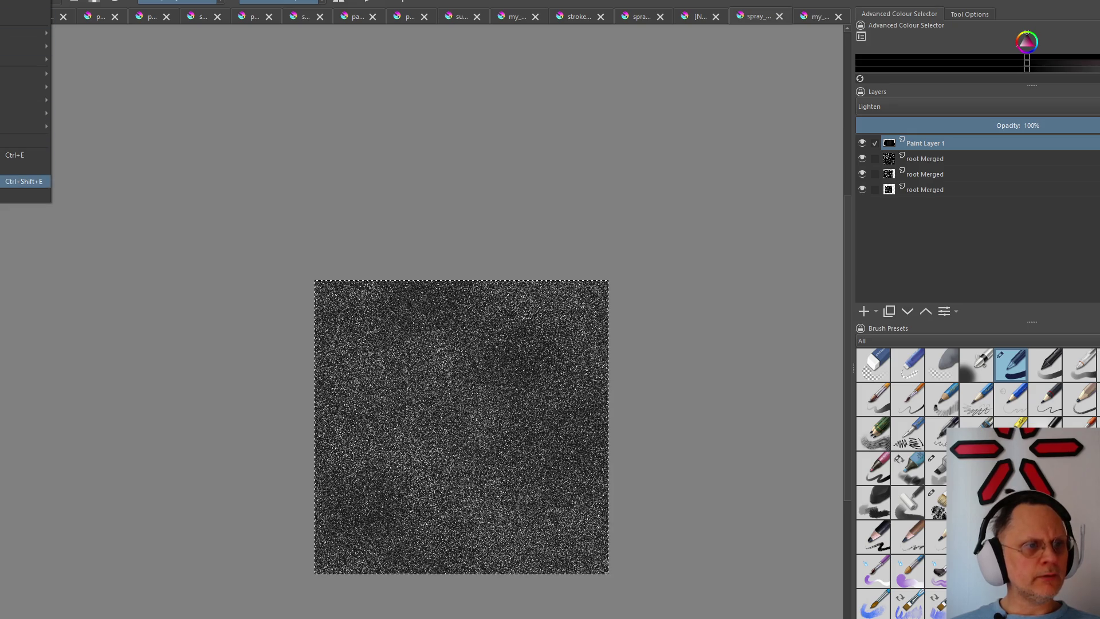
{"action": "left_click", "coordinate": [24, 181]}
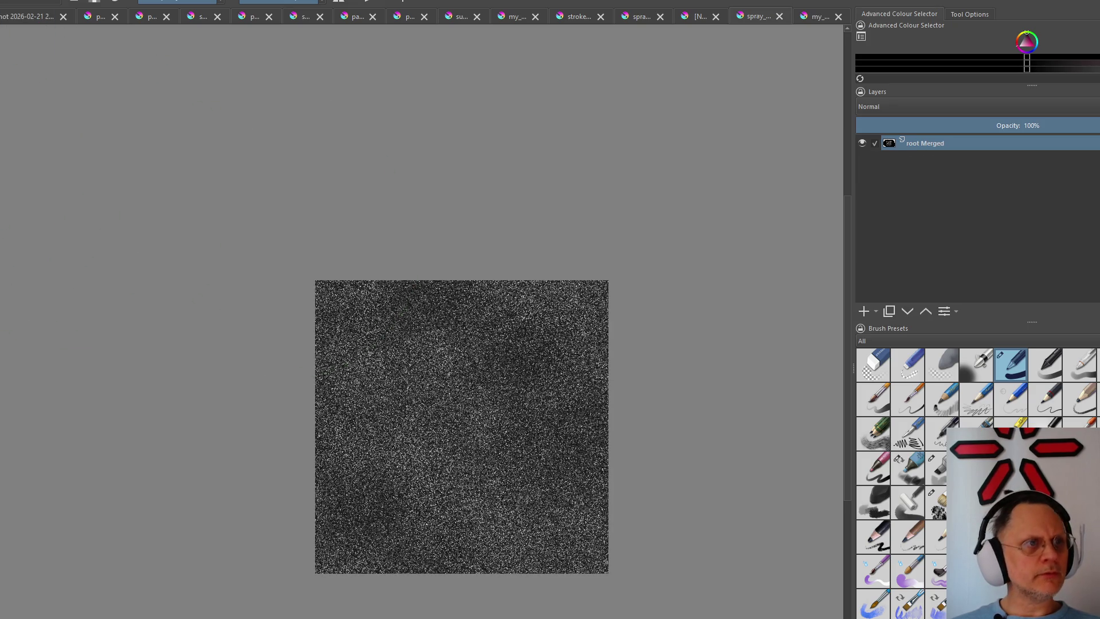
{"action": "key", "text": "alt+l"}
{"action": "key", "text": "Escape"}
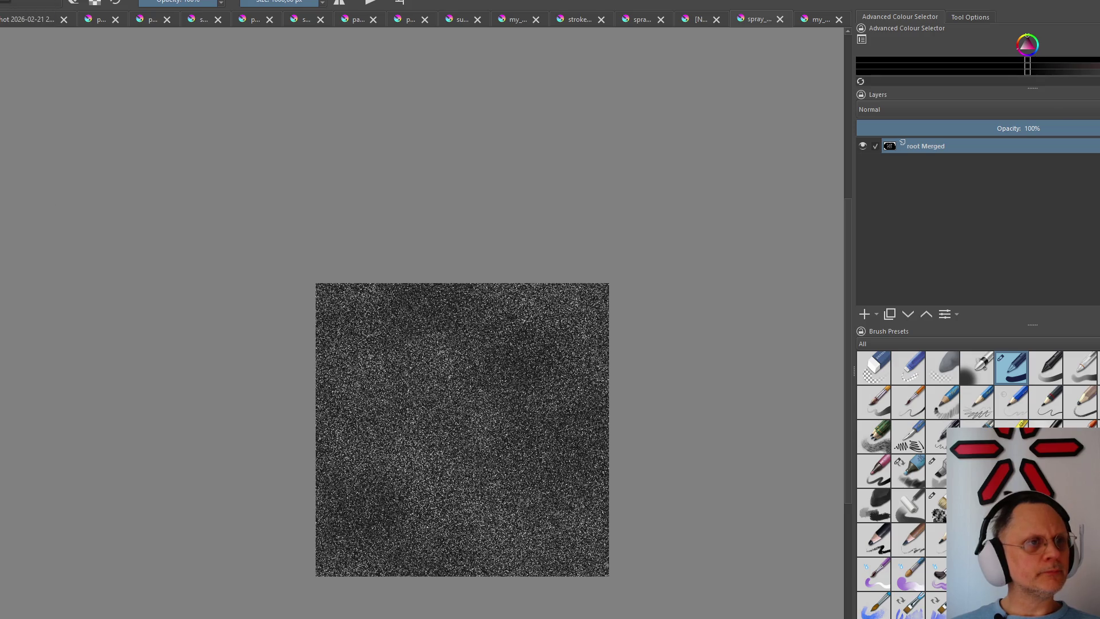
Glance at the blue cloud and green-magenta texture documents, return to the flattened noise tab and bring up the selection commands
{"action": "left_click", "coordinate": [570, 22]}
{"action": "left_click", "coordinate": [496, 23]}
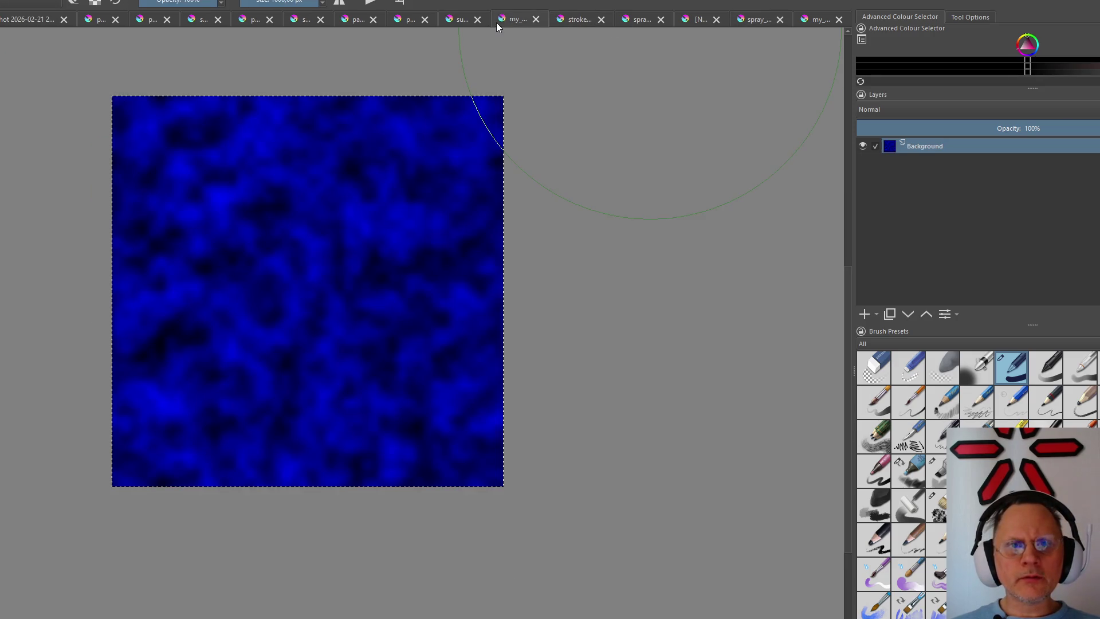
{"action": "left_click", "coordinate": [453, 22]}
{"action": "scroll", "coordinate": [408, 241], "scroll_direction": "up", "scroll_amount": 5}
{"action": "scroll", "coordinate": [407, 241], "scroll_direction": "down", "scroll_amount": 5}
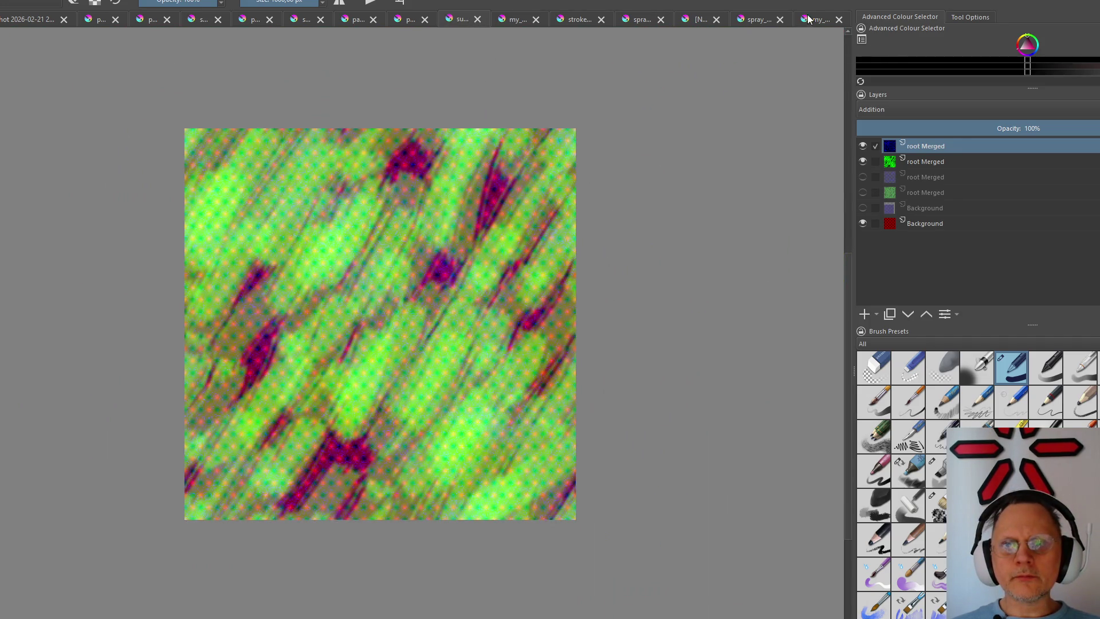
{"action": "left_click", "coordinate": [808, 20]}
{"action": "left_click", "coordinate": [764, 20]}
{"action": "left_click", "coordinate": [35, 0]}
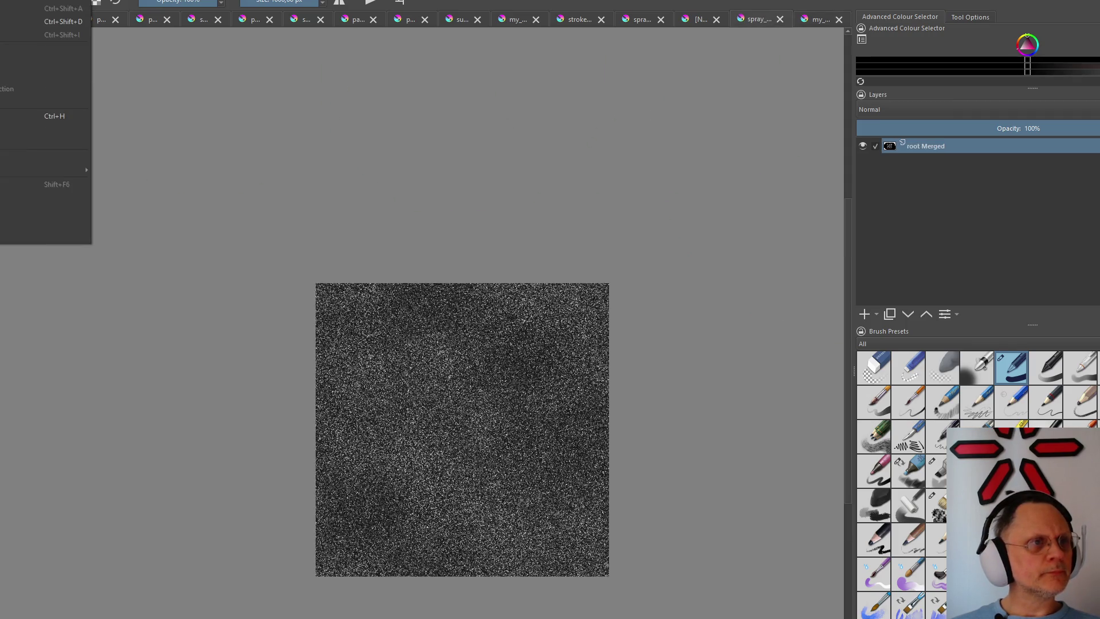